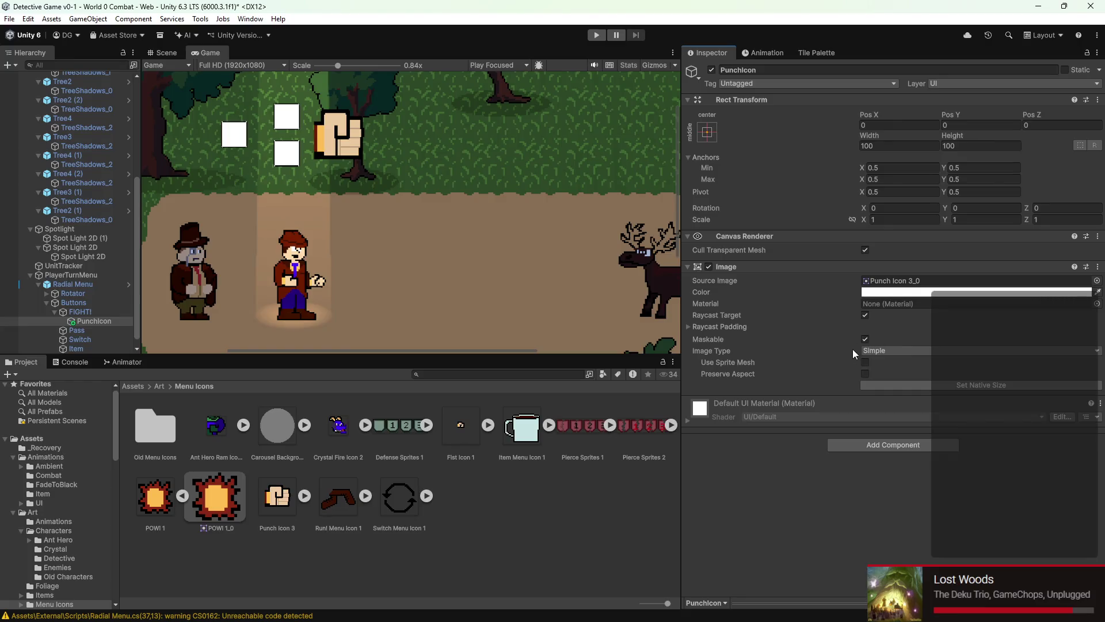
Step: Tick Preserve Aspect on the PunchIcon image after checking the Punch Icon 3 sprite
{"action": "left_click", "coordinate": [865, 374]}
{"action": "left_click", "coordinate": [276, 497]}
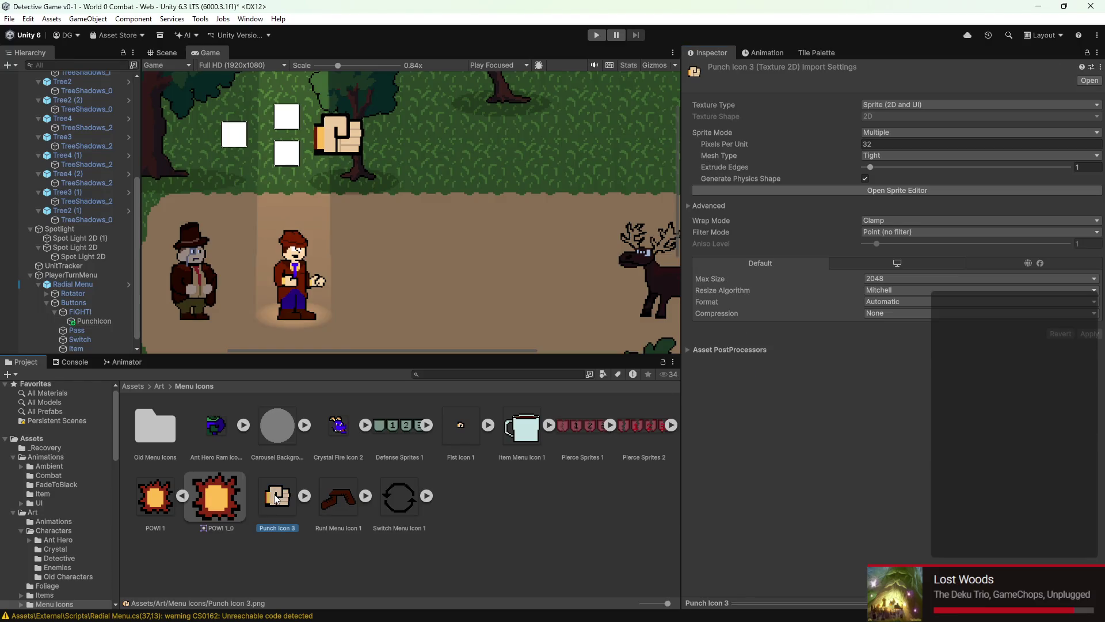
{"action": "left_click", "coordinate": [92, 320]}
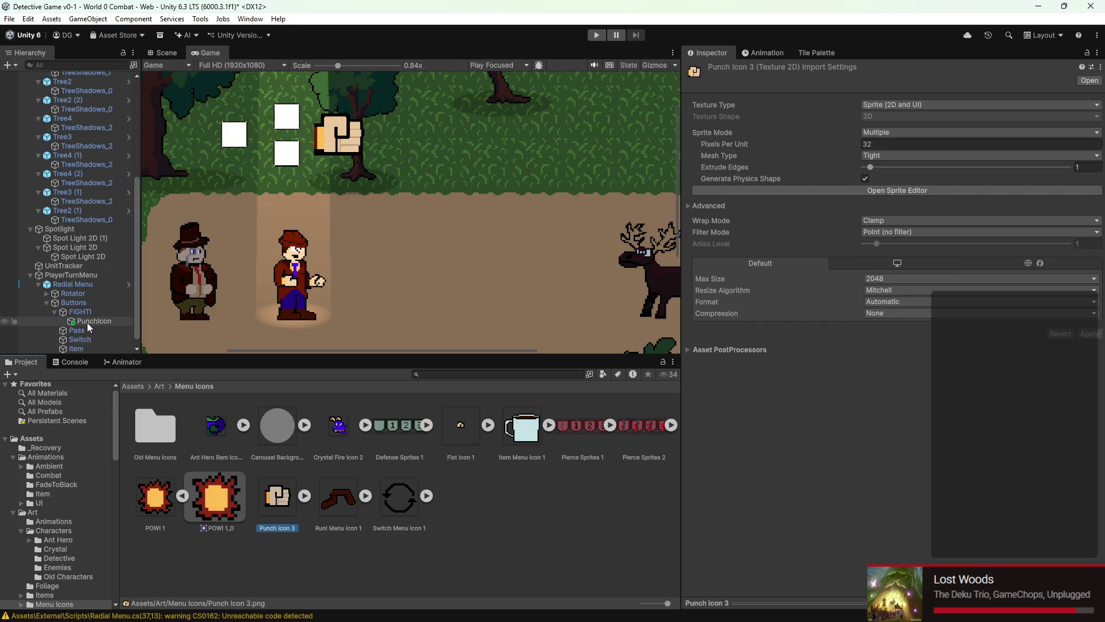
Step: Set the PunchIcon Rect Transform scale to 0.3, then reselect the FIGHT! button
{"action": "left_click", "coordinate": [870, 139]}
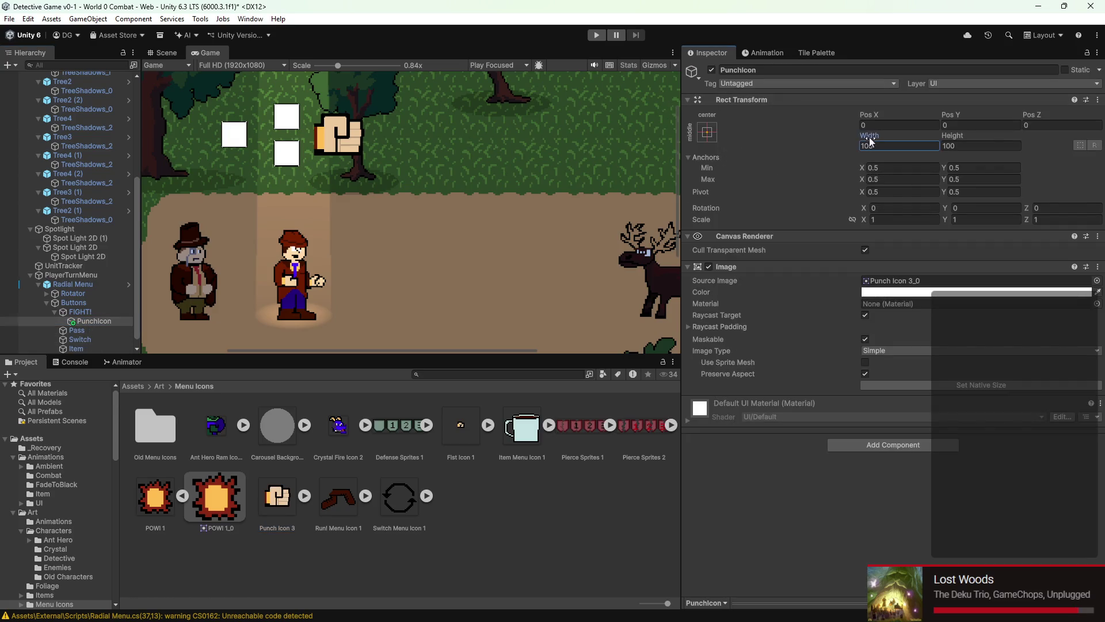
{"action": "left_click", "coordinate": [858, 219]}
{"action": "type", "text": "0.3"}
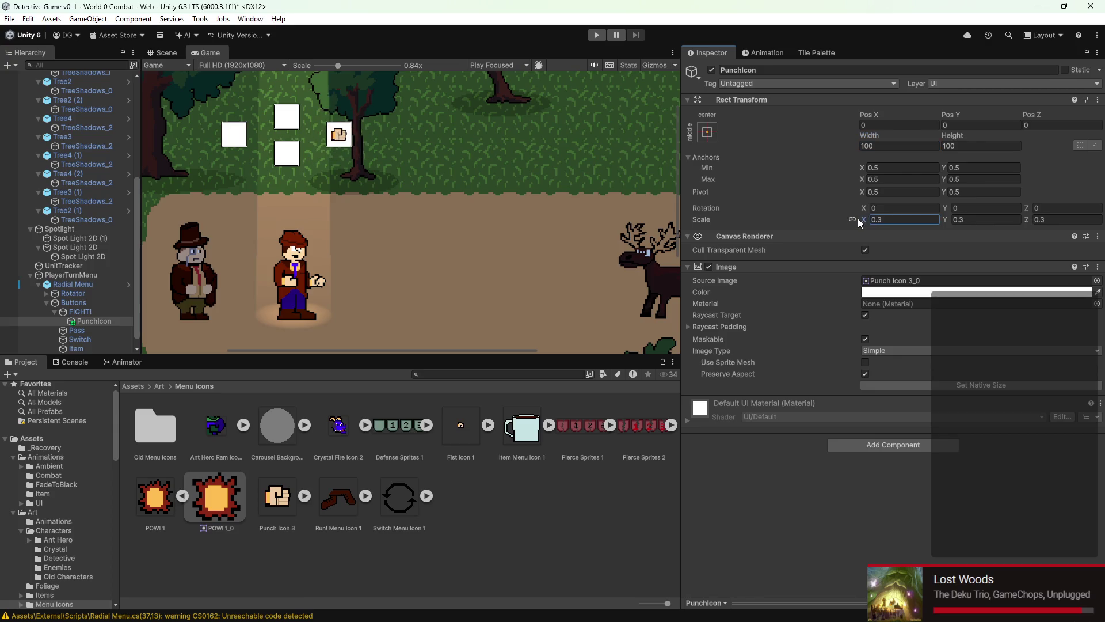
{"action": "scroll", "coordinate": [312, 123], "scroll_direction": "up", "scroll_amount": 4}
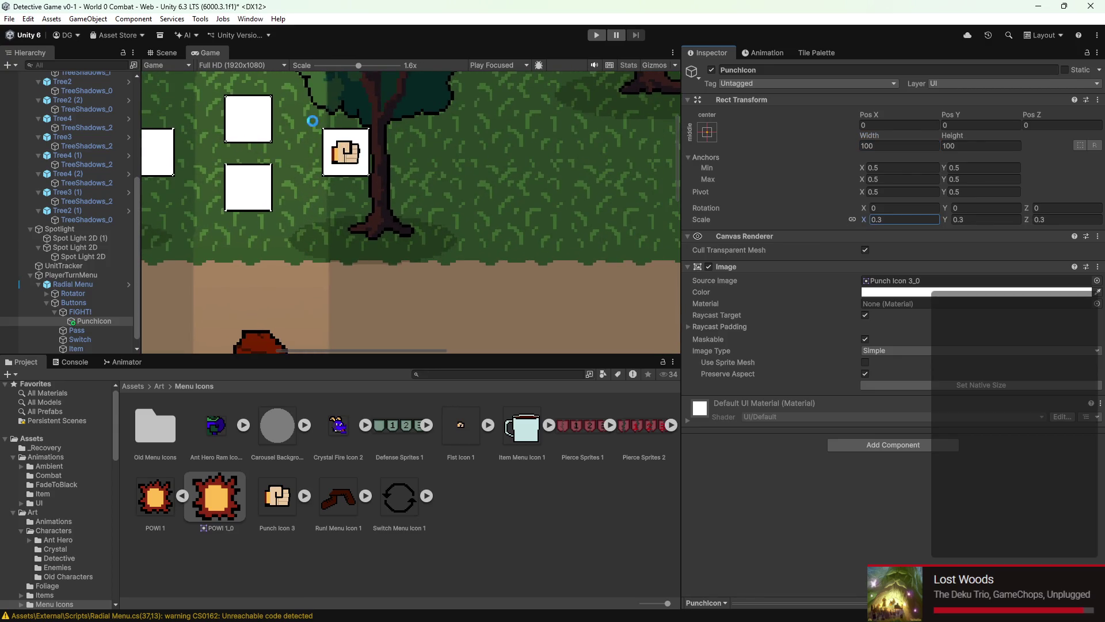
{"action": "scroll", "coordinate": [290, 150], "scroll_direction": "down", "scroll_amount": 3}
{"action": "left_click", "coordinate": [88, 310]}
{"action": "scroll", "coordinate": [951, 304], "scroll_direction": "down", "scroll_amount": 3}
{"action": "scroll", "coordinate": [80, 242], "scroll_direction": "up", "scroll_amount": 6}
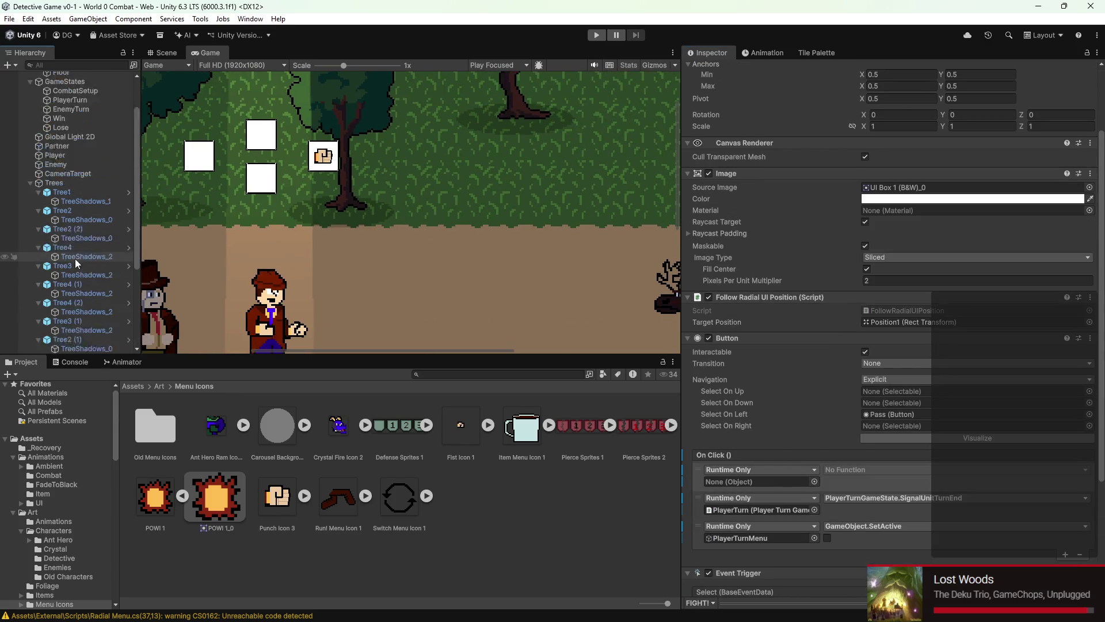
Step: Assign Player to the FIGHT! On Click event calling DetectivePunchAttack.TriggerAttack
{"action": "left_click_drag", "start_coordinate": [56, 206], "coordinate": [868, 397]}
{"action": "left_click_drag", "start_coordinate": [875, 516], "coordinate": [775, 514]}
{"action": "left_click", "coordinate": [864, 498]}
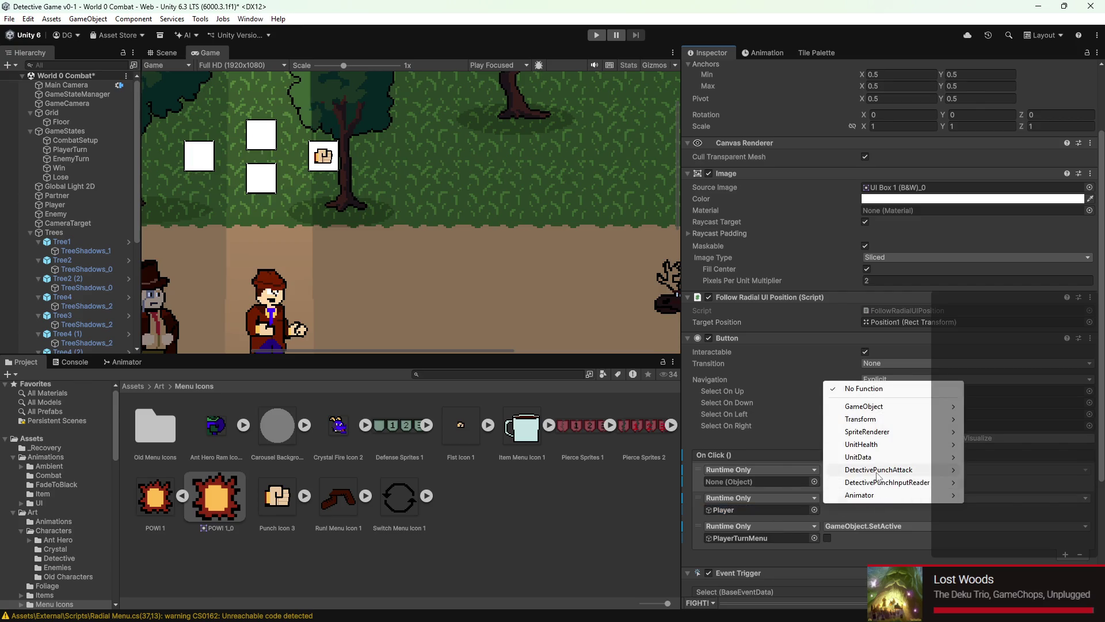
{"action": "mouse_move", "coordinate": [879, 469]}
{"action": "left_click", "coordinate": [751, 470]}
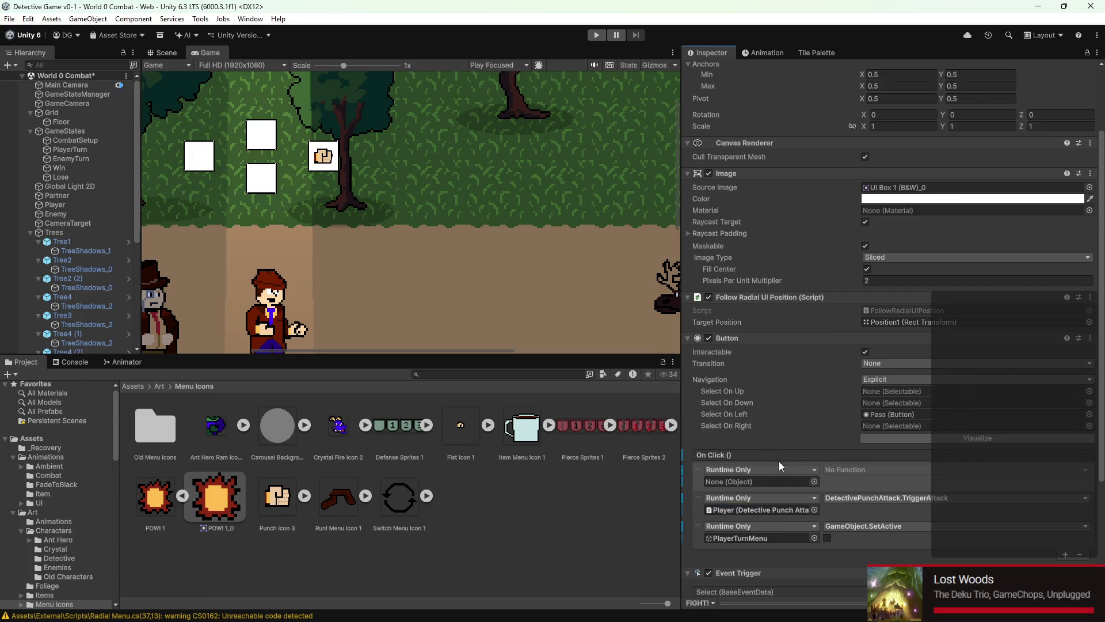
Step: Remove the empty entry from the FIGHT! button's On Click list
{"action": "left_click", "coordinate": [846, 486]}
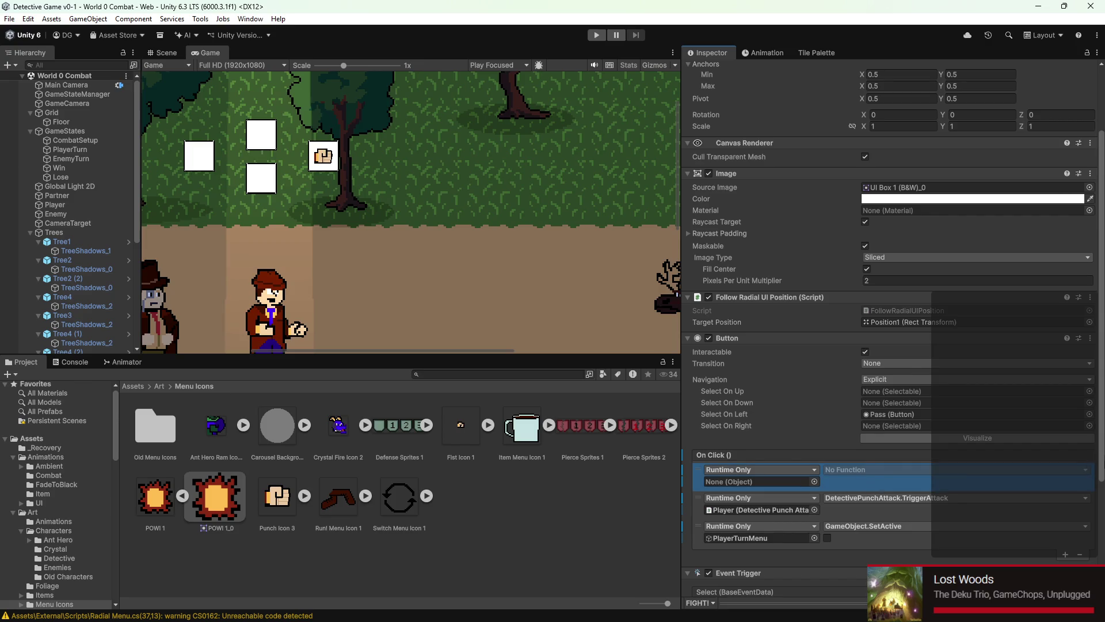
{"action": "left_click", "coordinate": [1079, 554]}
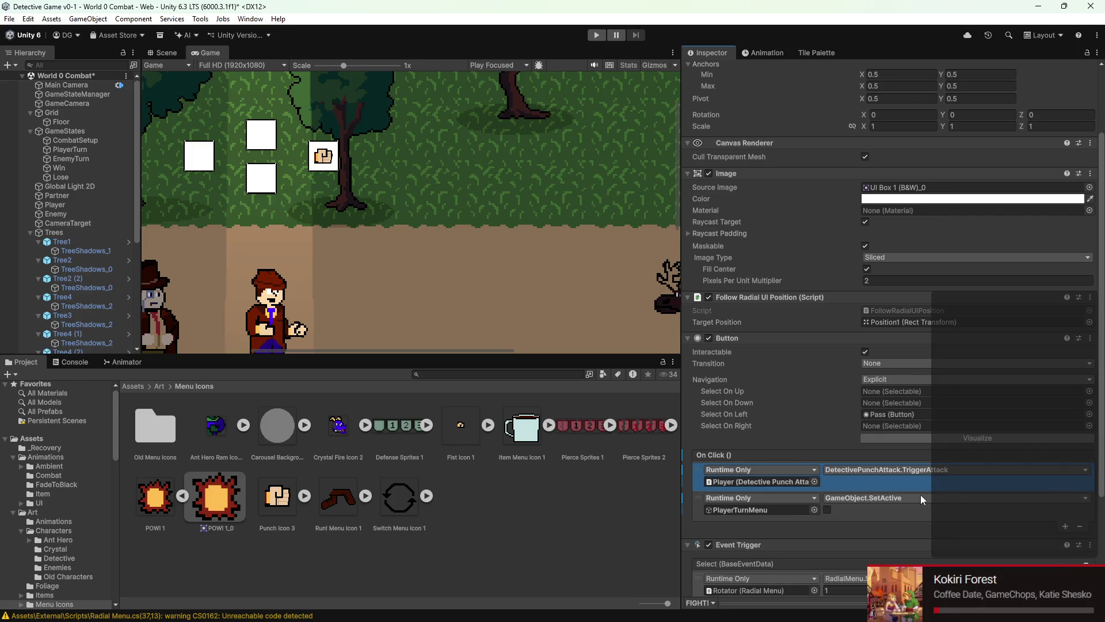
{"action": "left_click", "coordinate": [858, 517]}
{"action": "scroll", "coordinate": [554, 308], "scroll_direction": "down", "scroll_amount": 2}
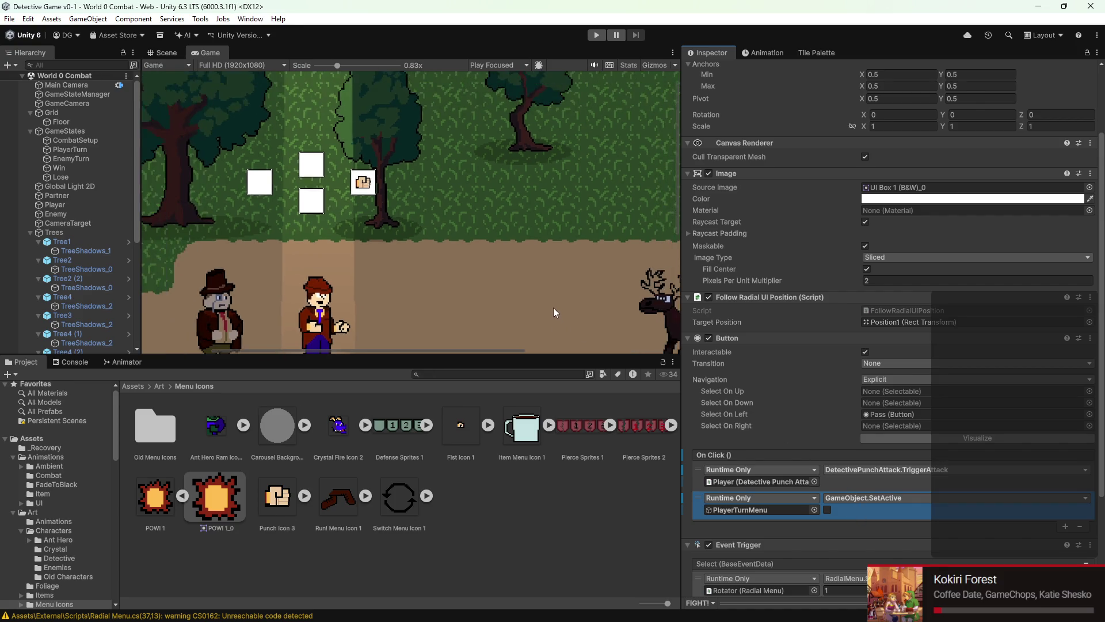
Step: Play World 0 Combat with the Game view maximized, then stop and restore the layout
{"action": "left_click", "coordinate": [597, 35]}
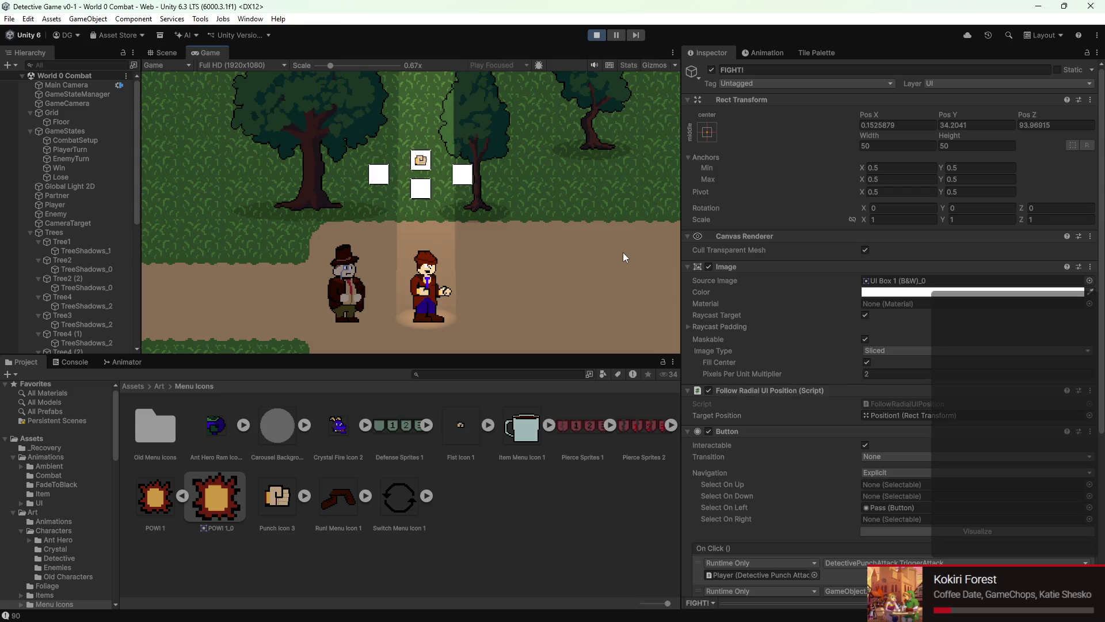
{"action": "double_click", "coordinate": [211, 52]}
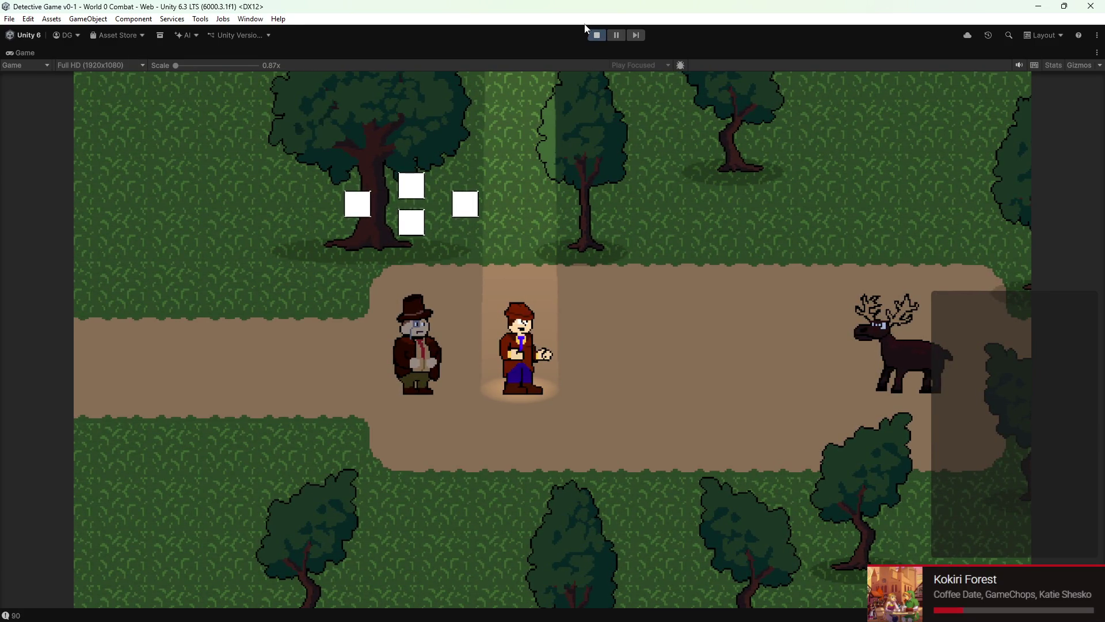
{"action": "left_click", "coordinate": [597, 36]}
{"action": "double_click", "coordinate": [29, 54]}
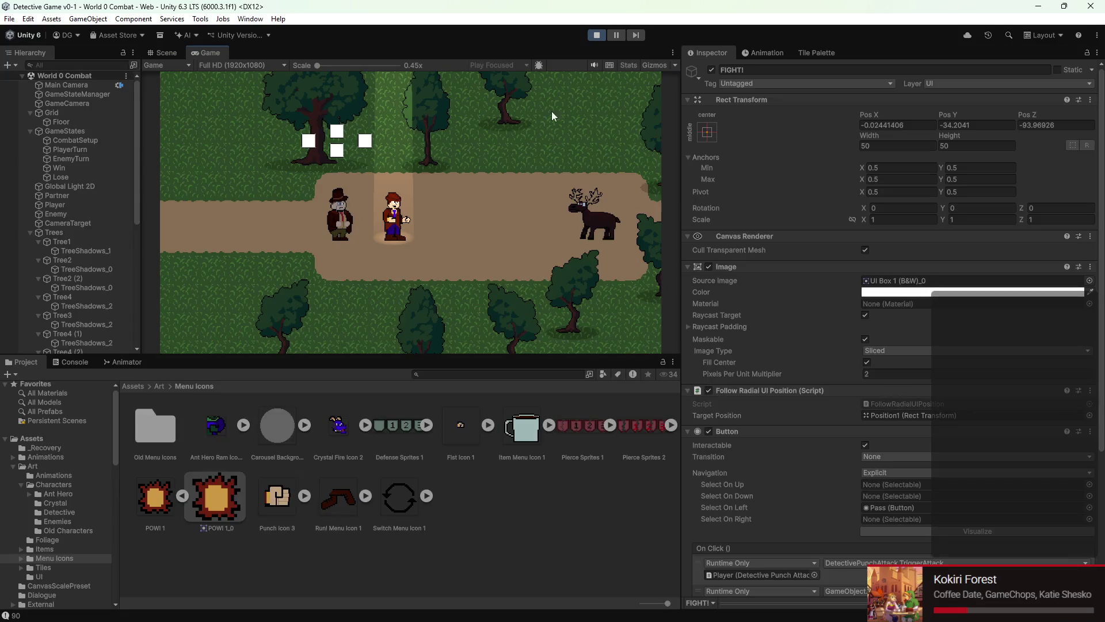
{"action": "left_click", "coordinate": [595, 37]}
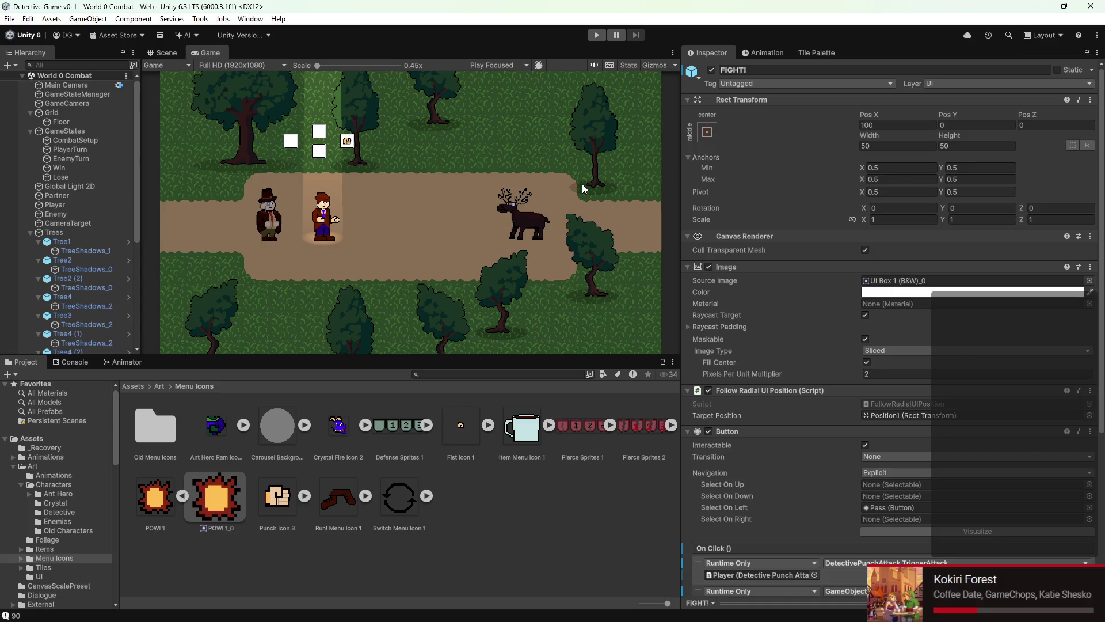
Step: Review the Buttons container, FIGHT! button and PunchIcon child in the Inspector
{"action": "scroll", "coordinate": [75, 242], "scroll_direction": "down", "scroll_amount": 7}
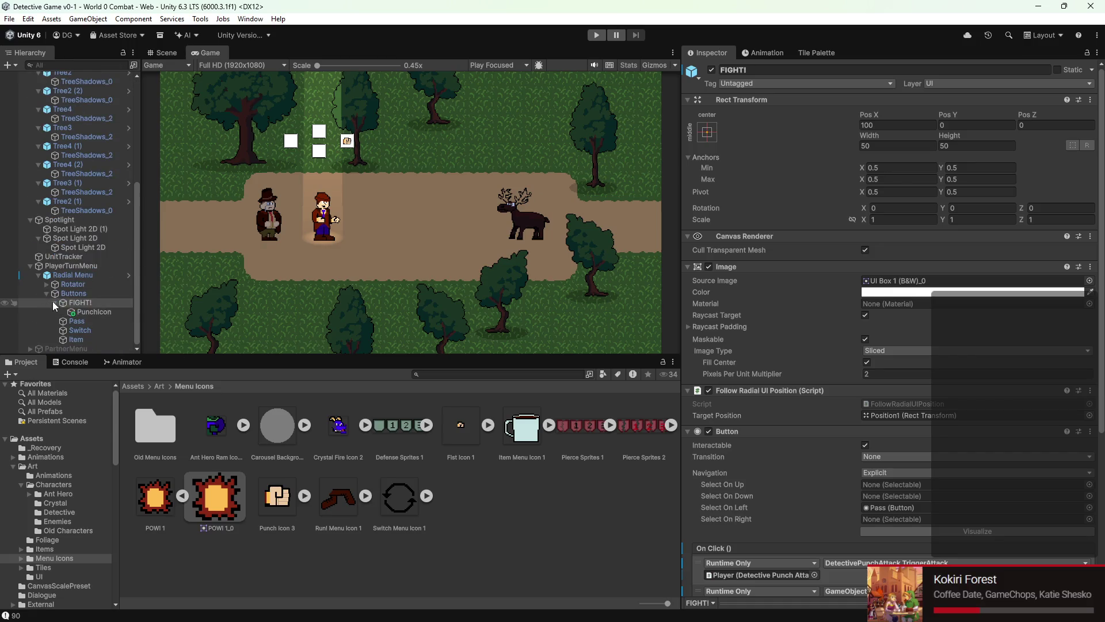
{"action": "left_click", "coordinate": [84, 295]}
{"action": "left_click", "coordinate": [83, 303]}
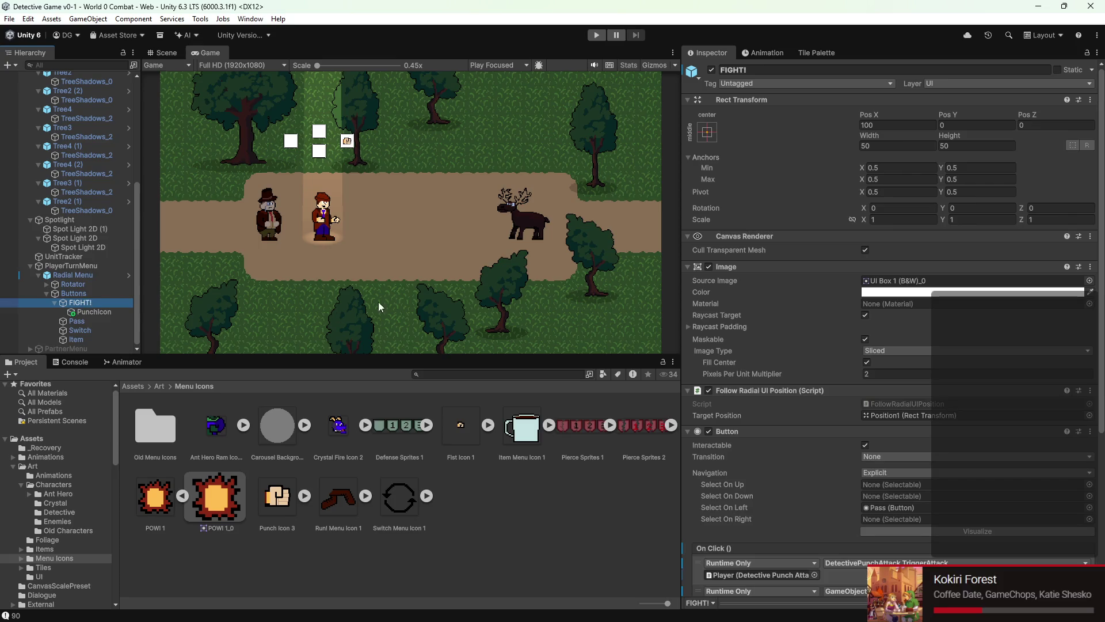
{"action": "left_click", "coordinate": [85, 314]}
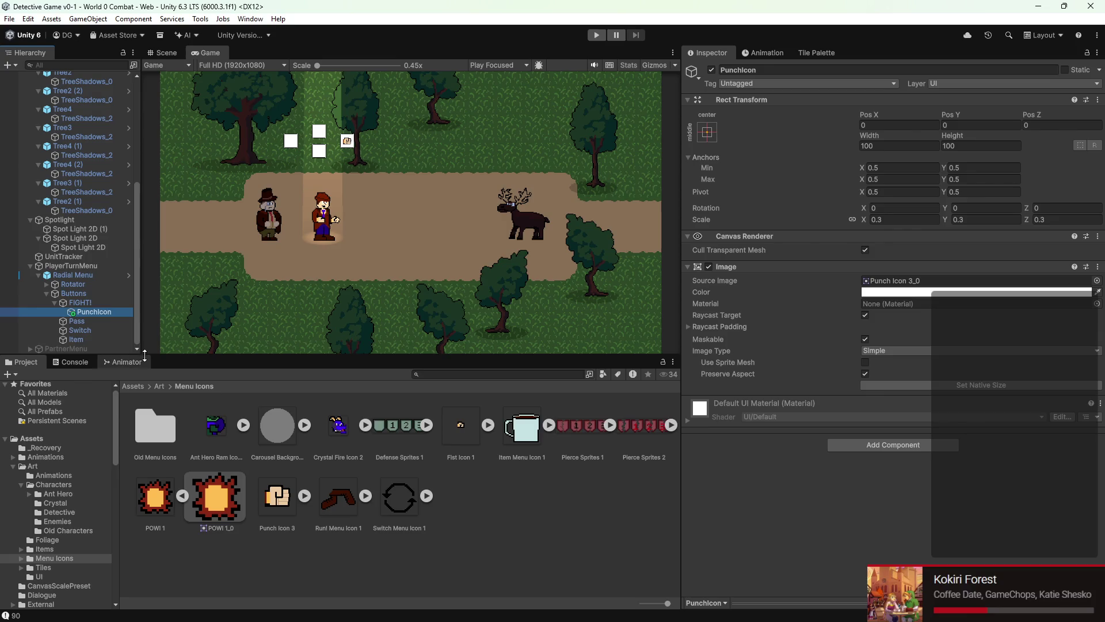
{"action": "left_click", "coordinate": [81, 303]}
{"action": "scroll", "coordinate": [969, 442], "scroll_direction": "down", "scroll_amount": 1}
{"action": "scroll", "coordinate": [968, 442], "scroll_direction": "down", "scroll_amount": 4}
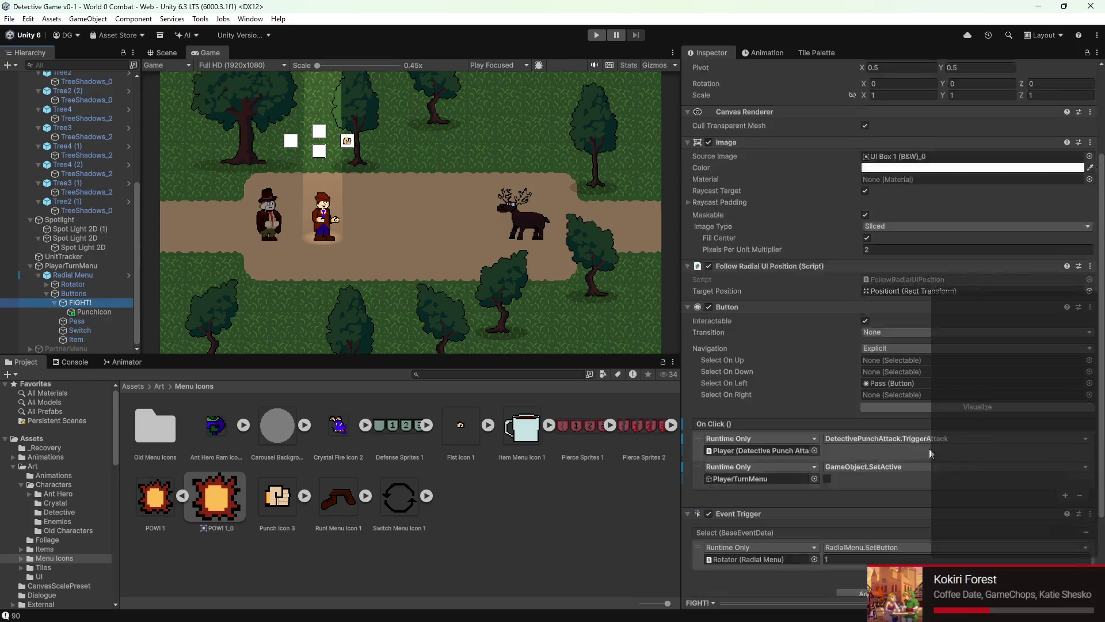
Step: Check the TriggerAttack click entry, then run Play Mode again with Ctrl+P and stop it
{"action": "left_click", "coordinate": [854, 423]}
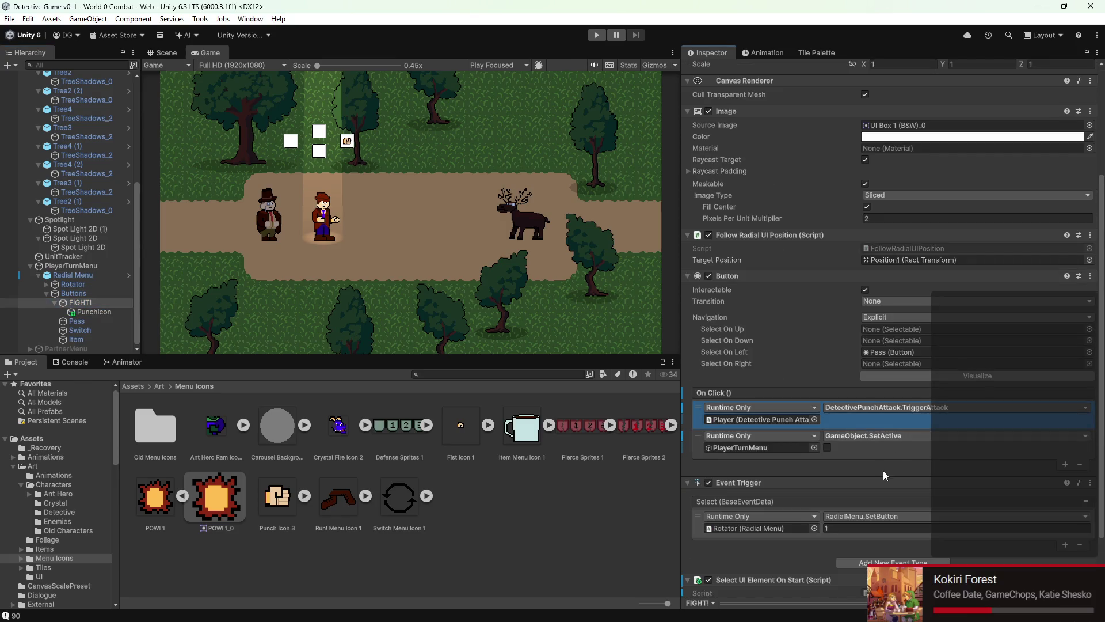
{"action": "scroll", "coordinate": [868, 451], "scroll_direction": "down", "scroll_amount": 2}
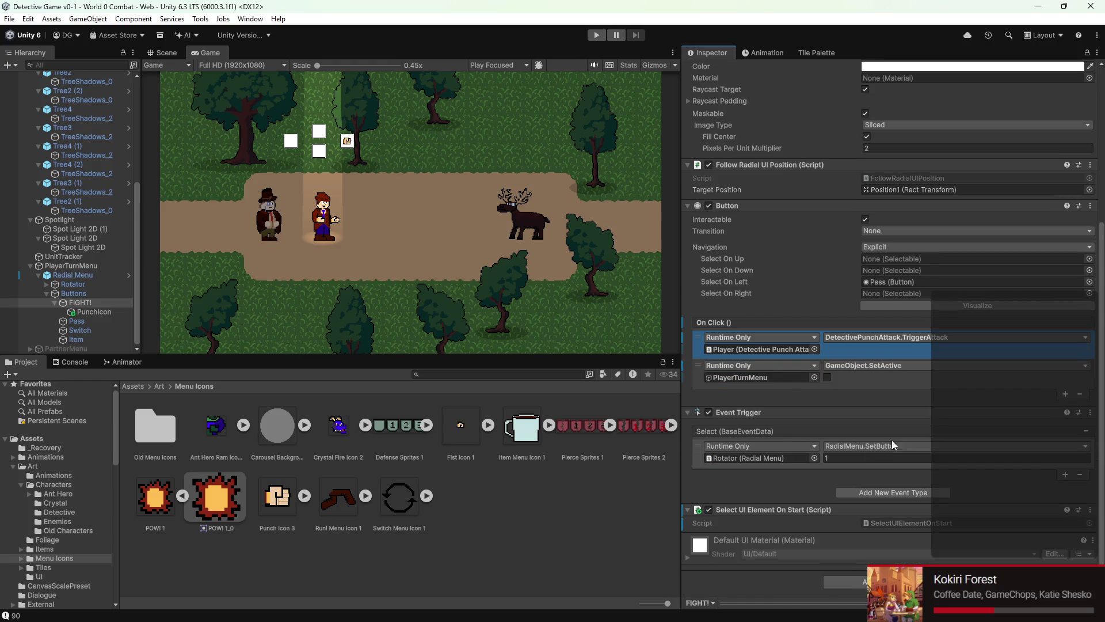
{"action": "scroll", "coordinate": [924, 410], "scroll_direction": "up", "scroll_amount": 1}
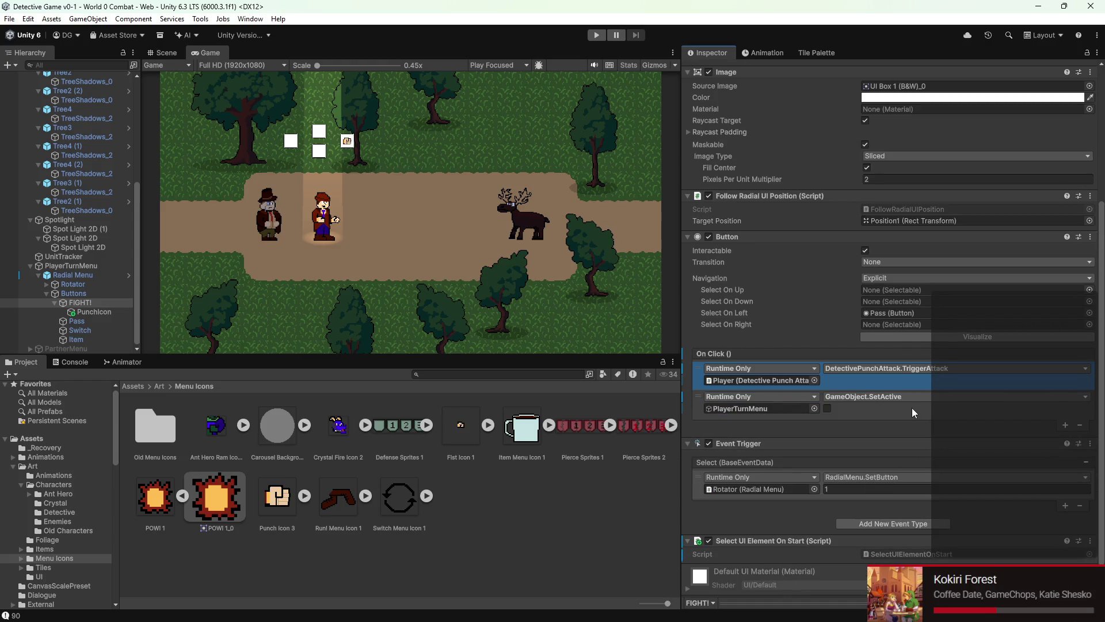
{"action": "key", "text": "ctrl+p"}
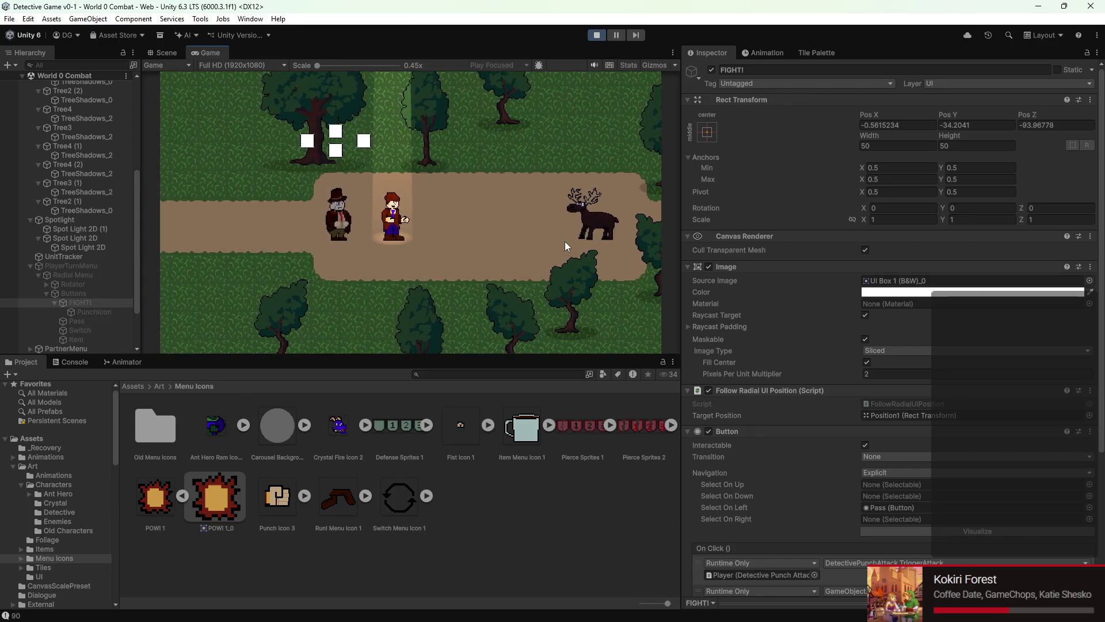
{"action": "left_click", "coordinate": [597, 36]}
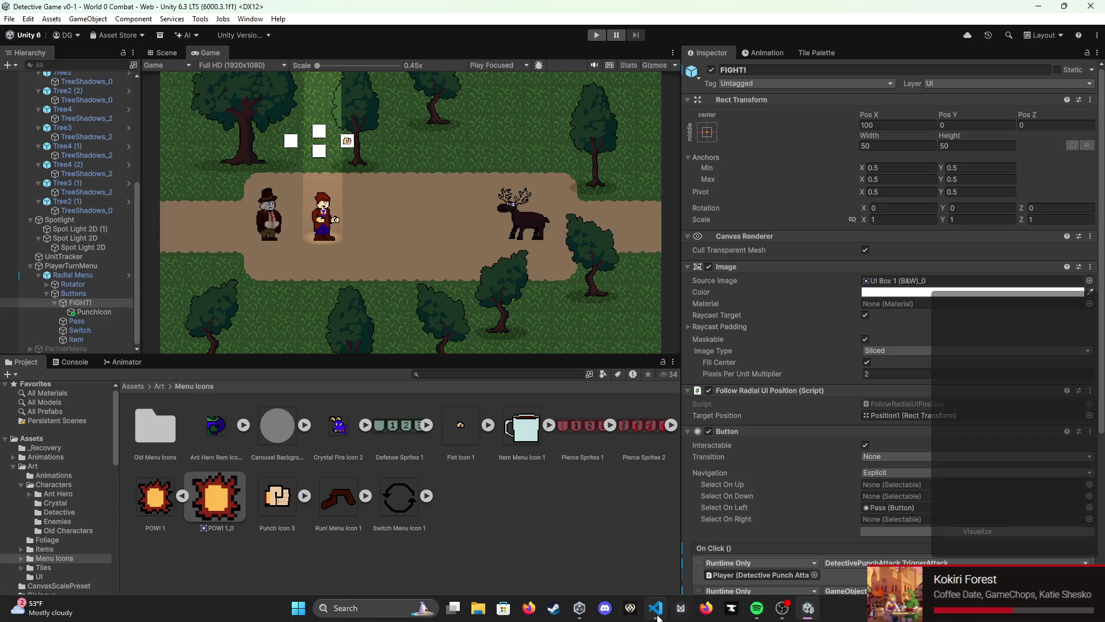
Step: Review PlayerAttack.cs and PlayerTurnGameState.cs at line 44 in VS Code, then return to Unity
{"action": "left_click", "coordinate": [656, 610]}
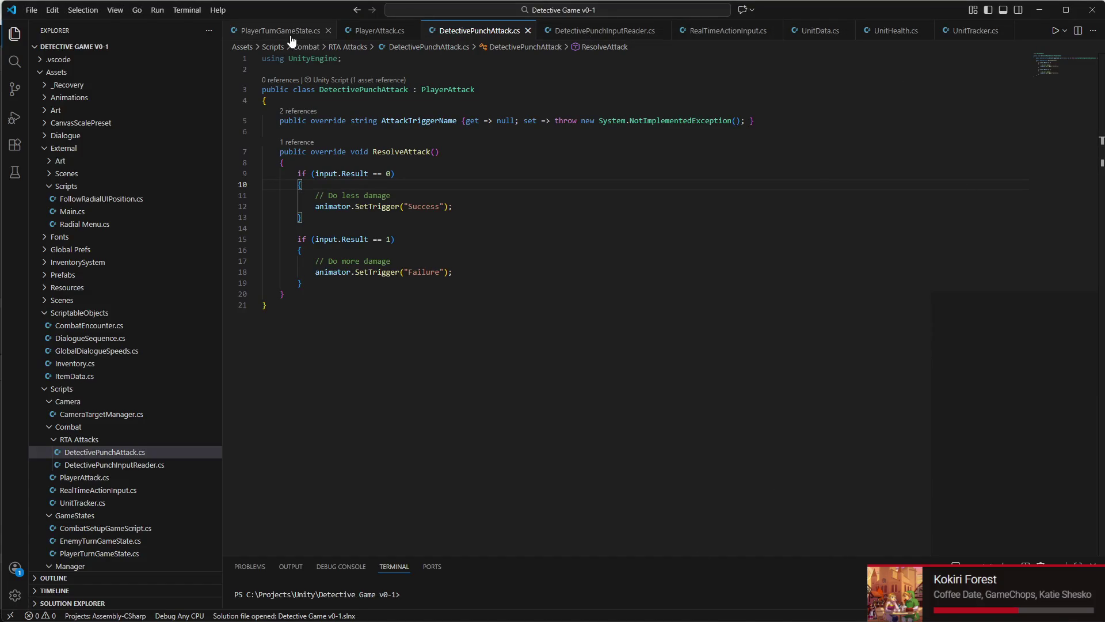
{"action": "left_click", "coordinate": [380, 35]}
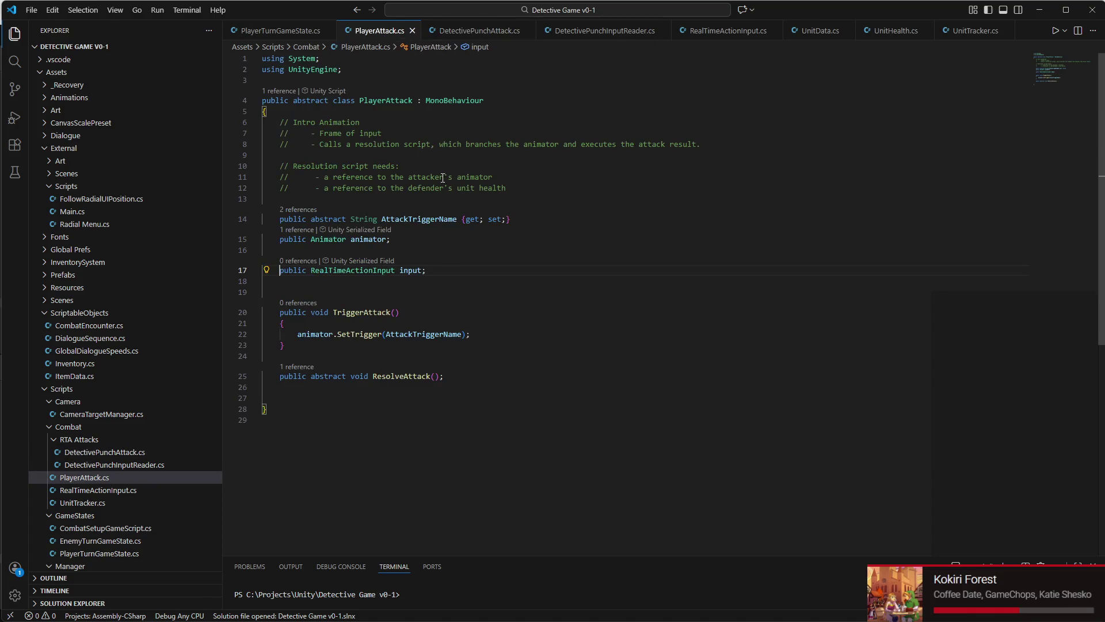
{"action": "left_click", "coordinate": [293, 32]}
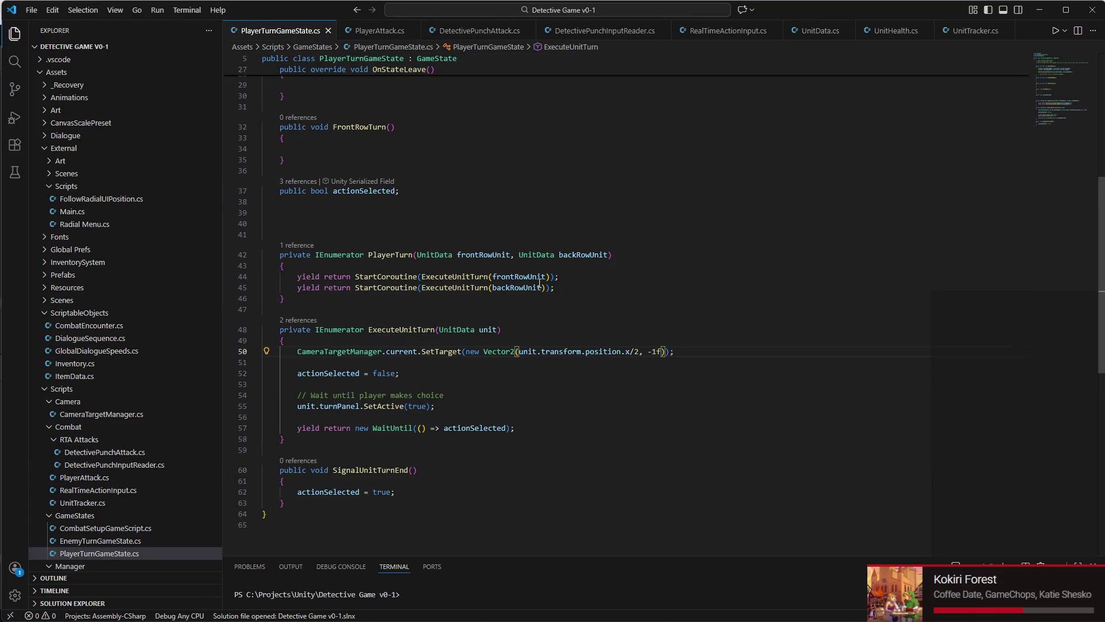
{"action": "left_click", "coordinate": [570, 281]}
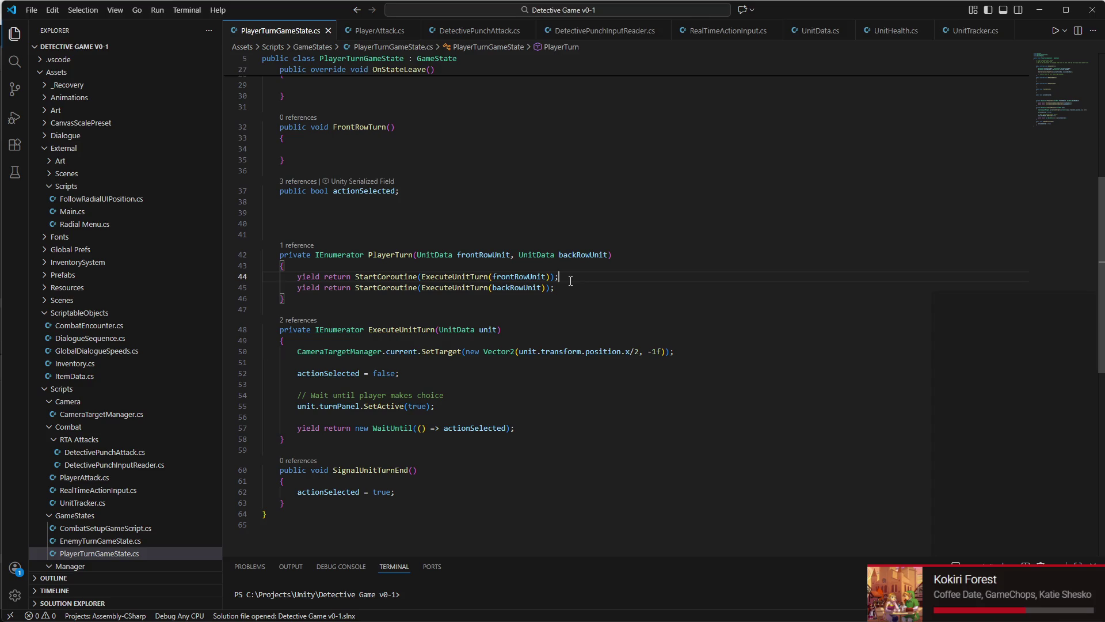
{"action": "scroll", "coordinate": [570, 280], "scroll_direction": "down", "scroll_amount": 1}
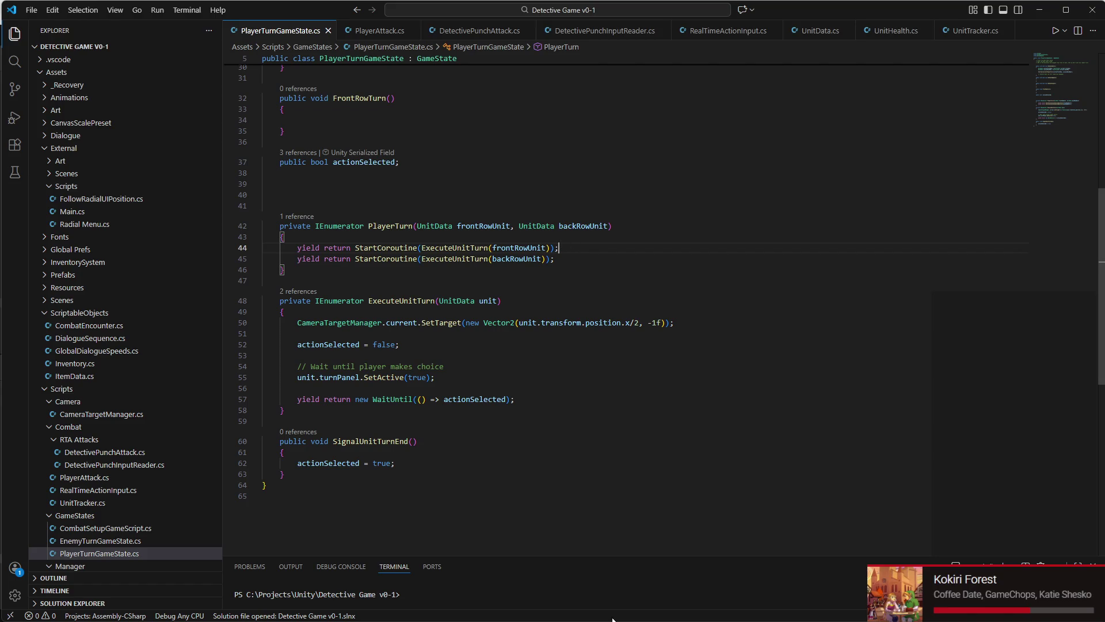
{"action": "mouse_move", "coordinate": [613, 619]}
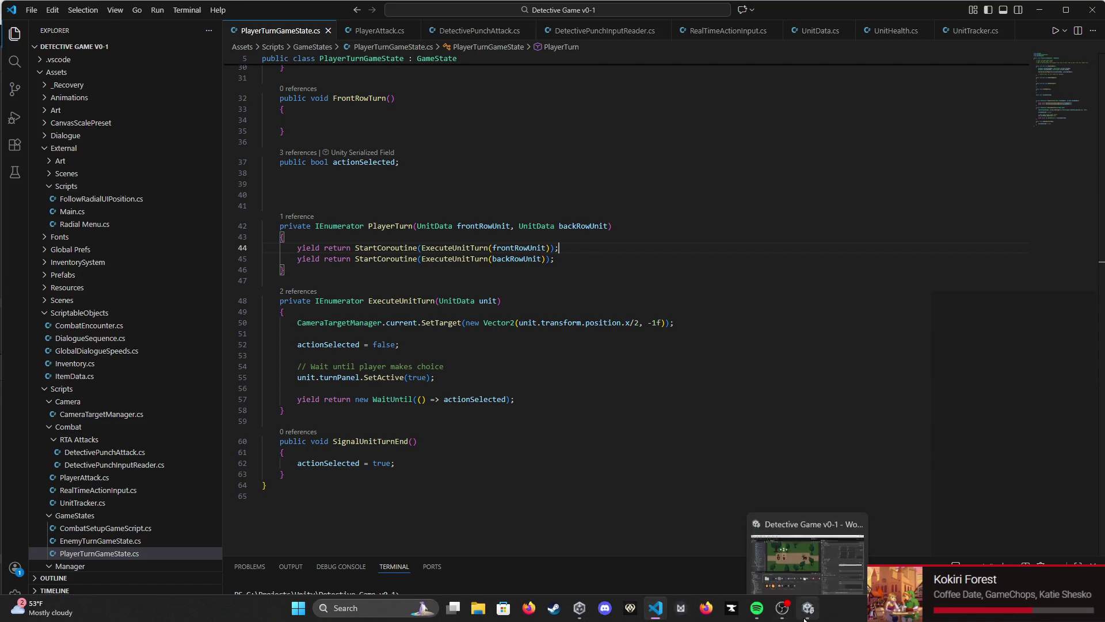
{"action": "left_click", "coordinate": [807, 610]}
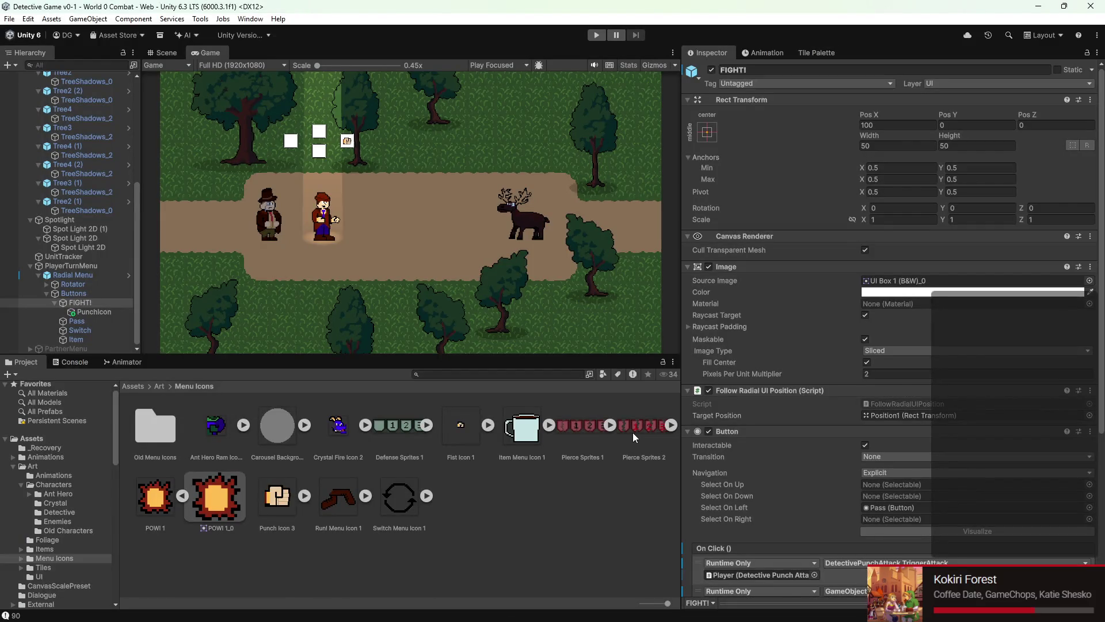
Step: Locate the Player and PlayerTurnMenu objects referenced by FIGHT!'s On Click events
{"action": "scroll", "coordinate": [856, 541], "scroll_direction": "down", "scroll_amount": 3}
{"action": "left_click", "coordinate": [768, 483]}
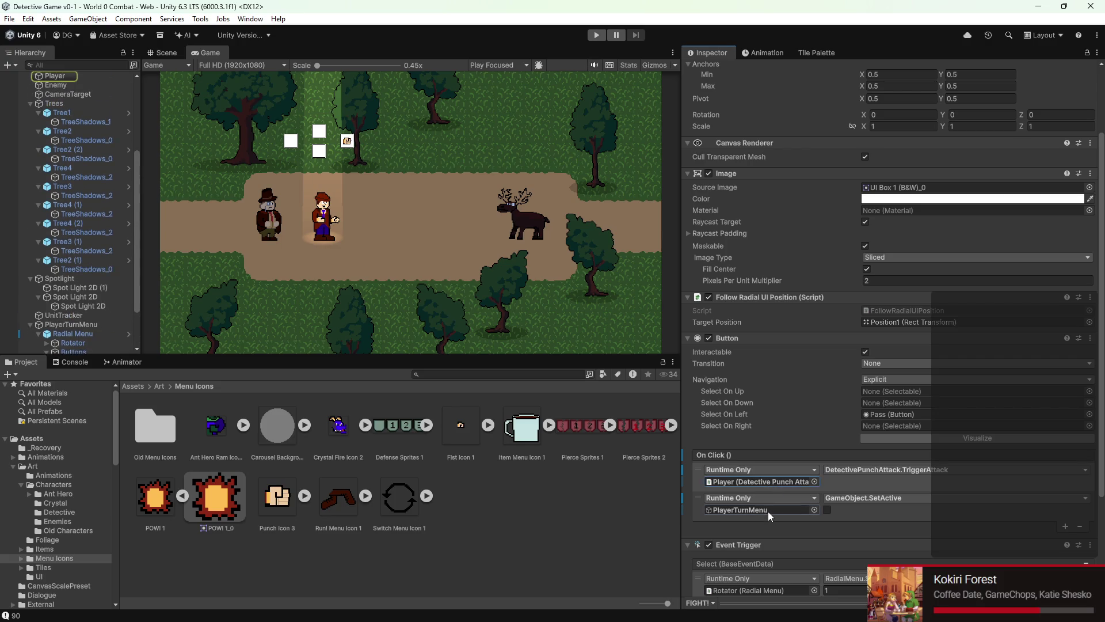
{"action": "left_click", "coordinate": [768, 511]}
{"action": "scroll", "coordinate": [838, 503], "scroll_direction": "down", "scroll_amount": 5}
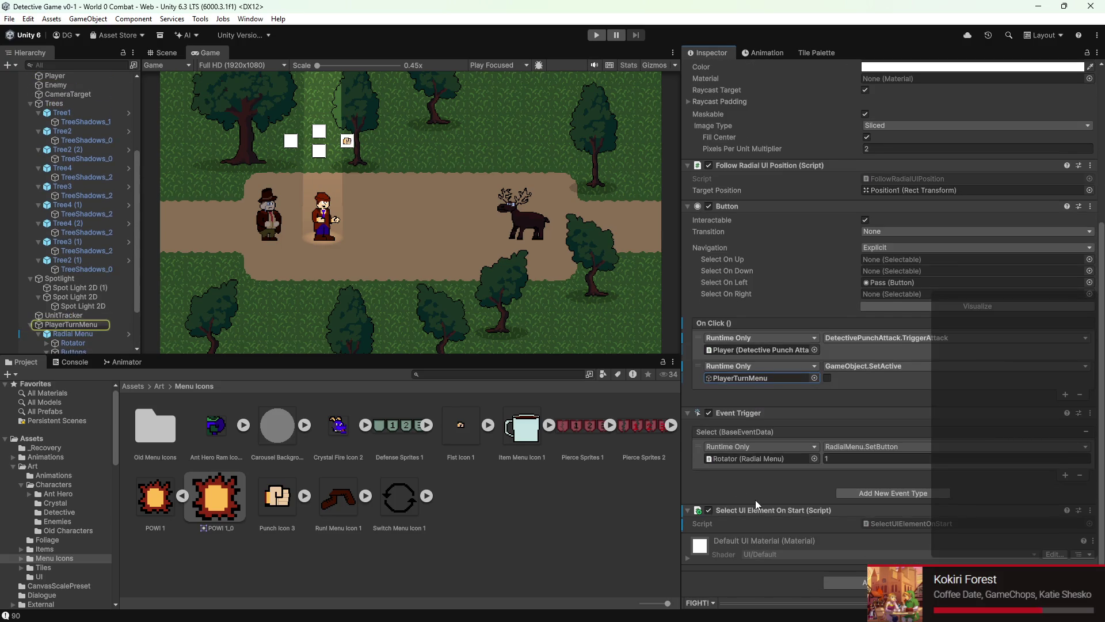
Step: Locate the SelectUIElementOnStart script, inspect PunchIcon, and start Play Mode
{"action": "left_click", "coordinate": [885, 523]}
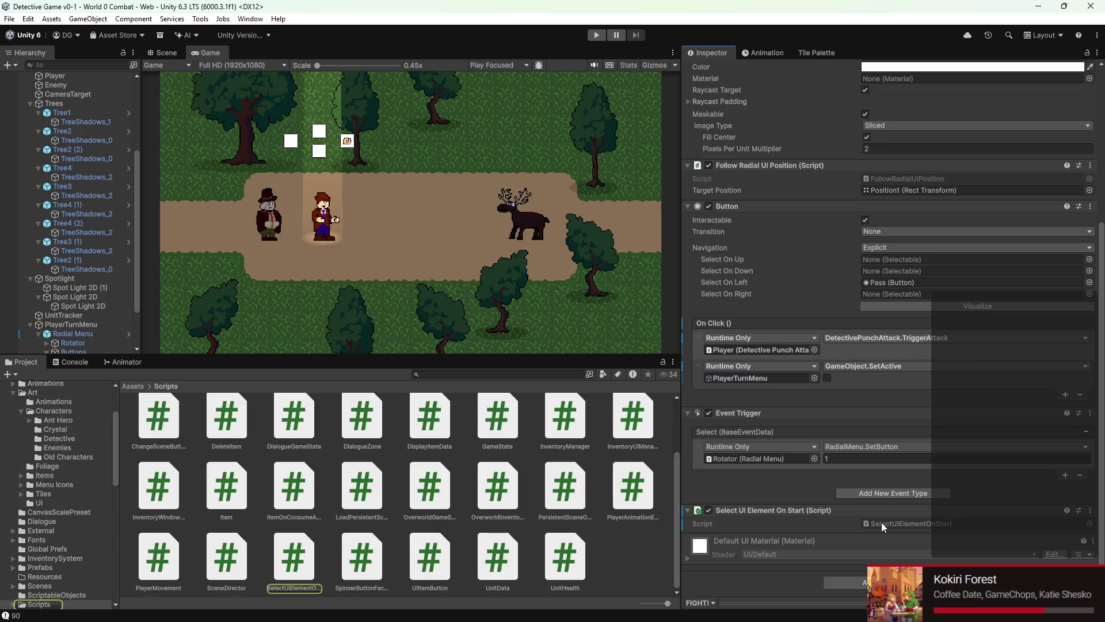
{"action": "scroll", "coordinate": [796, 496], "scroll_direction": "up", "scroll_amount": 5}
{"action": "scroll", "coordinate": [793, 496], "scroll_direction": "down", "scroll_amount": 1}
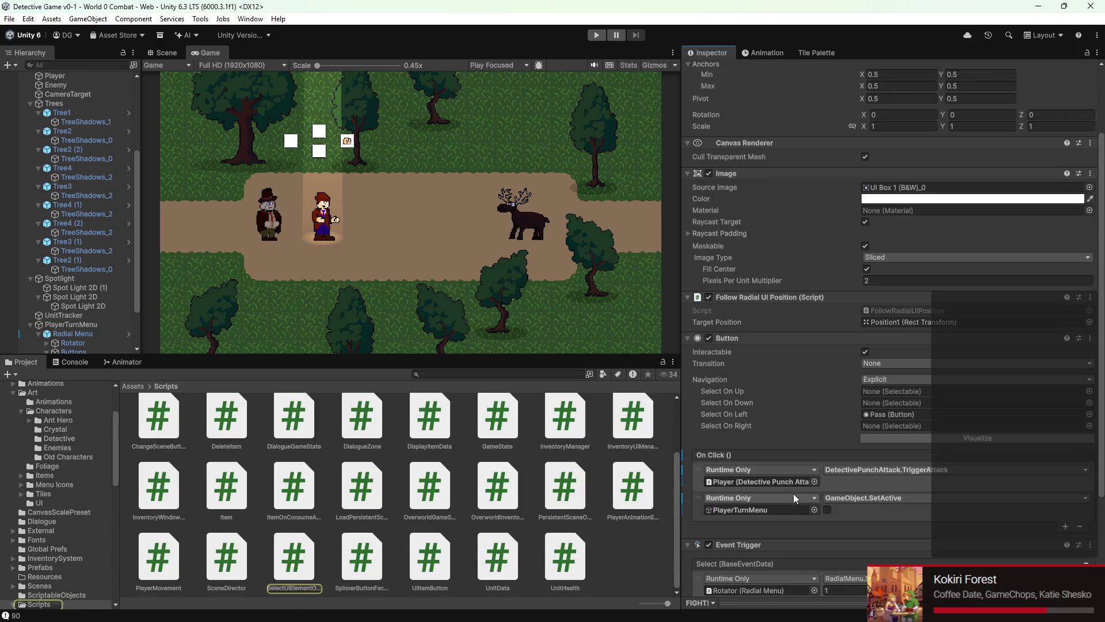
{"action": "scroll", "coordinate": [92, 233], "scroll_direction": "down", "scroll_amount": 3}
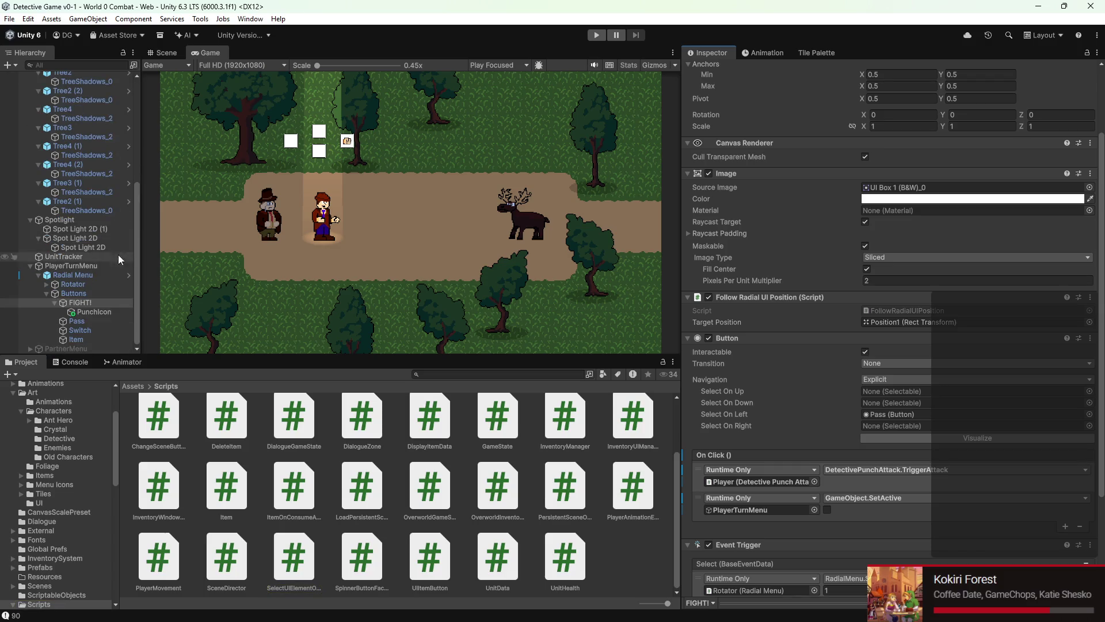
{"action": "left_click", "coordinate": [91, 312]}
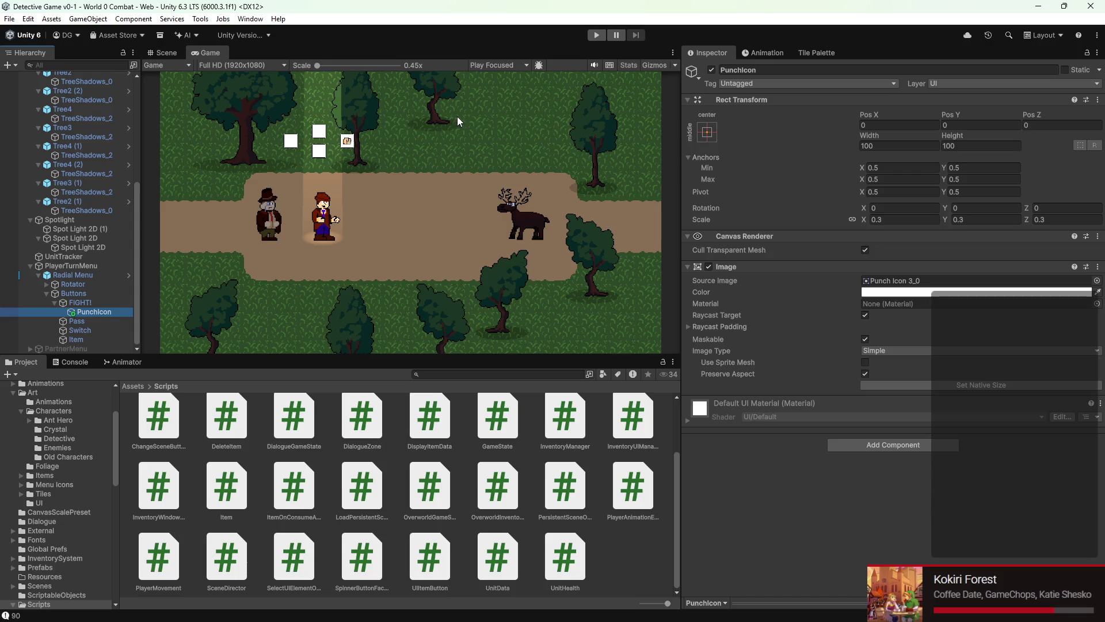
{"action": "left_click", "coordinate": [596, 35]}
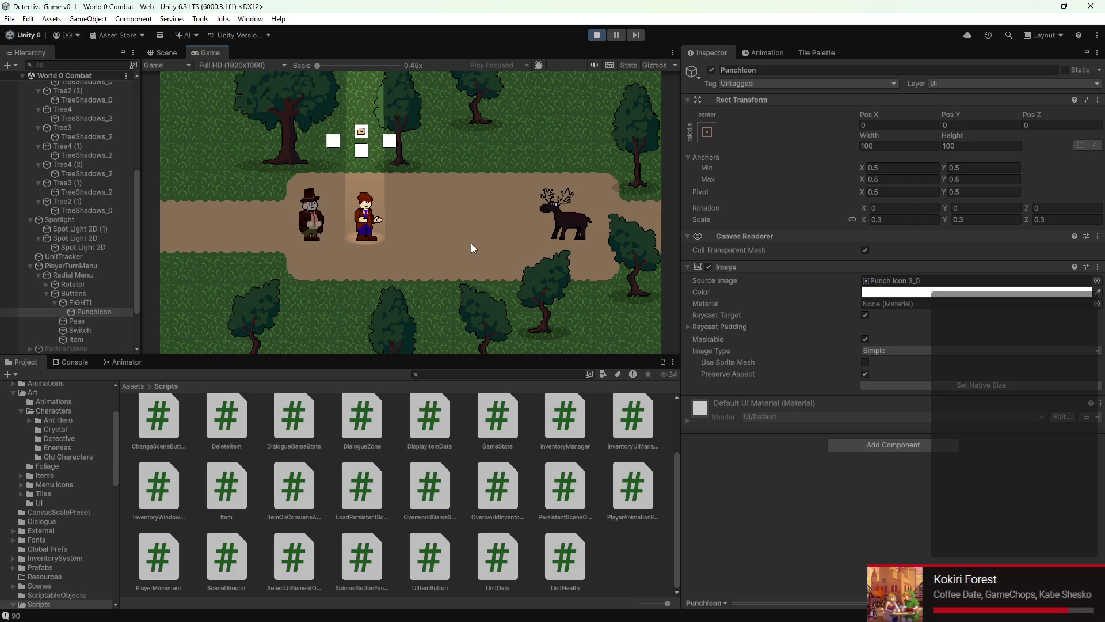
Step: Stop Play Mode so World 0 Combat returns to edit mode
{"action": "left_click", "coordinate": [590, 34]}
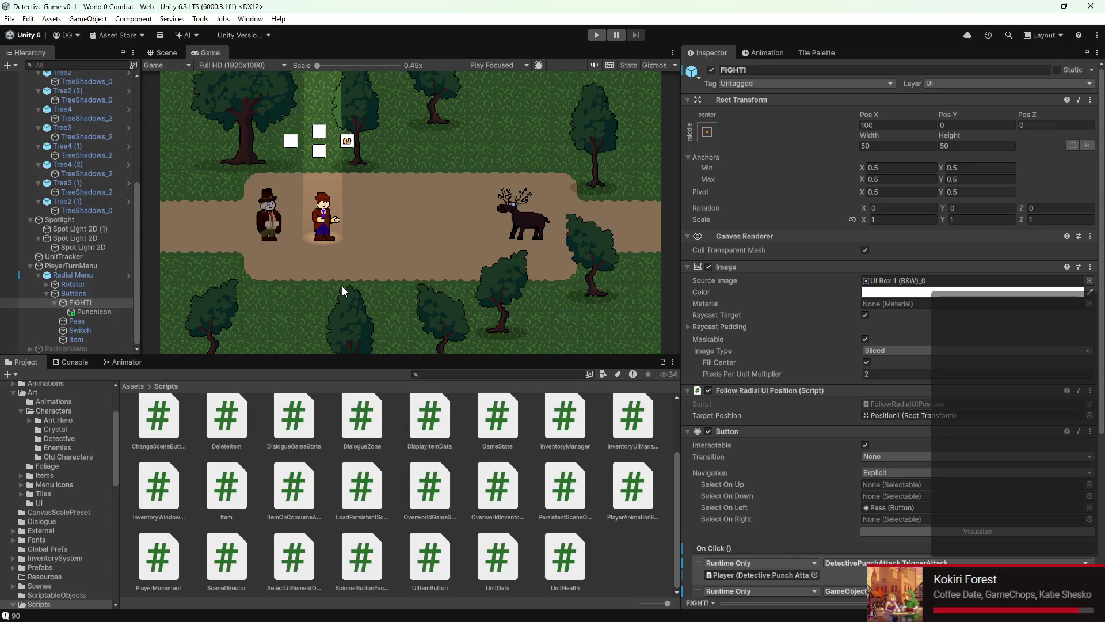
{"action": "scroll", "coordinate": [795, 377], "scroll_direction": "down", "scroll_amount": 5}
Step: Locate the Player targeted by TriggerAttack and frame FIGHT! in a 3D Scene view
{"action": "left_click", "coordinate": [848, 410]}
{"action": "left_click", "coordinate": [803, 421]}
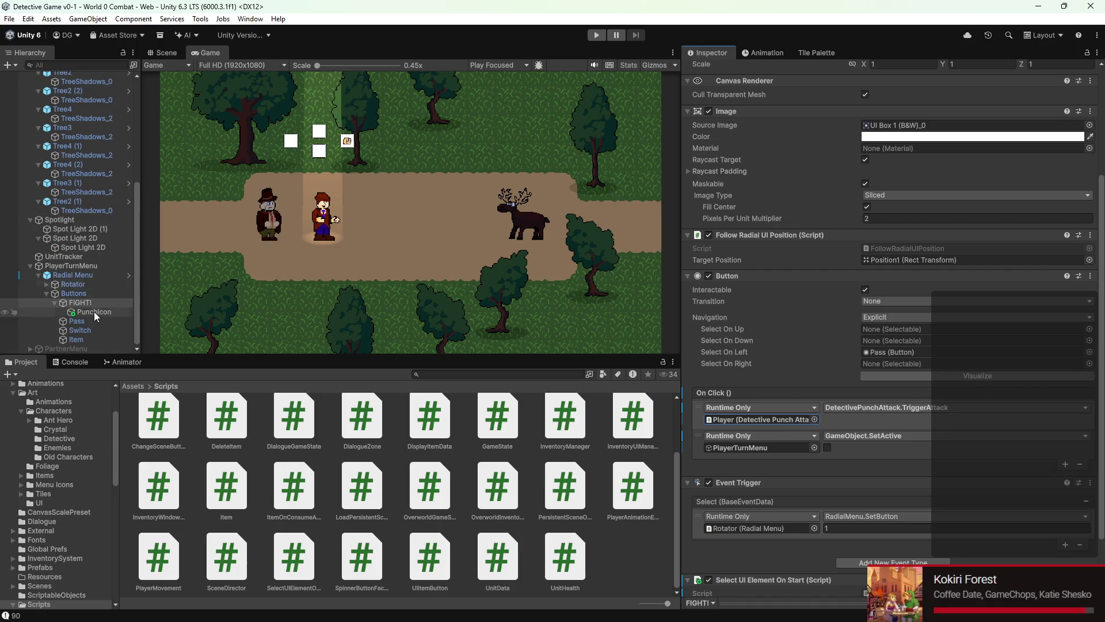
{"action": "left_click", "coordinate": [166, 52]}
{"action": "key", "text": "f"}
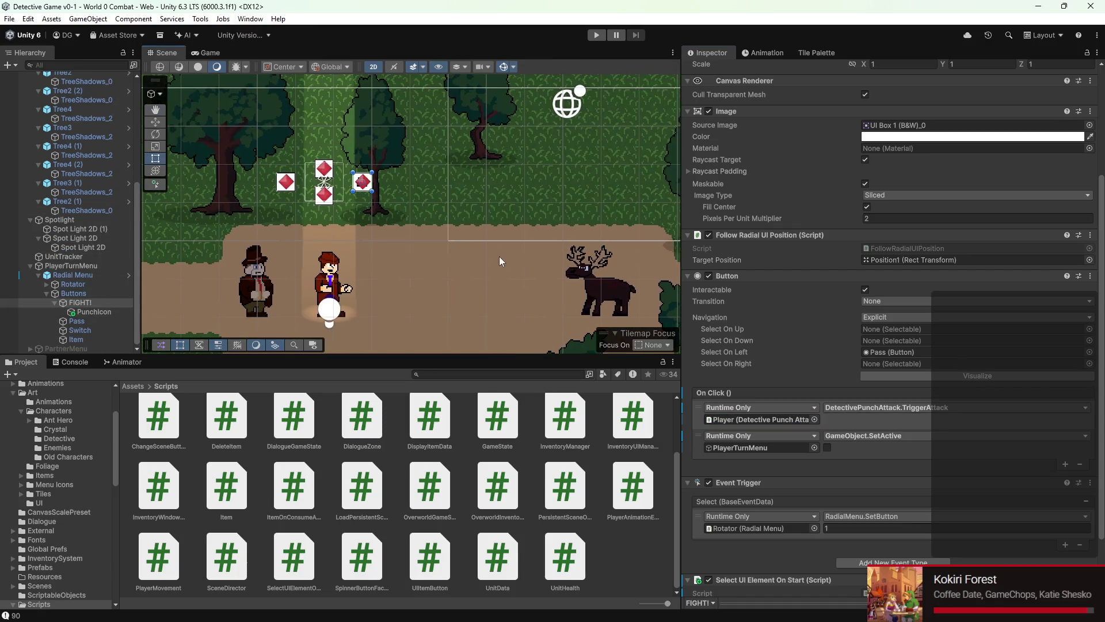
{"action": "left_click", "coordinate": [373, 67]}
{"action": "mouse_move", "coordinate": [382, 86]}
{"action": "left_mouse_down"}
{"action": "mouse_move", "coordinate": [421, 220]}
{"action": "mouse_move", "coordinate": [455, 216]}
{"action": "mouse_move", "coordinate": [386, 211]}
{"action": "mouse_move", "coordinate": [515, 191]}
{"action": "left_mouse_up"}
{"action": "key", "text": "f"}
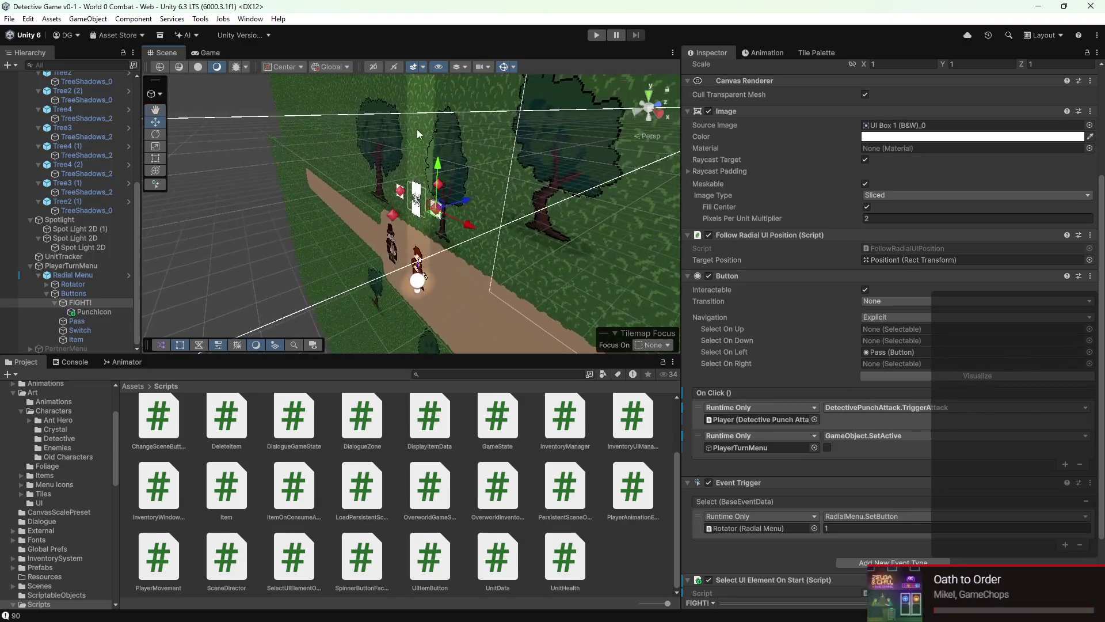
Step: Compare the FIGHT! button and PunchIcon settings while framing FIGHT! in the scene
{"action": "double_click", "coordinate": [87, 302]}
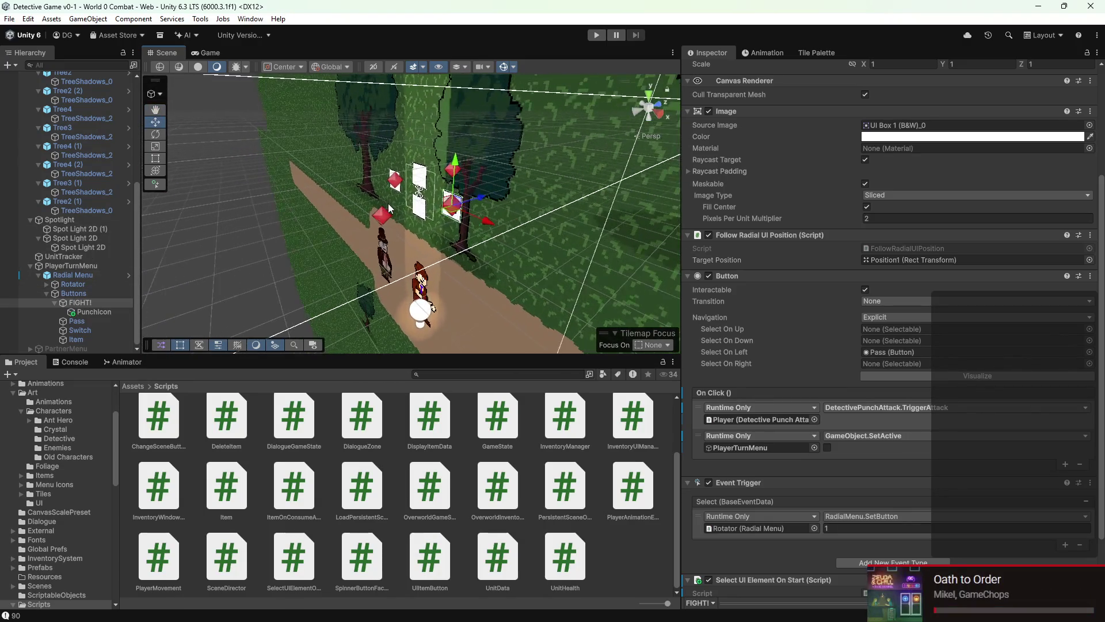
{"action": "left_click", "coordinate": [84, 300]}
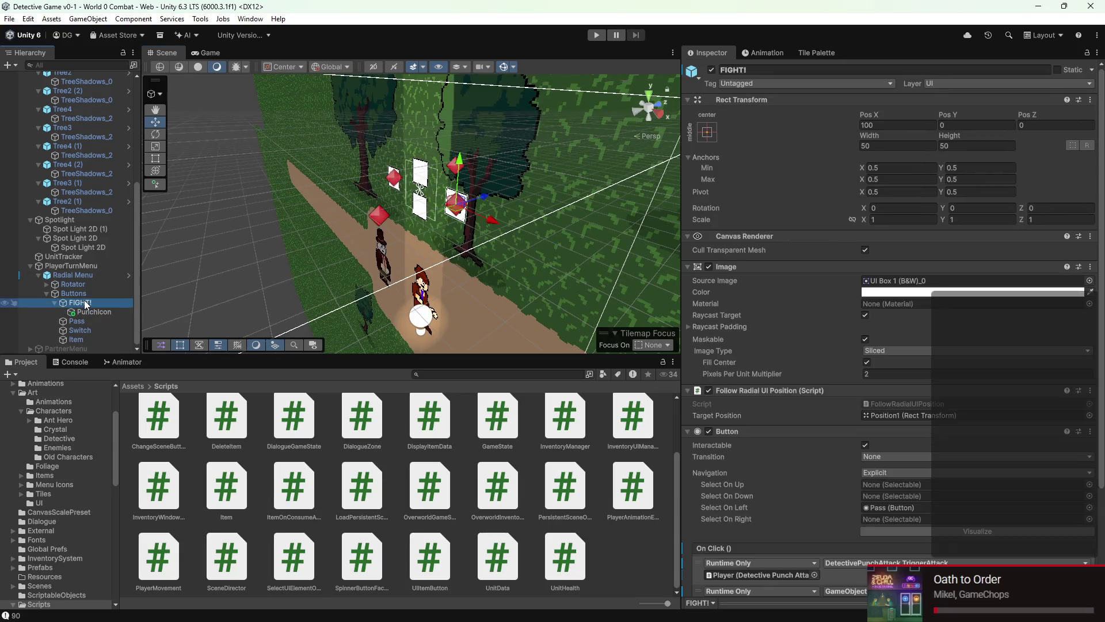
{"action": "left_click", "coordinate": [86, 312]}
{"action": "left_click", "coordinate": [86, 305]}
{"action": "left_click", "coordinate": [88, 312]}
{"action": "left_click", "coordinate": [87, 307]}
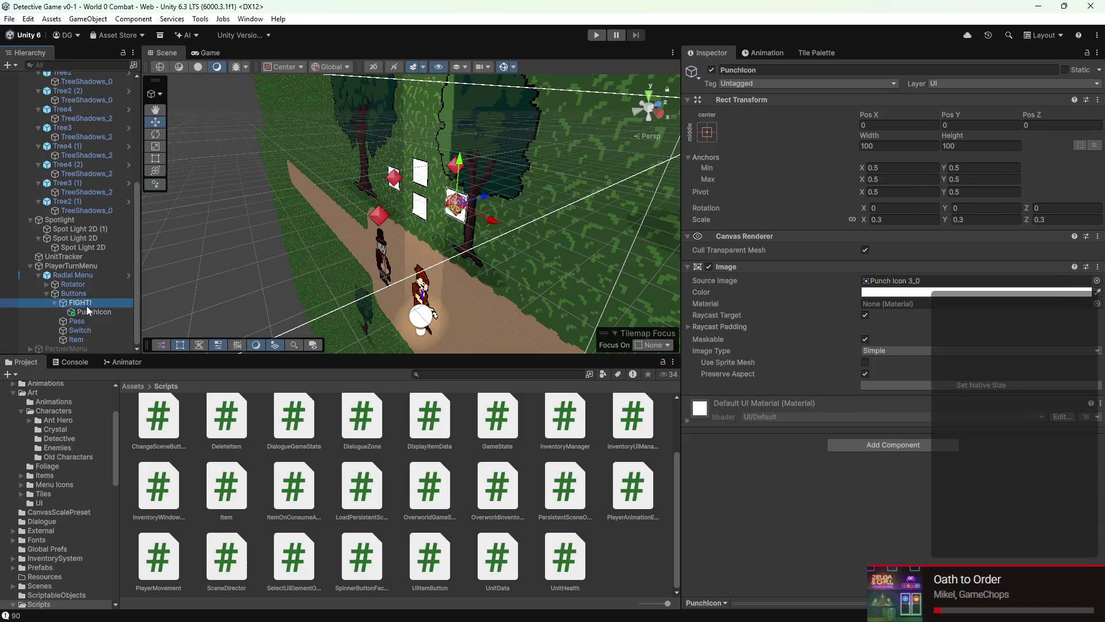
{"action": "double_click", "coordinate": [88, 306]}
Step: Undo the accidental FIGHT! nudge to keep it at 100, 0, re-frame the radial buttons, then play
{"action": "mouse_move", "coordinate": [202, 211]}
{"action": "left_mouse_down"}
{"action": "mouse_move", "coordinate": [400, 203]}
{"action": "mouse_move", "coordinate": [394, 183]}
{"action": "left_mouse_up"}
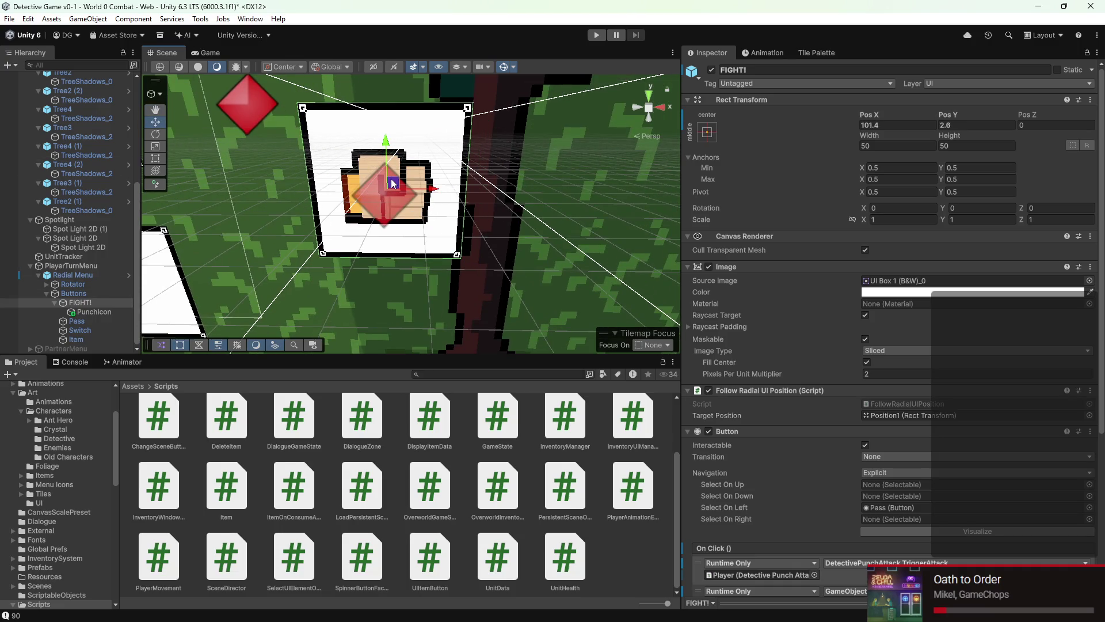
{"action": "key", "text": "ctrl+z"}
{"action": "key", "text": "f"}
{"action": "scroll", "coordinate": [458, 187], "scroll_direction": "down", "scroll_amount": 10}
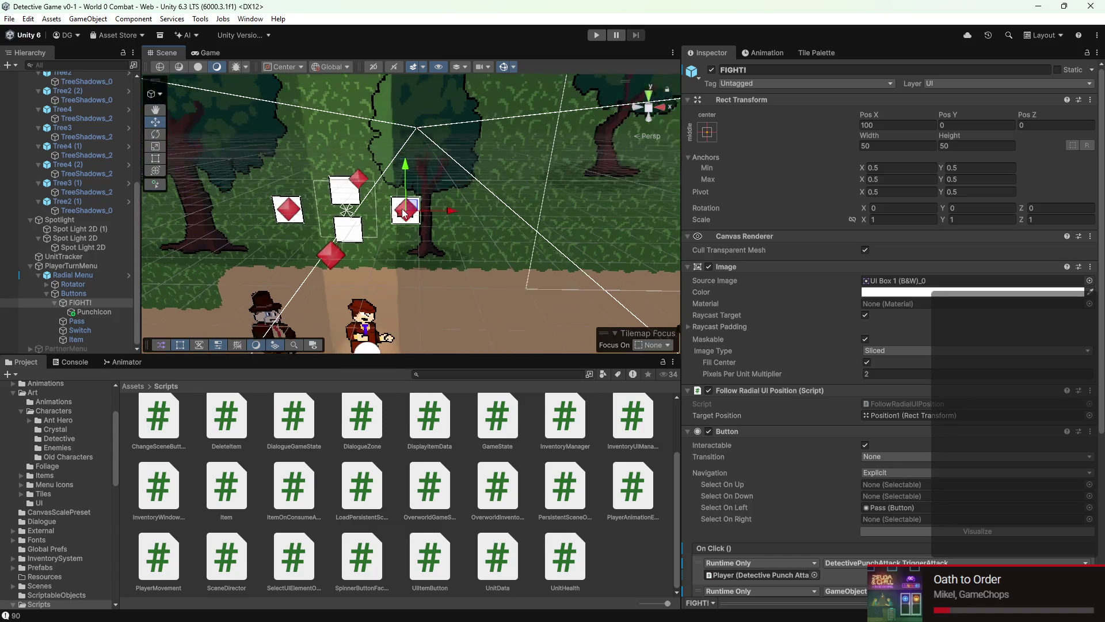
{"action": "left_click_drag", "start_coordinate": [393, 211], "coordinate": [449, 220]}
{"action": "scroll", "coordinate": [448, 219], "scroll_direction": "up", "scroll_amount": 5}
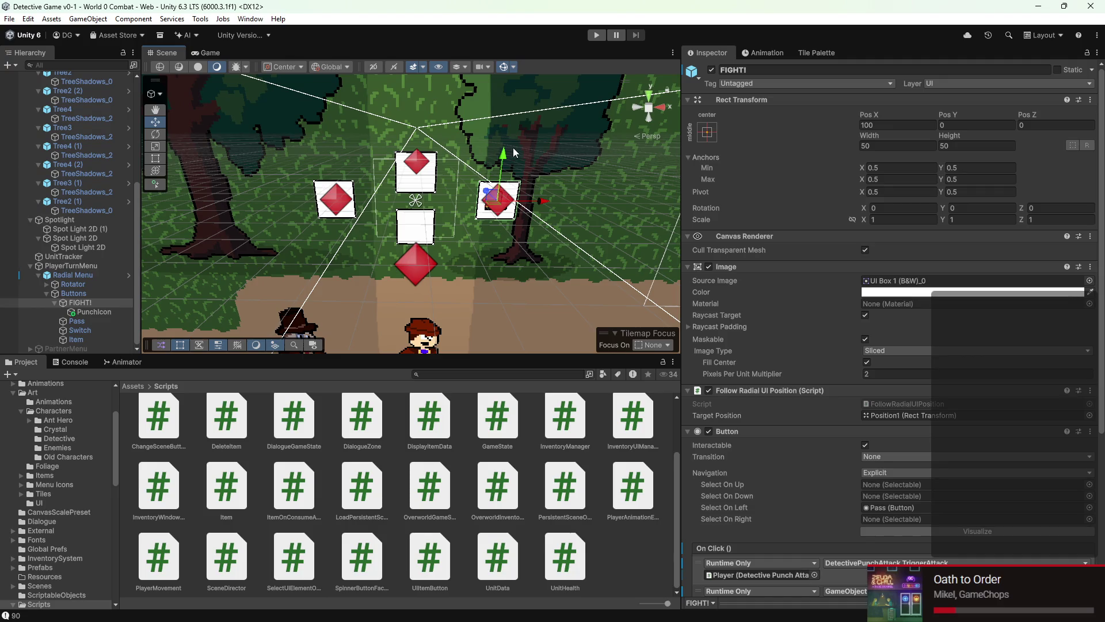
{"action": "left_click", "coordinate": [597, 35]}
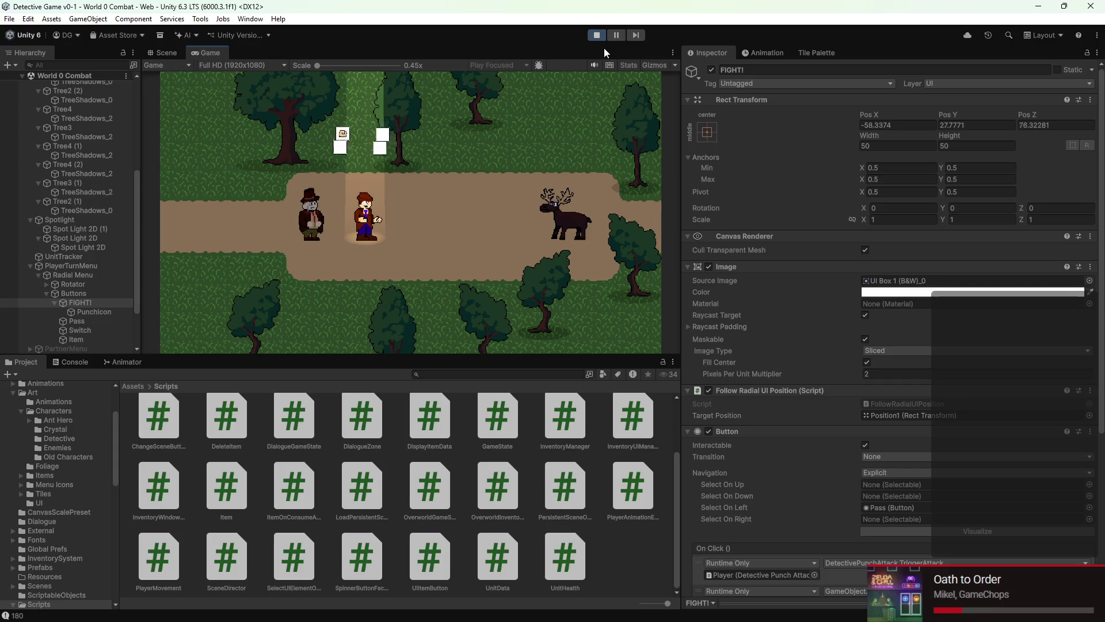
Step: Rotate the radial menu to Punch with Up, confirm the attack, then stop Play Mode
{"action": "key", "text": "Up"}
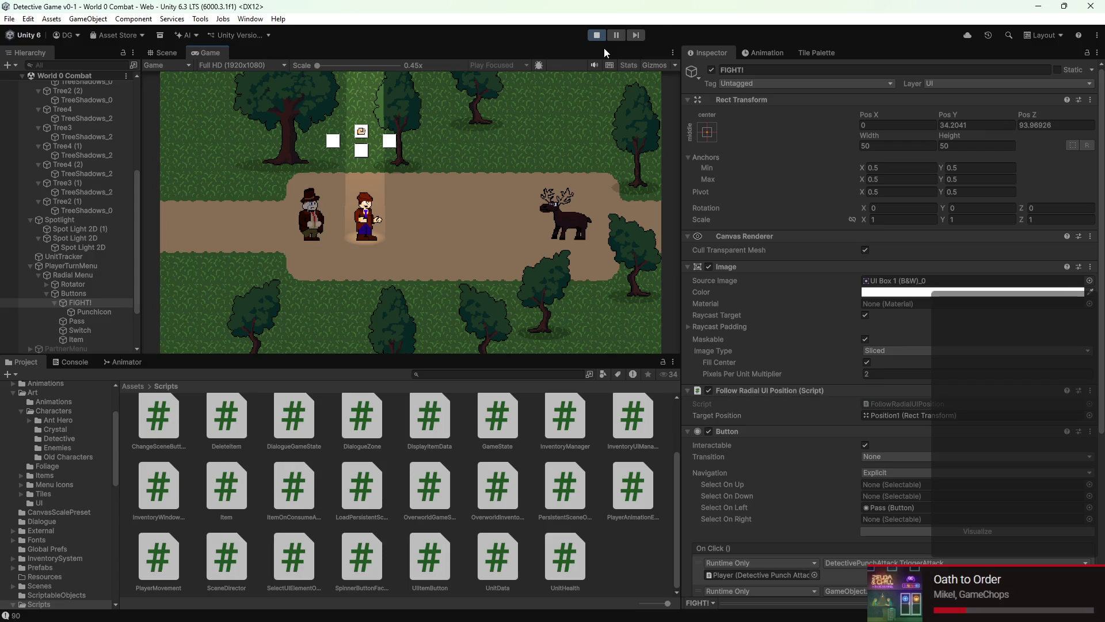
{"action": "key", "text": "Return"}
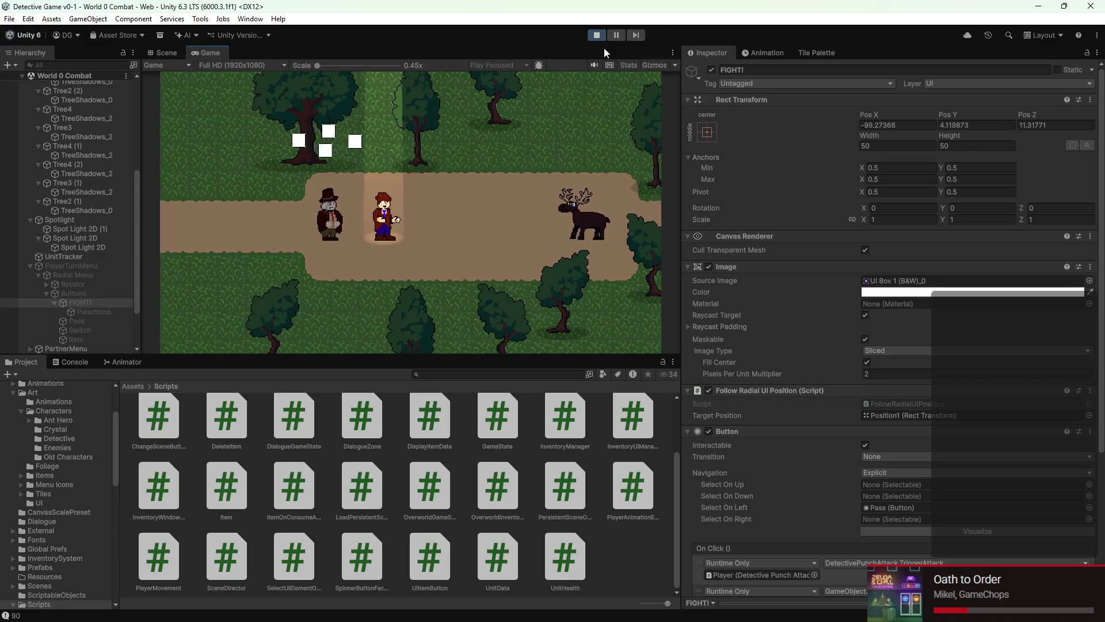
{"action": "left_click", "coordinate": [596, 36]}
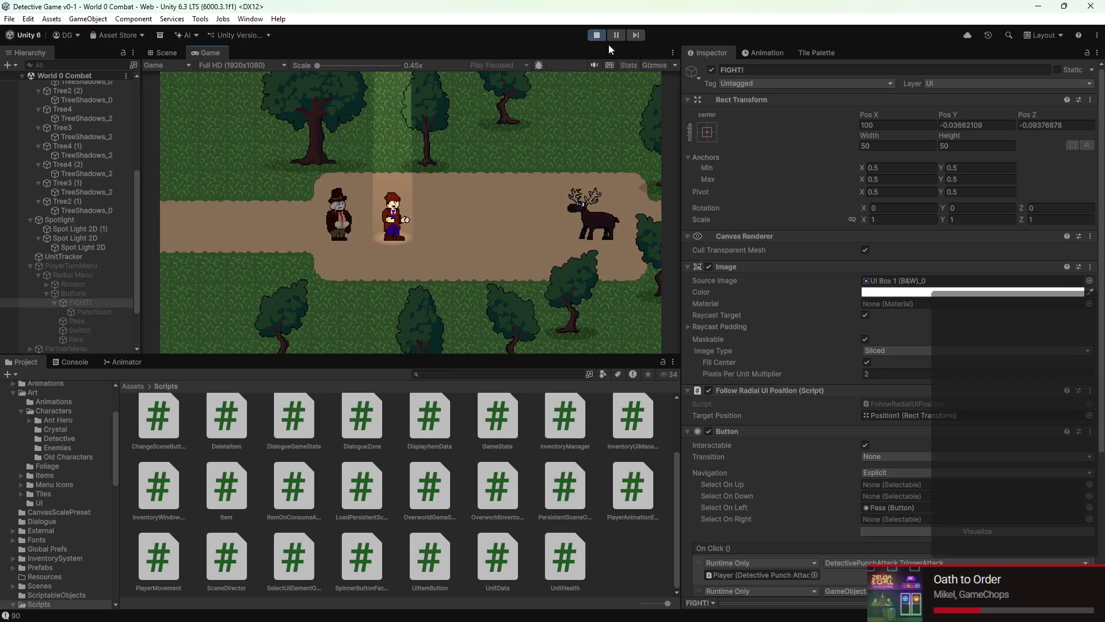
{"action": "left_click", "coordinate": [595, 36]}
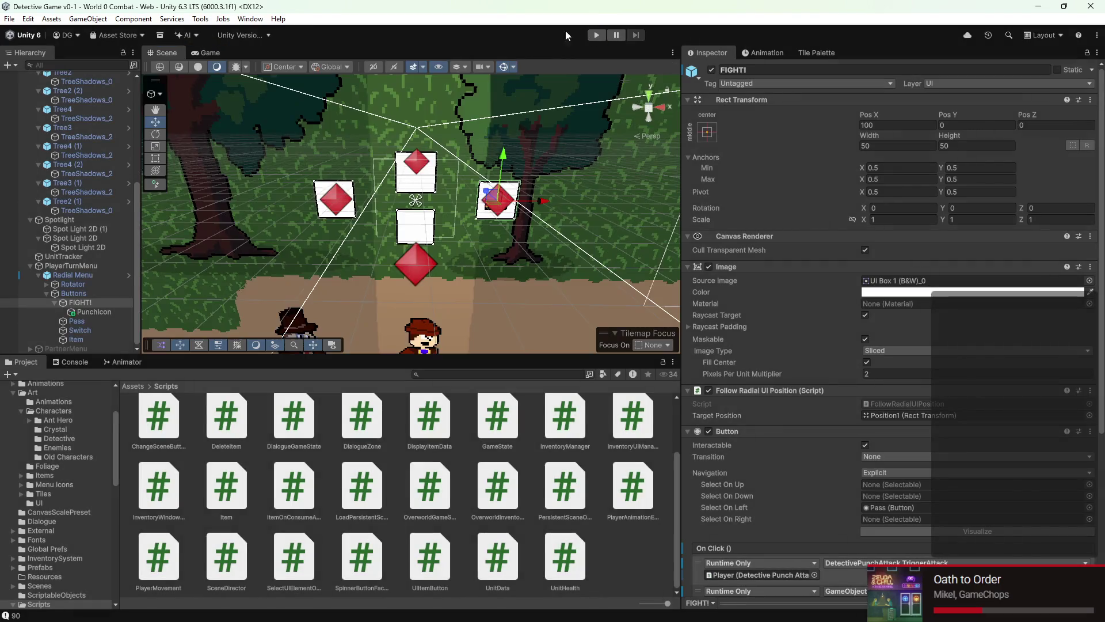
Step: Filter the Console to errors and open DetectivePunchAttack's unassigned-animator UnassignedReferenceException
{"action": "left_click", "coordinate": [656, 608]}
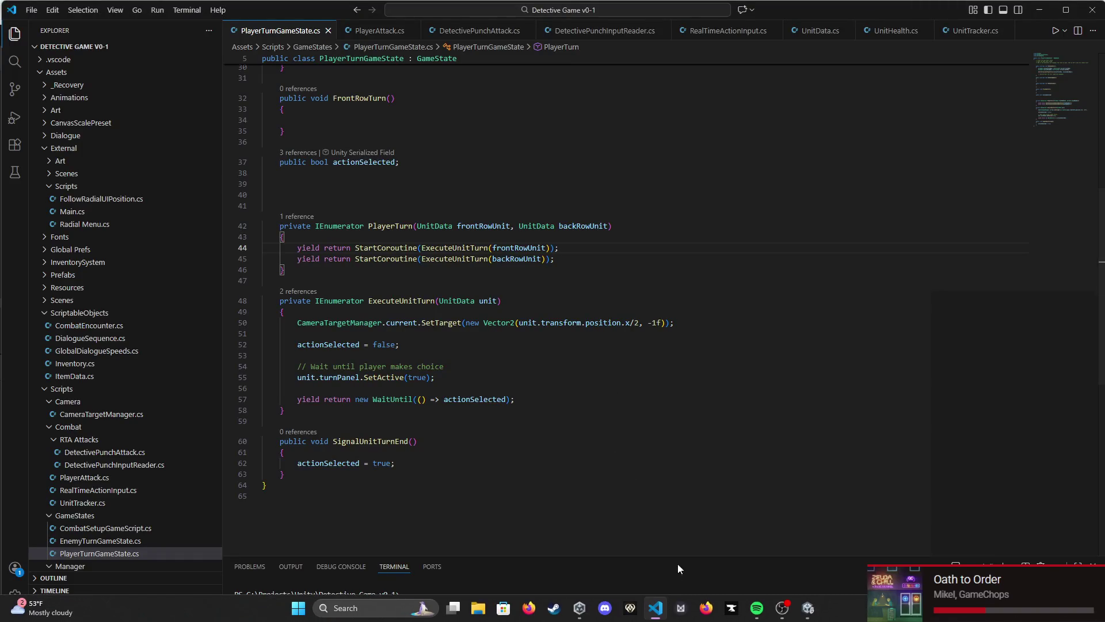
{"action": "left_click", "coordinate": [814, 612]}
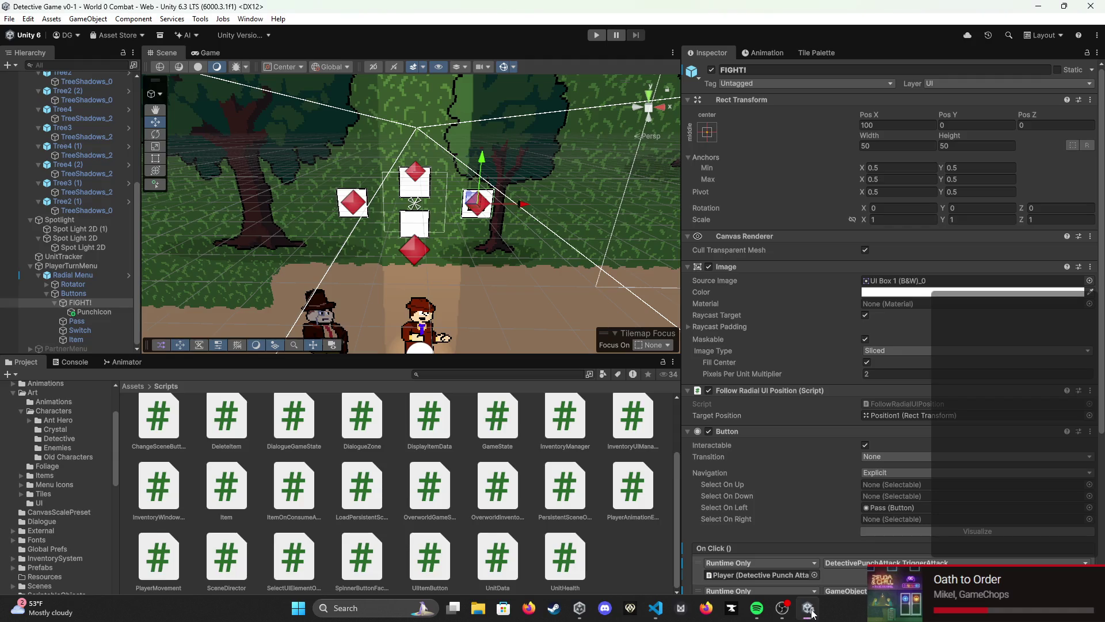
{"action": "left_click", "coordinate": [89, 363]}
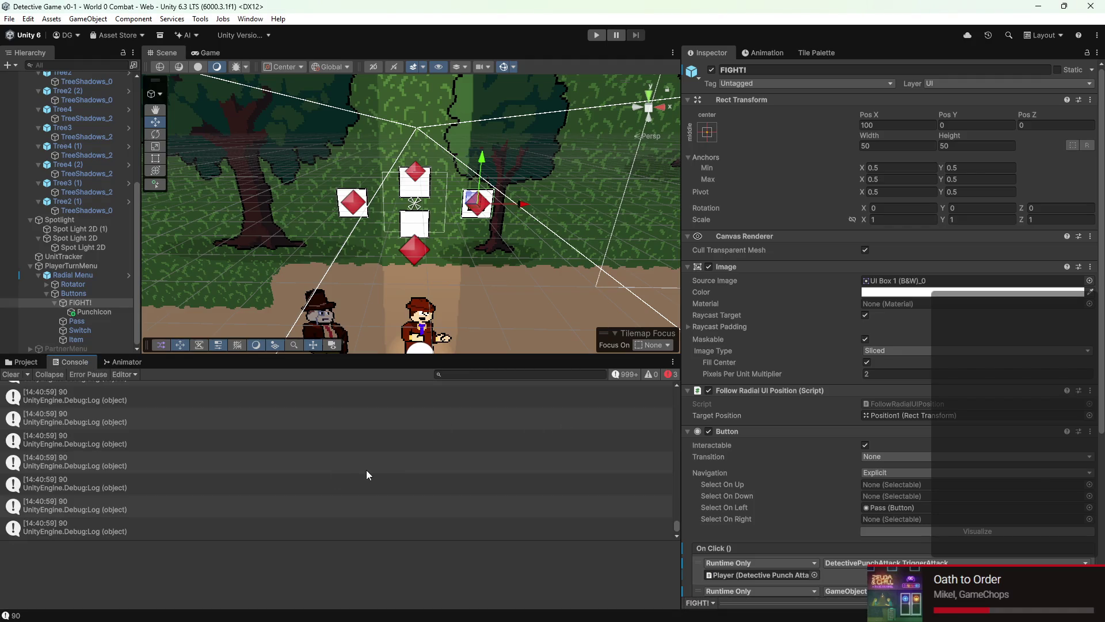
{"action": "left_click", "coordinate": [627, 374]}
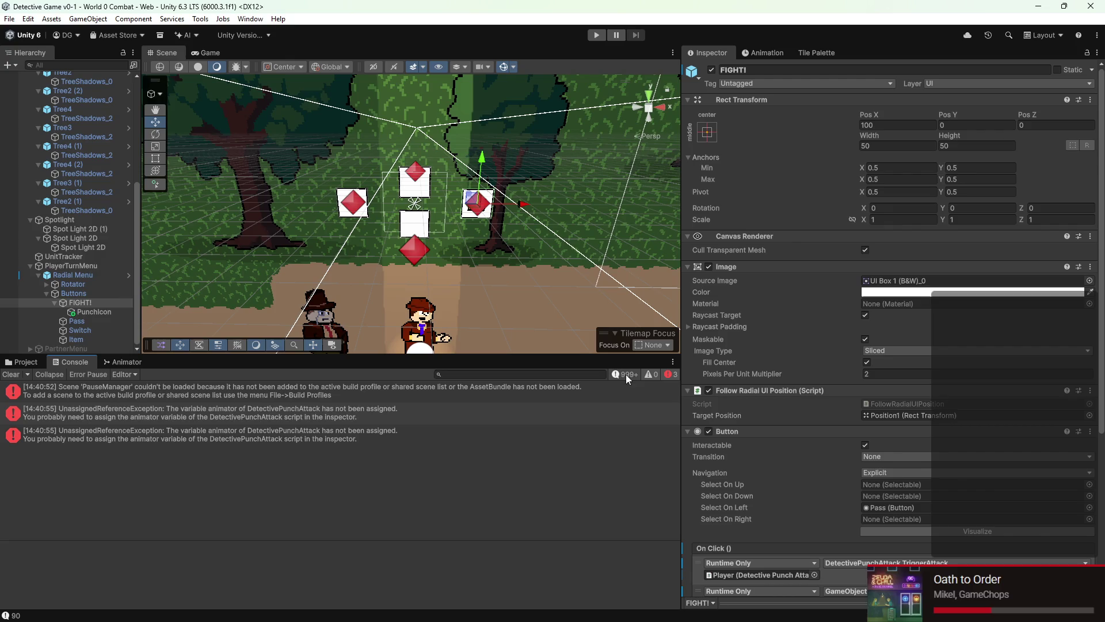
{"action": "left_click", "coordinate": [320, 418]}
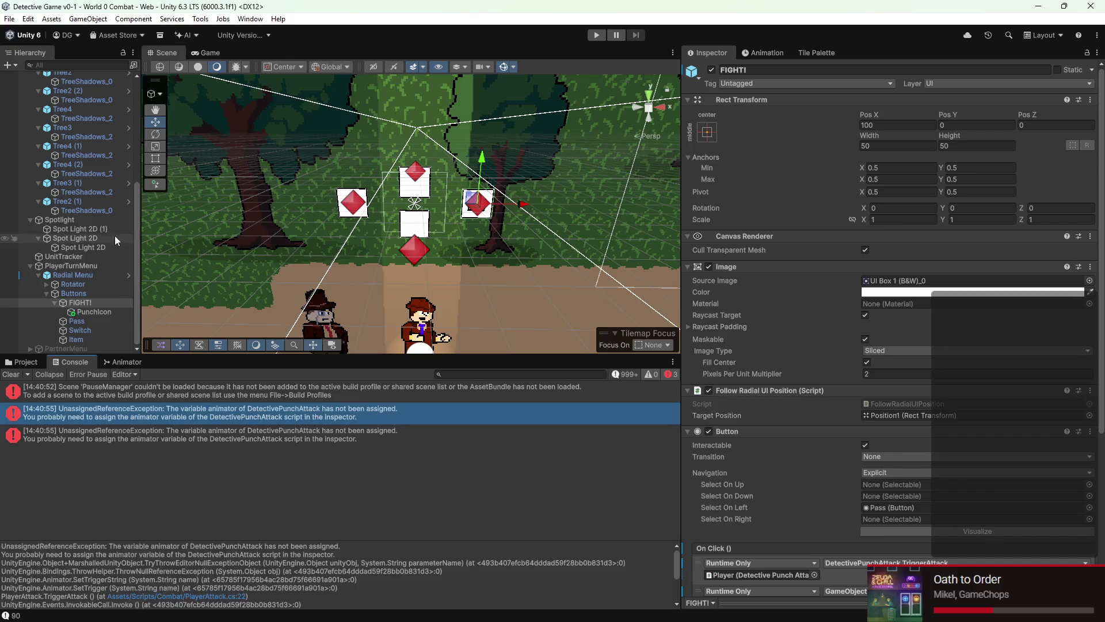
{"action": "scroll", "coordinate": [92, 278], "scroll_direction": "up", "scroll_amount": 5}
{"action": "scroll", "coordinate": [75, 237], "scroll_direction": "down", "scroll_amount": 5}
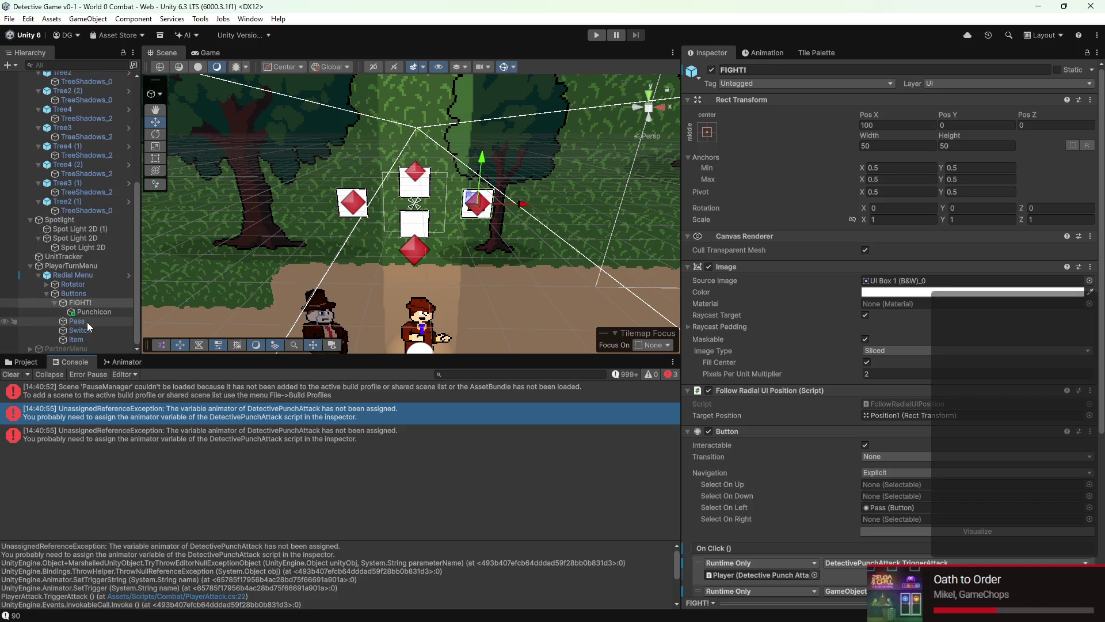
{"action": "scroll", "coordinate": [92, 287], "scroll_direction": "up", "scroll_amount": 5}
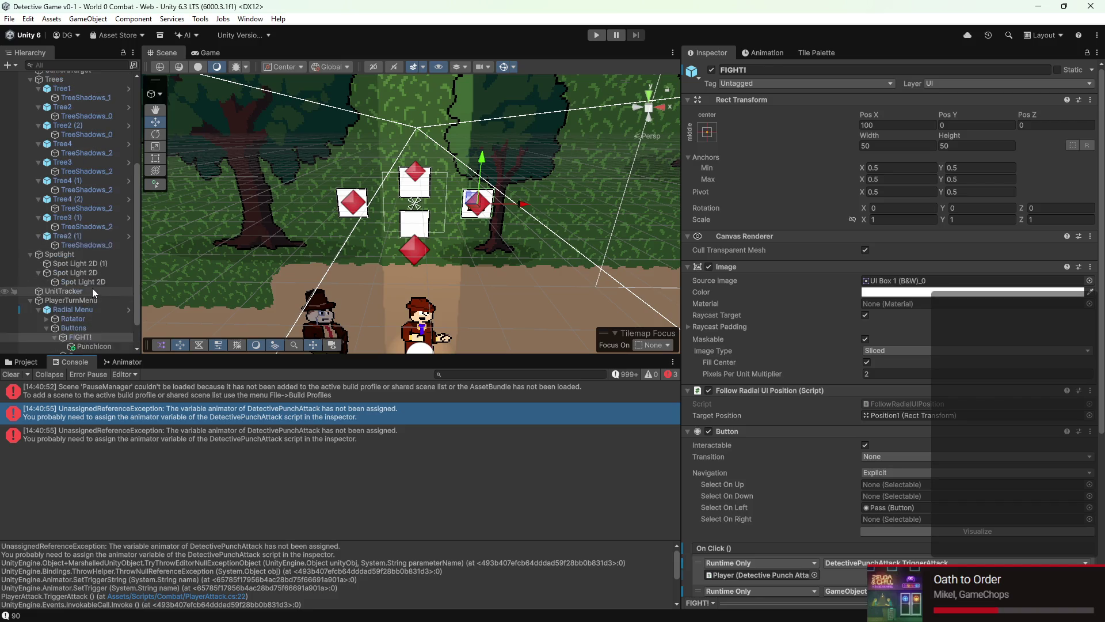
Step: Assign the Player's Animator to its Detective Punch Attack component and save the scene
{"action": "left_click", "coordinate": [73, 205]}
{"action": "scroll", "coordinate": [920, 320], "scroll_direction": "down", "scroll_amount": 4}
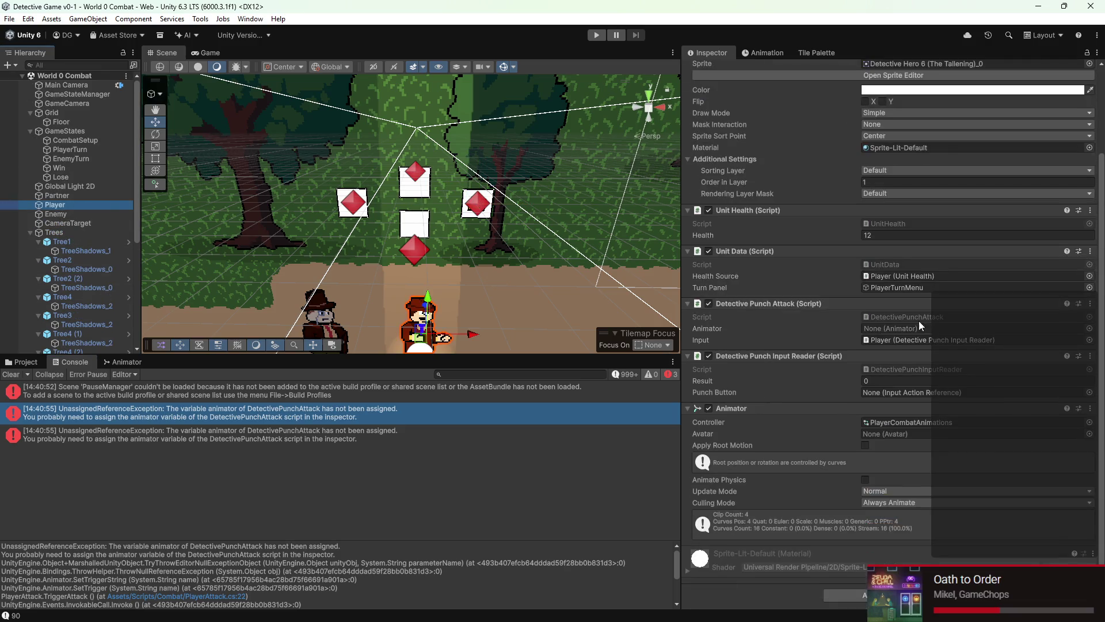
{"action": "left_click", "coordinate": [915, 322]}
{"action": "left_click_drag", "start_coordinate": [803, 406], "coordinate": [889, 326]}
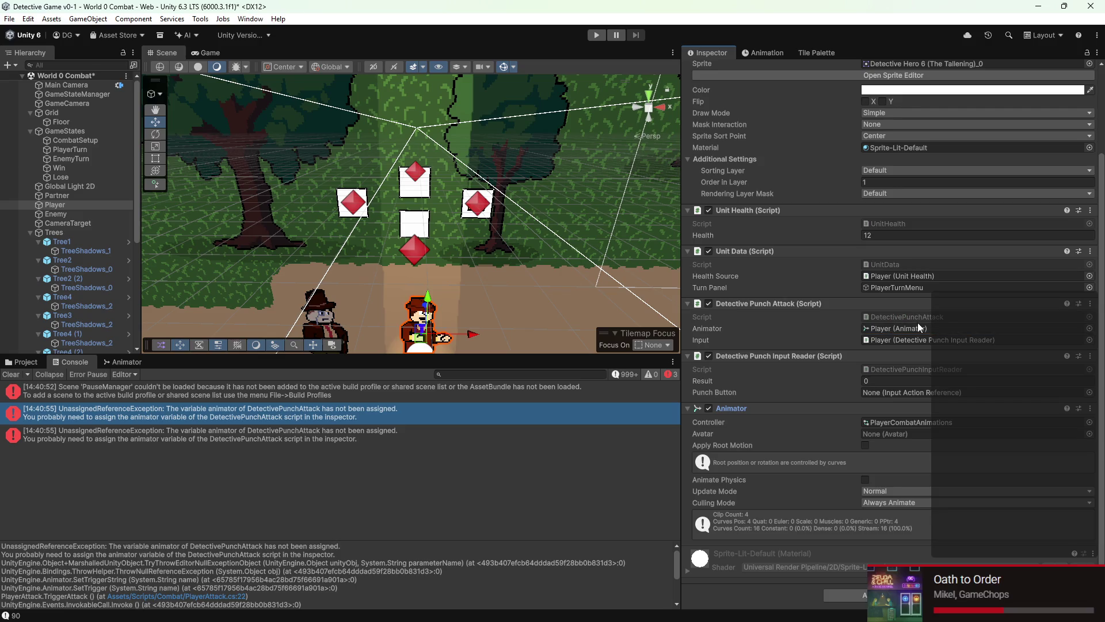
{"action": "key", "text": "ctrl+s"}
Step: Set Punch Button to Player/Real Time Input 1 and enter Play Mode
{"action": "left_click", "coordinate": [1089, 392]}
{"action": "scroll", "coordinate": [839, 400], "scroll_direction": "down", "scroll_amount": 3}
{"action": "scroll", "coordinate": [835, 516], "scroll_direction": "down", "scroll_amount": 5}
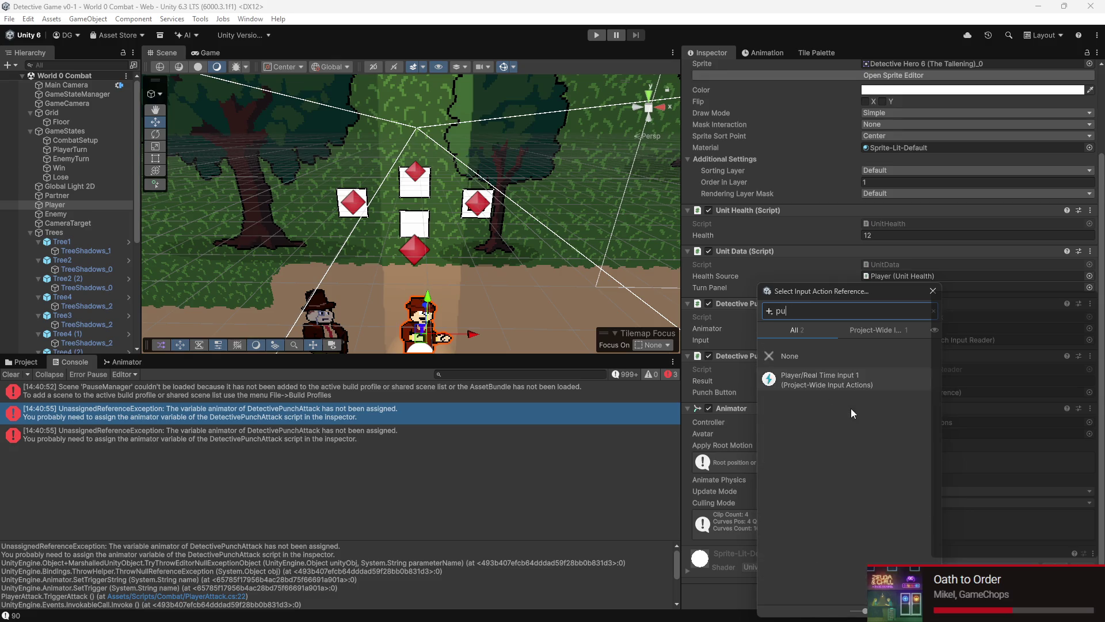
{"action": "type", "text": "real"}
{"action": "double_click", "coordinate": [862, 383]}
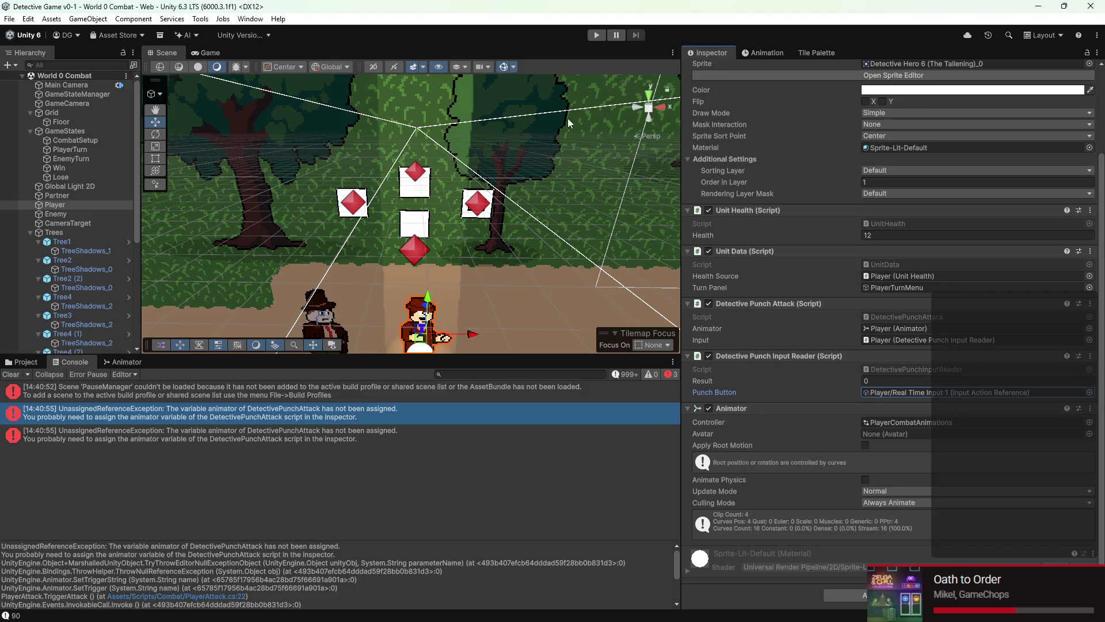
{"action": "left_click", "coordinate": [595, 36]}
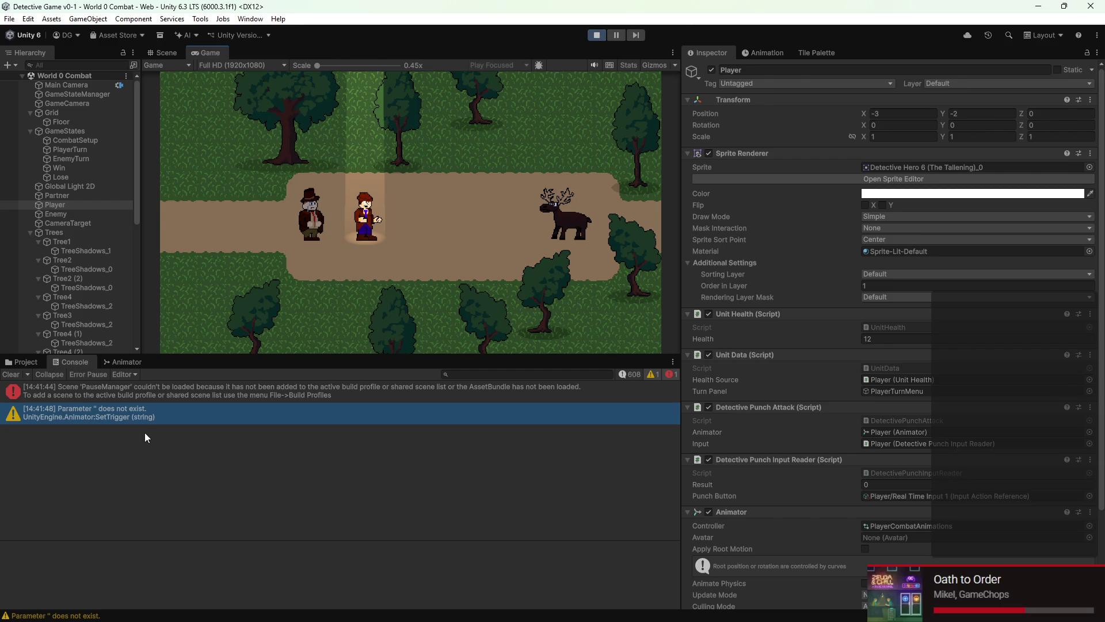
Step: Show the stack trace of the 'Parameter "" does not exist' warning, then stop Play Mode
{"action": "left_click", "coordinate": [137, 421]}
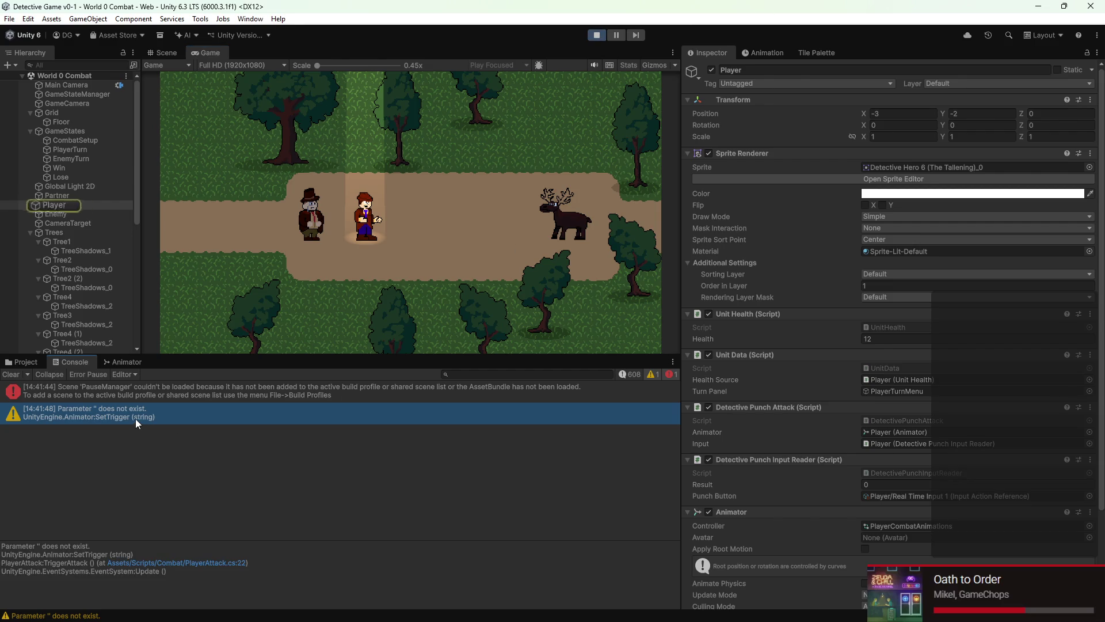
{"action": "left_click", "coordinate": [598, 36]}
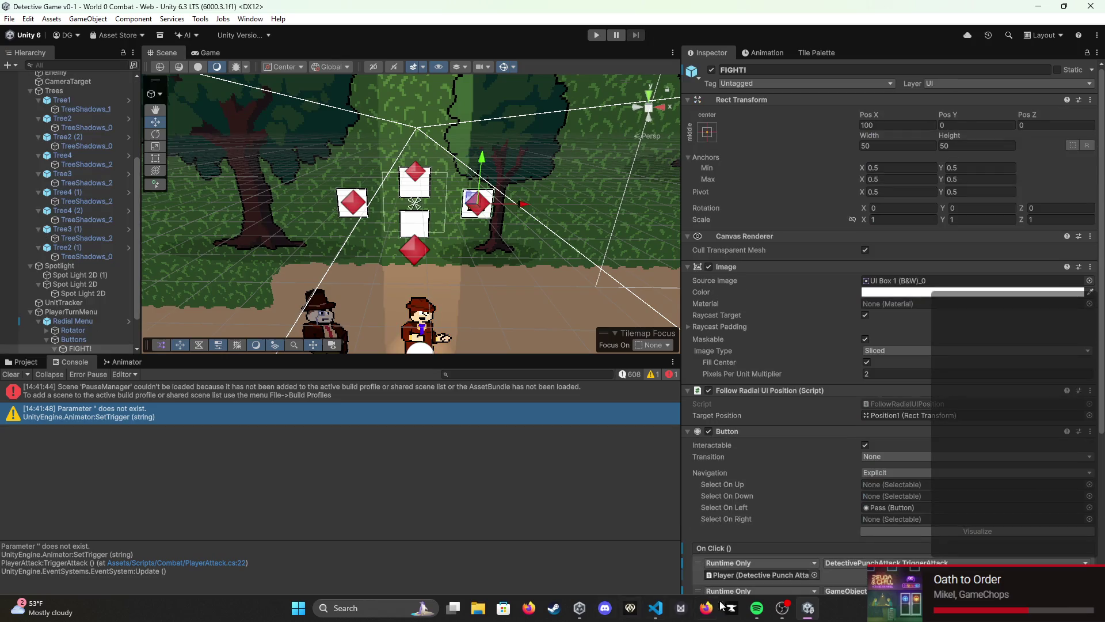
Step: In DetectivePunchAttack.cs, delete AttackTriggerName's throwing get/set body and its braces
{"action": "left_click", "coordinate": [655, 608]}
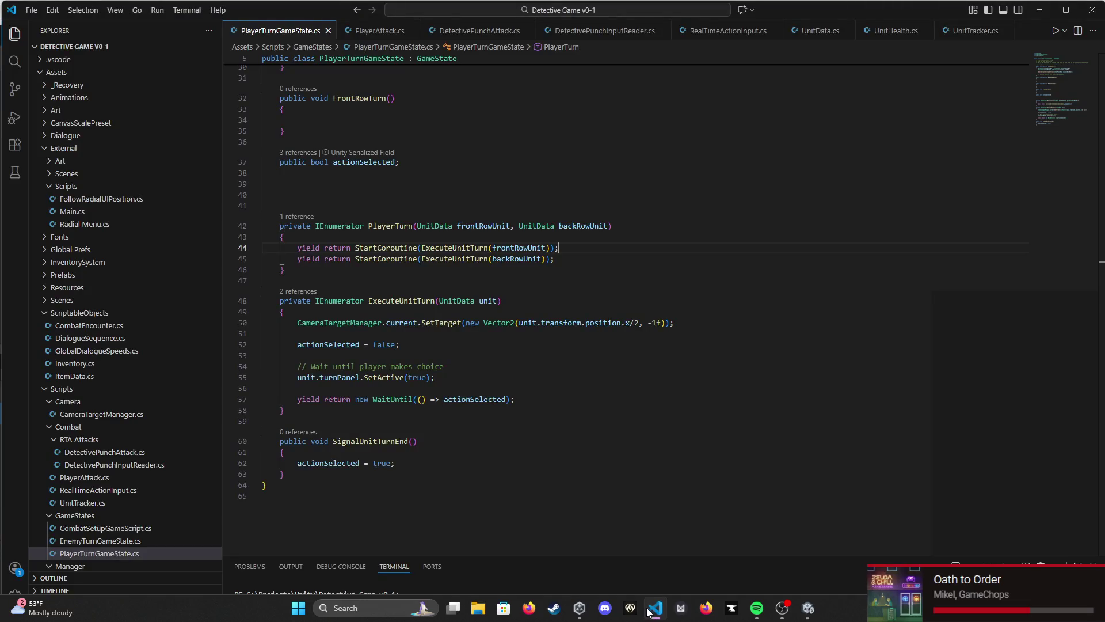
{"action": "scroll", "coordinate": [422, 371], "scroll_direction": "up", "scroll_amount": 5}
{"action": "scroll", "coordinate": [422, 371], "scroll_direction": "up", "scroll_amount": 5}
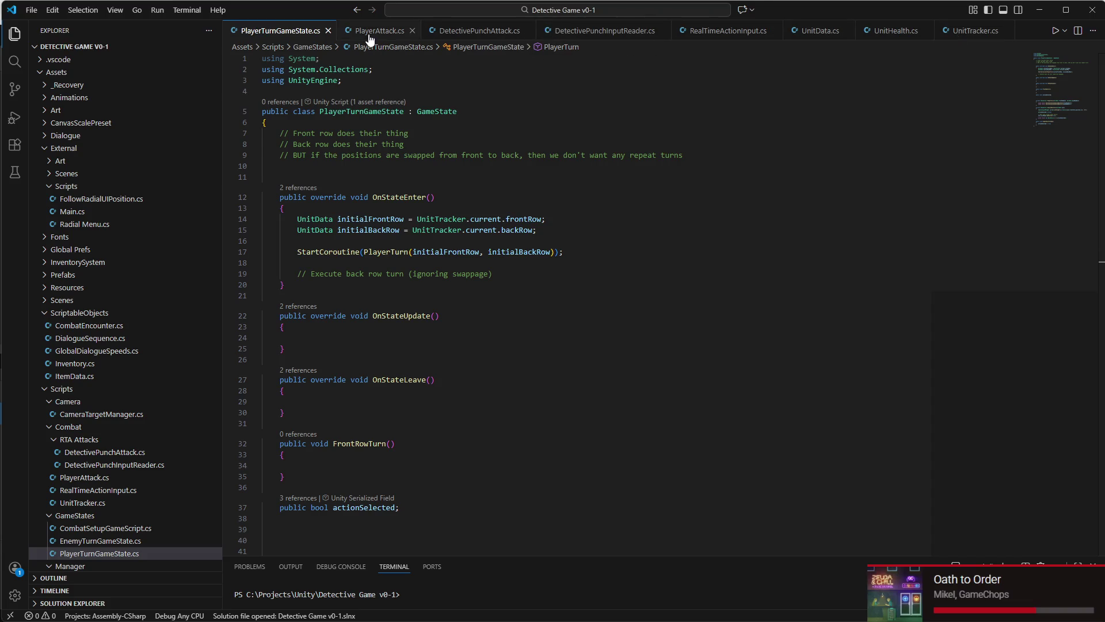
{"action": "left_click", "coordinate": [469, 37]}
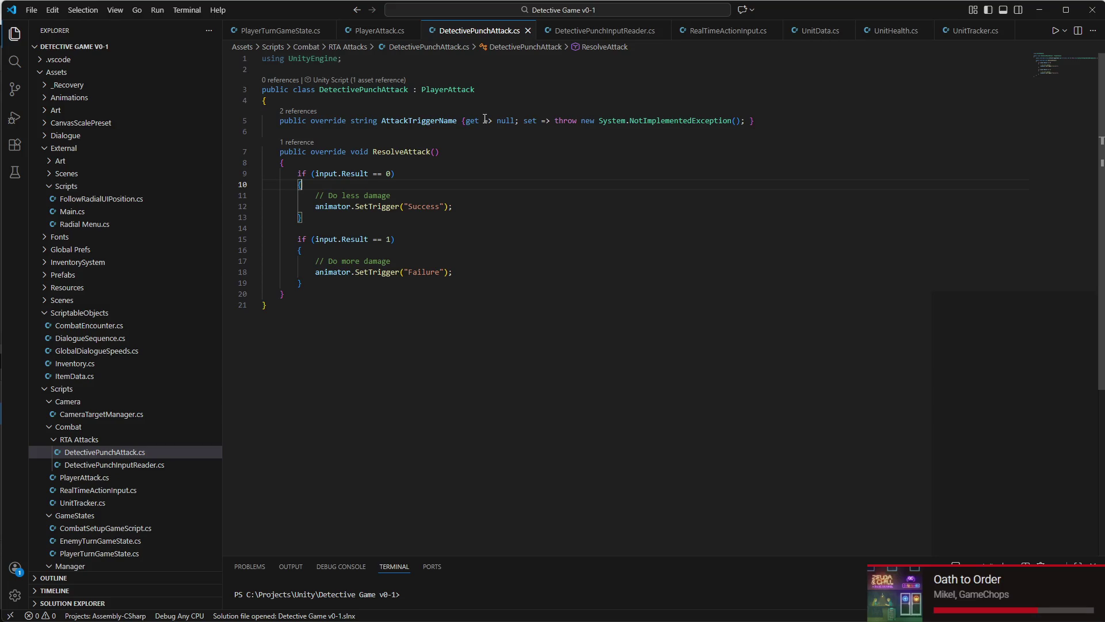
{"action": "left_click_drag", "start_coordinate": [466, 121], "coordinate": [750, 120]}
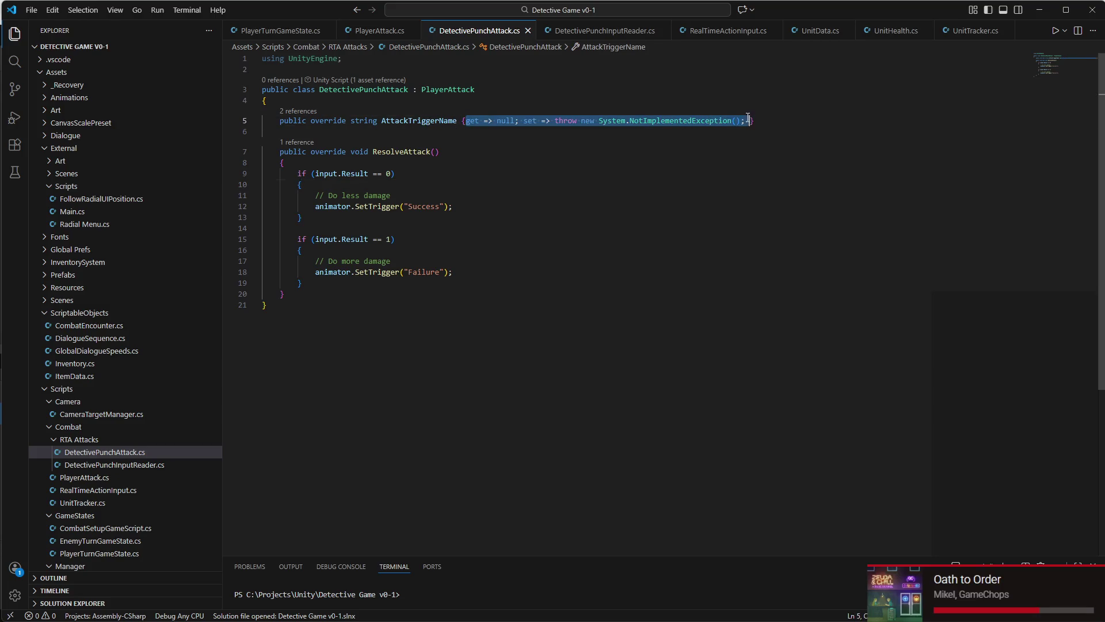
{"action": "key", "text": "BackSpace"}
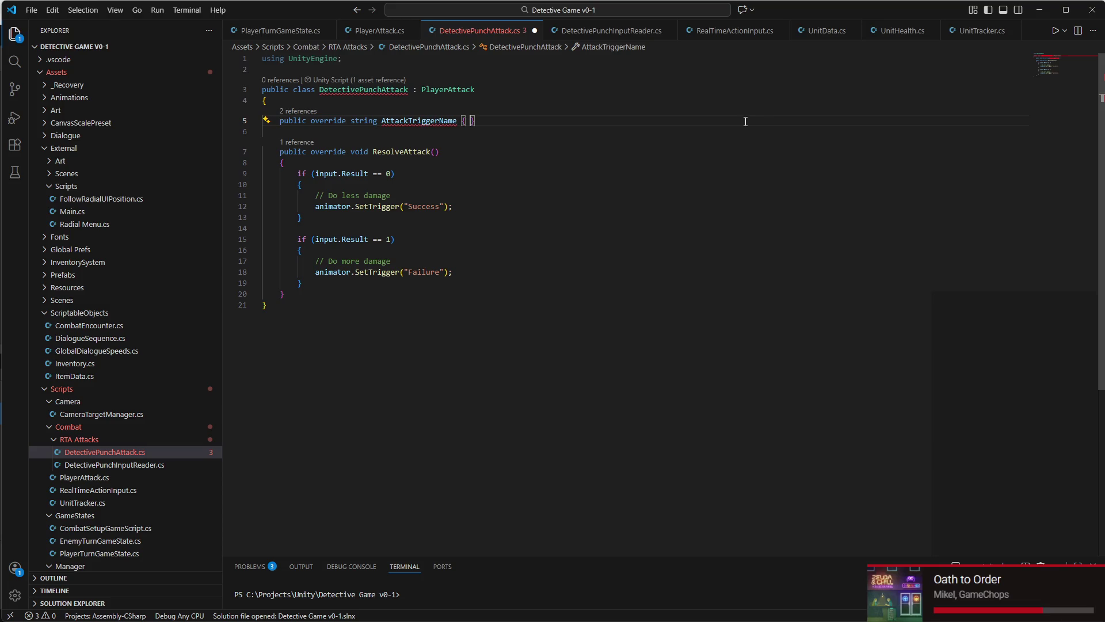
{"action": "key", "text": "BackSpace"}
{"action": "key", "text": "BackSpace"}
{"action": "key", "text": "Delete"}
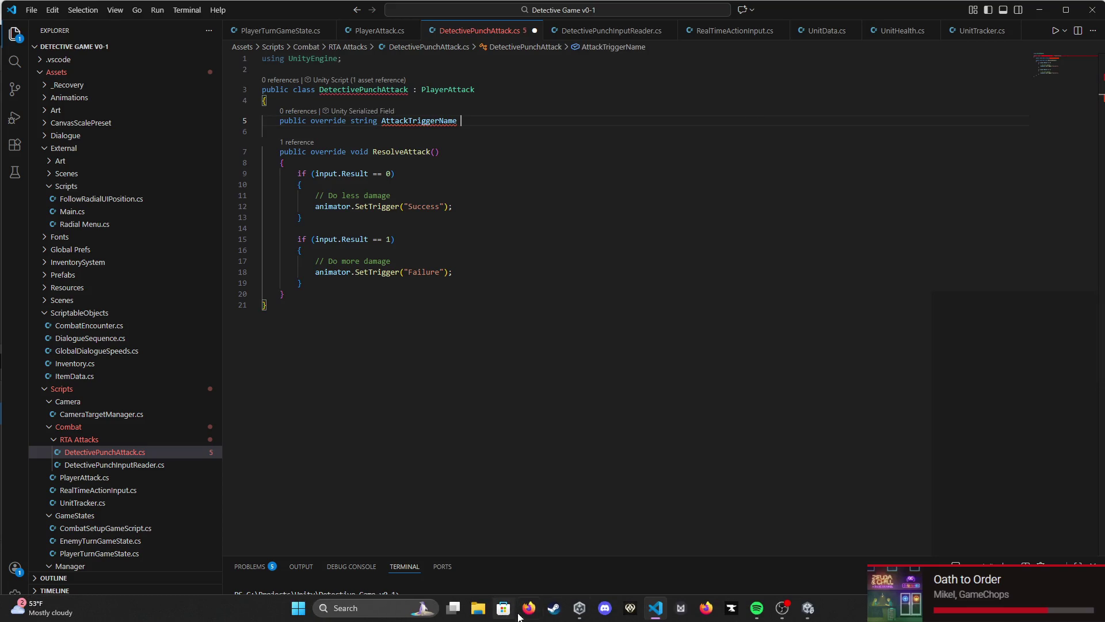
{"action": "left_click", "coordinate": [528, 608]}
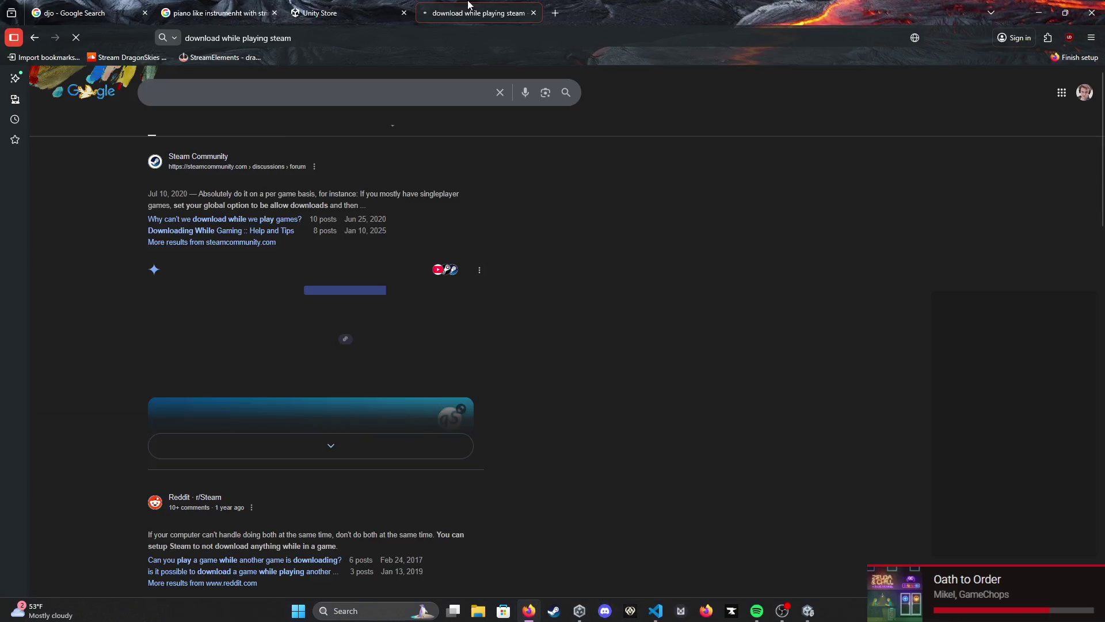
Step: Google 'how to set a property' and block the location access request
{"action": "left_click", "coordinate": [339, 39]}
{"action": "type", "text": "how to "}
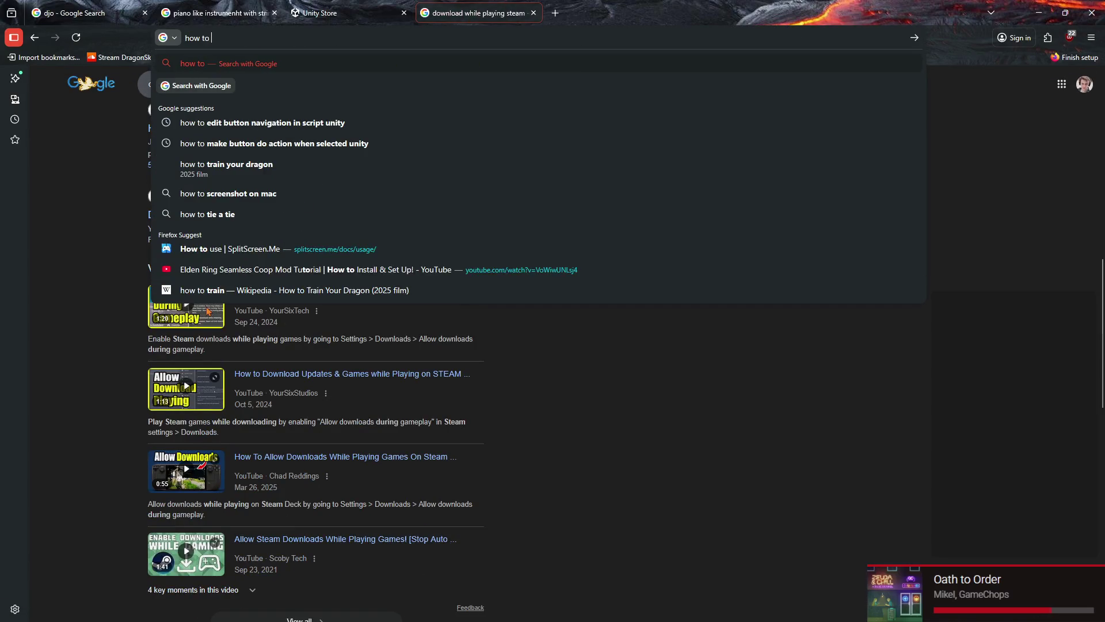
{"action": "type", "text": "set a property"}
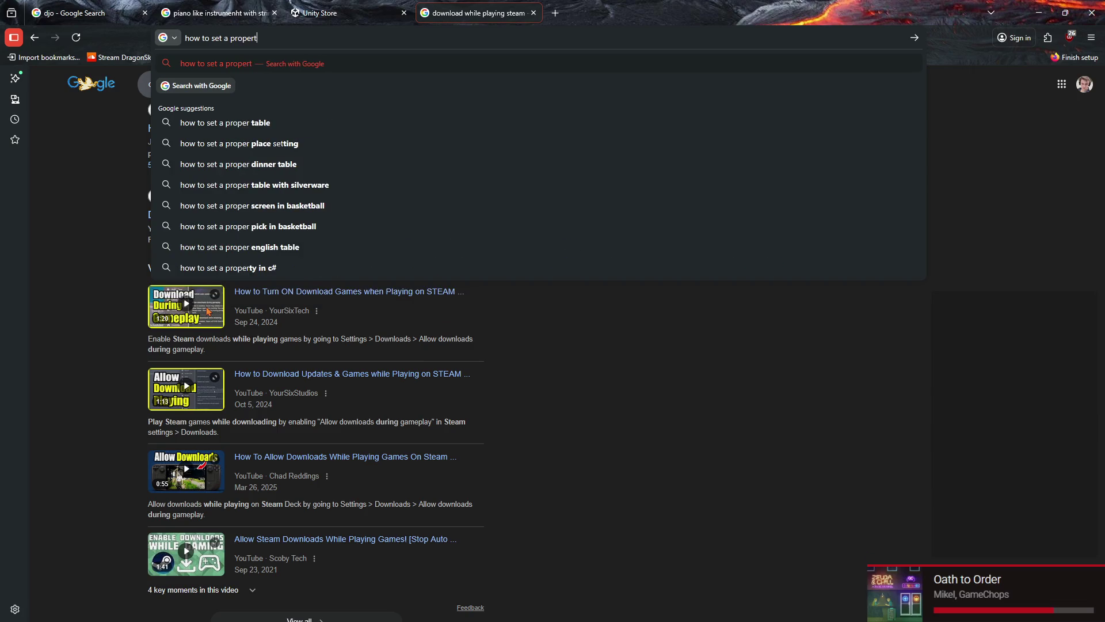
{"action": "key", "text": "Return"}
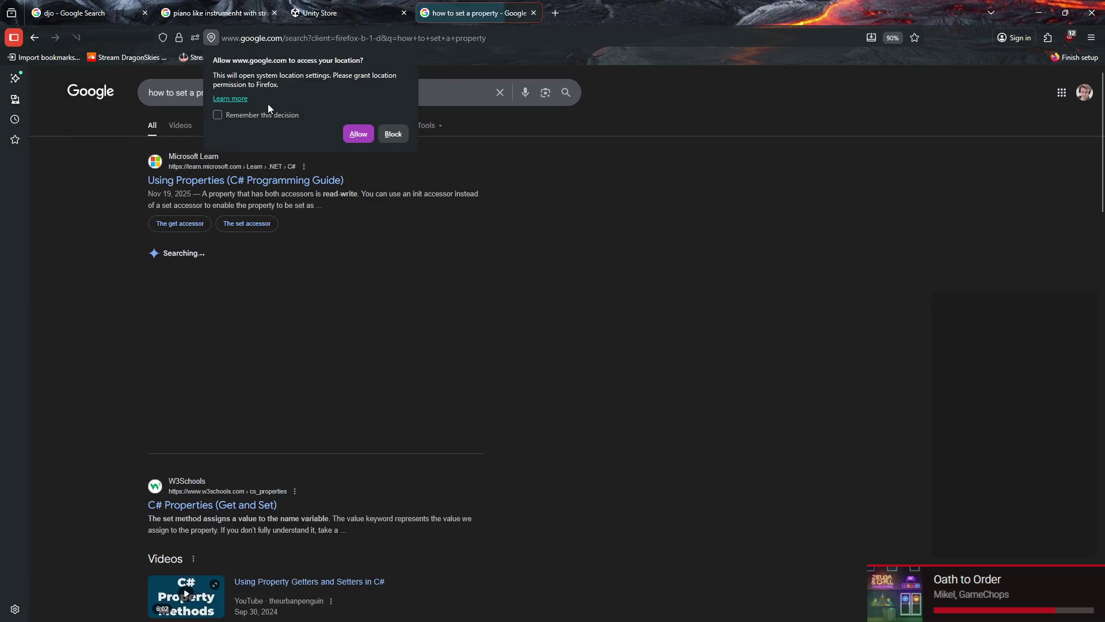
{"action": "left_click", "coordinate": [398, 133]}
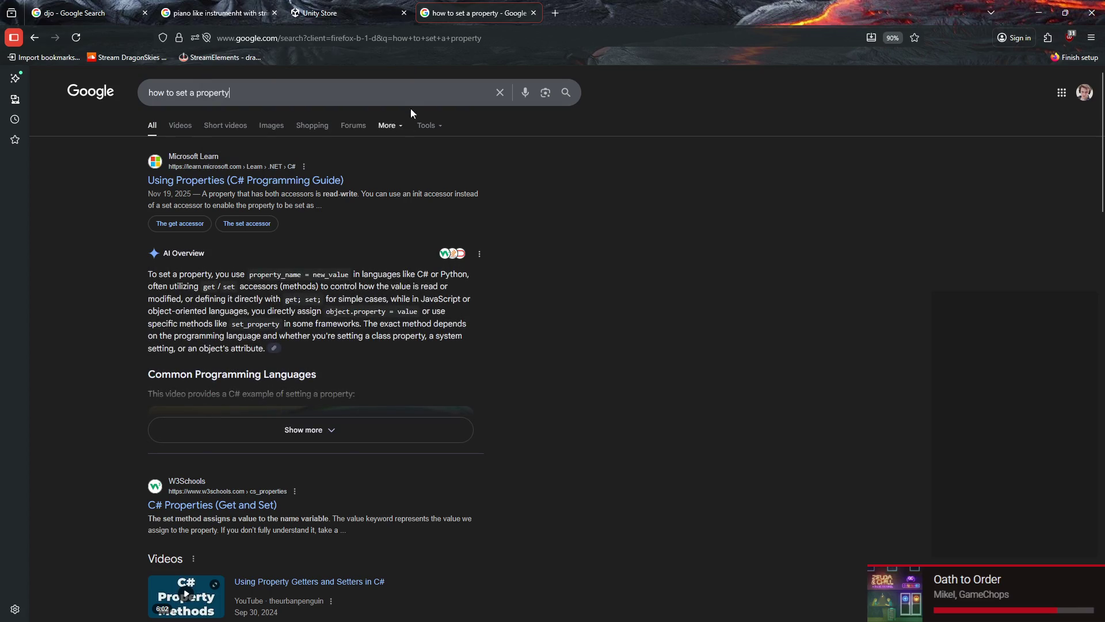
Step: Refine the query to 'how to set a property unity' and expand the AI Overview's C# examples
{"action": "left_click", "coordinate": [407, 97]}
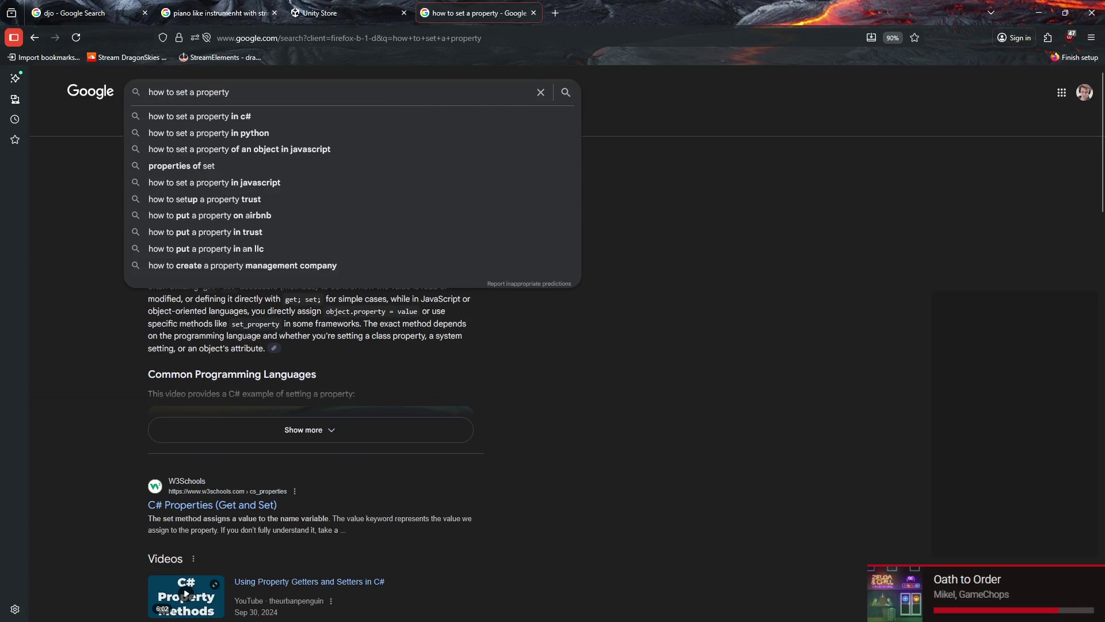
{"action": "type", "text": " unity"}
{"action": "key", "text": "Return"}
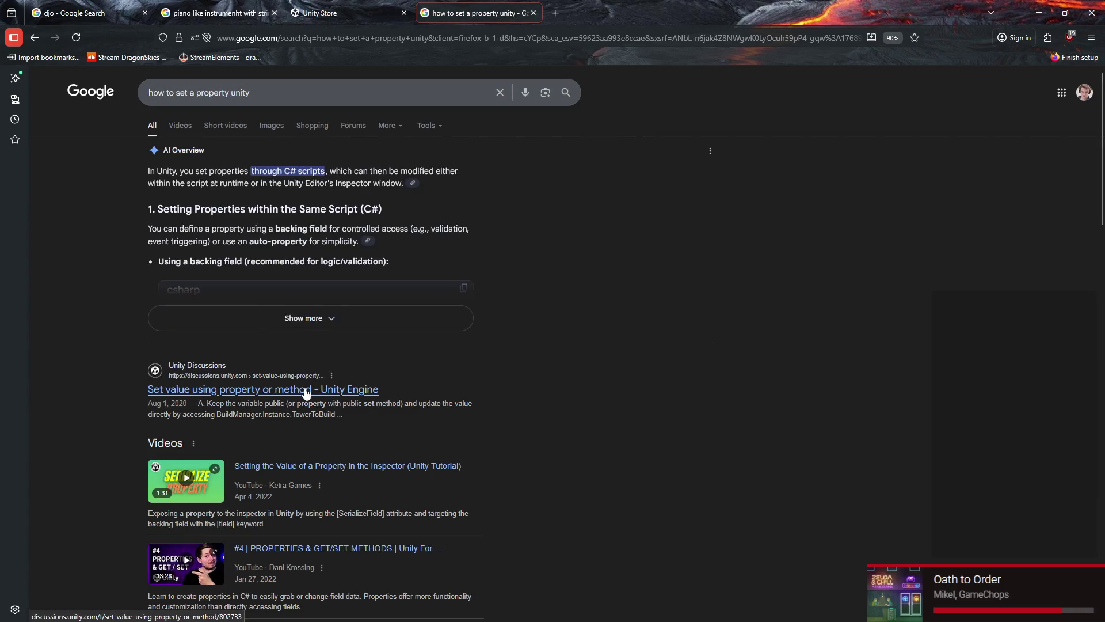
{"action": "left_click", "coordinate": [329, 331]}
{"action": "scroll", "coordinate": [302, 316], "scroll_direction": "down", "scroll_amount": 2}
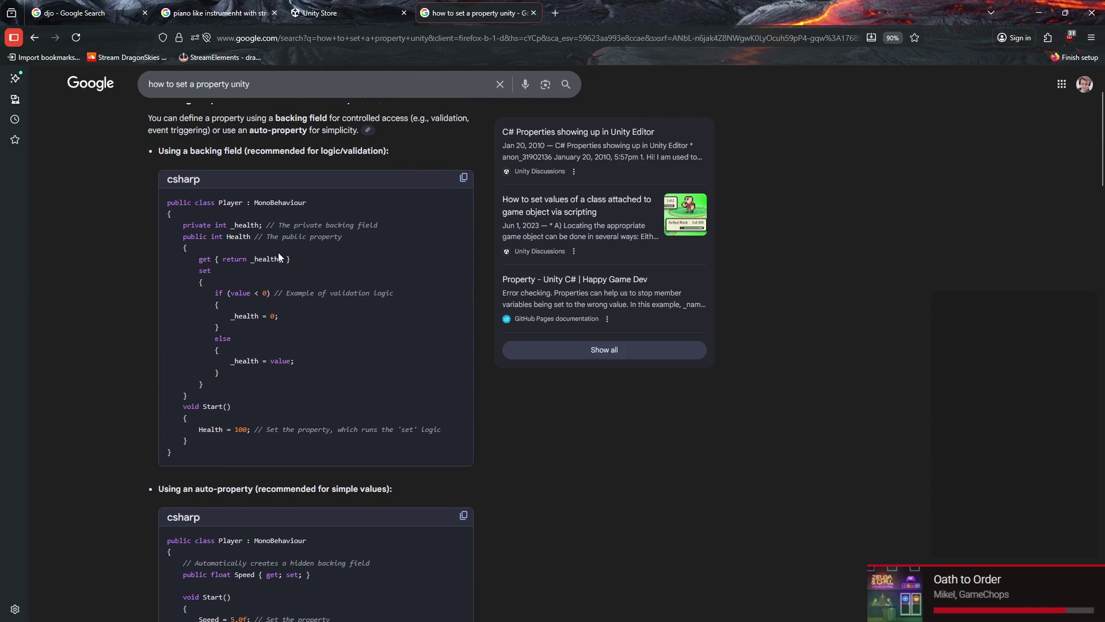
{"action": "scroll", "coordinate": [280, 252], "scroll_direction": "up", "scroll_amount": 1}
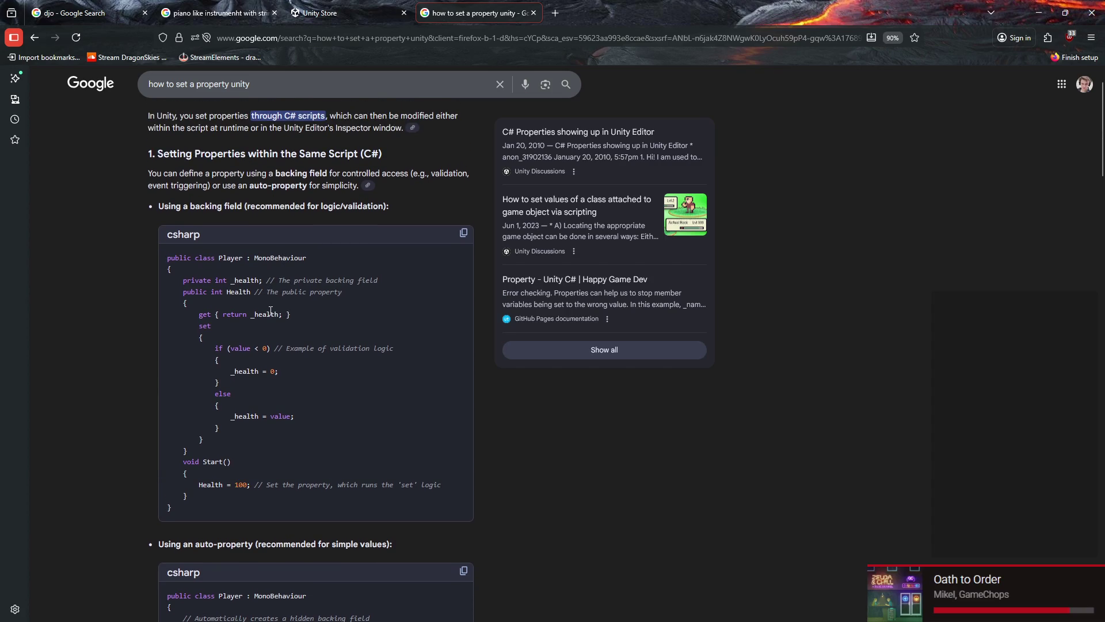
{"action": "scroll", "coordinate": [271, 311], "scroll_direction": "down", "scroll_amount": 2}
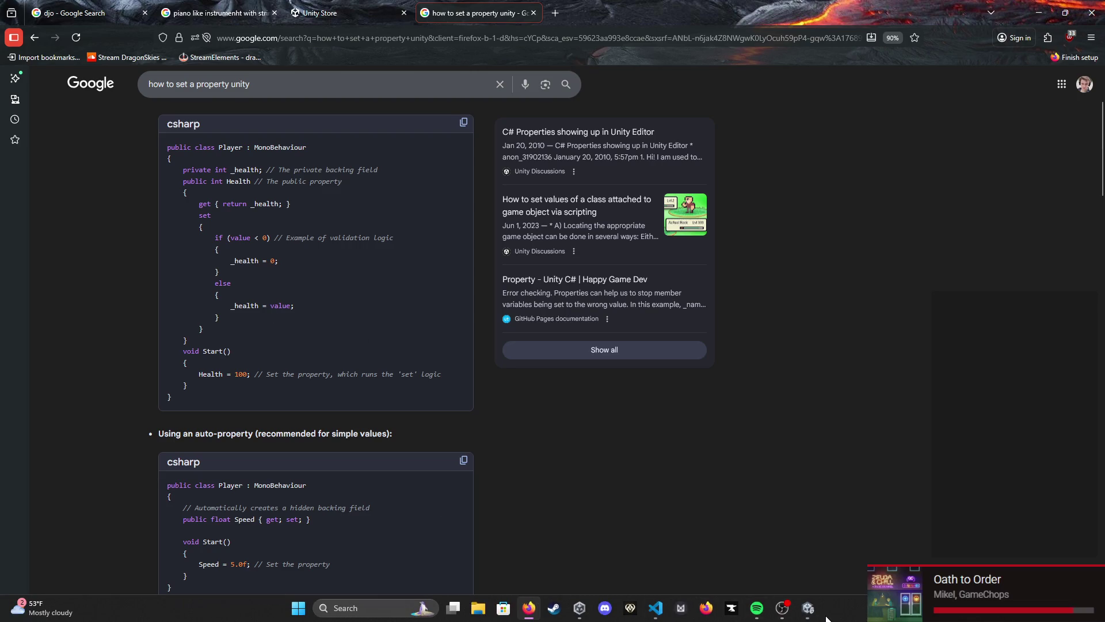
Step: Start rewriting the AttackTriggerName line while rereading the browser's property examples
{"action": "left_click", "coordinate": [808, 619]}
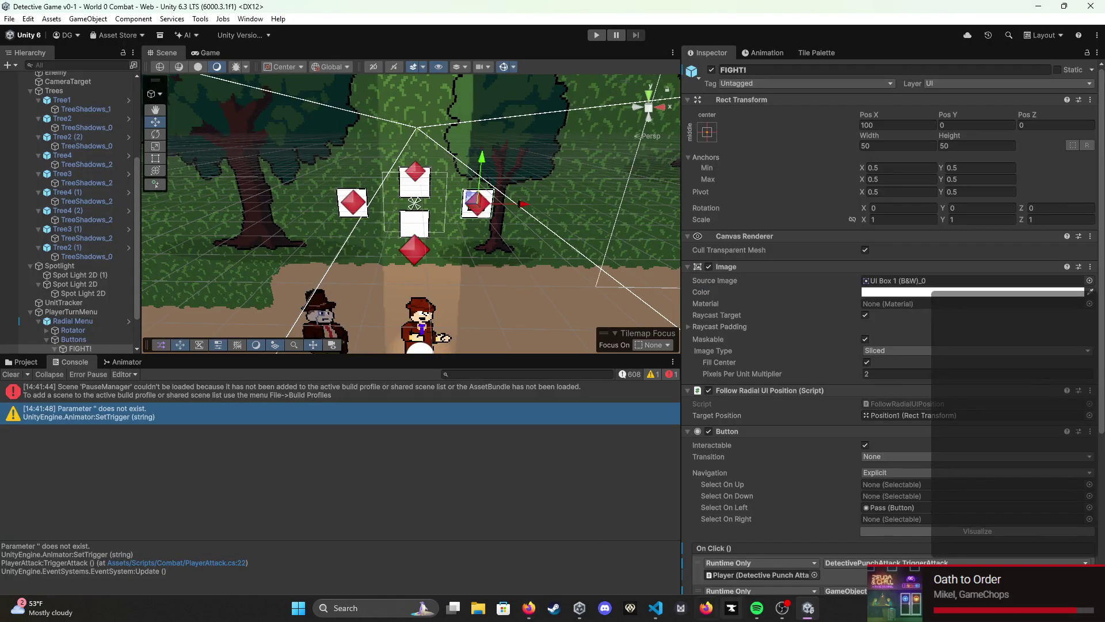
{"action": "left_click", "coordinate": [656, 608]}
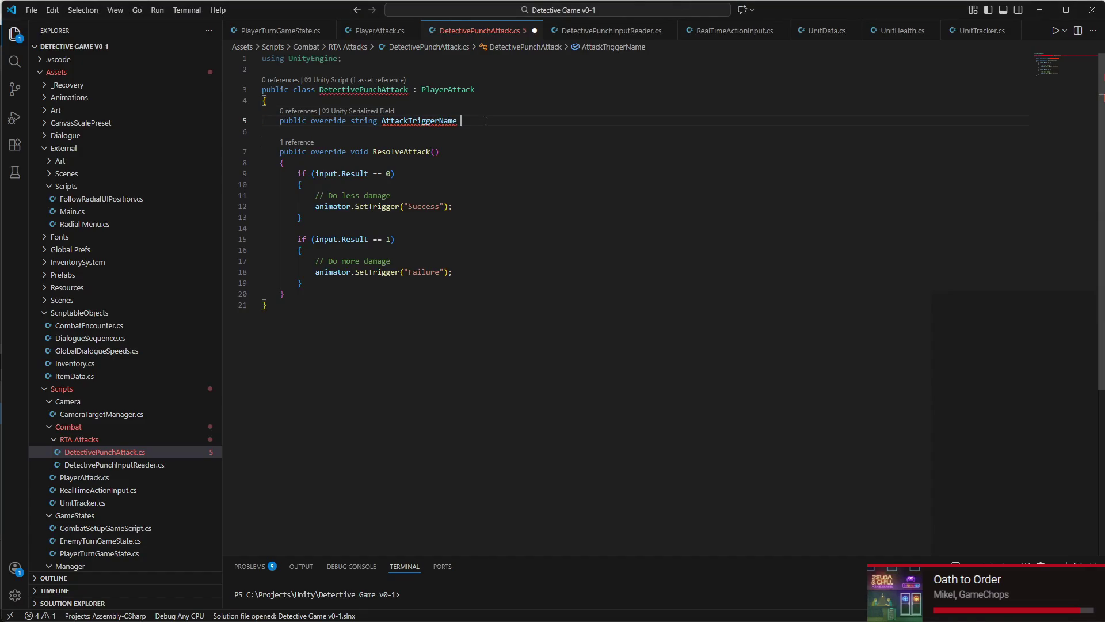
{"action": "left_click_drag", "start_coordinate": [486, 122], "coordinate": [267, 121]}
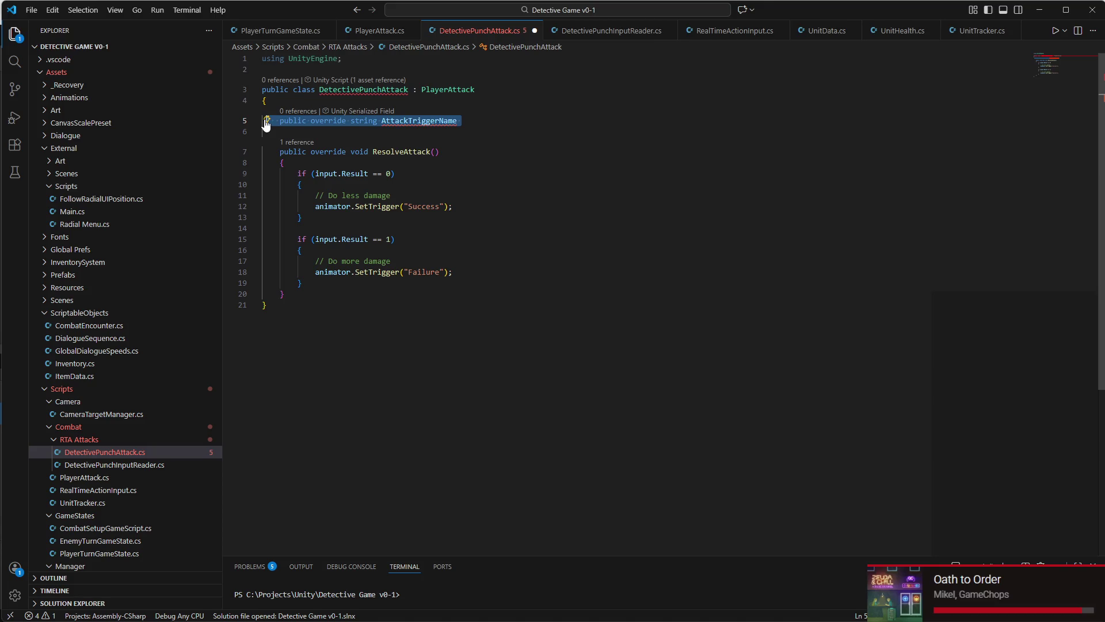
{"action": "key", "text": "End"}
{"action": "type", "text": "}"}
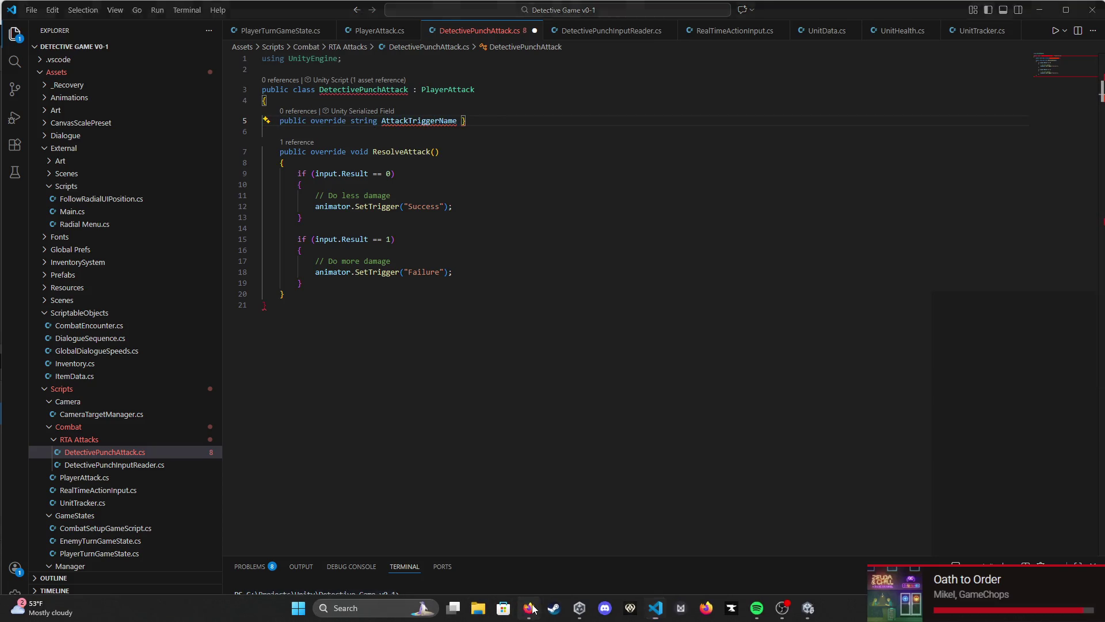
{"action": "left_click", "coordinate": [530, 608]}
{"action": "scroll", "coordinate": [60, 422], "scroll_direction": "down", "scroll_amount": 2}
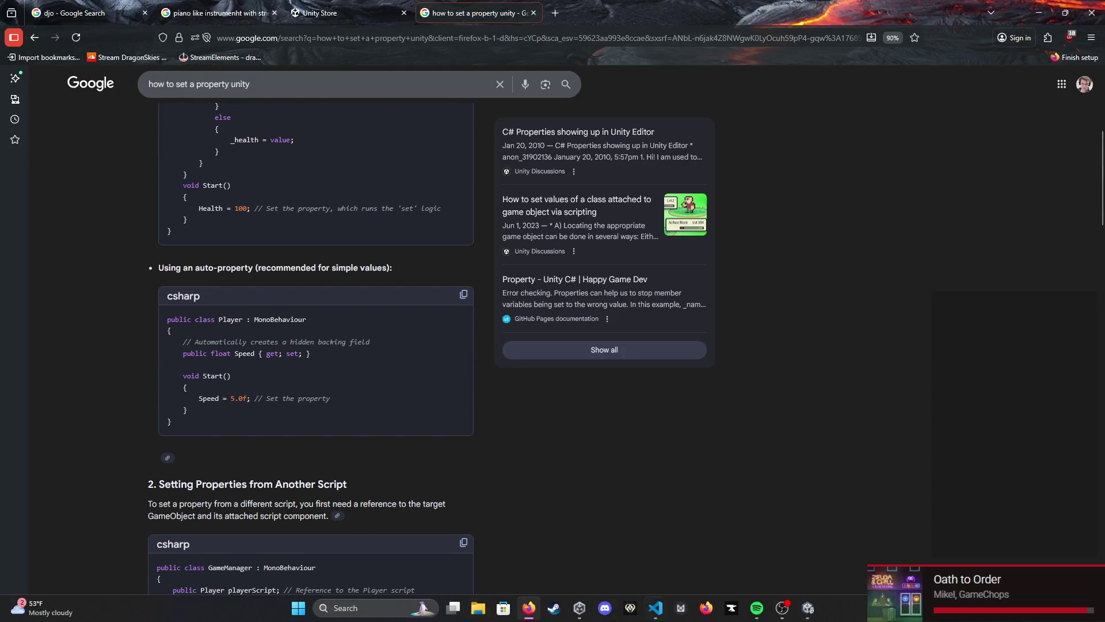
Step: Finish AttackTriggerName as '{get; set;} = "Punch";' so Unity can recompile it
{"action": "left_click", "coordinate": [818, 613]}
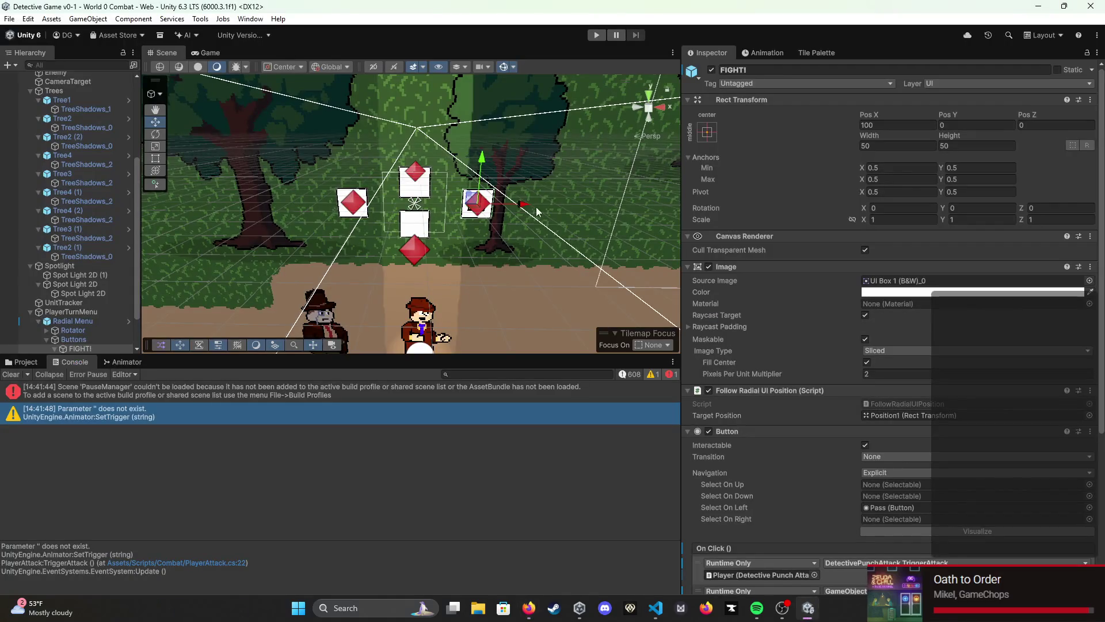
{"action": "left_click", "coordinate": [656, 609]}
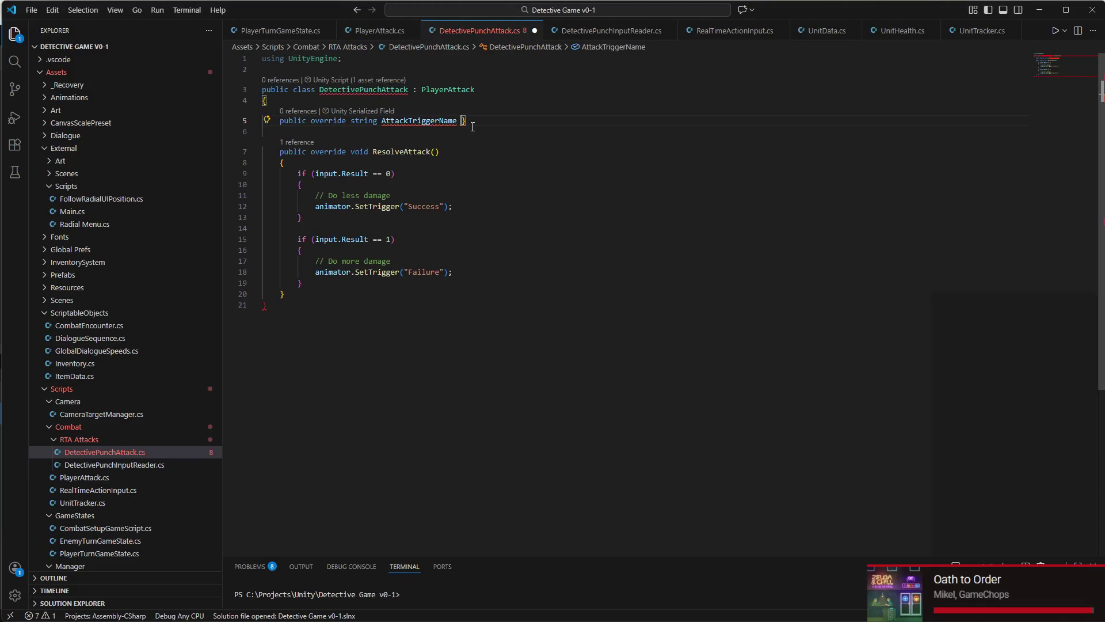
{"action": "type", "text": "get; set;"}
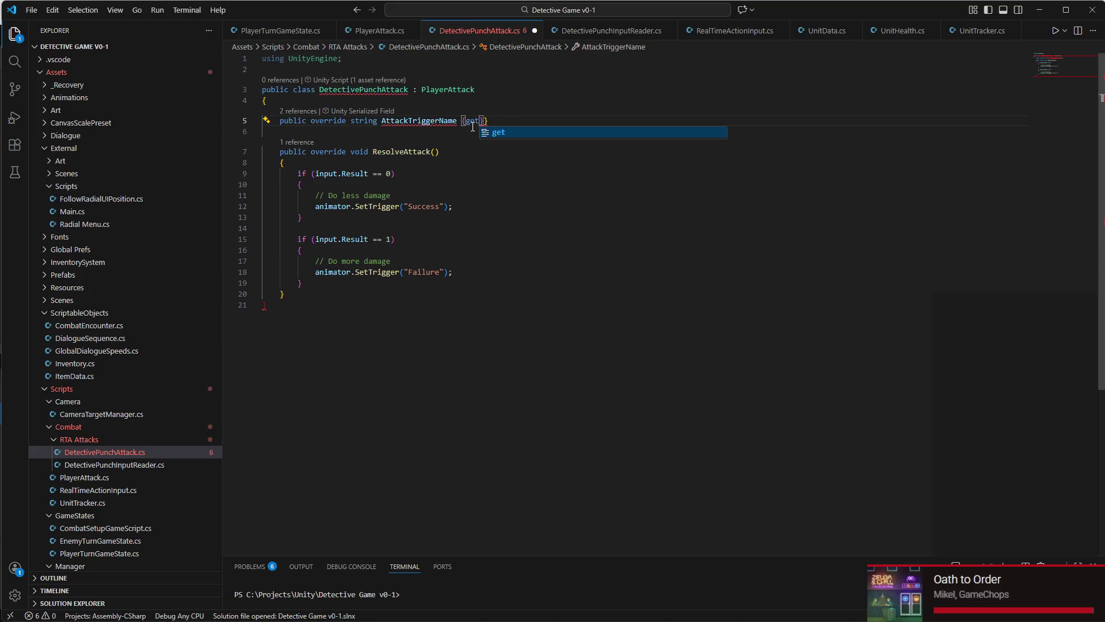
{"action": "type", "text": "} "}
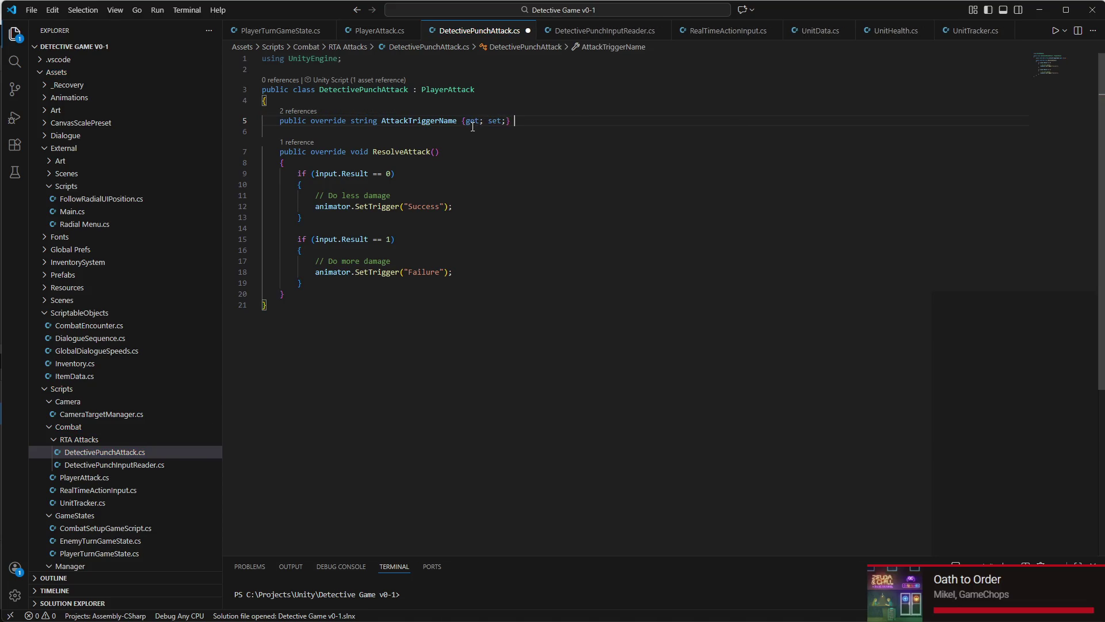
{"action": "type", "text": "="}
{"action": "key", "text": "Return"}
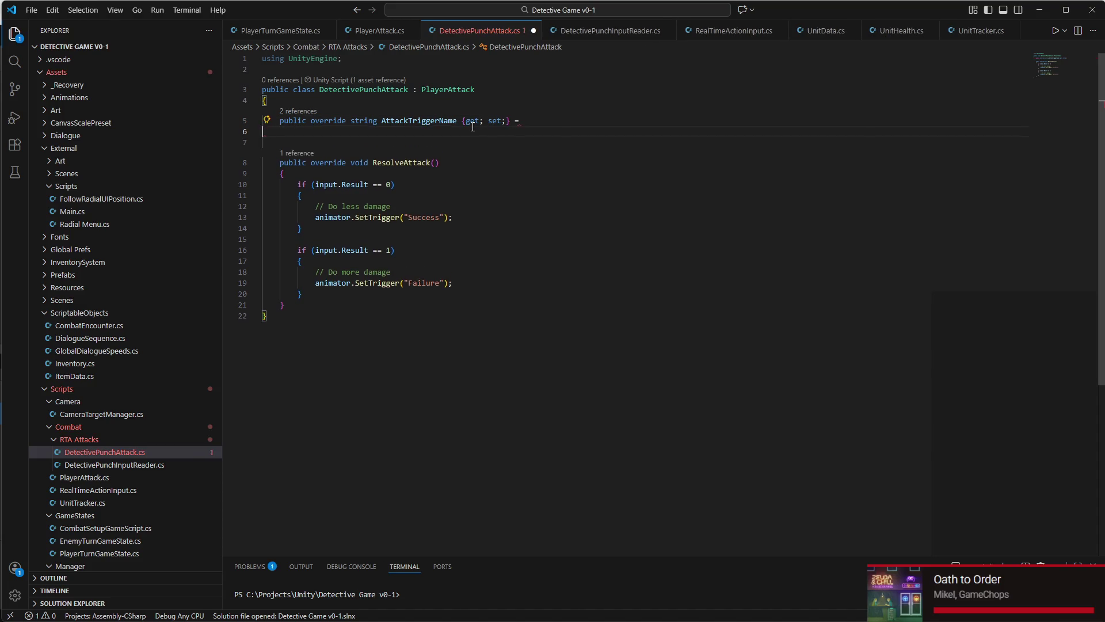
{"action": "key", "text": "BackSpace"}
{"action": "type", "text": "\"Punmc"}
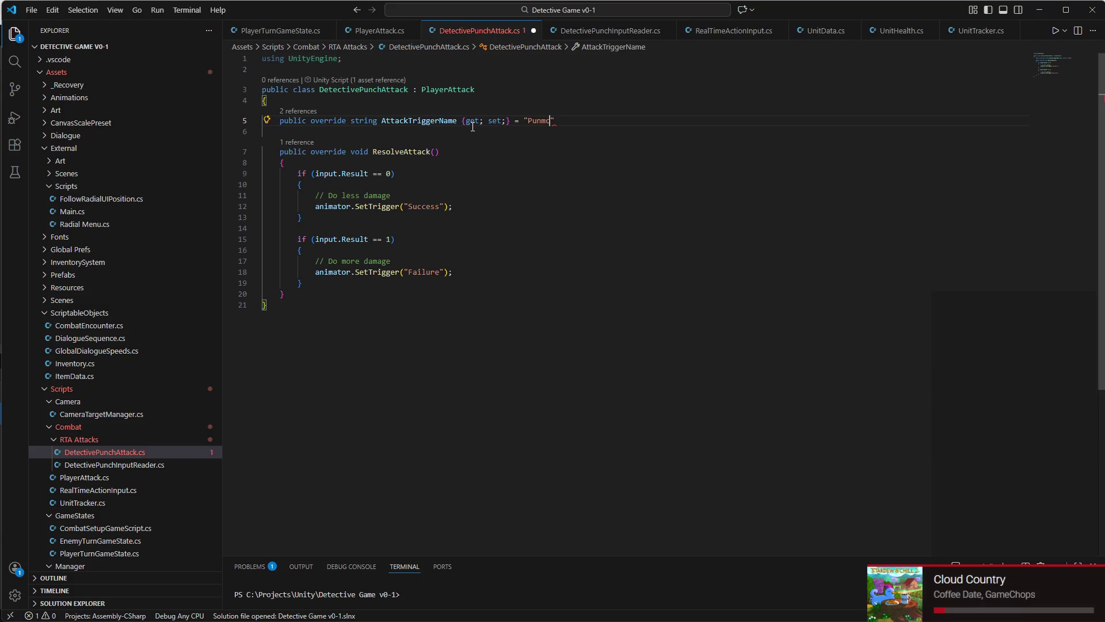
{"action": "type", "text": ";"}
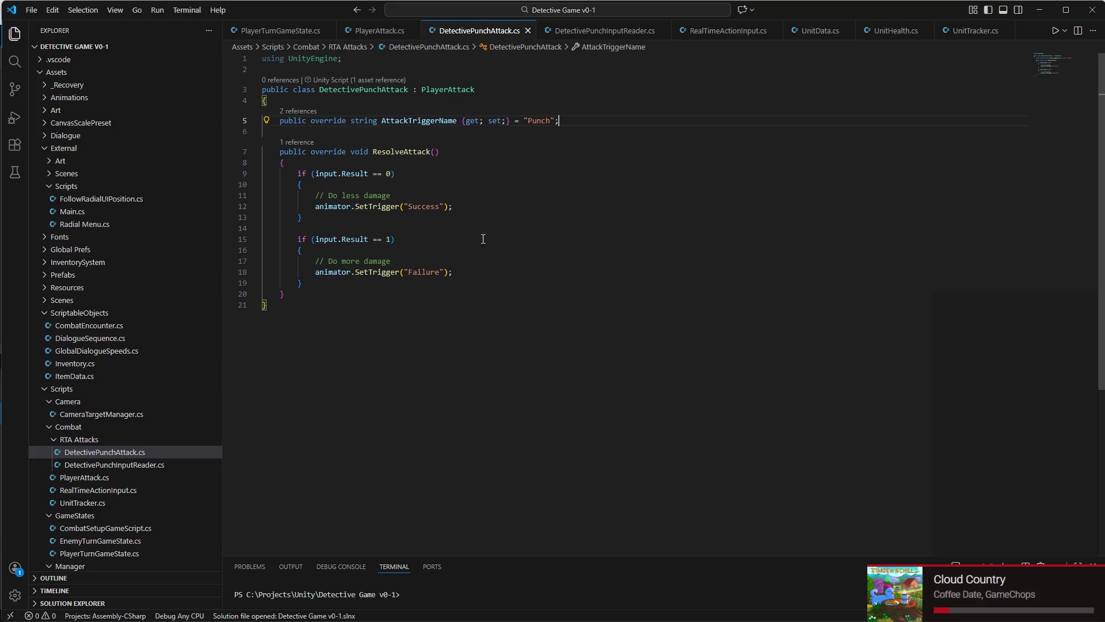
{"action": "left_click", "coordinate": [808, 607]}
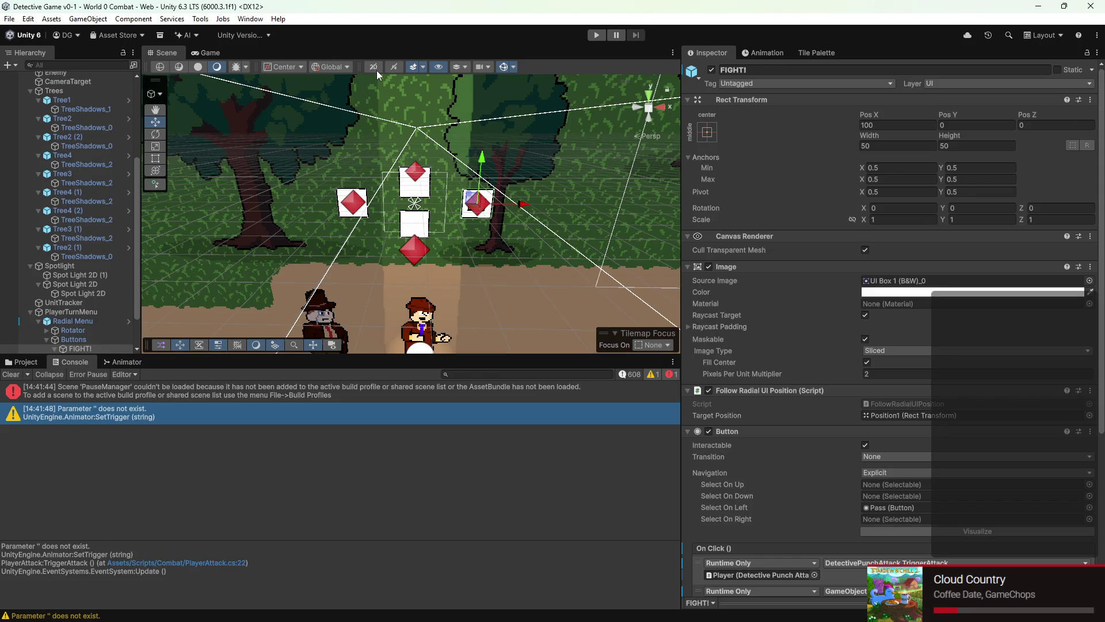
Step: Switch the Scene view to 2D, punch the deer in Play Mode, and view the PlayerCombatAnimations Animator
{"action": "left_click", "coordinate": [373, 67]}
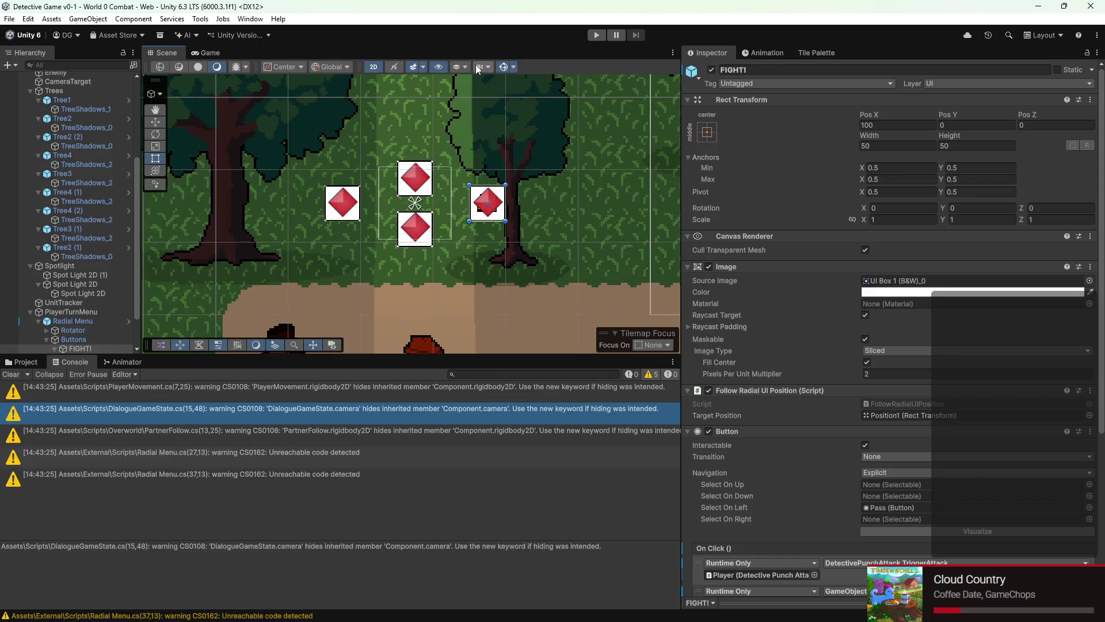
{"action": "key", "text": "t"}
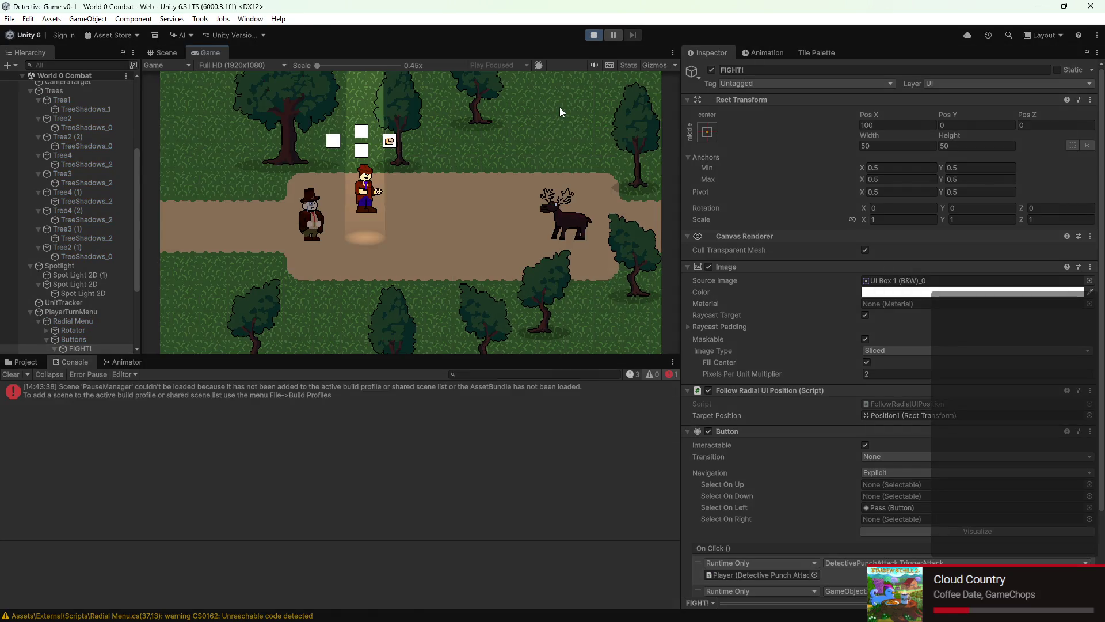
{"action": "key", "text": "Return"}
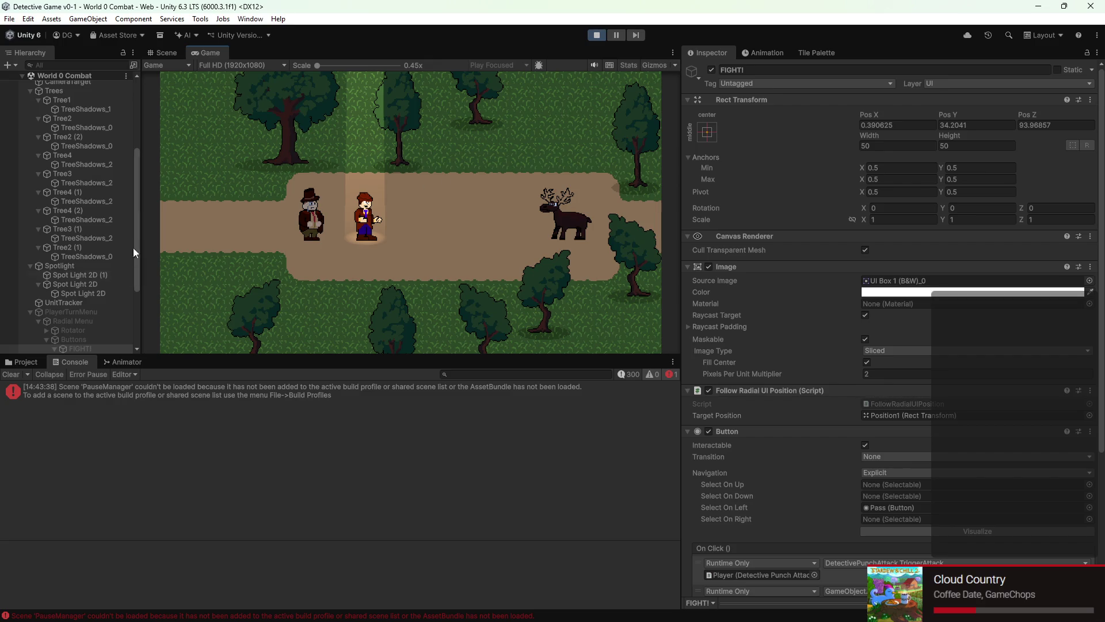
{"action": "left_click", "coordinate": [122, 363]}
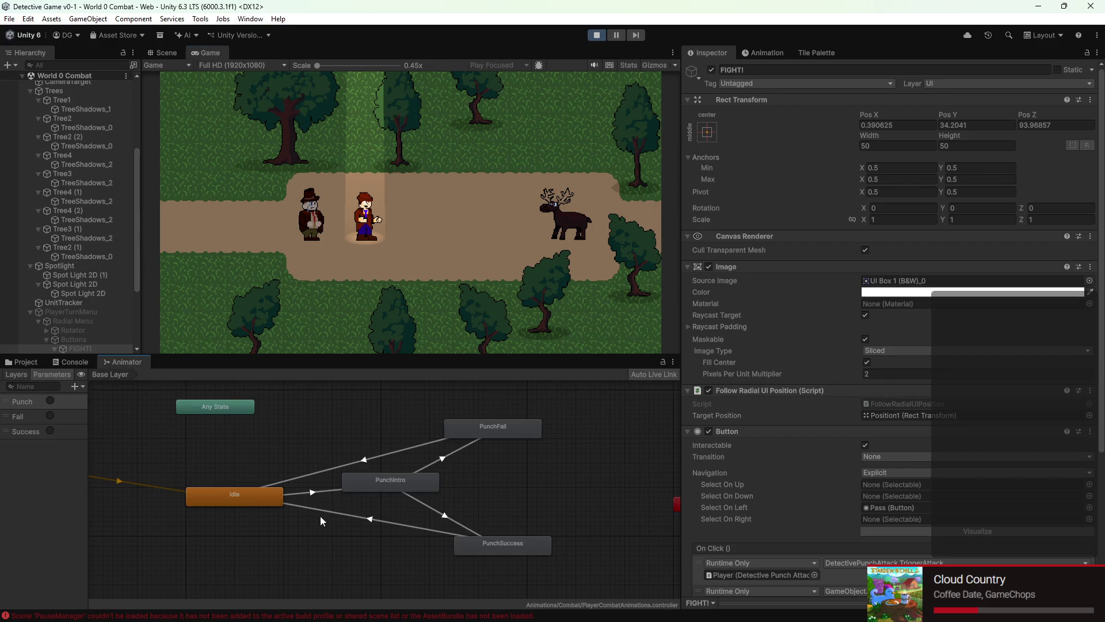
Step: Stop Play, set PunchIntro→PunchSuccess to Exit Time 1 and Transition Duration 0, then rerun
{"action": "left_click", "coordinate": [596, 38]}
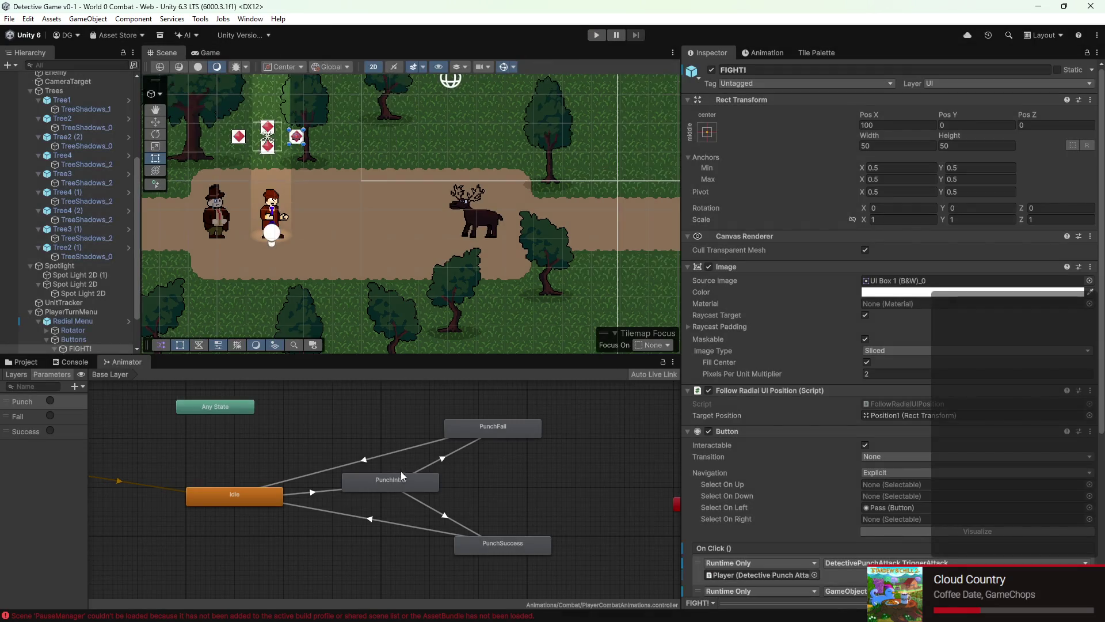
{"action": "left_click", "coordinate": [437, 460]}
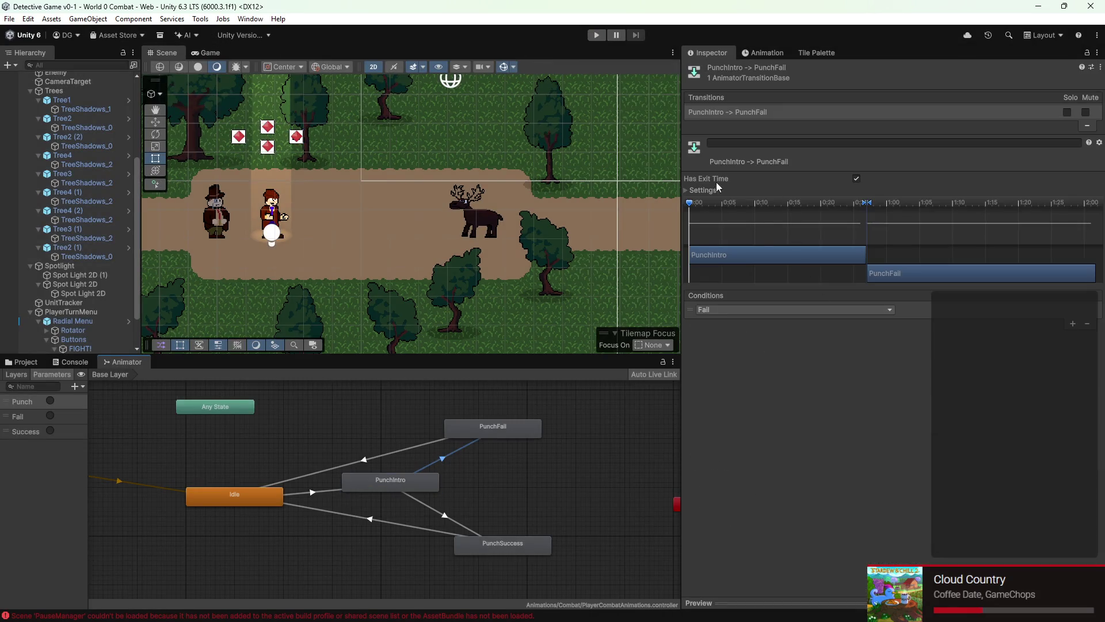
{"action": "left_click", "coordinate": [703, 190]}
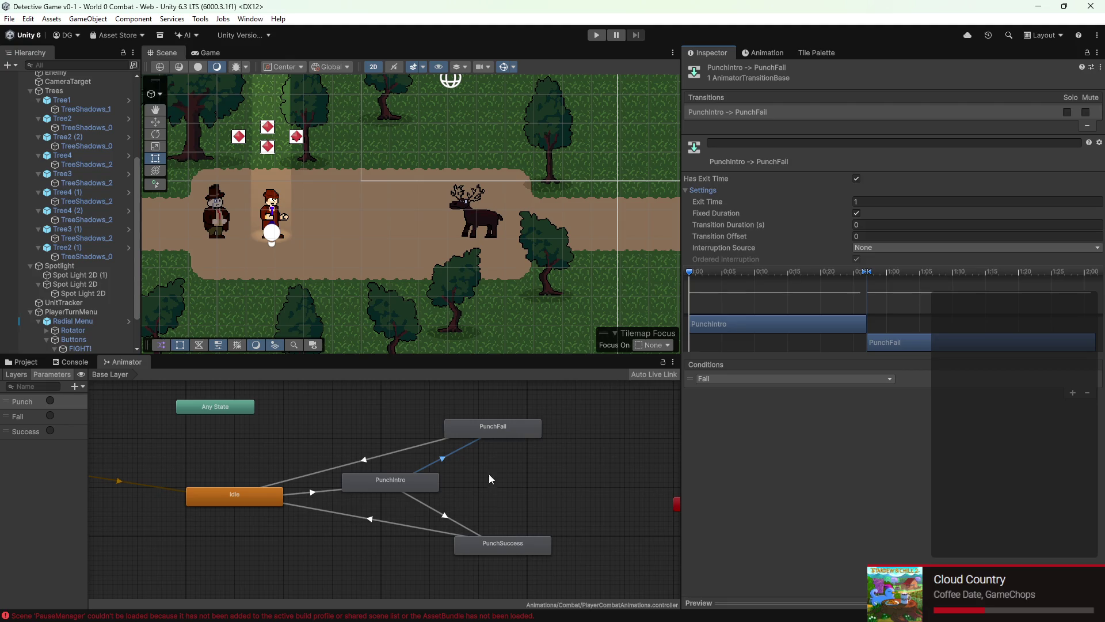
{"action": "left_click", "coordinate": [454, 525]}
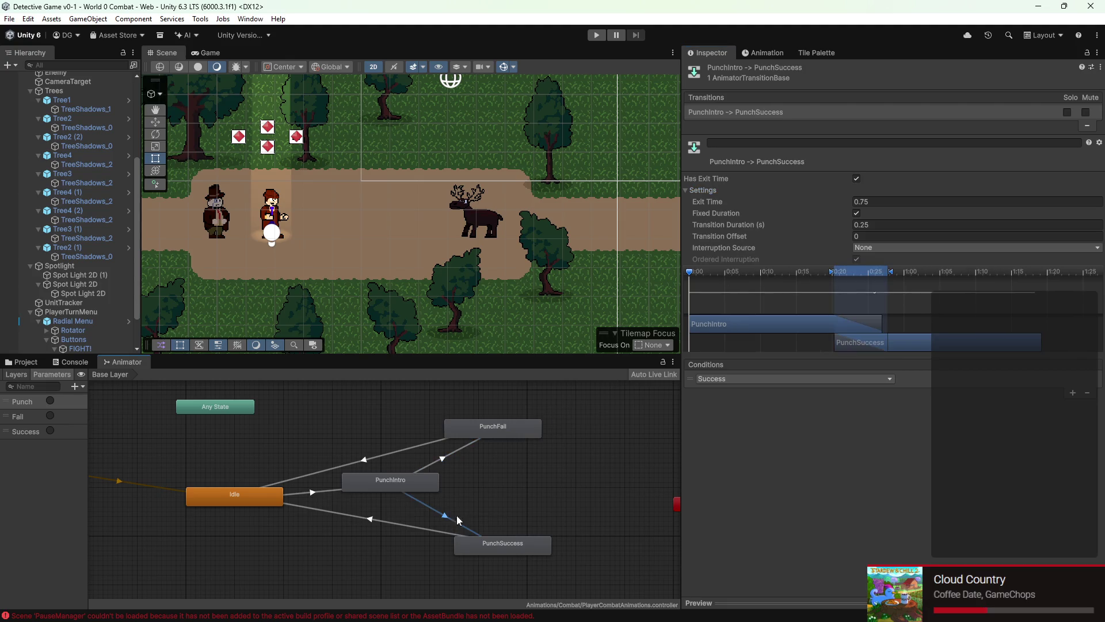
{"action": "left_click", "coordinate": [877, 201]}
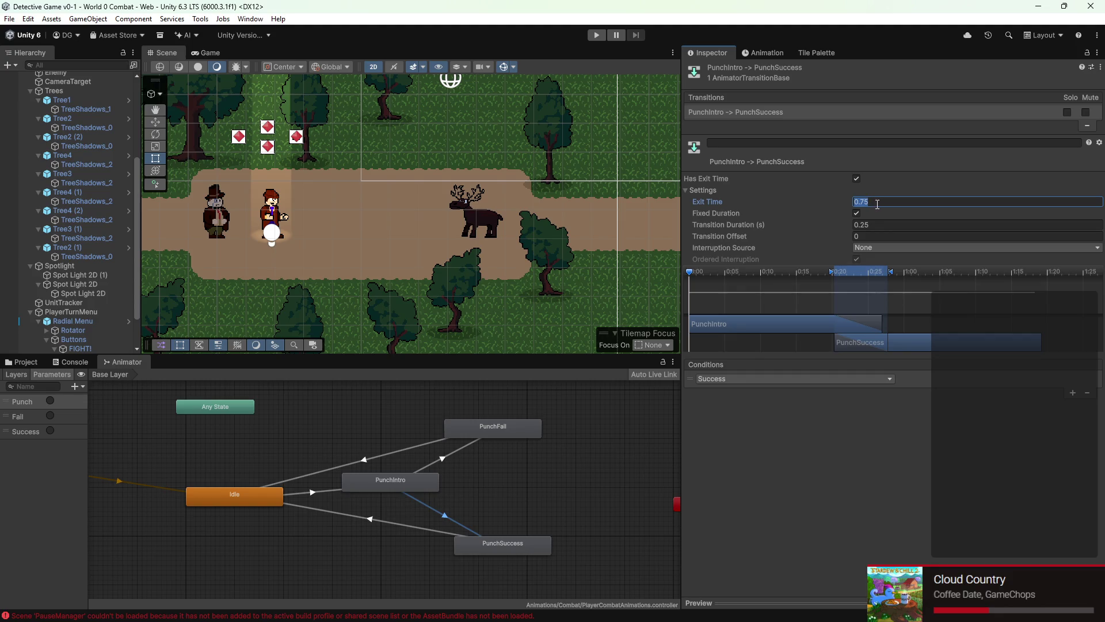
{"action": "type", "text": "1"}
{"action": "left_click", "coordinate": [880, 226]}
{"action": "type", "text": "0"}
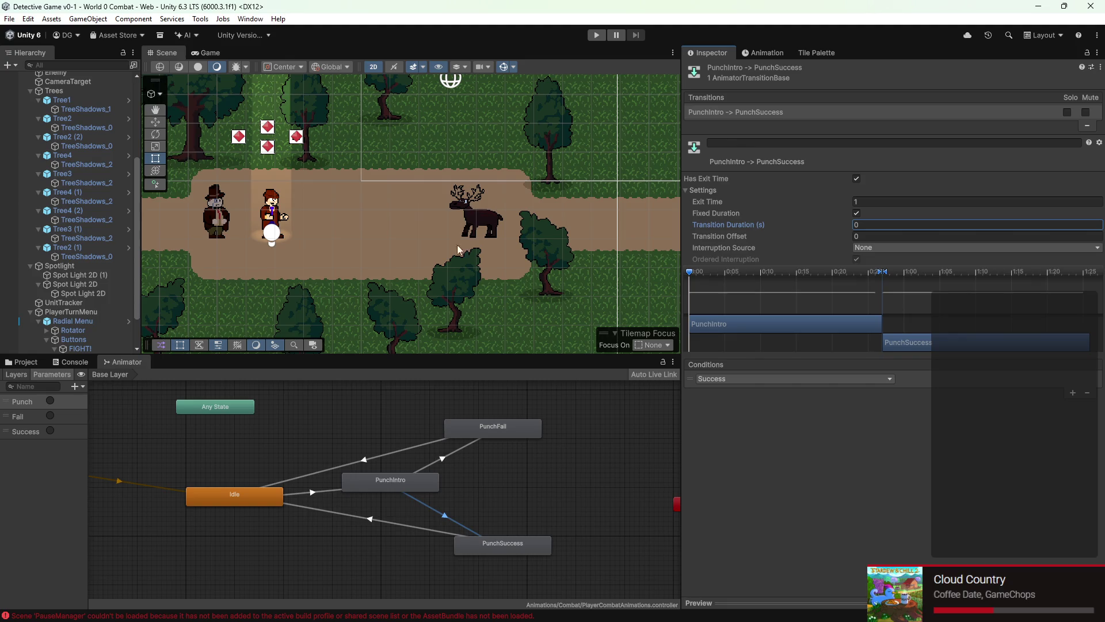
{"action": "left_click", "coordinate": [595, 36]}
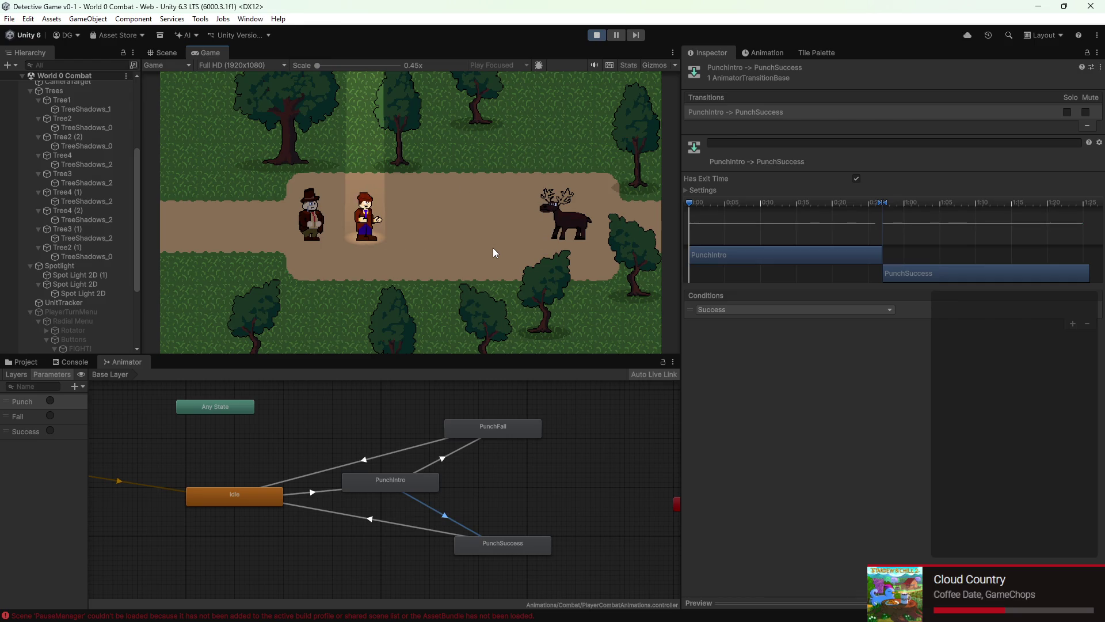
Step: Check the Console, return to the Animator, and playtest the punch on the deer
{"action": "left_click", "coordinate": [62, 363]}
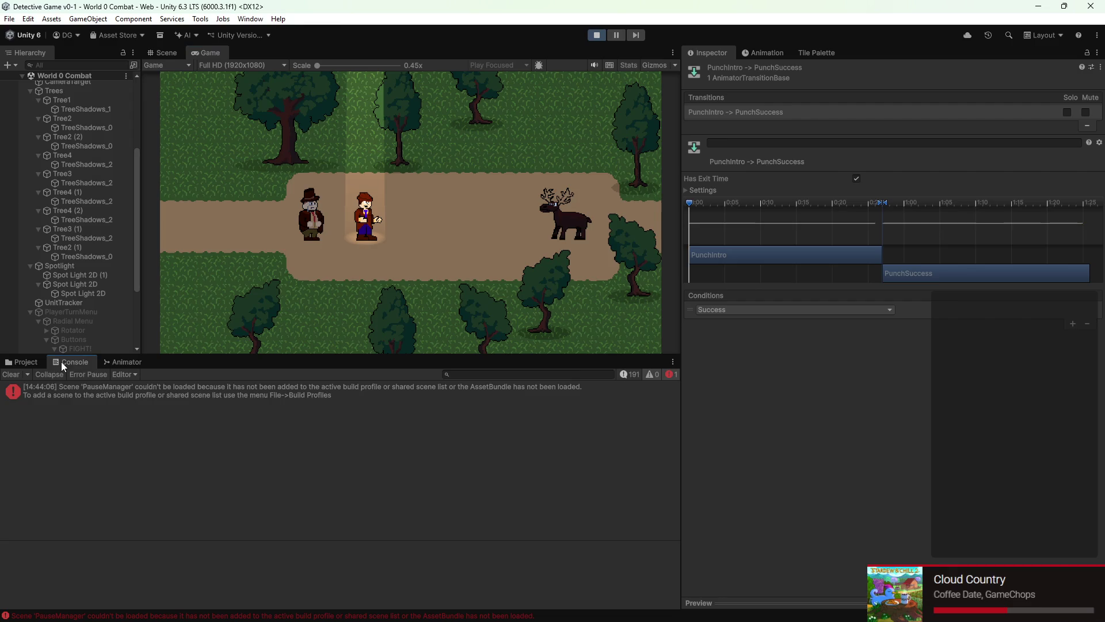
{"action": "left_click", "coordinate": [115, 362]}
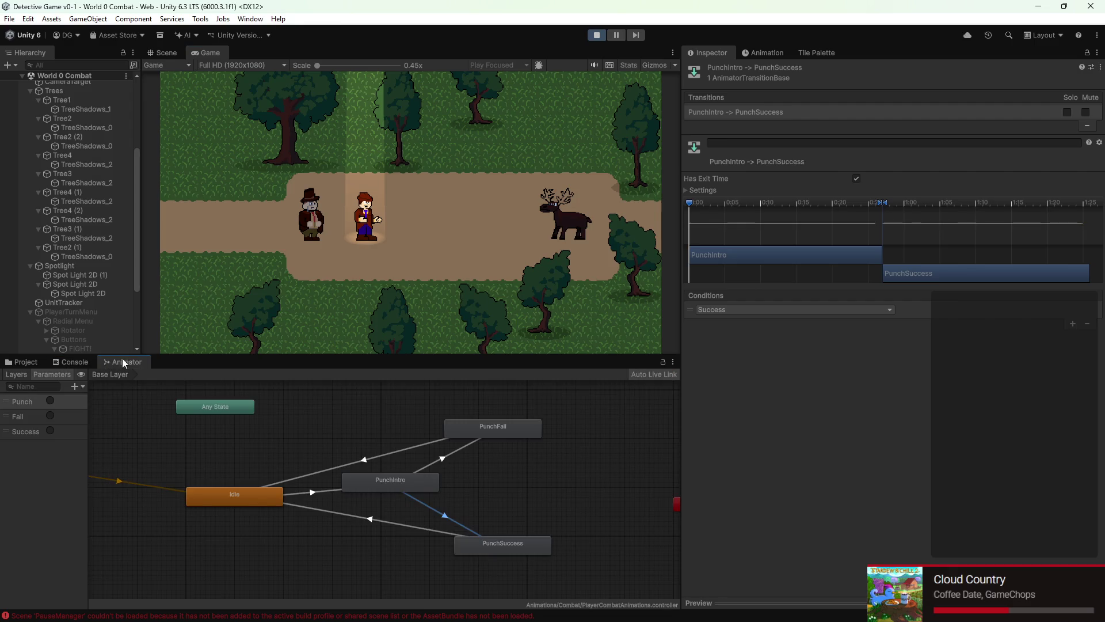
{"action": "left_click", "coordinate": [596, 35]}
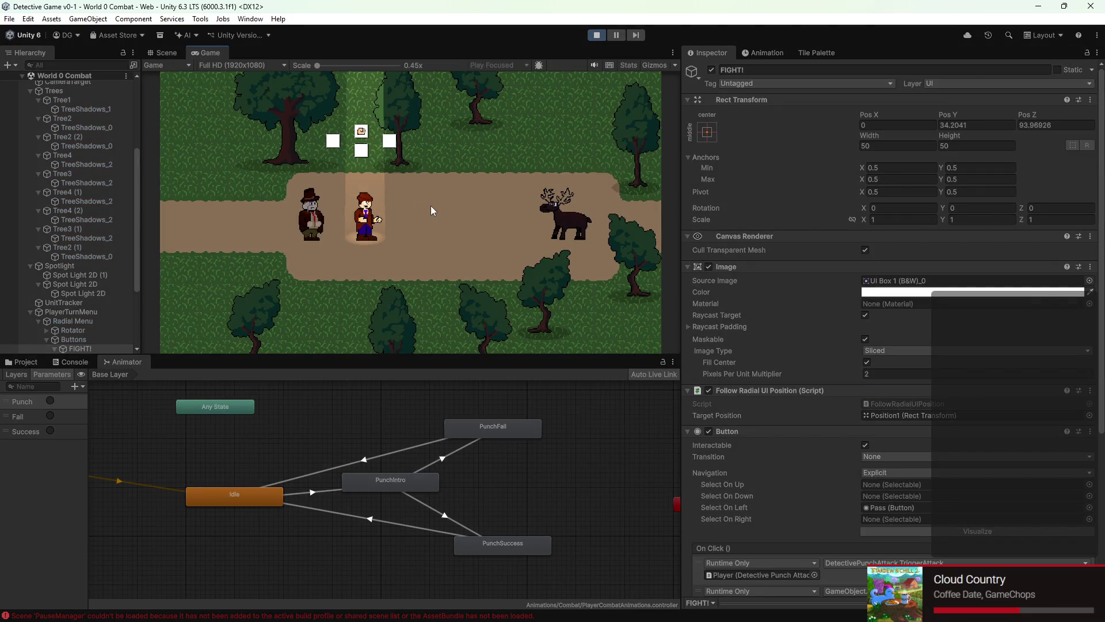
{"action": "key", "text": "Return"}
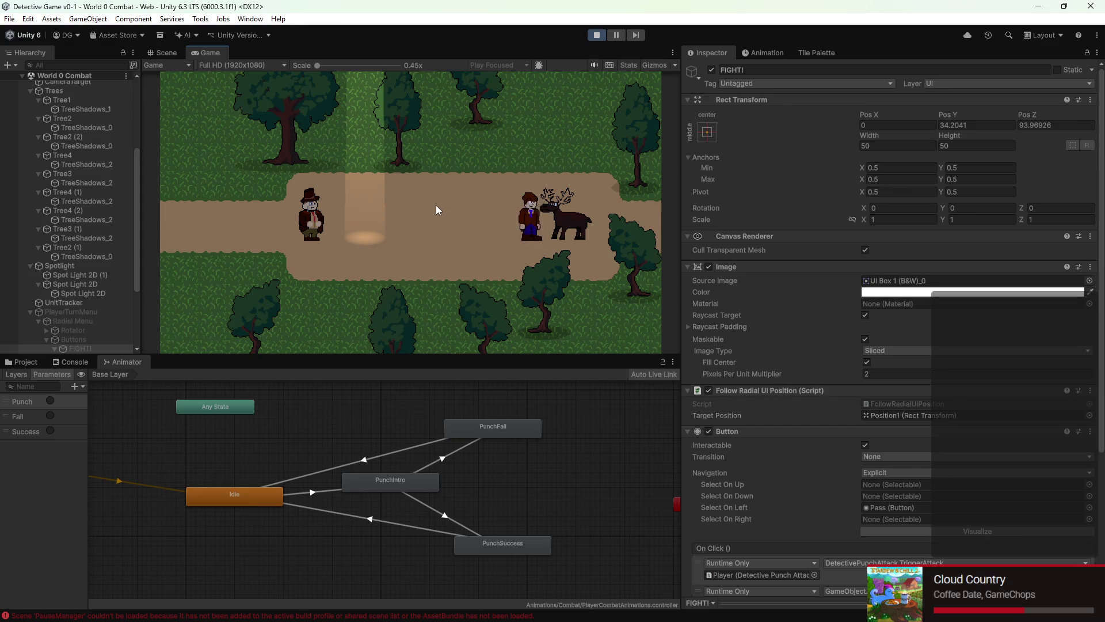
{"action": "scroll", "coordinate": [71, 175], "scroll_direction": "up", "scroll_amount": 5}
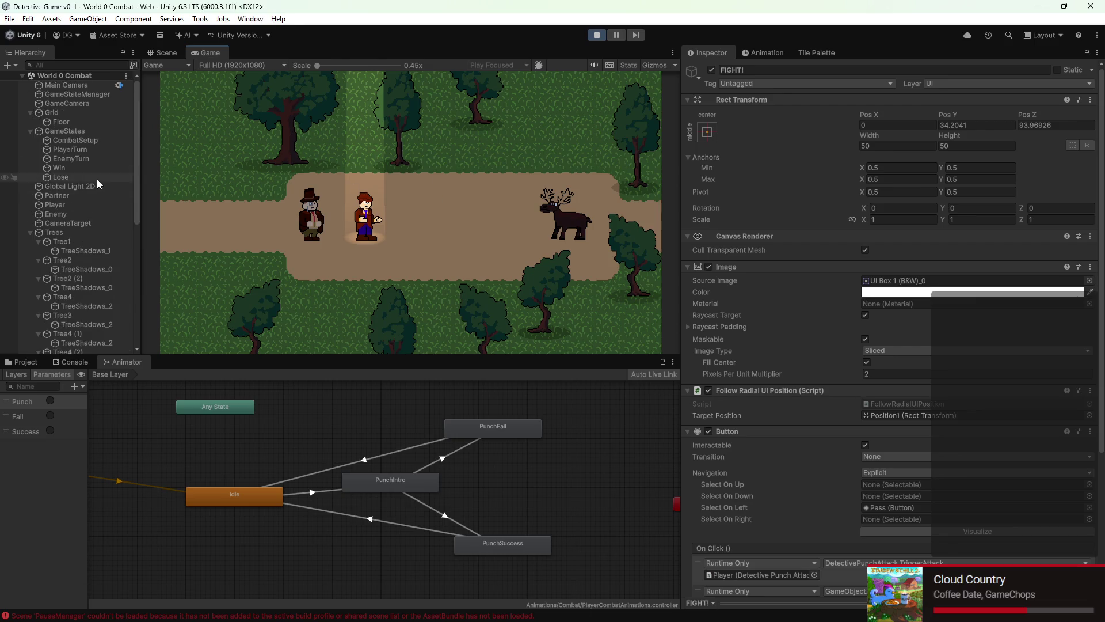
{"action": "left_click", "coordinate": [598, 36]}
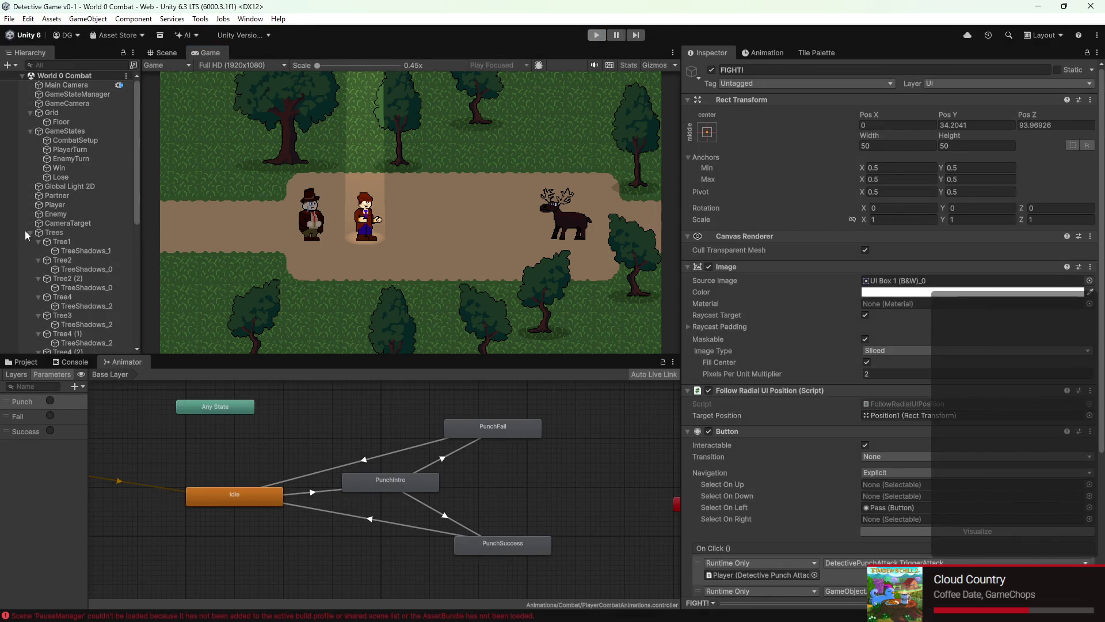
Step: Select Player, rerun, punch the stag, and select the PunchIntro→PunchSuccess transition
{"action": "left_click", "coordinate": [67, 203]}
{"action": "left_click", "coordinate": [588, 37]}
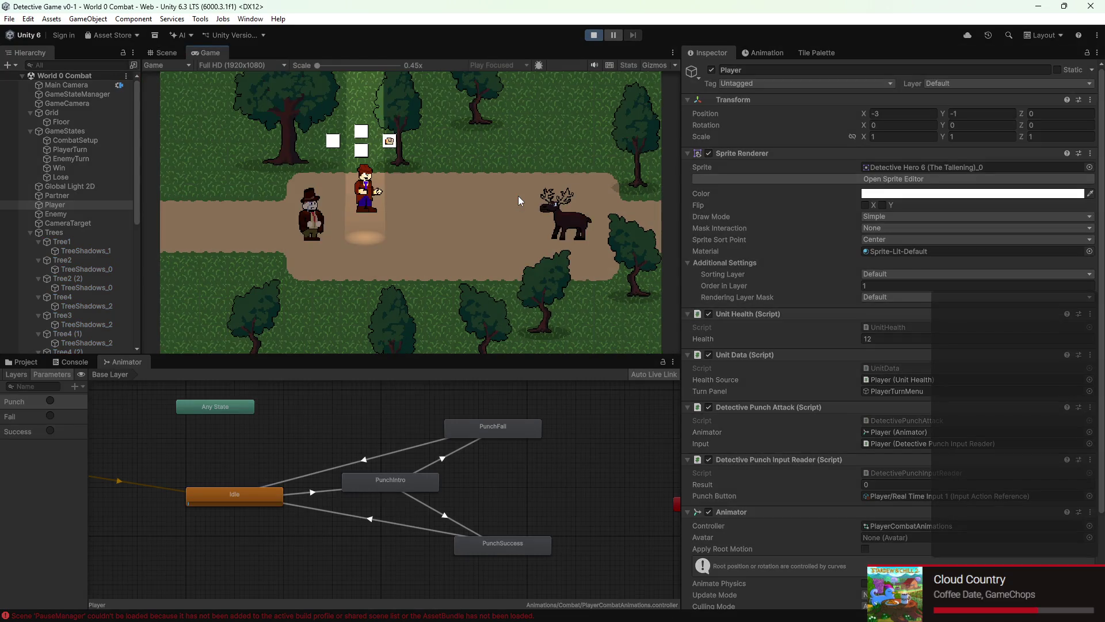
{"action": "key", "text": "Up"}
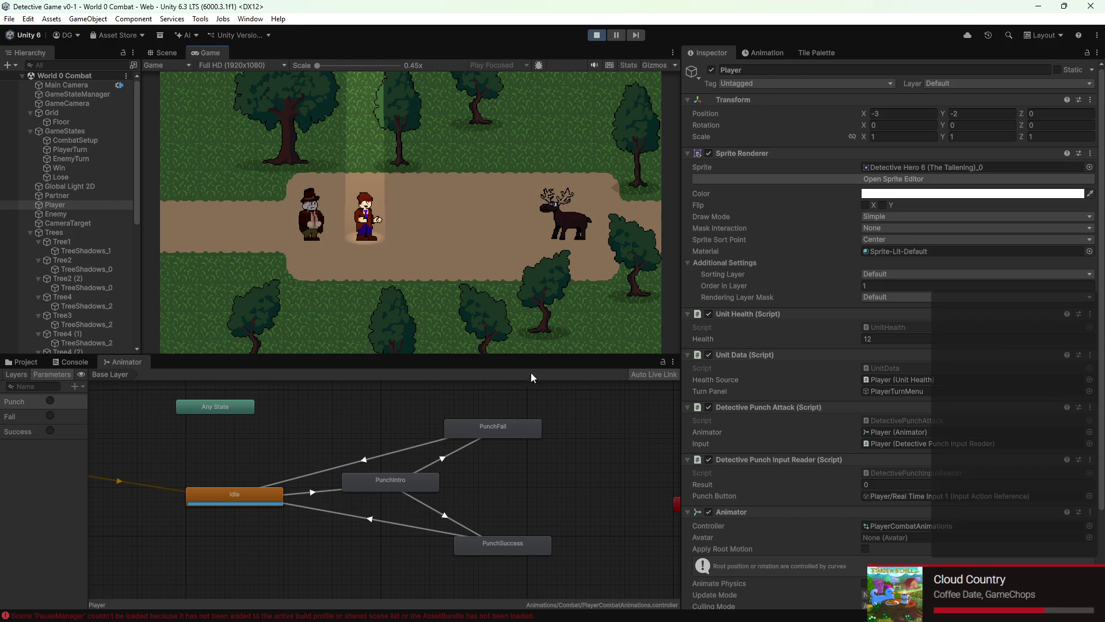
{"action": "left_click", "coordinate": [451, 519]}
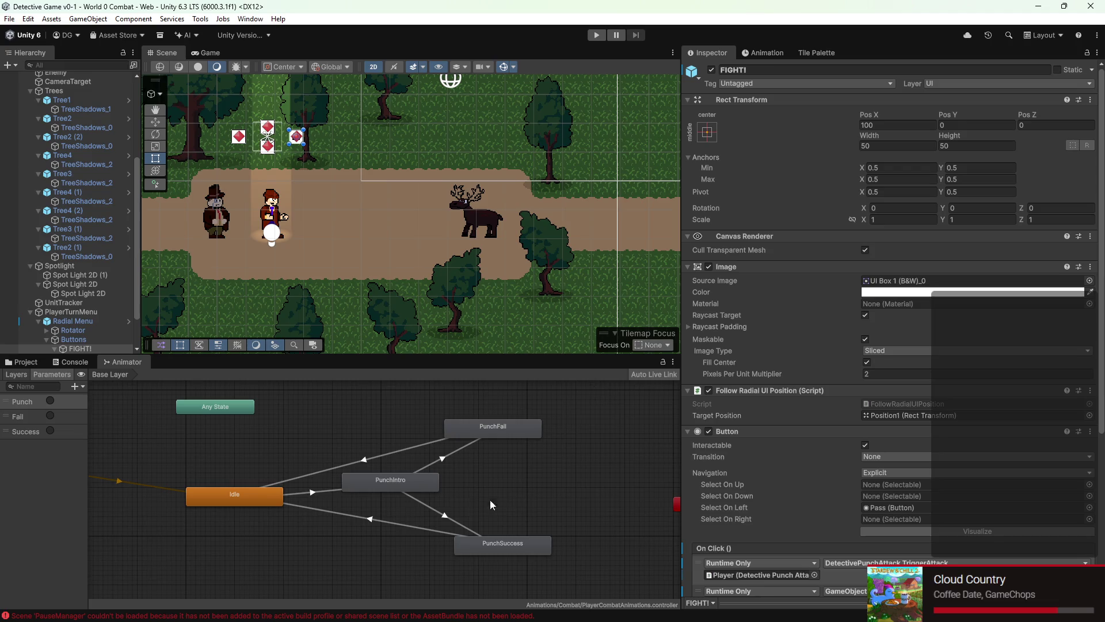
Step: Check which trigger parameters the PunchIntro→PunchSuccess and PunchIntro→PunchFail transitions use
{"action": "left_click", "coordinate": [439, 521]}
{"action": "left_click", "coordinate": [726, 309]}
{"action": "left_click", "coordinate": [837, 499]}
{"action": "left_click", "coordinate": [438, 463]}
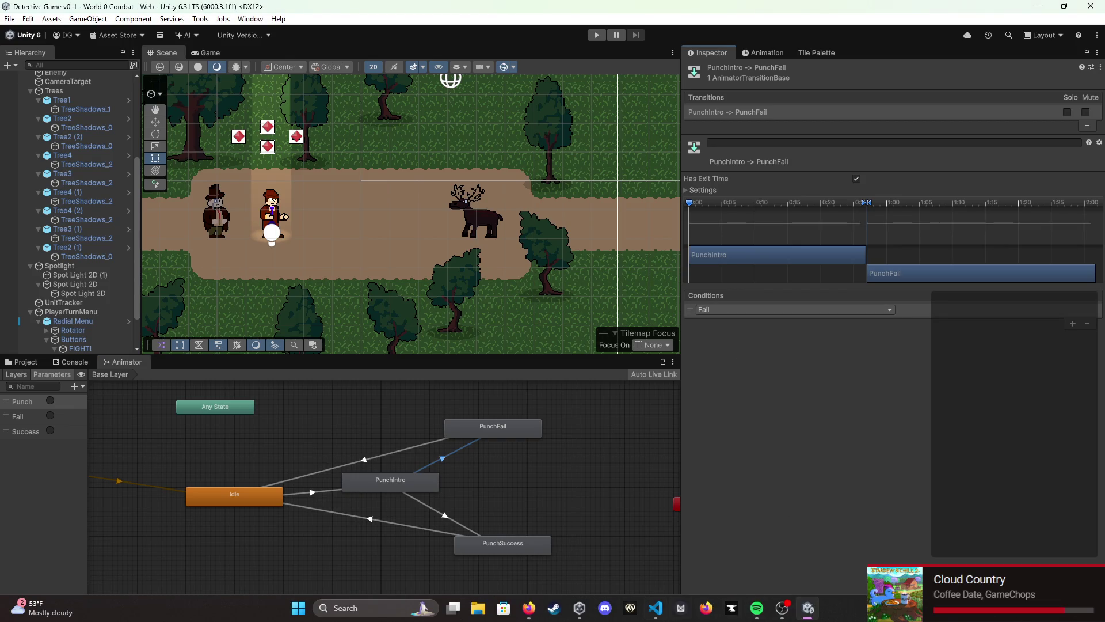
Step: Swap the SetTrigger strings to "Success" on line 18 and "Failure" on line 12, and save
{"action": "mouse_move", "coordinate": [655, 608]}
{"action": "left_click", "coordinate": [656, 561]}
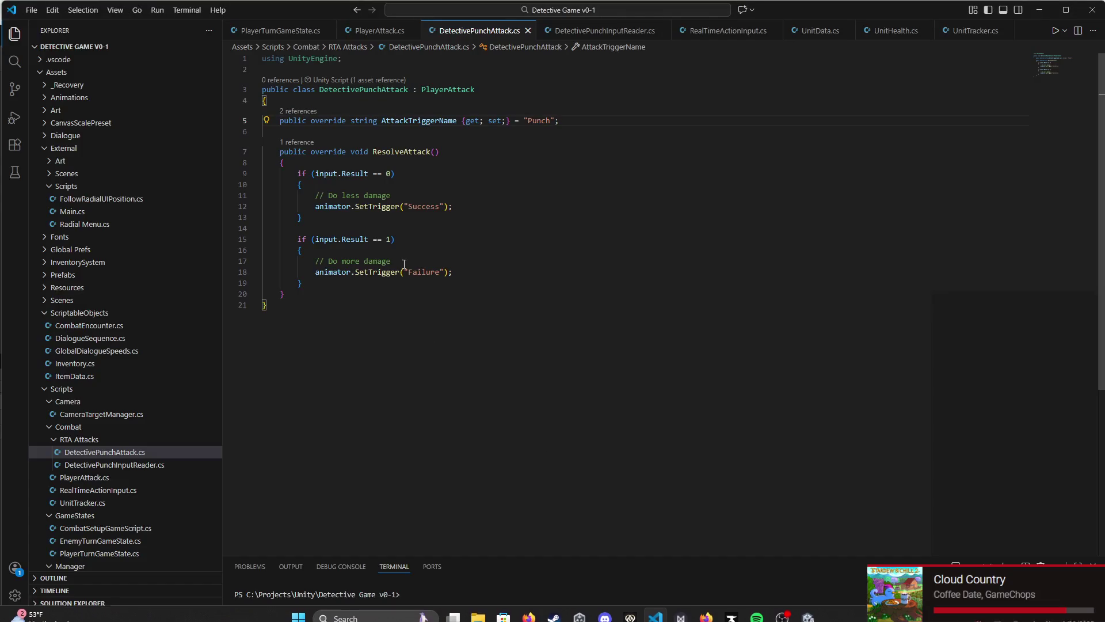
{"action": "left_click", "coordinate": [357, 240]}
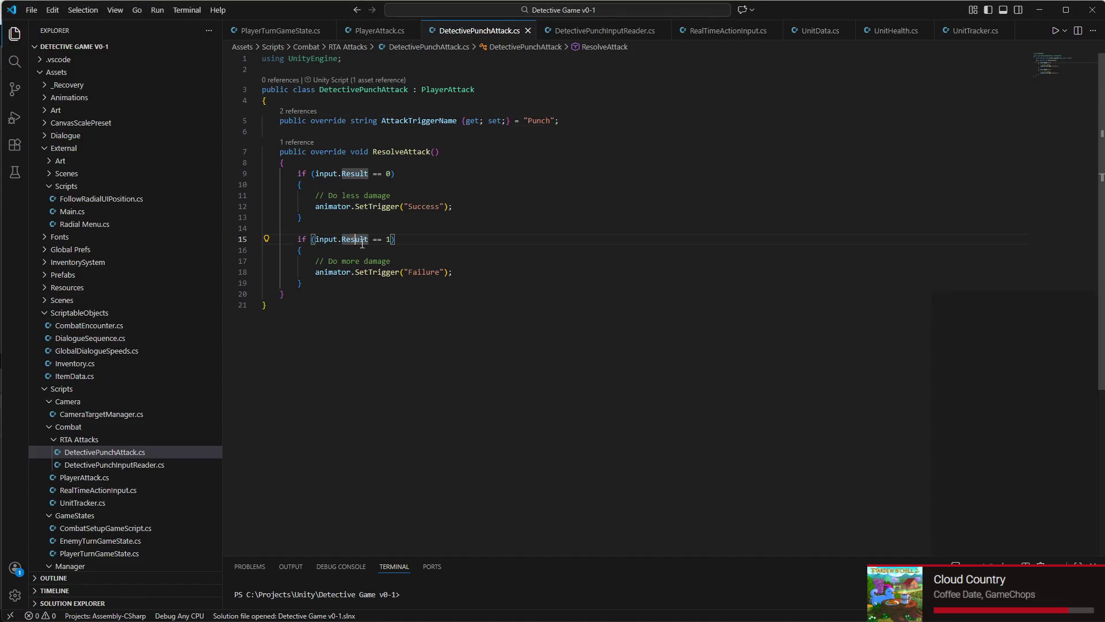
{"action": "double_click", "coordinate": [421, 270]}
{"action": "type", "text": "Suc"}
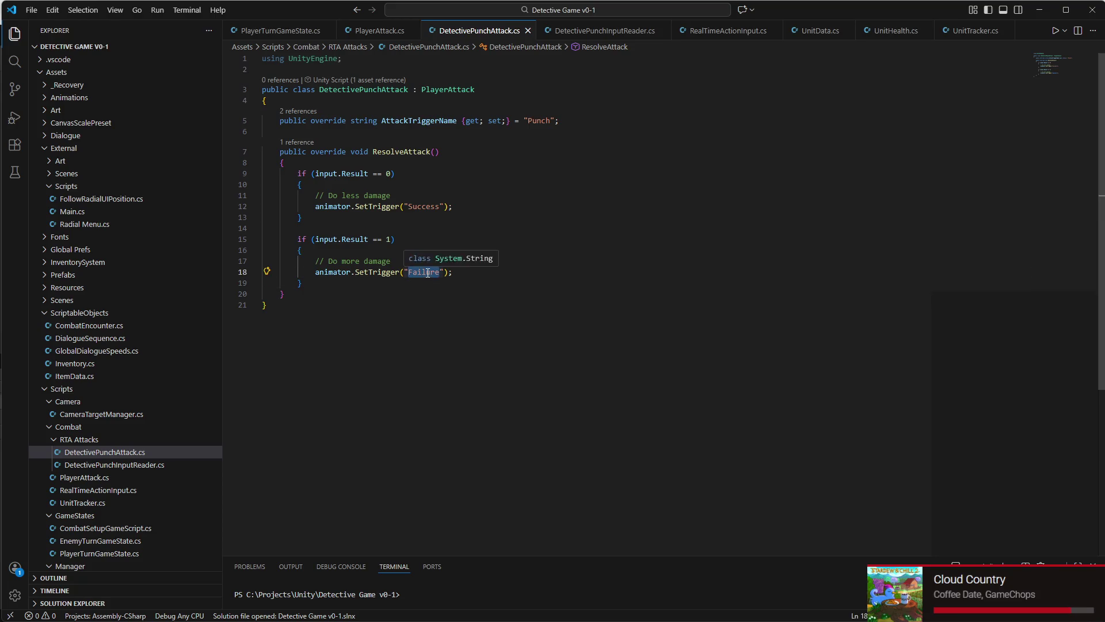
{"action": "type", "text": "cess"}
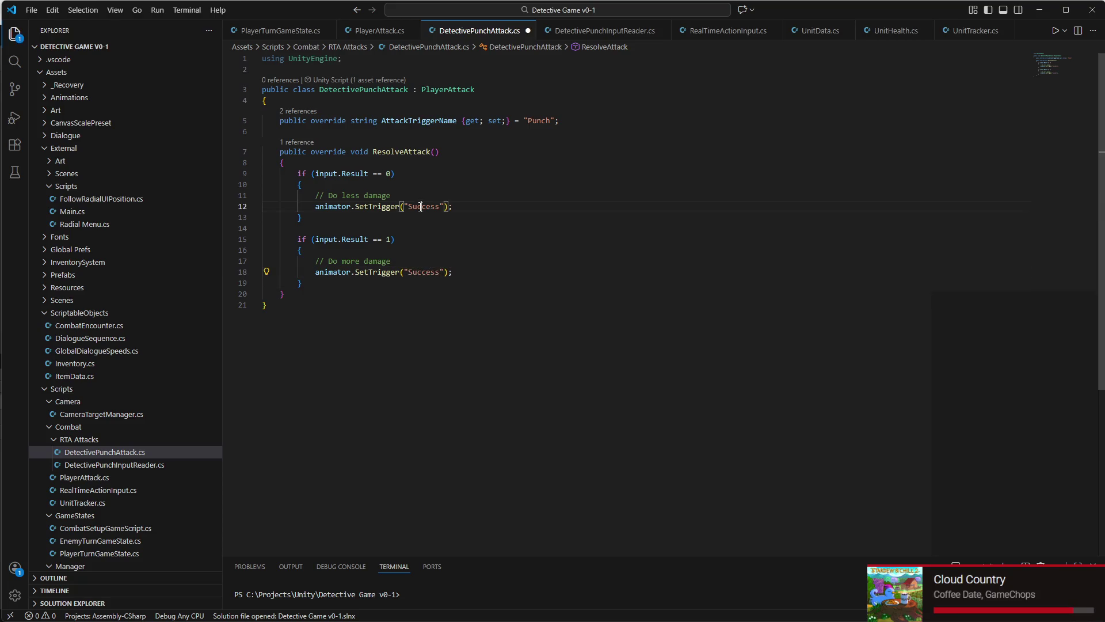
{"action": "double_click", "coordinate": [425, 206]}
{"action": "type", "text": "Failure"}
{"action": "key", "text": "ctrl+s"}
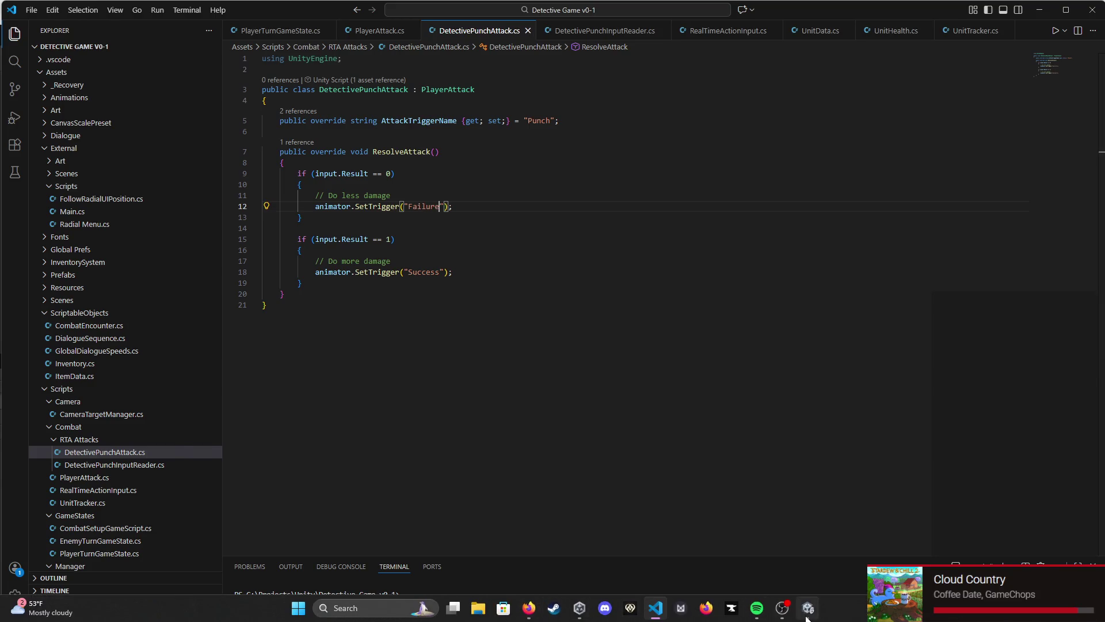
{"action": "left_click", "coordinate": [807, 612]}
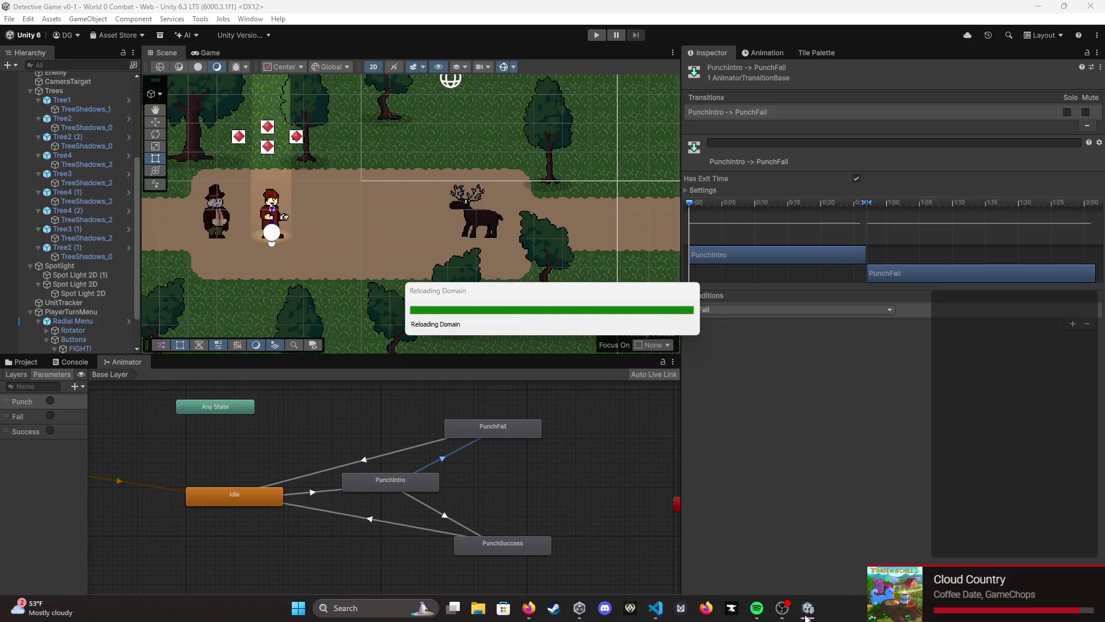
Step: Change line 12's trigger to "Fail", save, and run the game in Unity
{"action": "left_click", "coordinate": [659, 615]}
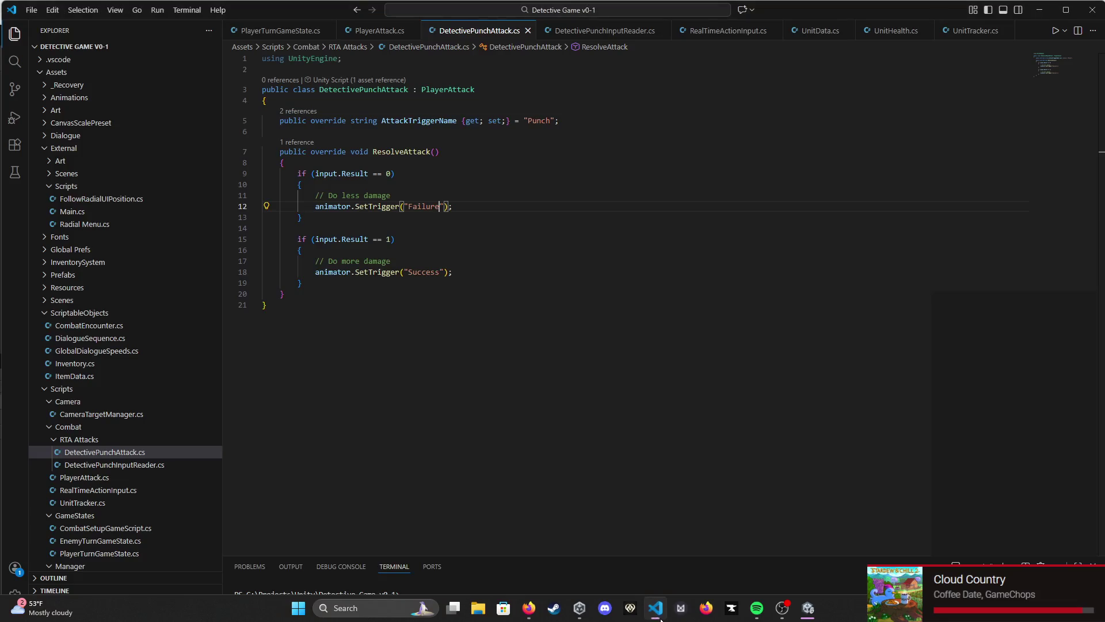
{"action": "double_click", "coordinate": [423, 206]}
{"action": "type", "text": "Fail"}
{"action": "key", "text": "ctrl+s"}
{"action": "left_click", "coordinate": [806, 610]}
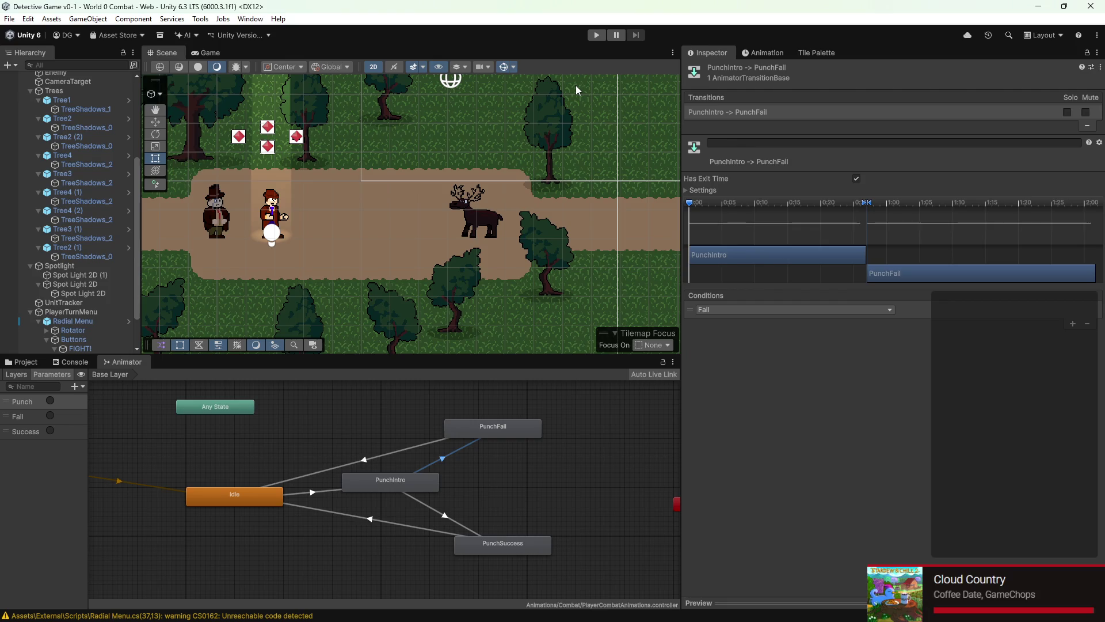
{"action": "left_click", "coordinate": [600, 36]}
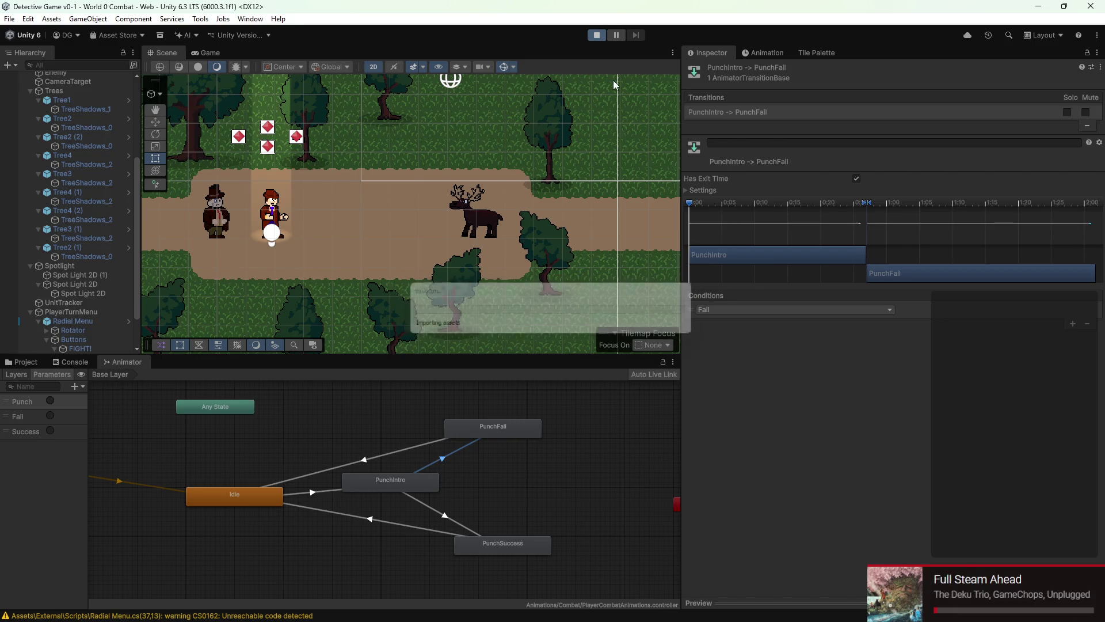
Step: Playtest the detective's punch on the deer twice, then stop and select the PunchIntro state
{"action": "key", "text": "Return"}
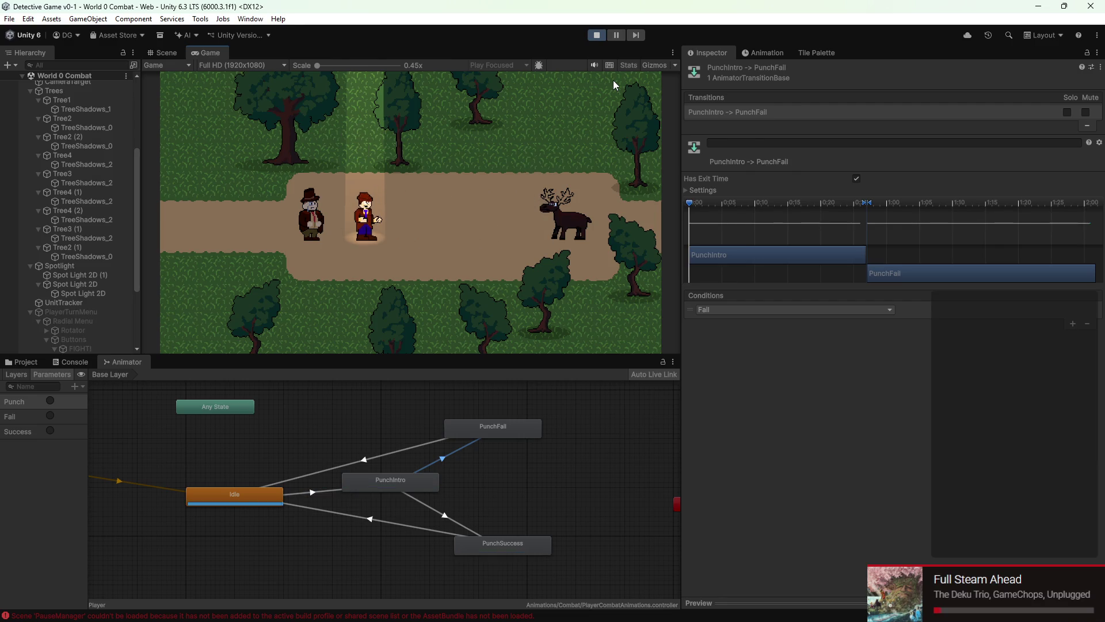
{"action": "left_click", "coordinate": [597, 35]}
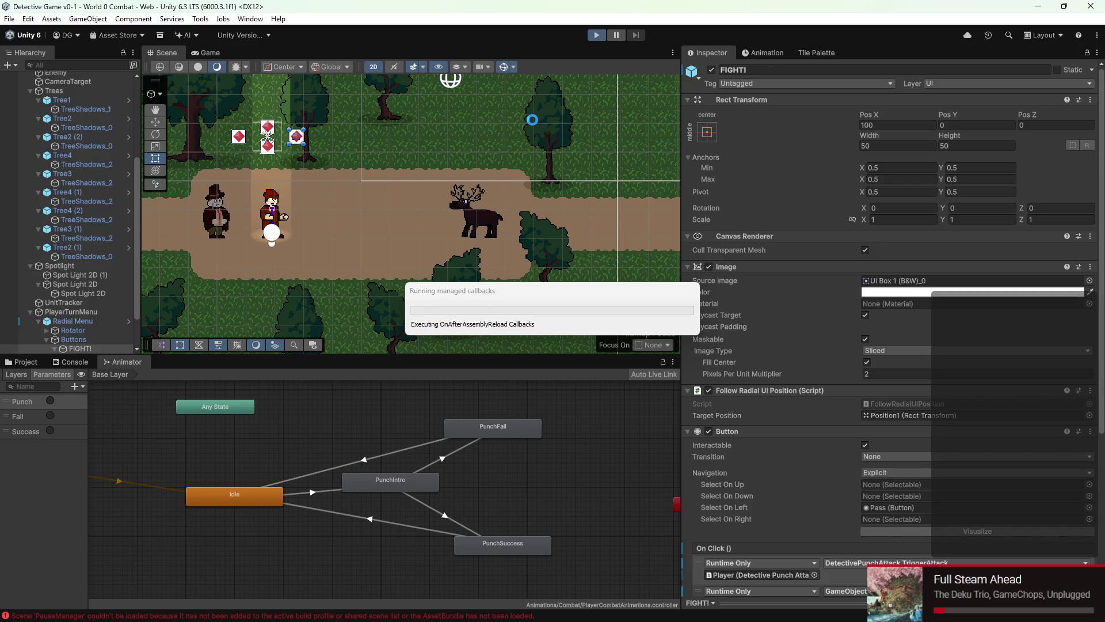
{"action": "key", "text": "Return"}
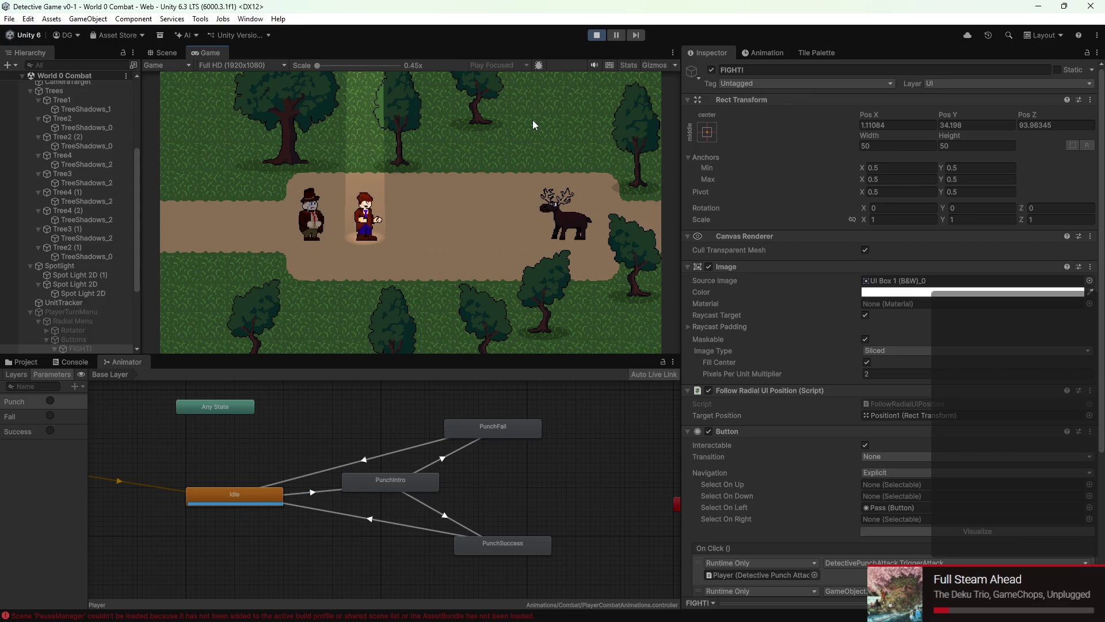
{"action": "left_click", "coordinate": [589, 36]}
{"action": "left_click", "coordinate": [417, 481]}
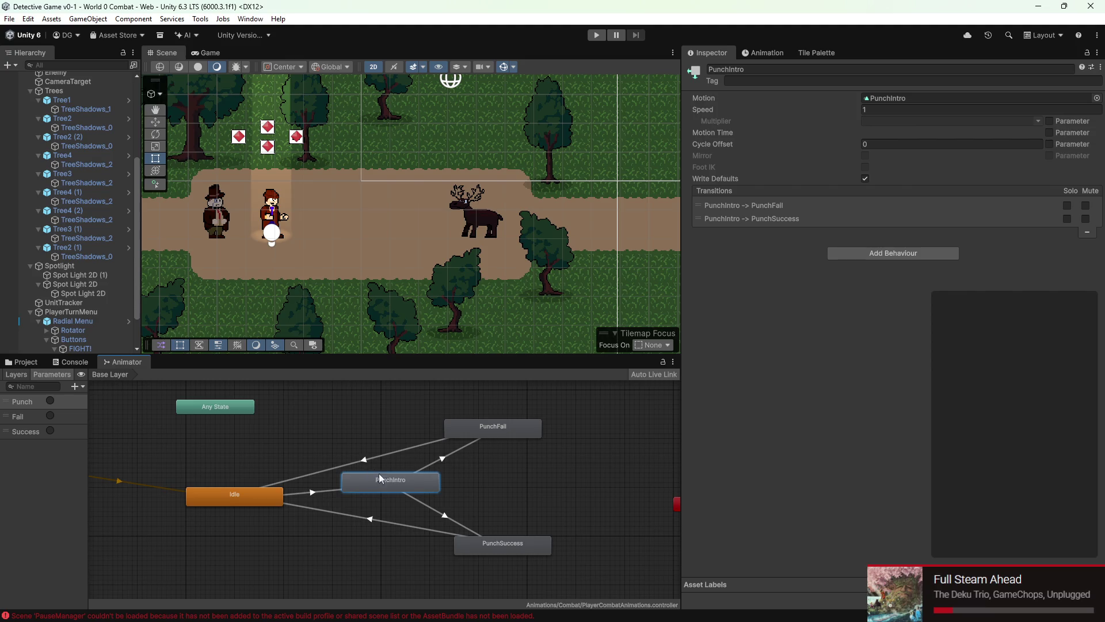
Step: Set the Idle→PunchIntro transition's Transition Duration to 0 in its Settings
{"action": "left_click", "coordinate": [322, 492]}
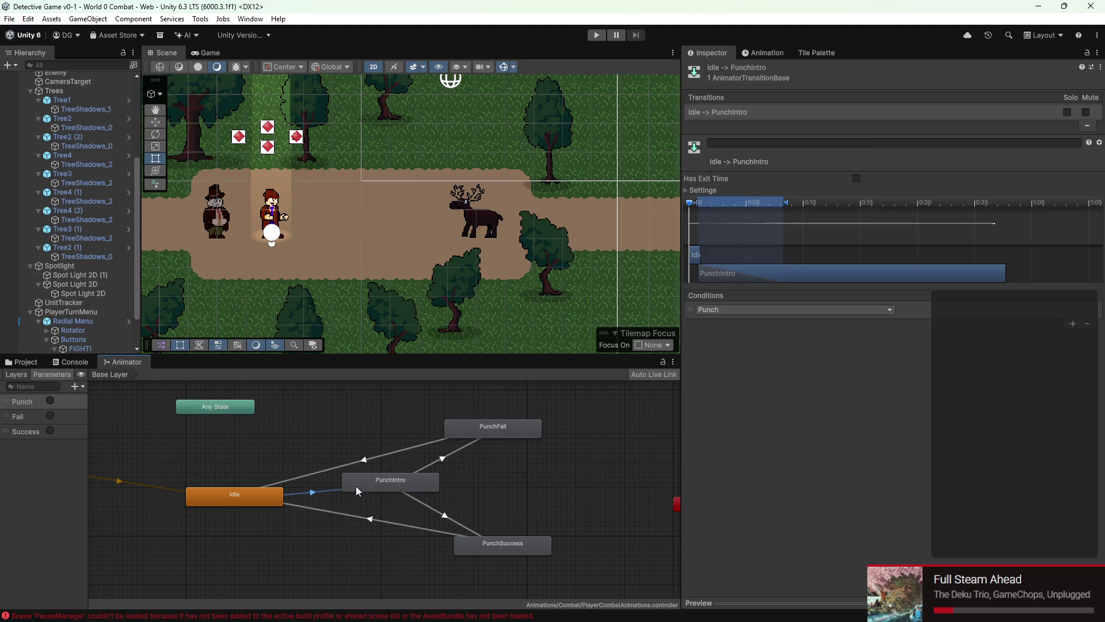
{"action": "left_click", "coordinate": [705, 190]}
{"action": "left_click", "coordinate": [921, 225]}
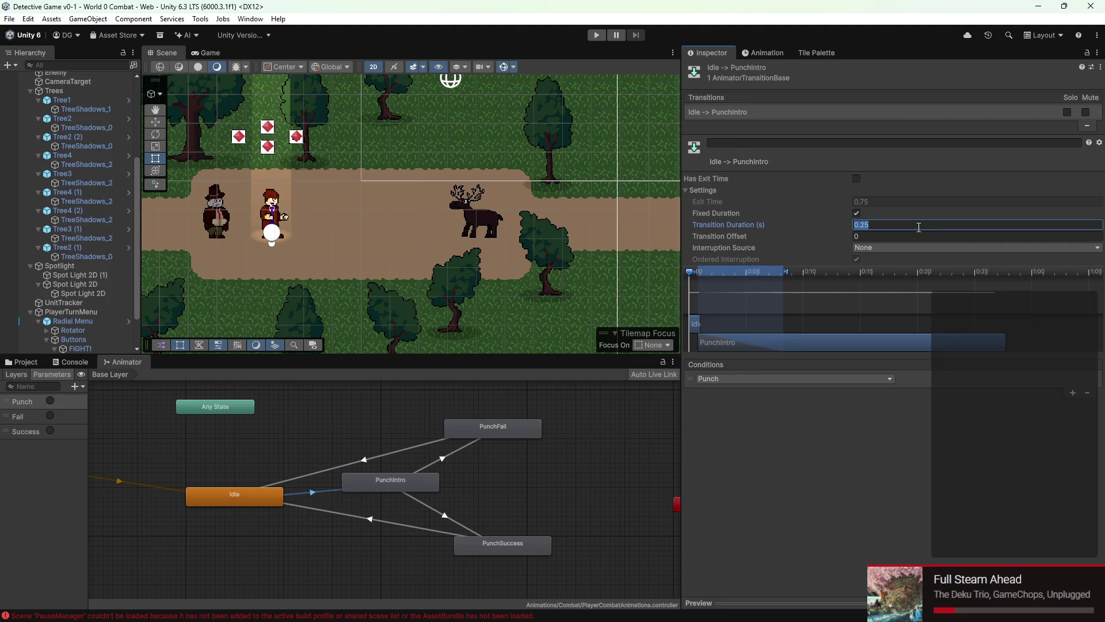
{"action": "type", "text": "0"}
{"action": "left_click", "coordinate": [857, 213]}
{"action": "left_click", "coordinate": [857, 214]}
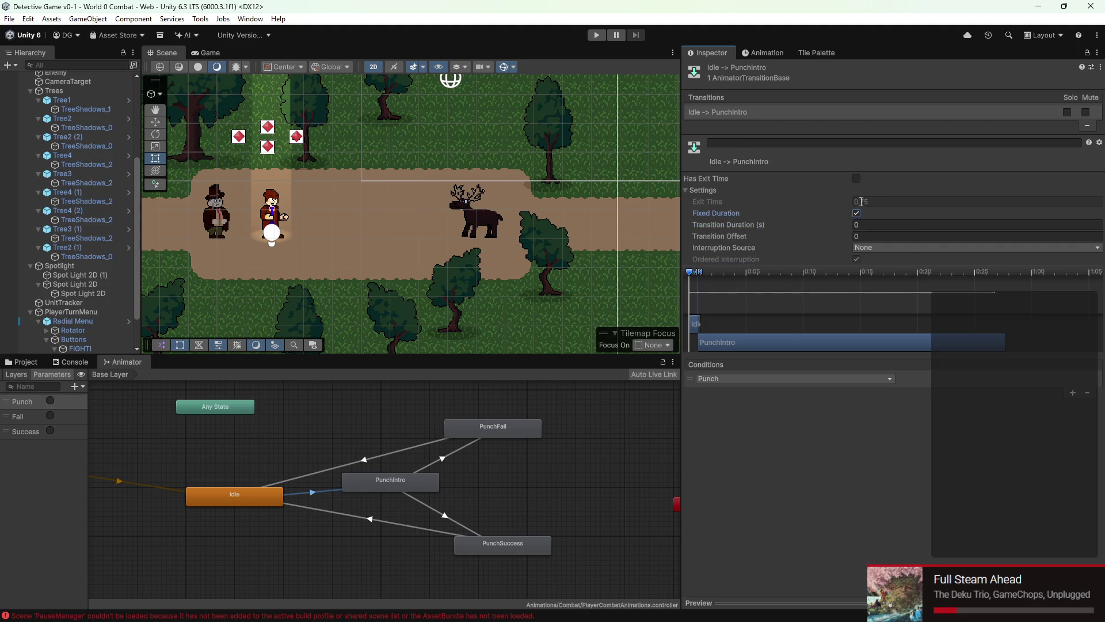
Step: Set Exit Time to 0, turn Has Exit Time off, then select the PunchIntro→PunchFail transition
{"action": "left_click", "coordinate": [855, 178]}
{"action": "left_click", "coordinate": [864, 202]}
{"action": "type", "text": "0"}
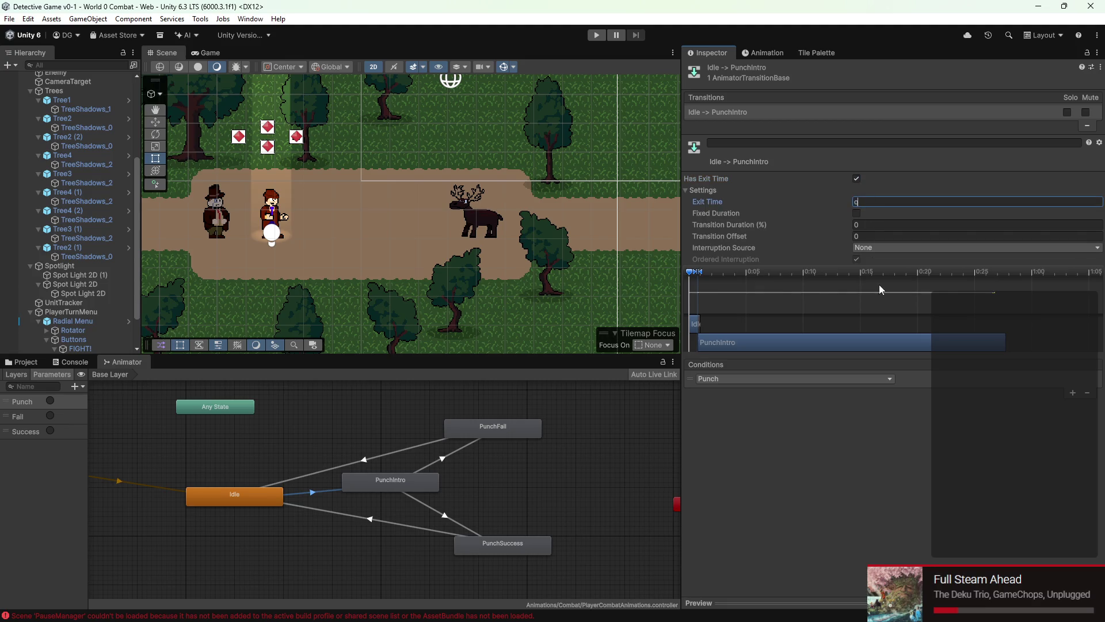
{"action": "type", "text": "1"}
{"action": "key", "text": "Return"}
{"action": "left_click", "coordinate": [875, 203]}
{"action": "type", "text": "0"}
{"action": "left_click", "coordinate": [867, 431]}
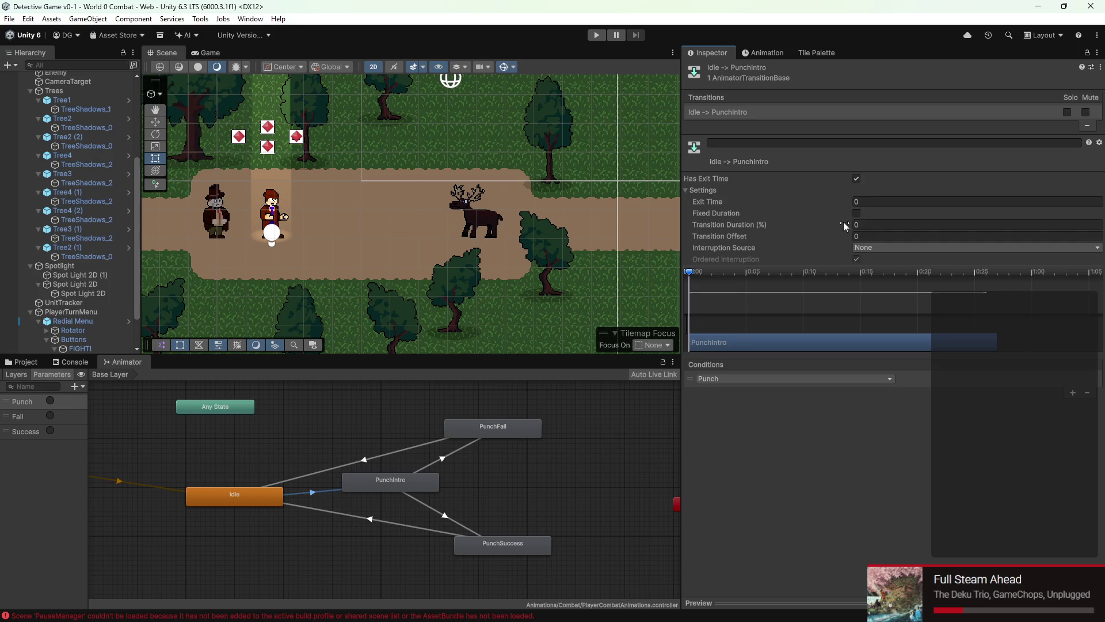
{"action": "left_click", "coordinate": [857, 179]}
{"action": "left_click", "coordinate": [398, 482]}
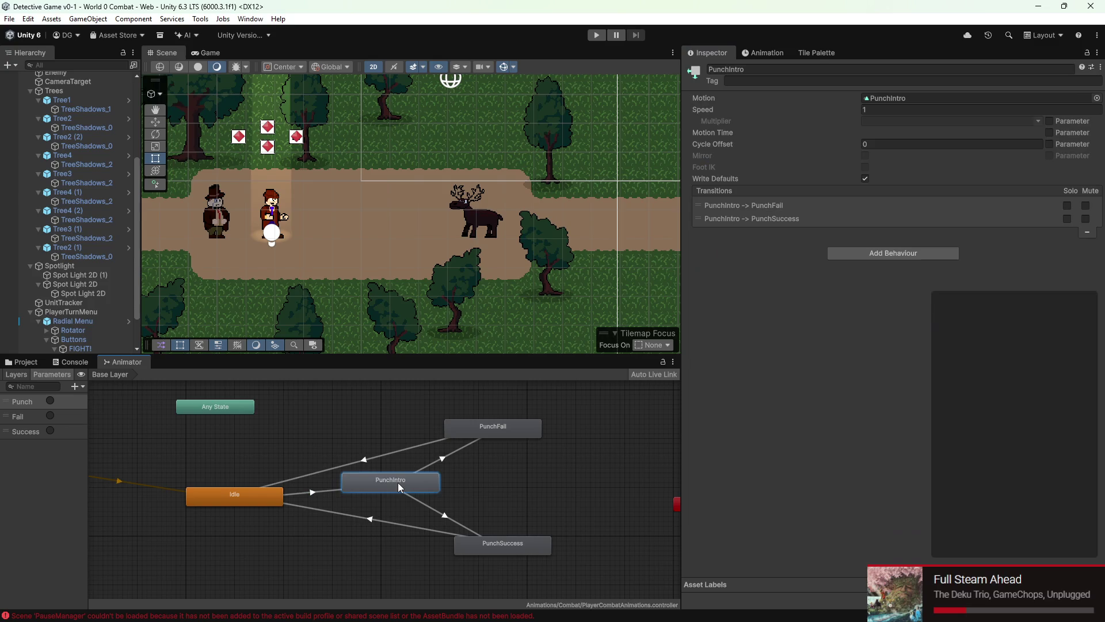
{"action": "left_click", "coordinate": [452, 455]}
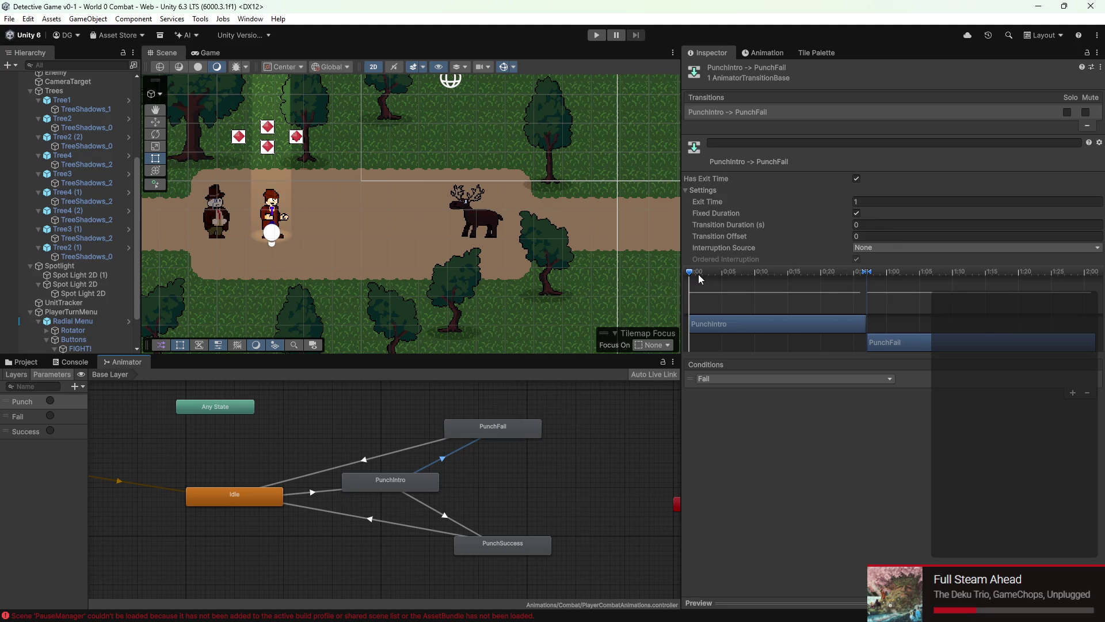
Step: Run a Play Mode punch on the deer with Return, stop, and select PunchIntro→PunchSuccess
{"action": "left_click", "coordinate": [594, 37]}
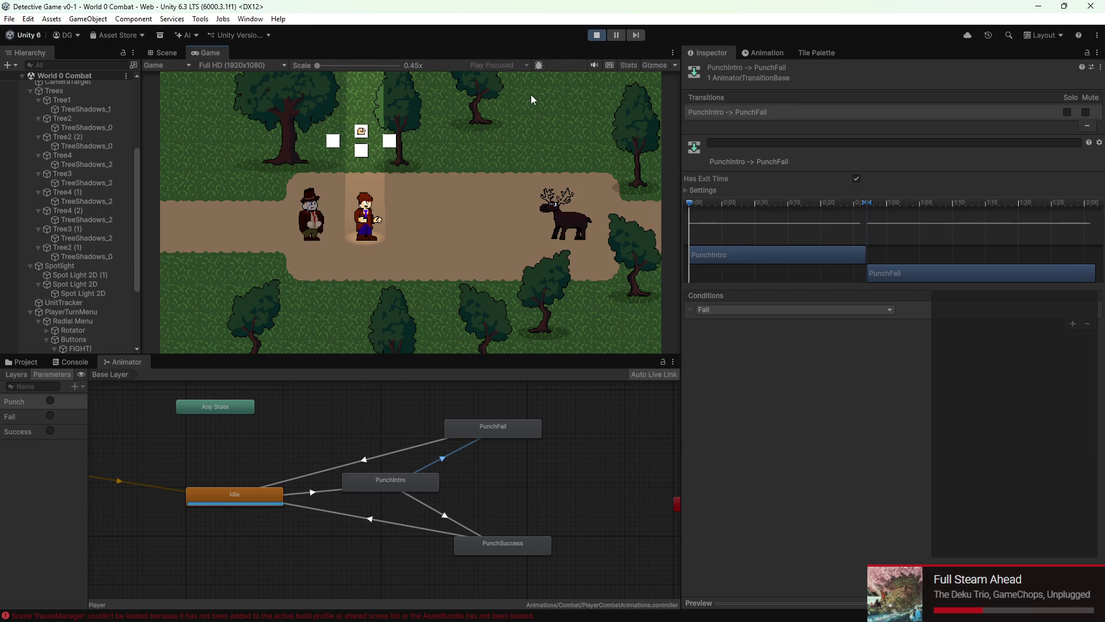
{"action": "key", "text": "Return"}
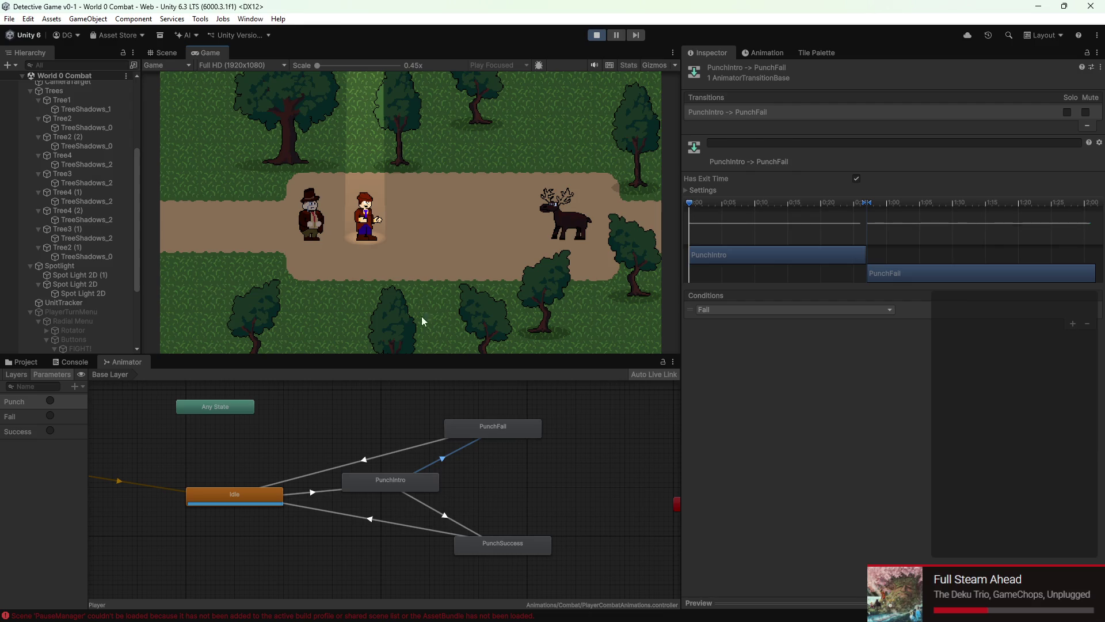
{"action": "left_click", "coordinate": [597, 36]}
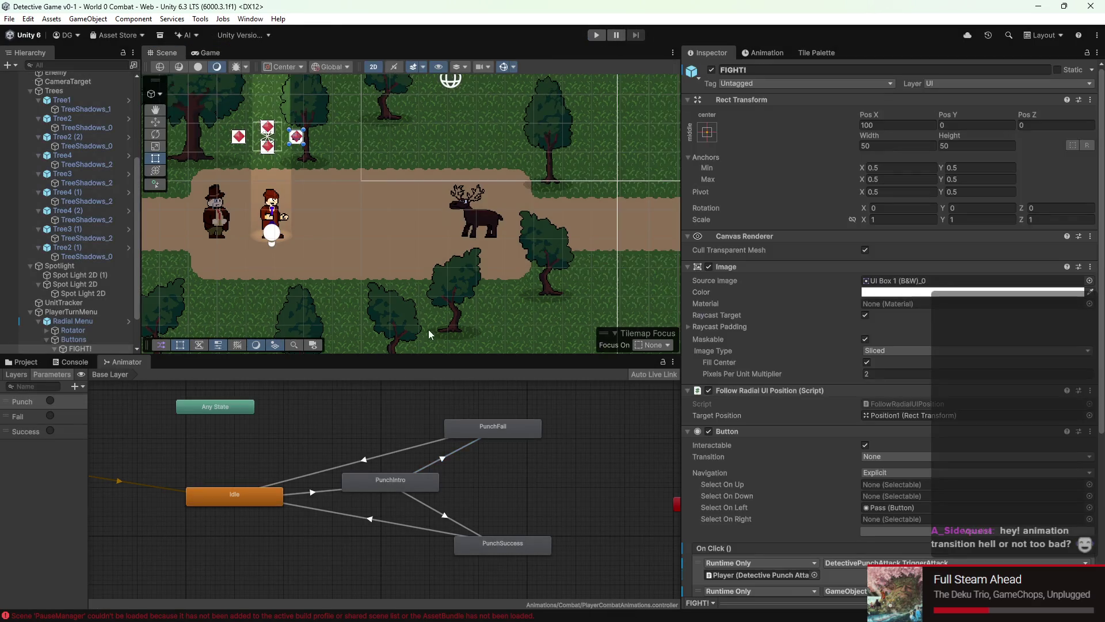
{"action": "left_click", "coordinate": [409, 484]}
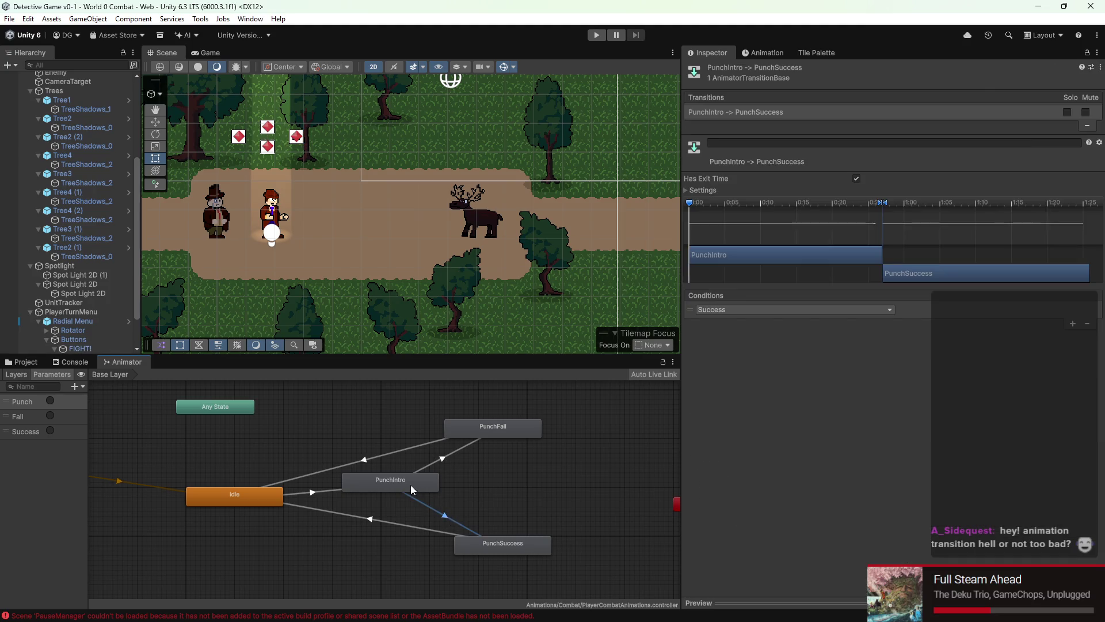
Step: In the Animation window, select Player and preview its Idle clip
{"action": "left_click", "coordinate": [822, 53]}
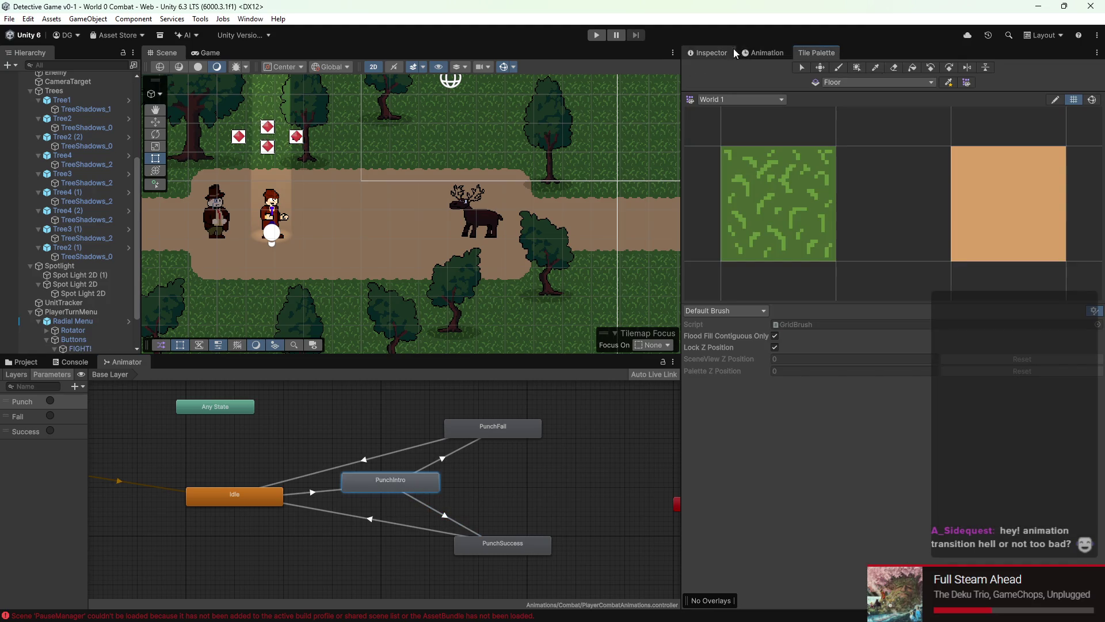
{"action": "left_click", "coordinate": [763, 53]}
{"action": "scroll", "coordinate": [56, 156], "scroll_direction": "up", "scroll_amount": 5}
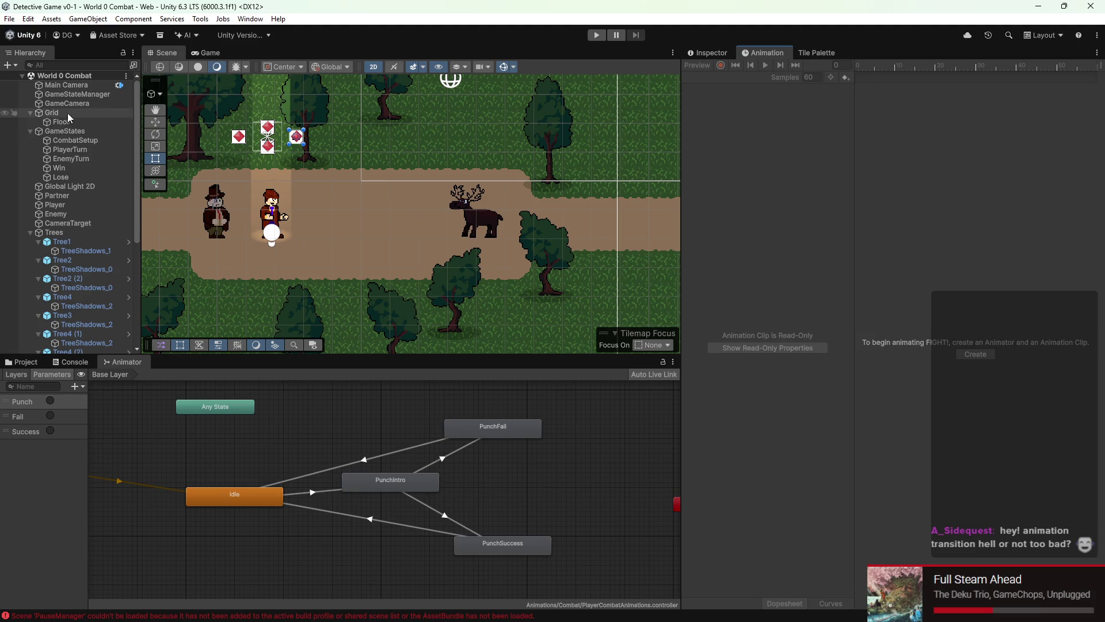
{"action": "left_click", "coordinate": [64, 206]}
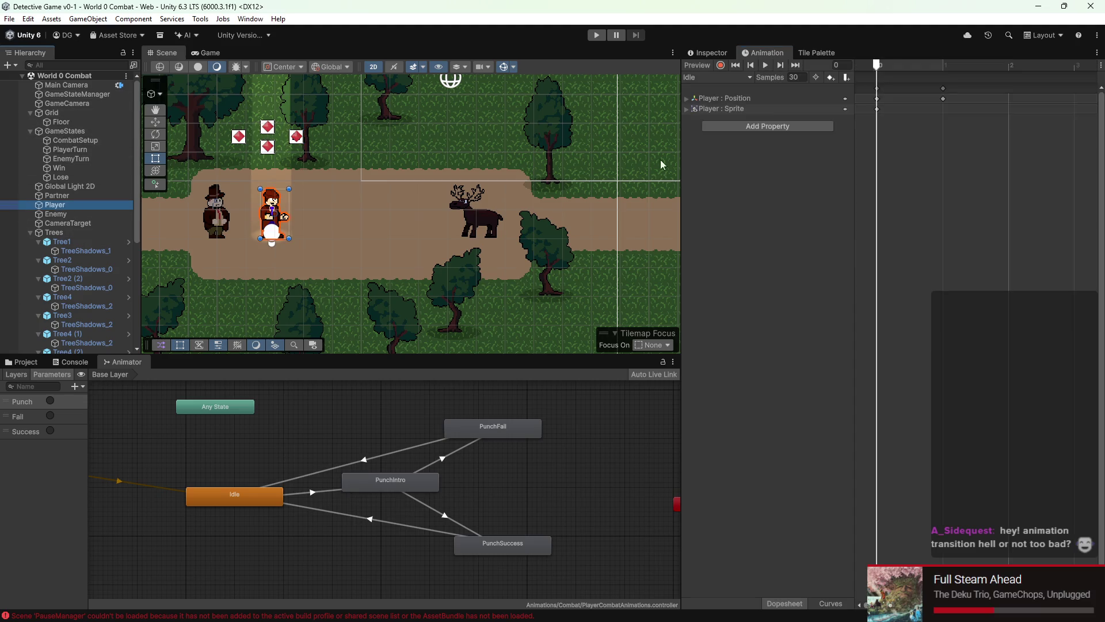
{"action": "left_click", "coordinate": [765, 65]}
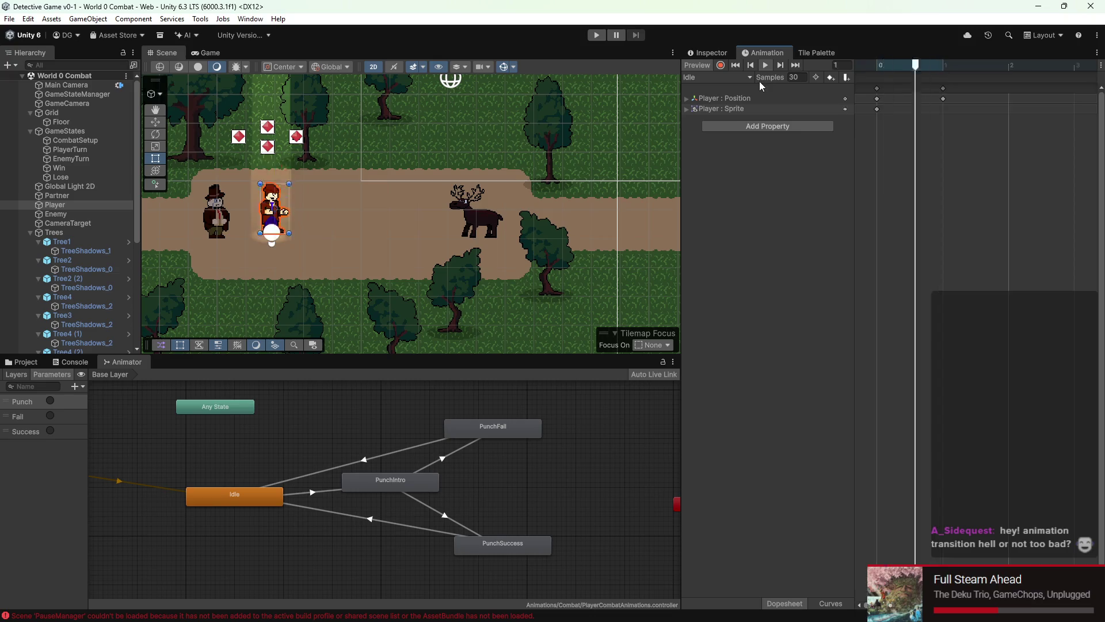
{"action": "mouse_move", "coordinate": [379, 163]}
{"action": "left_mouse_down"}
{"action": "mouse_move", "coordinate": [432, 202]}
{"action": "mouse_move", "coordinate": [517, 206]}
{"action": "mouse_move", "coordinate": [409, 193]}
{"action": "left_mouse_up"}
{"action": "scroll", "coordinate": [486, 201], "scroll_direction": "up", "scroll_amount": 3}
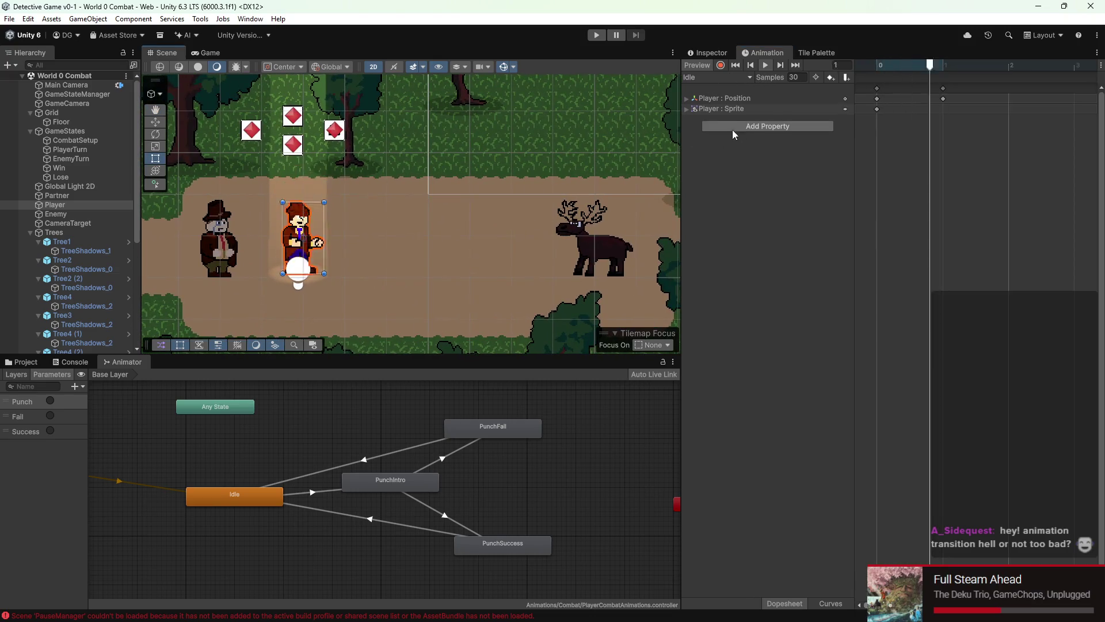
{"action": "left_click", "coordinate": [766, 65]}
Step: Compare frames 0 and 1, then set frame 0's Player Position.y to -2
{"action": "left_click", "coordinate": [943, 98]}
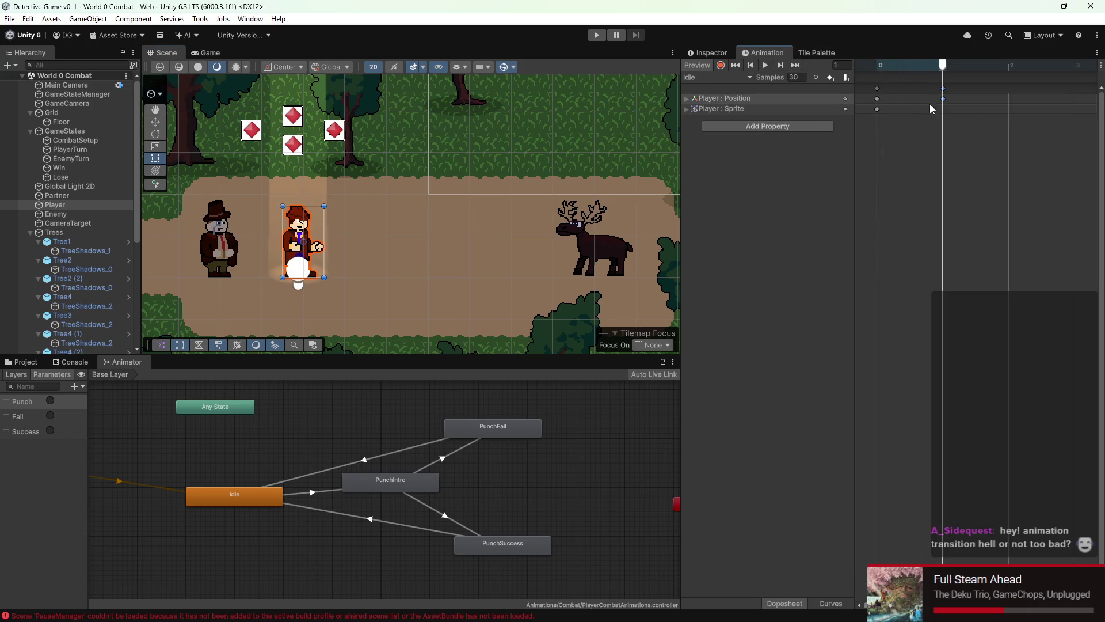
{"action": "left_click", "coordinate": [889, 67]}
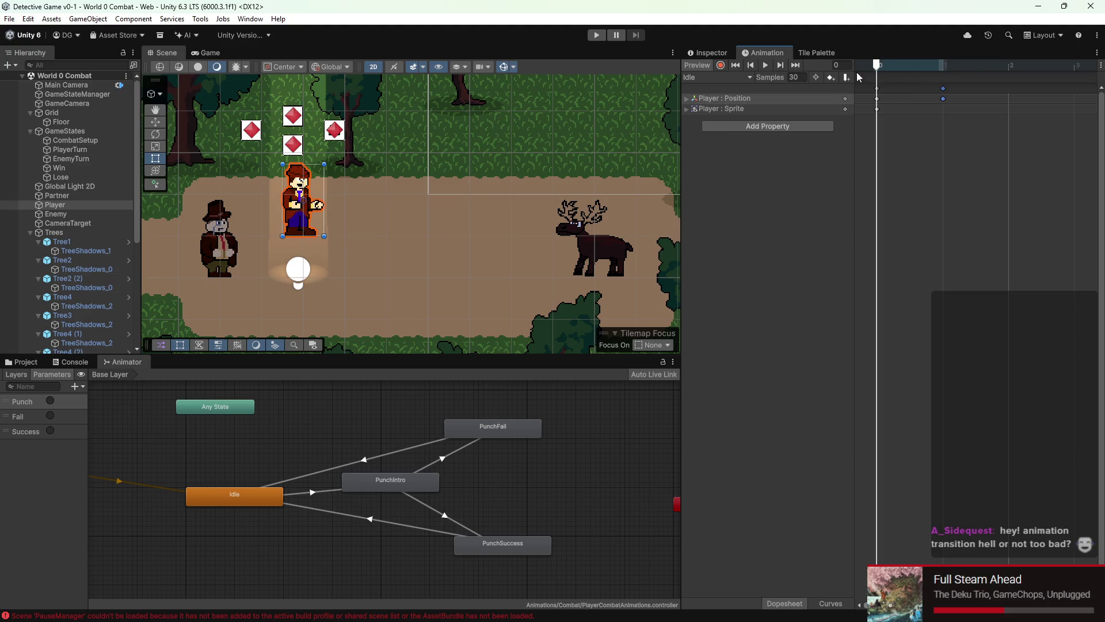
{"action": "left_click", "coordinate": [686, 98]}
{"action": "left_click", "coordinate": [940, 67]}
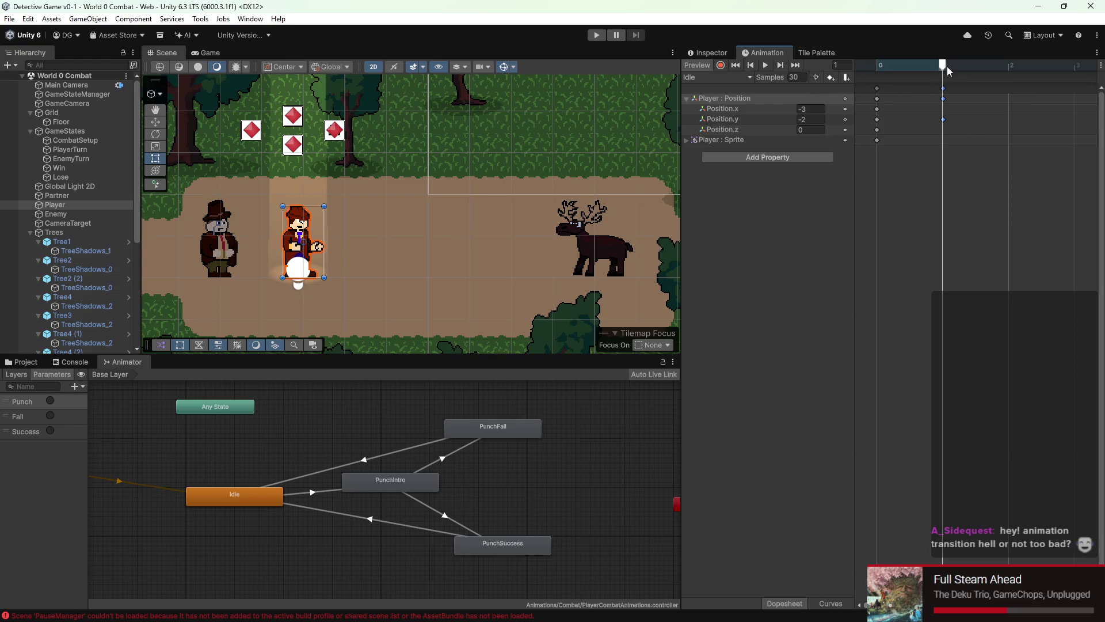
{"action": "key", "text": "space"}
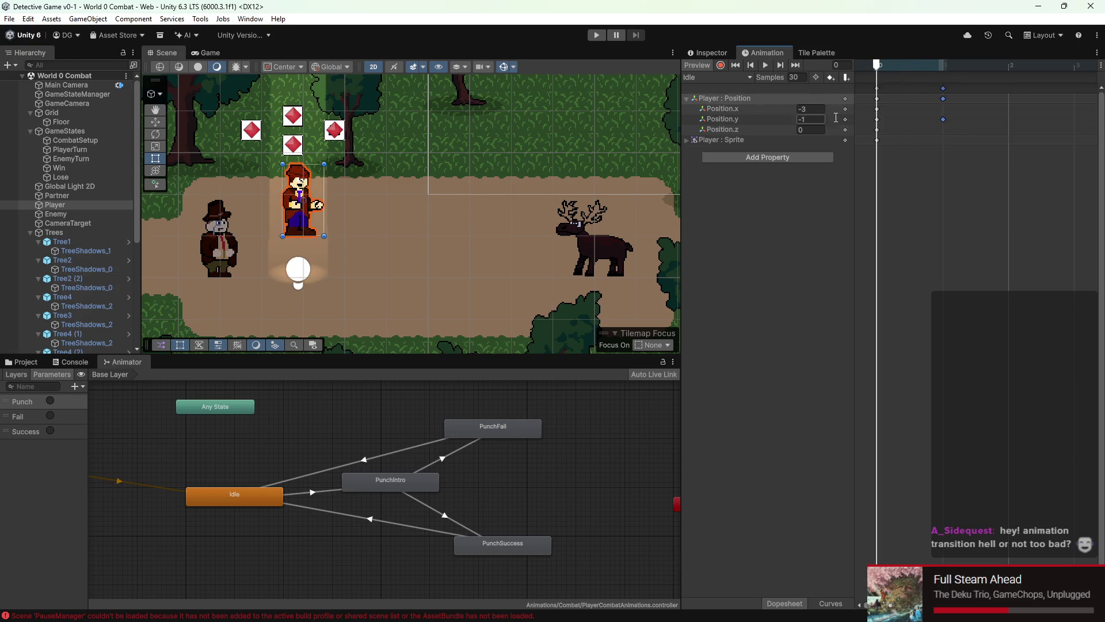
{"action": "left_click", "coordinate": [943, 66]}
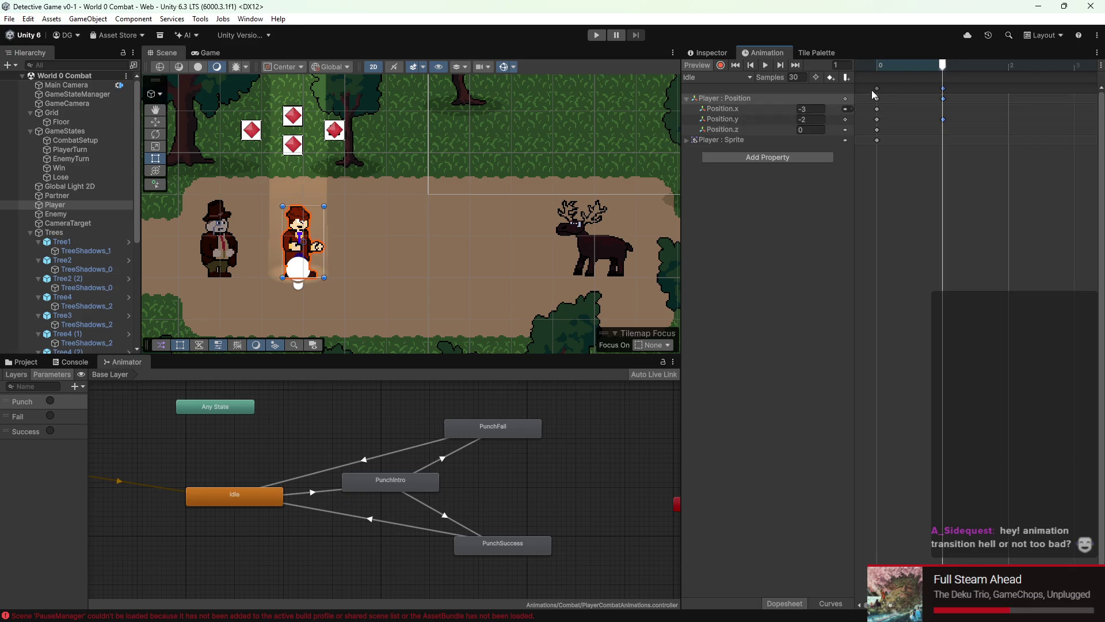
{"action": "left_click", "coordinate": [866, 68]}
{"action": "left_click", "coordinate": [819, 115]}
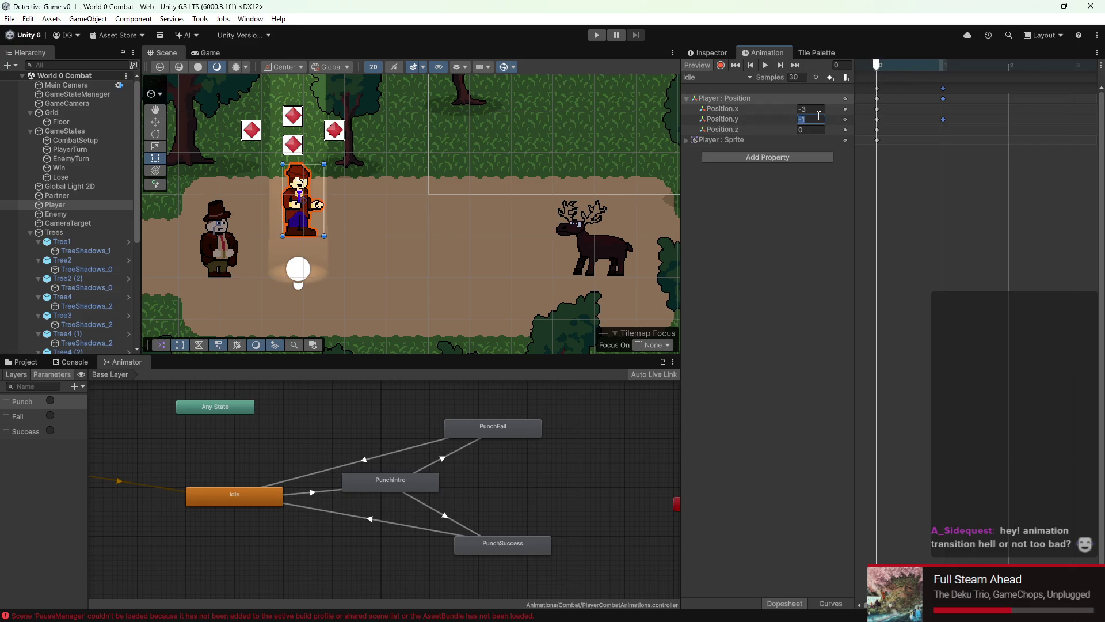
{"action": "type", "text": "-2"}
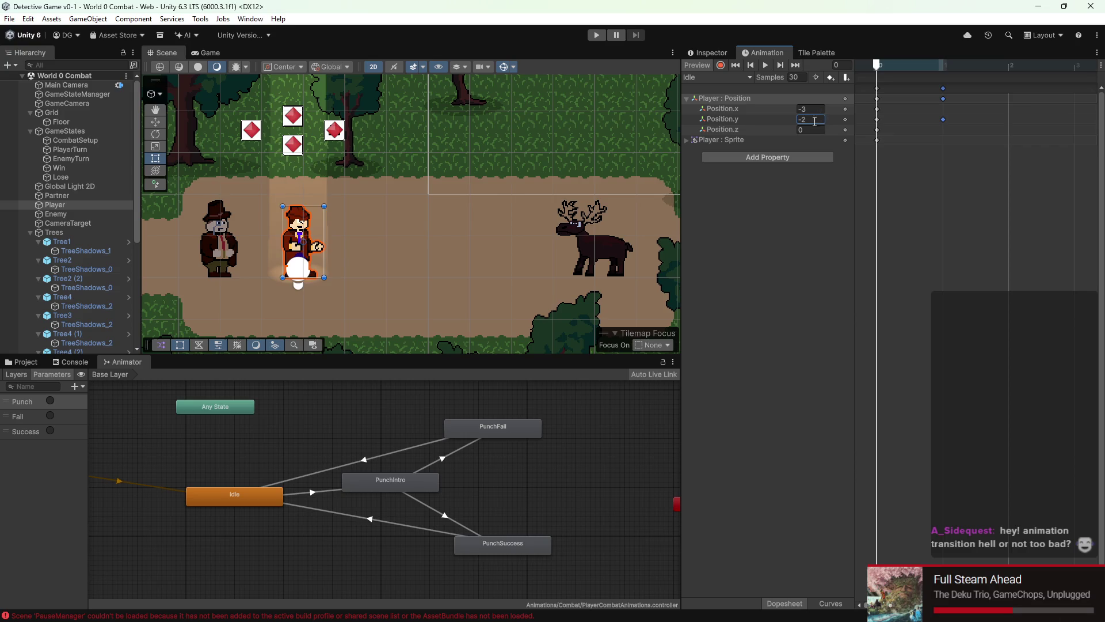
{"action": "left_click", "coordinate": [773, 251]}
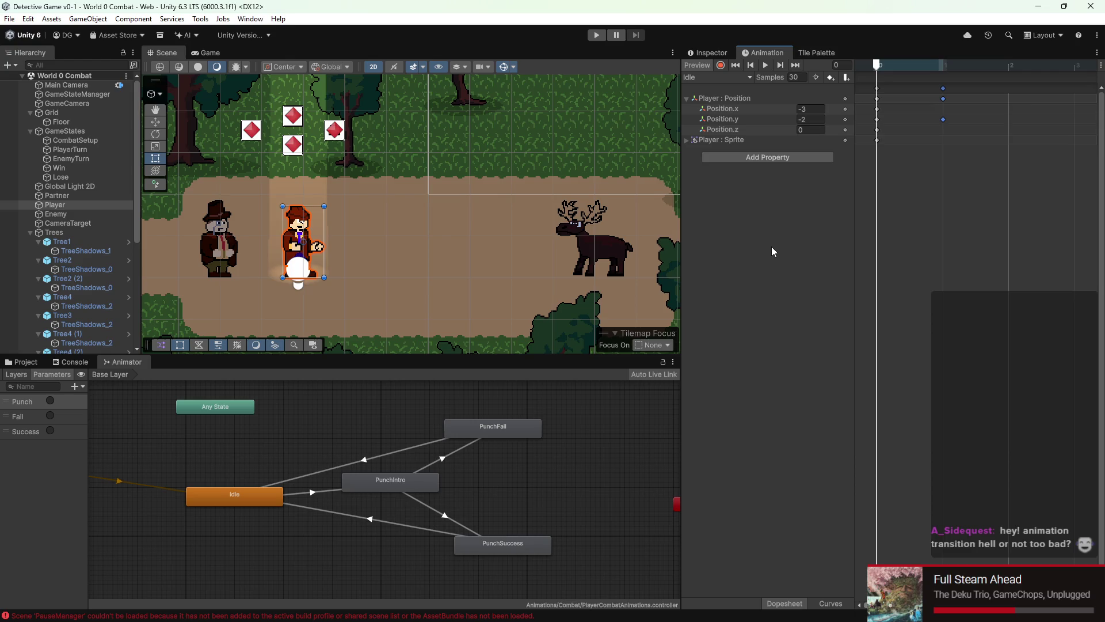
{"action": "scroll", "coordinate": [425, 212], "scroll_direction": "down", "scroll_amount": 4}
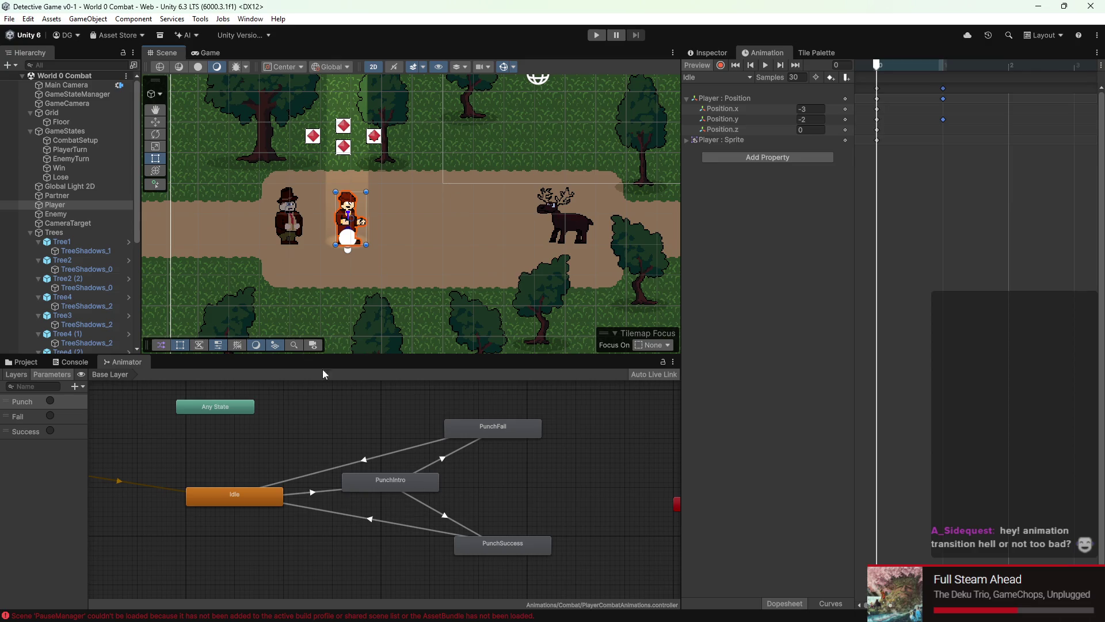
Step: Select PunchIntro and its PunchSuccess transition, nudging the PunchIntro state slightly left
{"action": "left_click", "coordinate": [423, 483]}
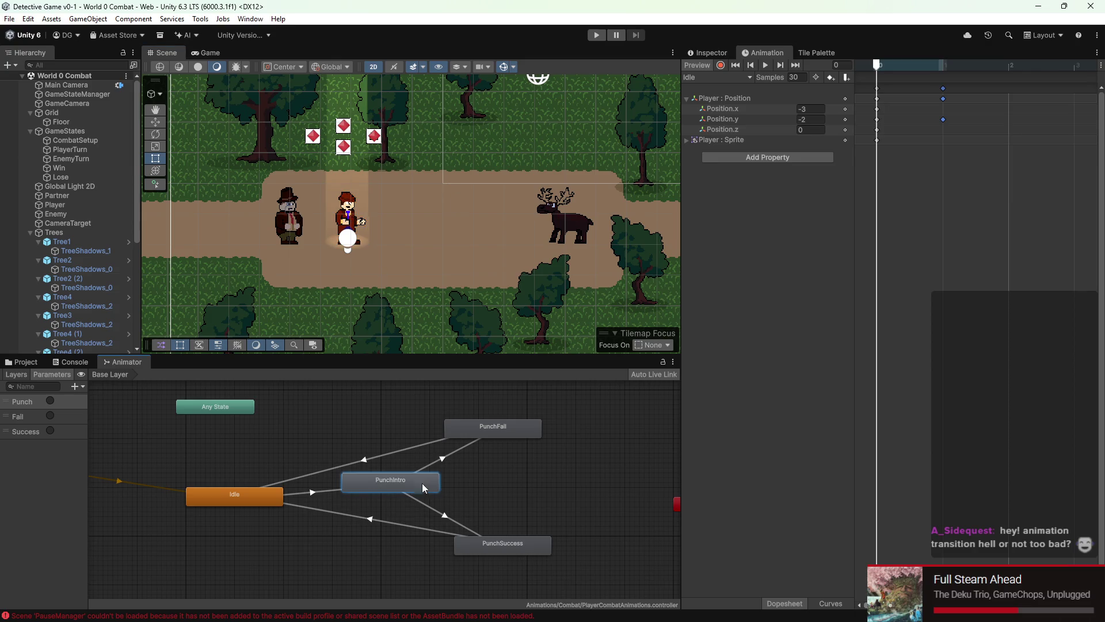
{"action": "left_click", "coordinate": [445, 516]}
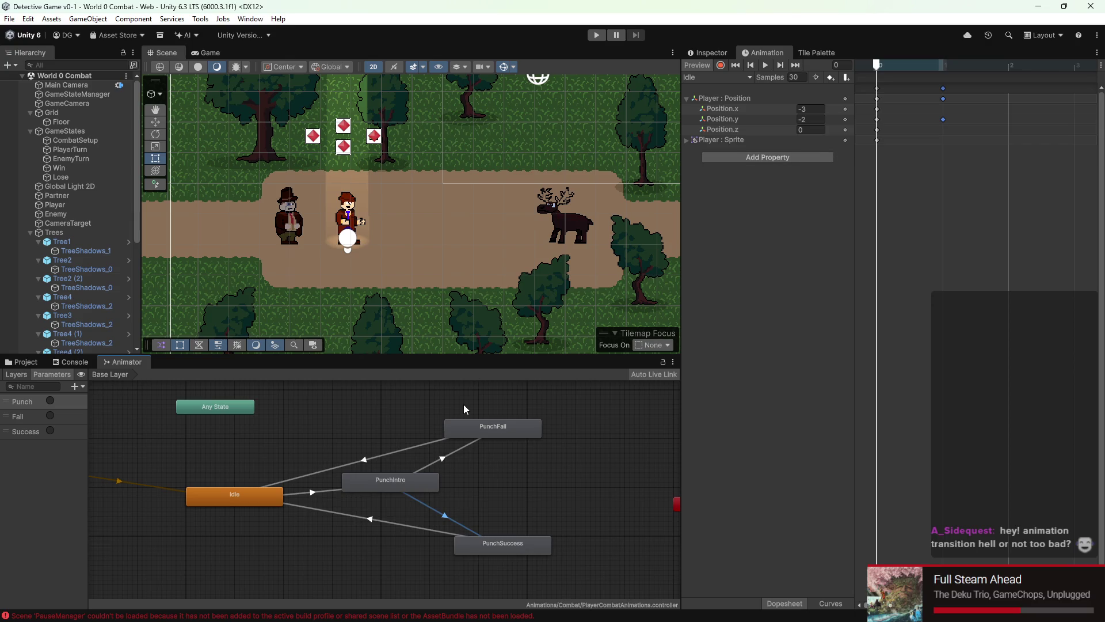
{"action": "left_click_drag", "start_coordinate": [401, 481], "coordinate": [396, 482]}
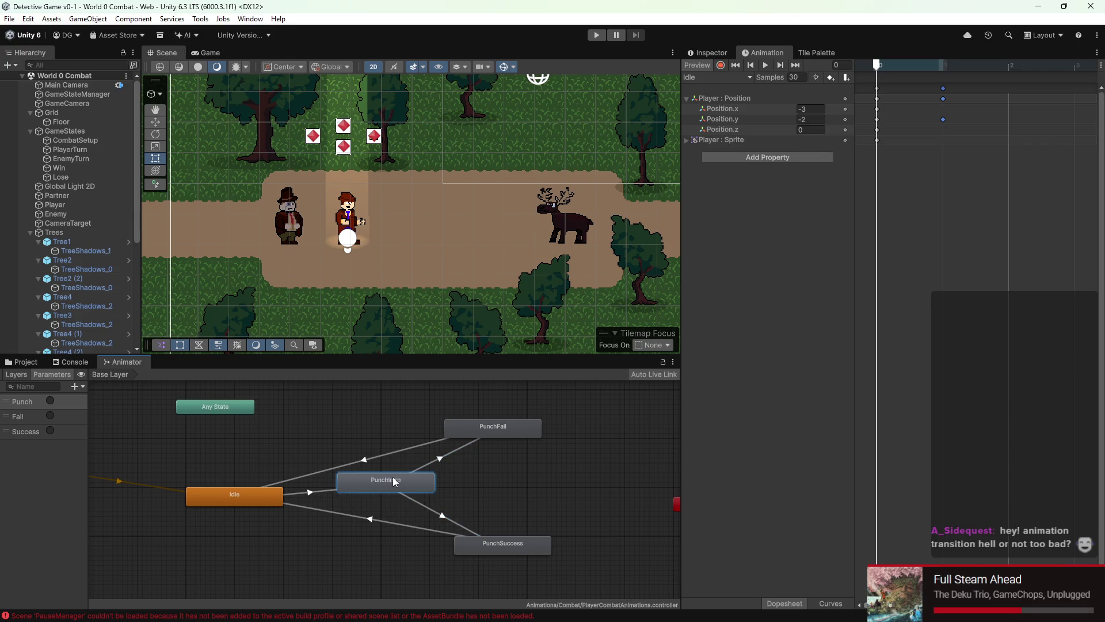
Step: Play-test the punch with the Up key, select PunchIntro→PunchFall, and stop the game
{"action": "left_click", "coordinate": [597, 35]}
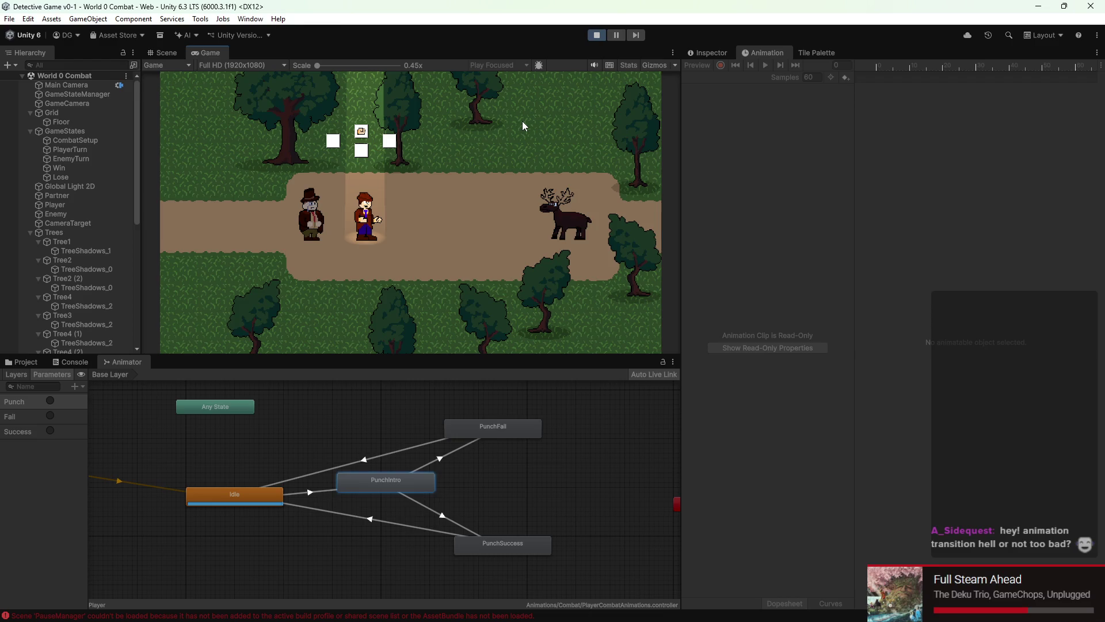
{"action": "key", "text": "Up"}
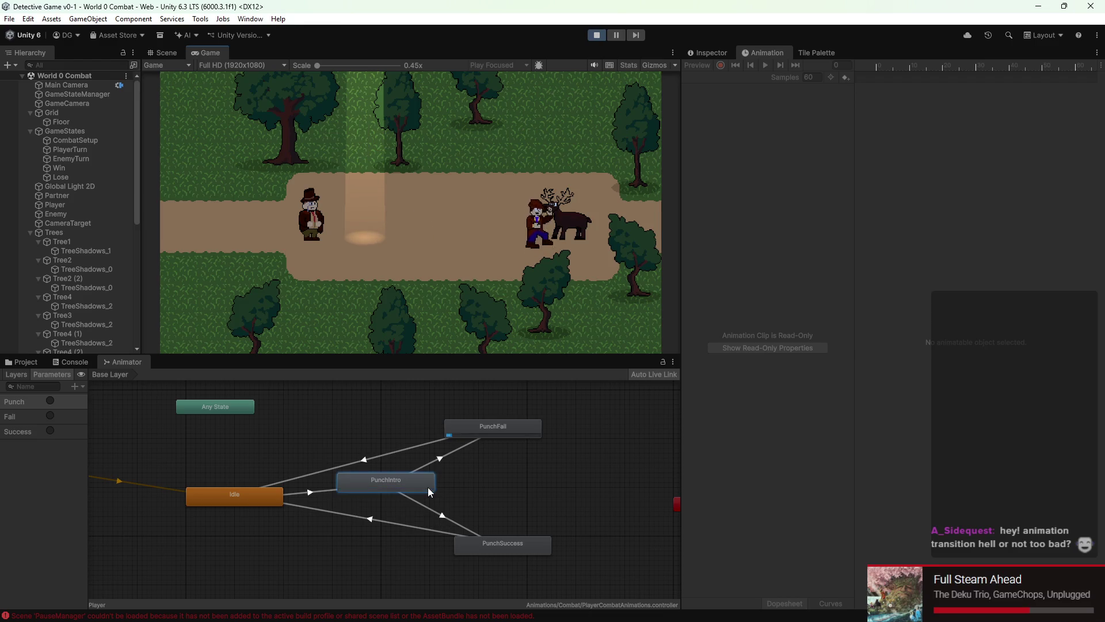
{"action": "left_click", "coordinate": [441, 460]}
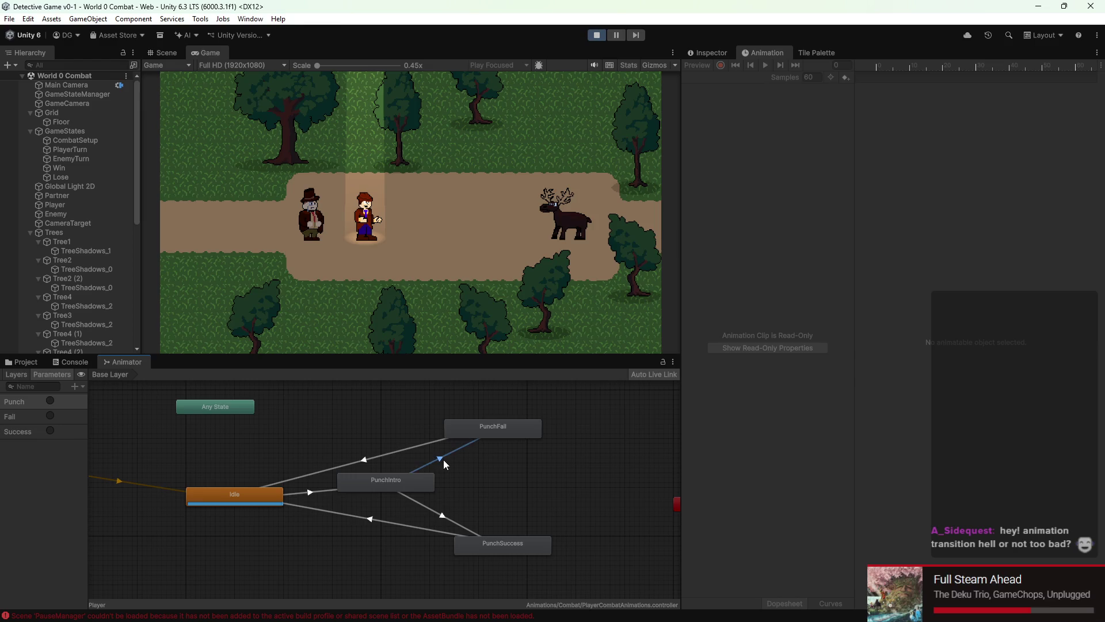
{"action": "left_click", "coordinate": [597, 35]}
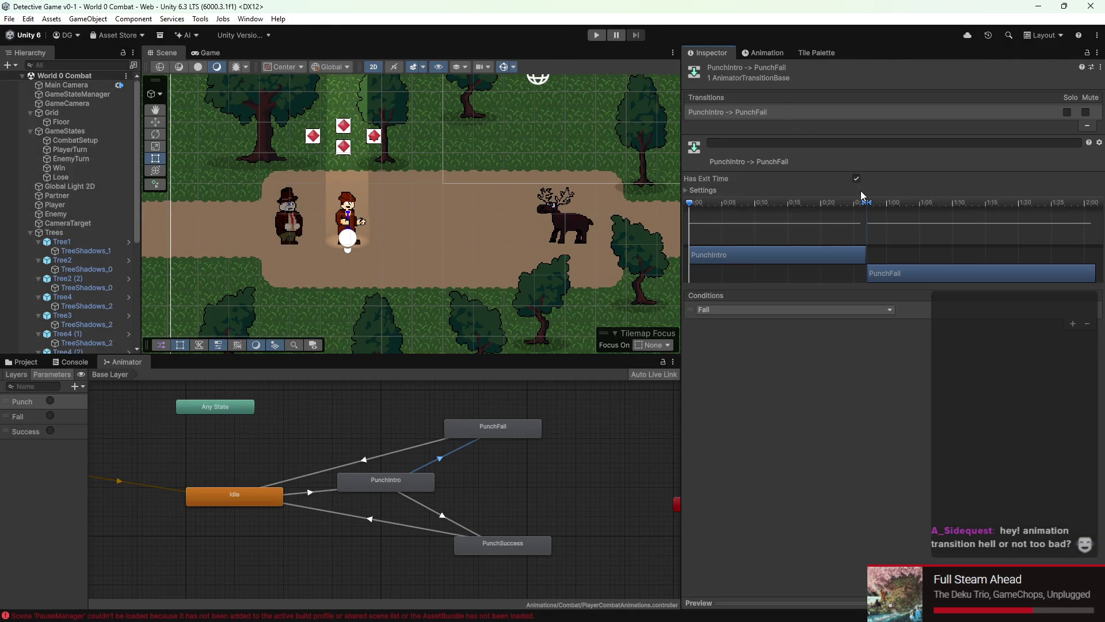
Step: Expand transition Settings and review PunchIntro→PunchSuccess: Exit Time 1, duration 0, condition Success
{"action": "left_click", "coordinate": [777, 190]}
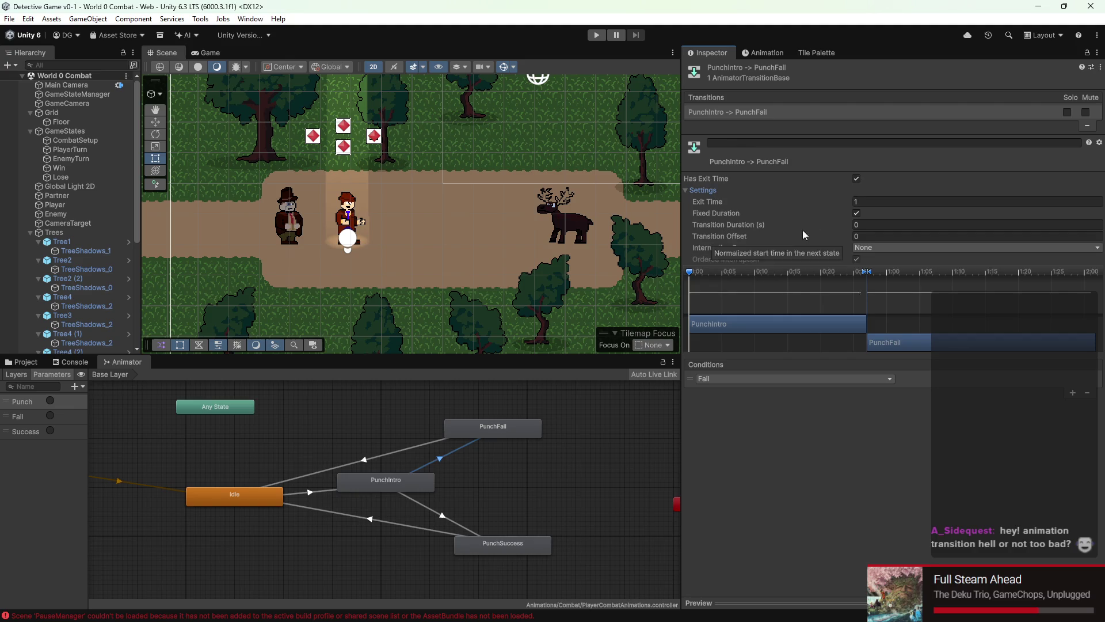
{"action": "scroll", "coordinate": [861, 294], "scroll_direction": "down", "scroll_amount": 3}
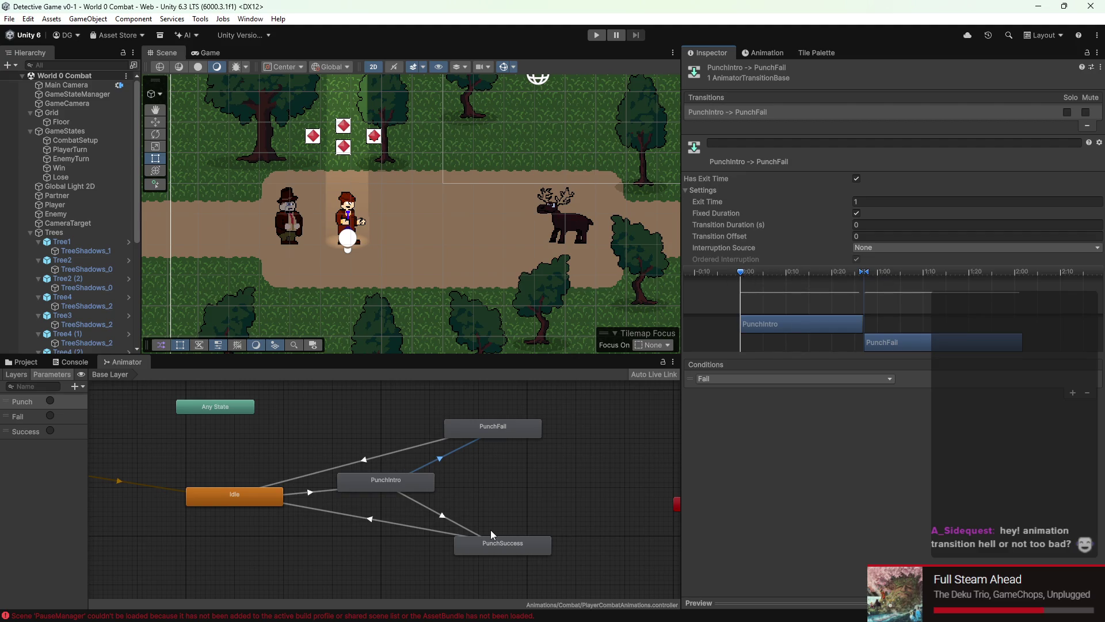
{"action": "left_click", "coordinate": [443, 518]}
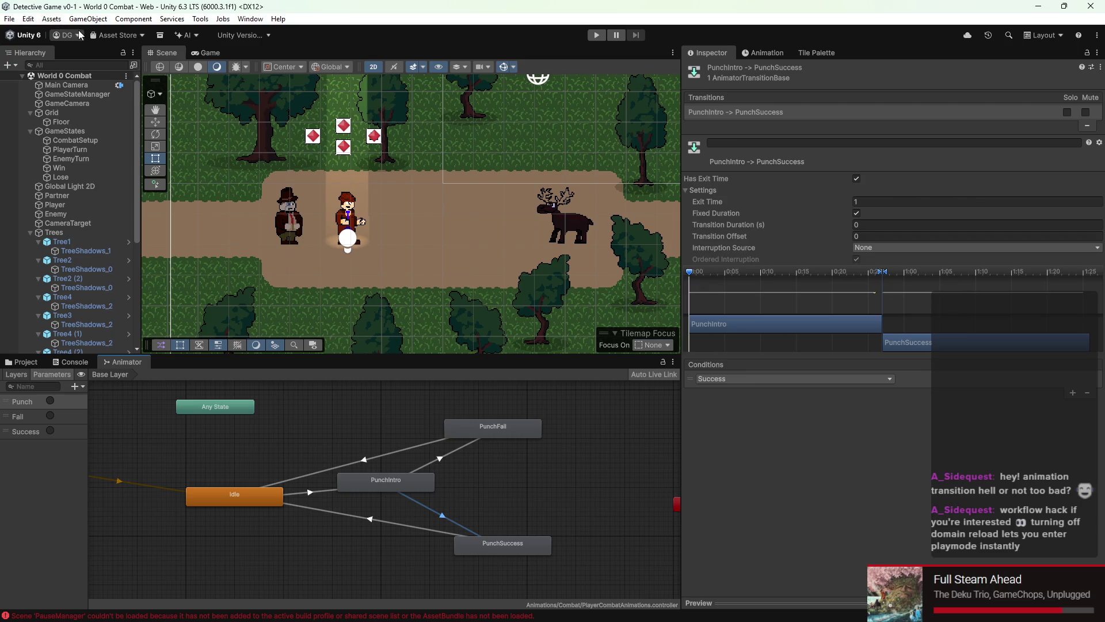
{"action": "scroll", "coordinate": [356, 173], "scroll_direction": "down", "scroll_amount": 1}
{"action": "scroll", "coordinate": [354, 172], "scroll_direction": "down", "scroll_amount": 1}
{"action": "scroll", "coordinate": [351, 171], "scroll_direction": "down", "scroll_amount": 1}
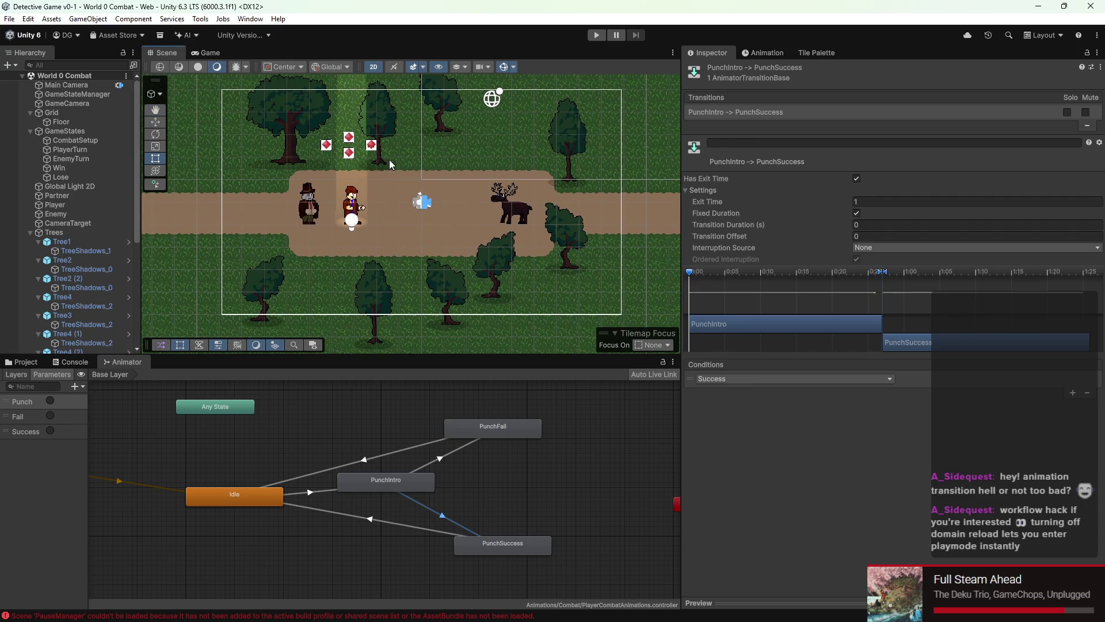
{"action": "left_click_drag", "start_coordinate": [389, 160], "coordinate": [357, 164]}
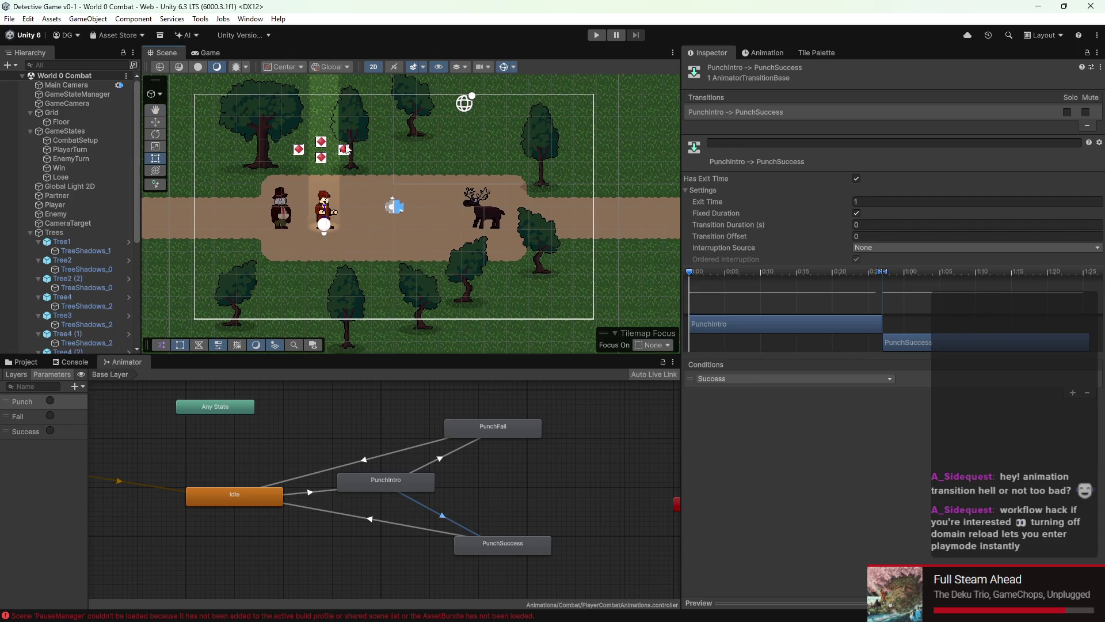
{"action": "scroll", "coordinate": [361, 209], "scroll_direction": "up", "scroll_amount": 2}
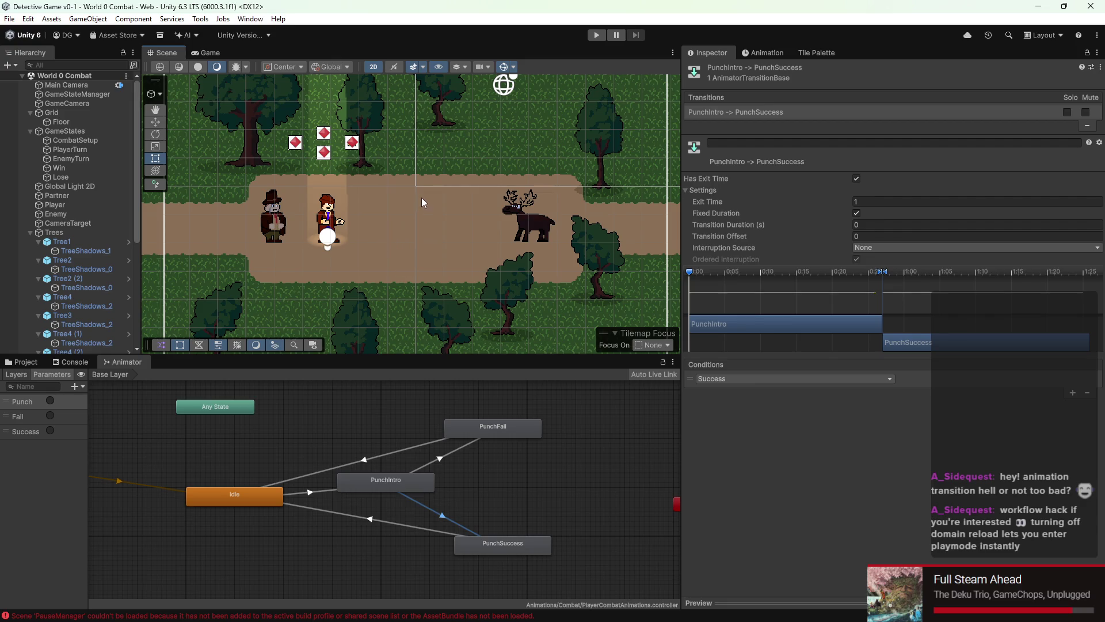
{"action": "left_click", "coordinate": [29, 19]}
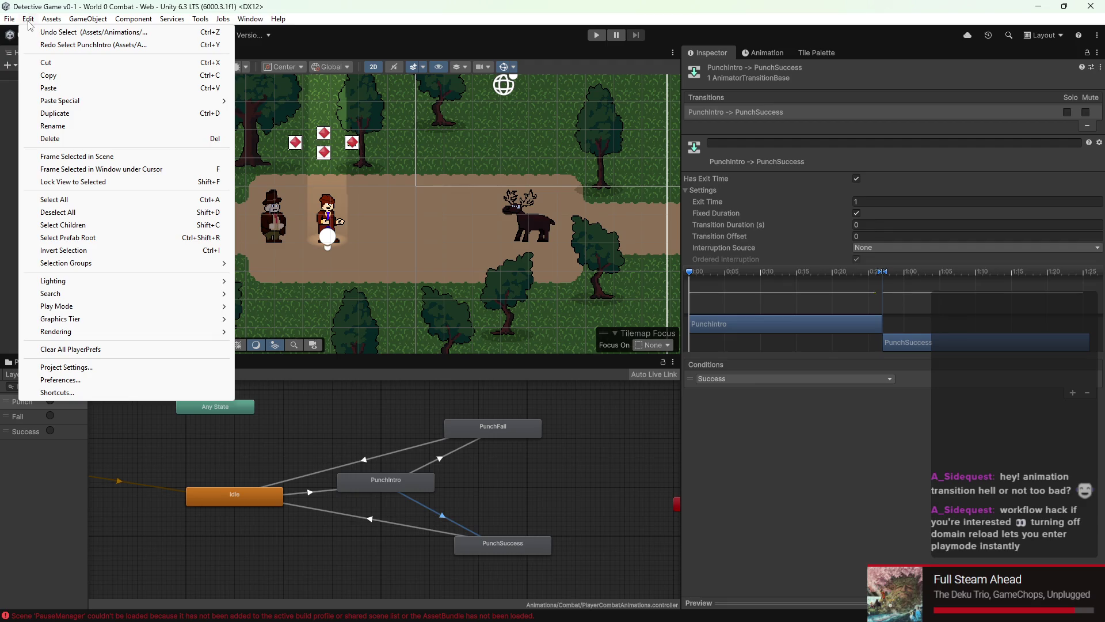
{"action": "left_click", "coordinate": [99, 369]}
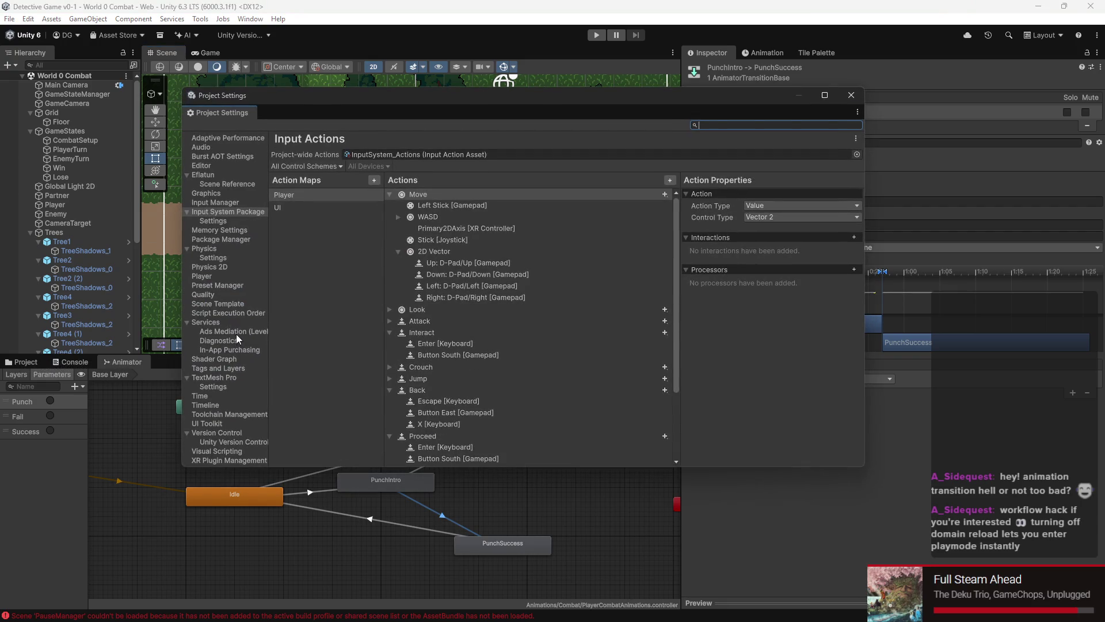
{"action": "left_click", "coordinate": [215, 166]}
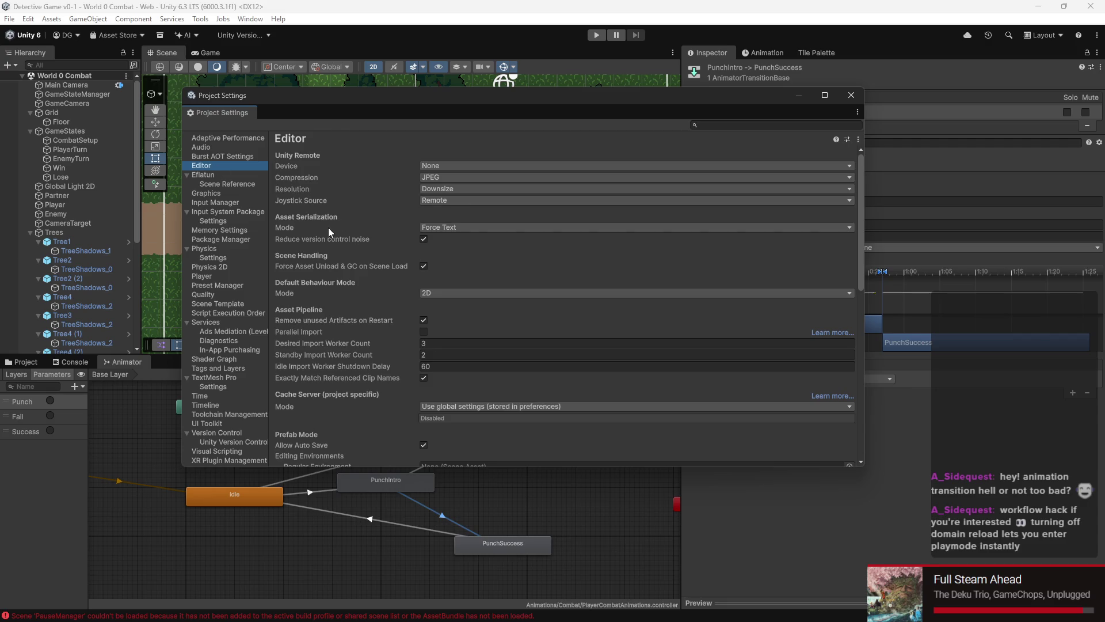
{"action": "scroll", "coordinate": [346, 270], "scroll_direction": "down", "scroll_amount": 1}
{"action": "scroll", "coordinate": [354, 285], "scroll_direction": "down", "scroll_amount": 1}
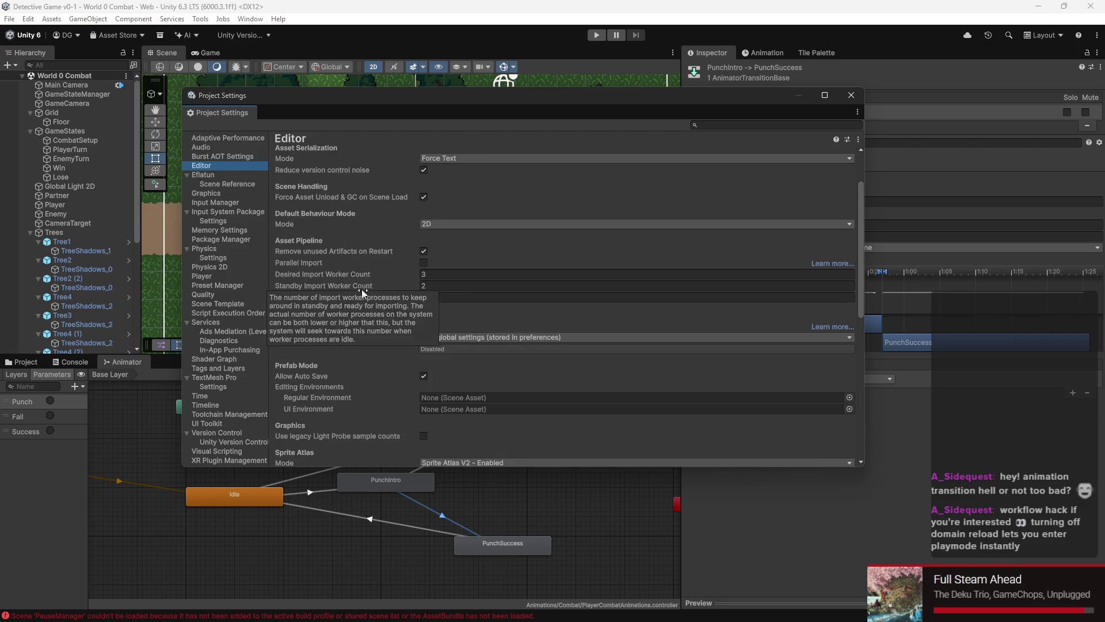
{"action": "scroll", "coordinate": [355, 371], "scroll_direction": "down", "scroll_amount": 1}
{"action": "scroll", "coordinate": [333, 358], "scroll_direction": "down", "scroll_amount": 1}
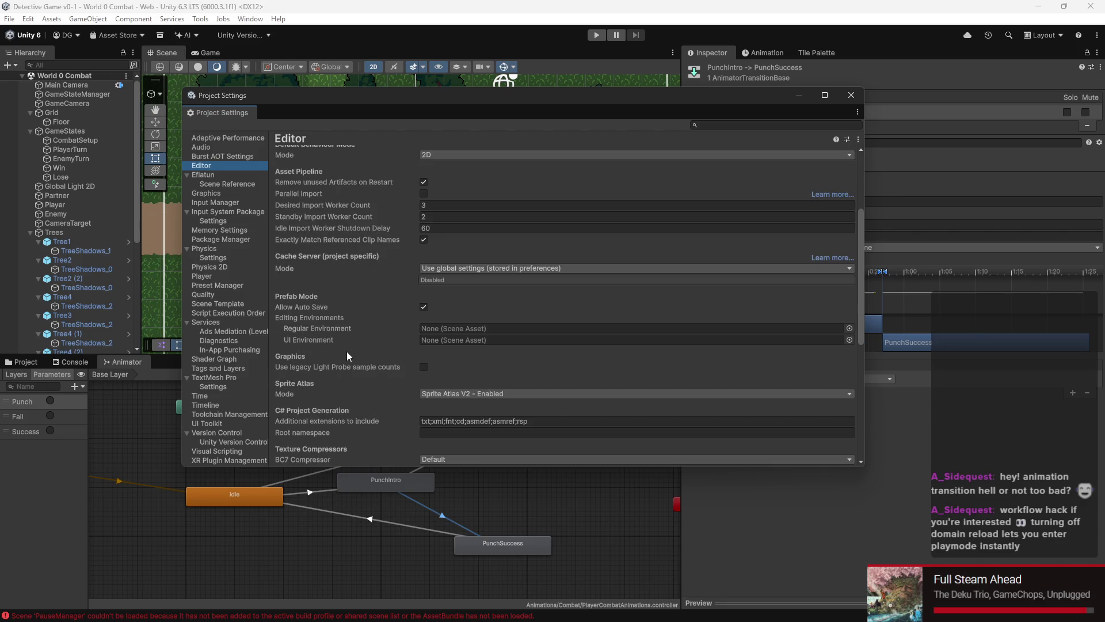
{"action": "scroll", "coordinate": [351, 353], "scroll_direction": "down", "scroll_amount": 8}
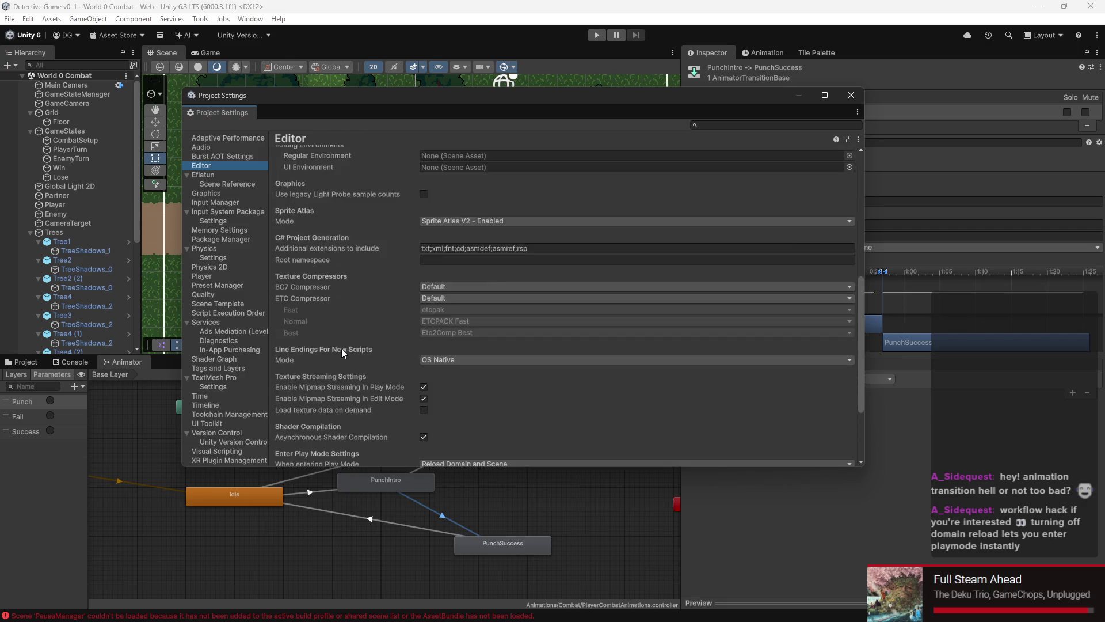
{"action": "scroll", "coordinate": [341, 348], "scroll_direction": "up", "scroll_amount": 14}
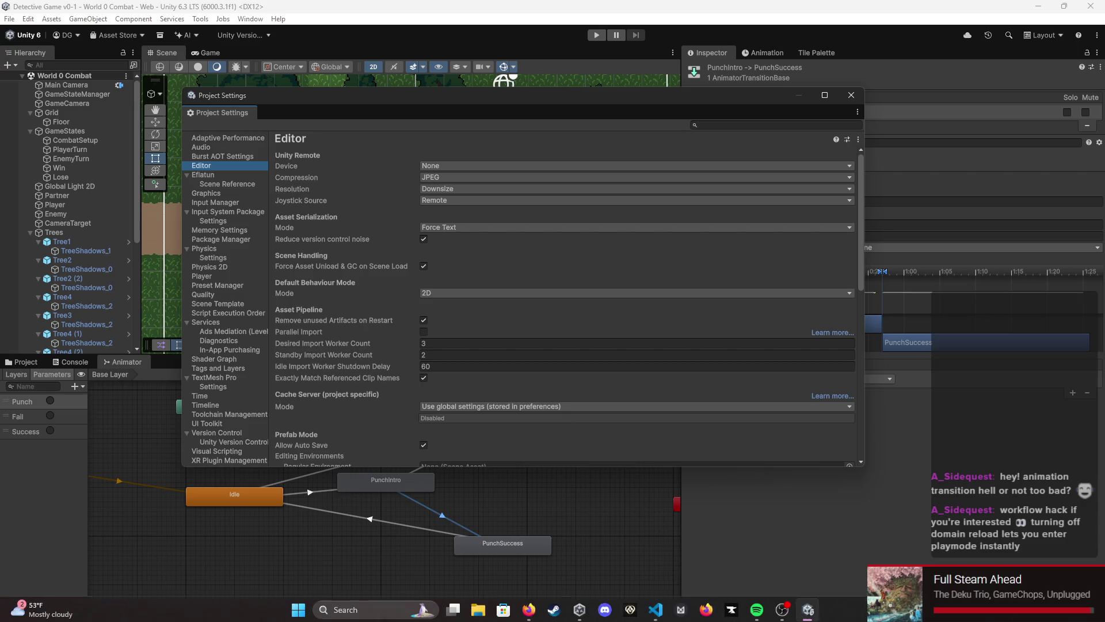
{"action": "mouse_move", "coordinate": [384, 619]}
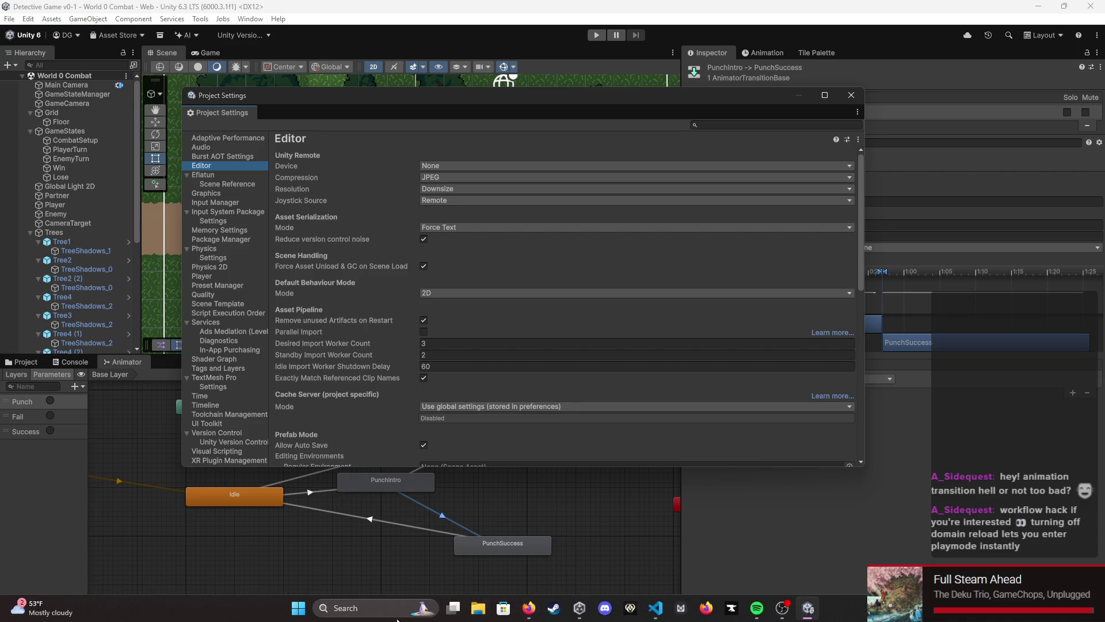
{"action": "mouse_move", "coordinate": [656, 608]}
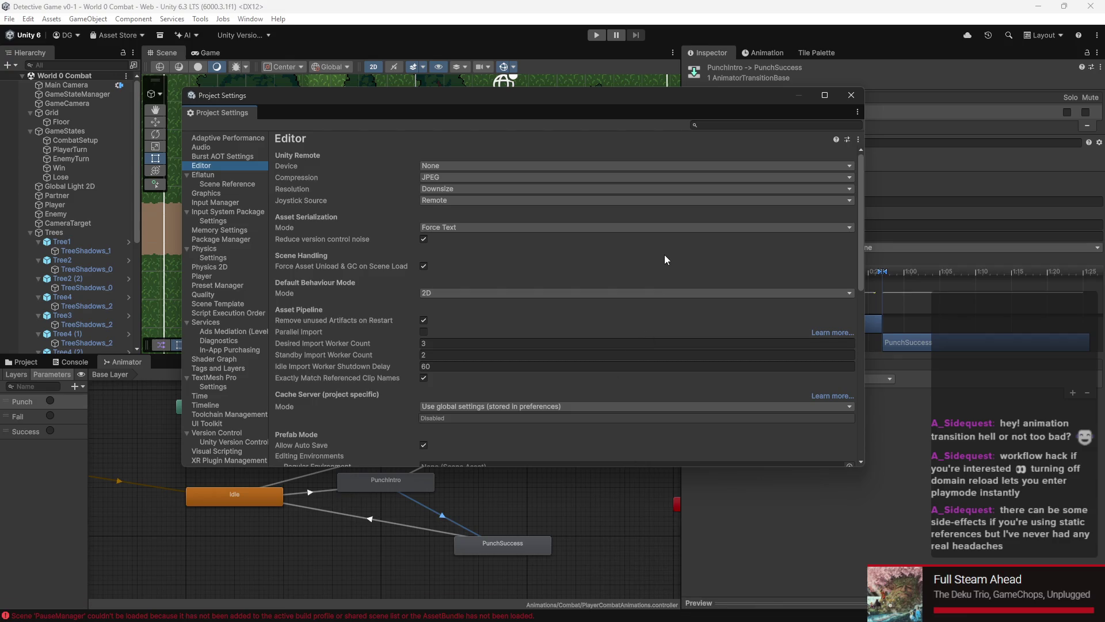
{"action": "left_click", "coordinate": [854, 101]}
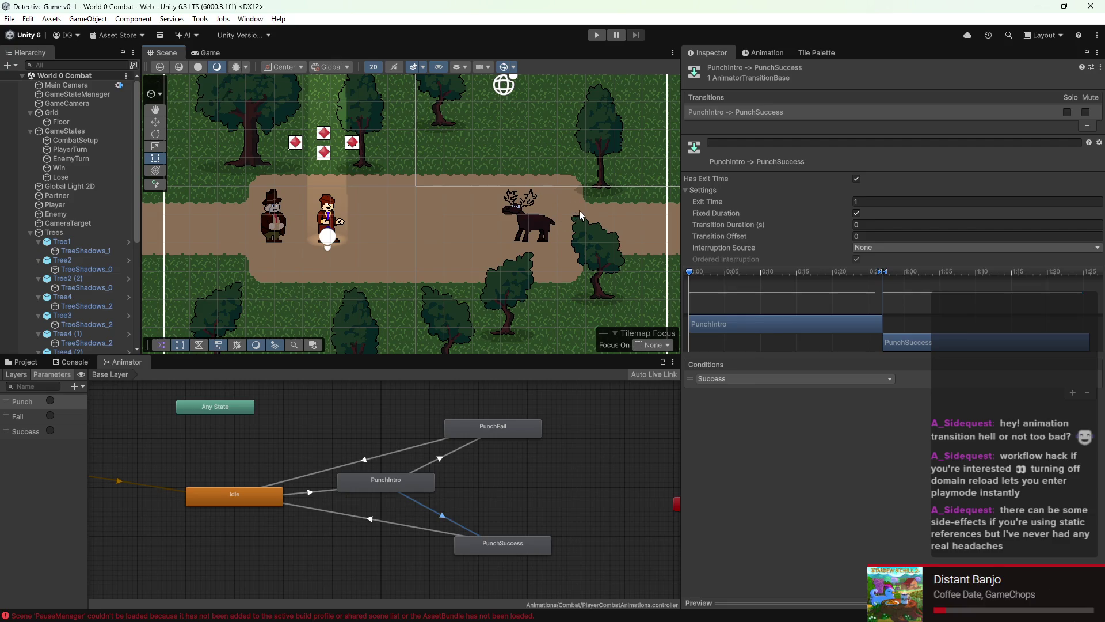
Step: In Project Settings > Editor, set 'When entering Play Mode' to 'Do not reload Domain or Scene'
{"action": "left_click", "coordinate": [28, 18]}
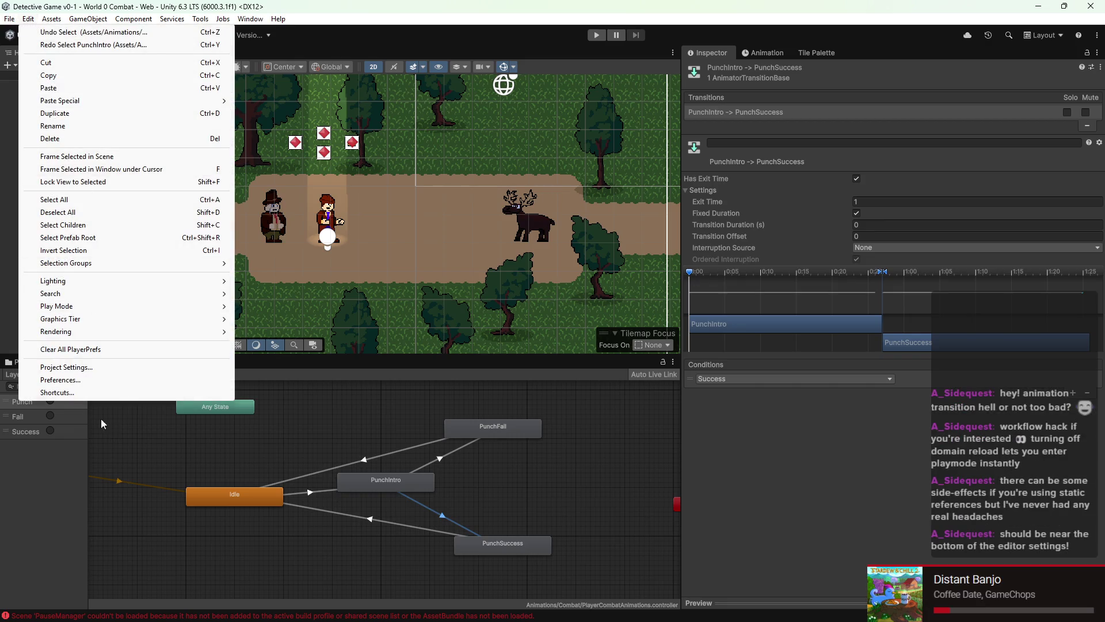
{"action": "left_click", "coordinate": [66, 367]}
{"action": "scroll", "coordinate": [277, 286], "scroll_direction": "down", "scroll_amount": 10}
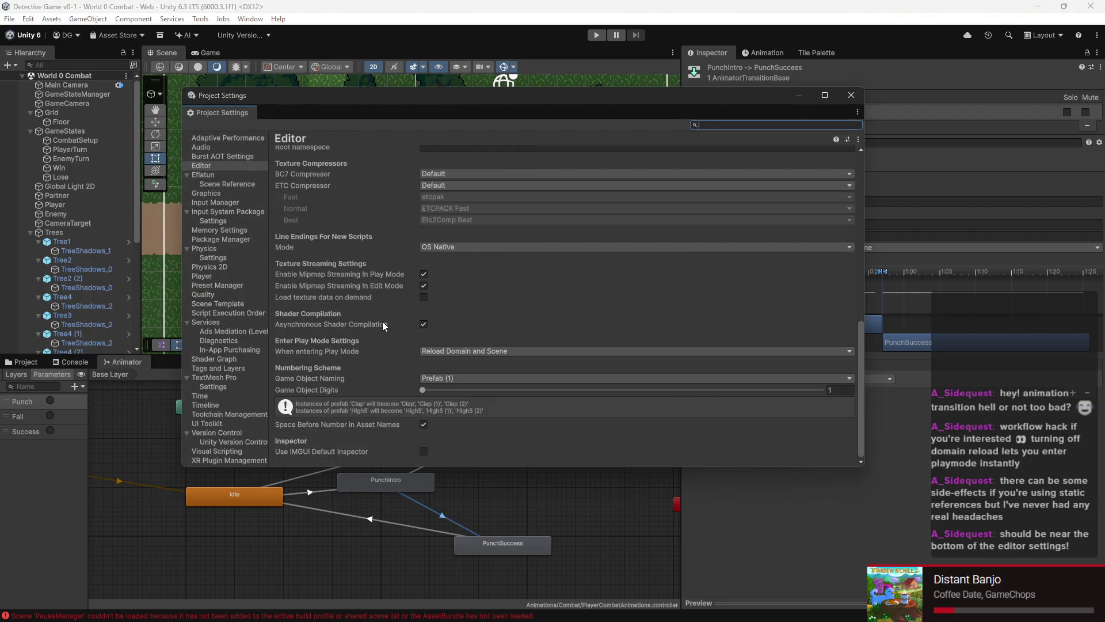
{"action": "scroll", "coordinate": [392, 335], "scroll_direction": "up", "scroll_amount": 3}
{"action": "scroll", "coordinate": [392, 337], "scroll_direction": "down", "scroll_amount": 3}
{"action": "left_click", "coordinate": [437, 351]}
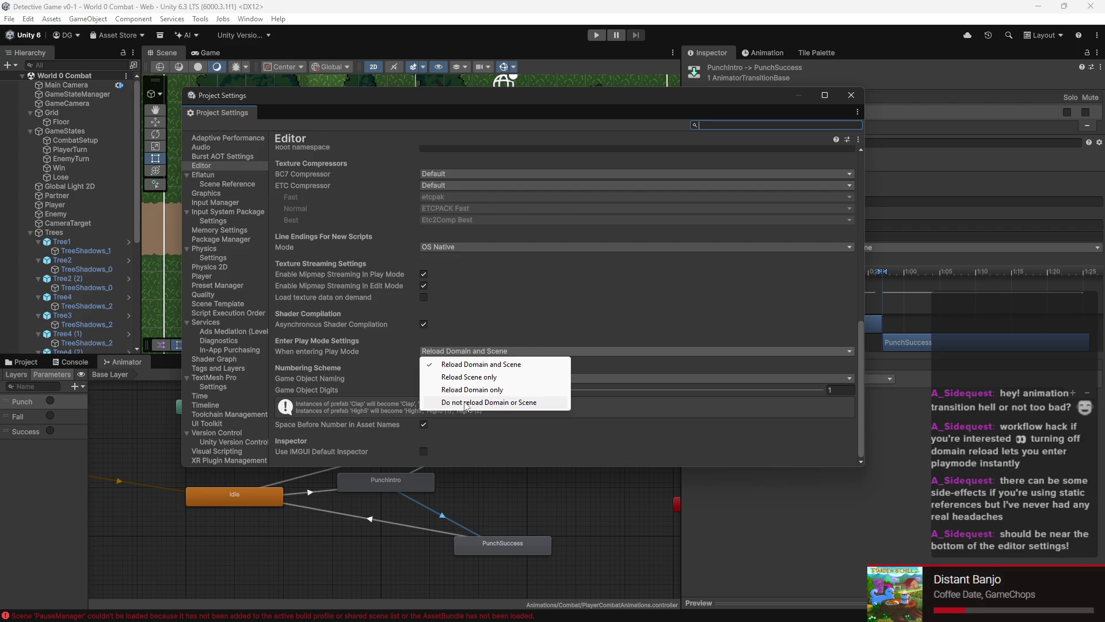
{"action": "left_click", "coordinate": [483, 377]}
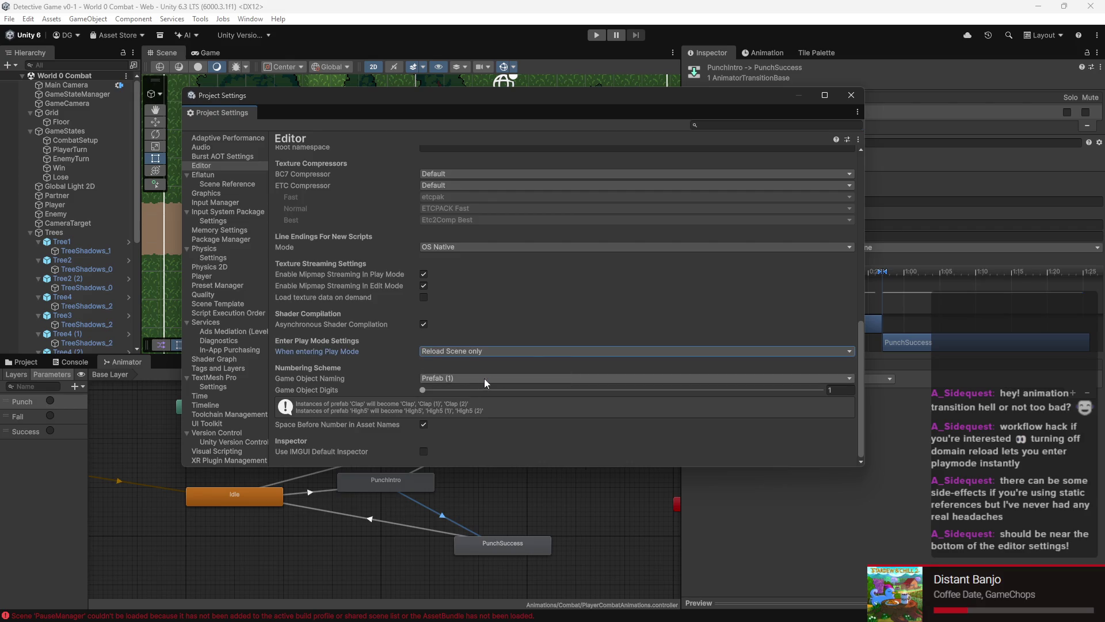
{"action": "left_click", "coordinate": [505, 351]}
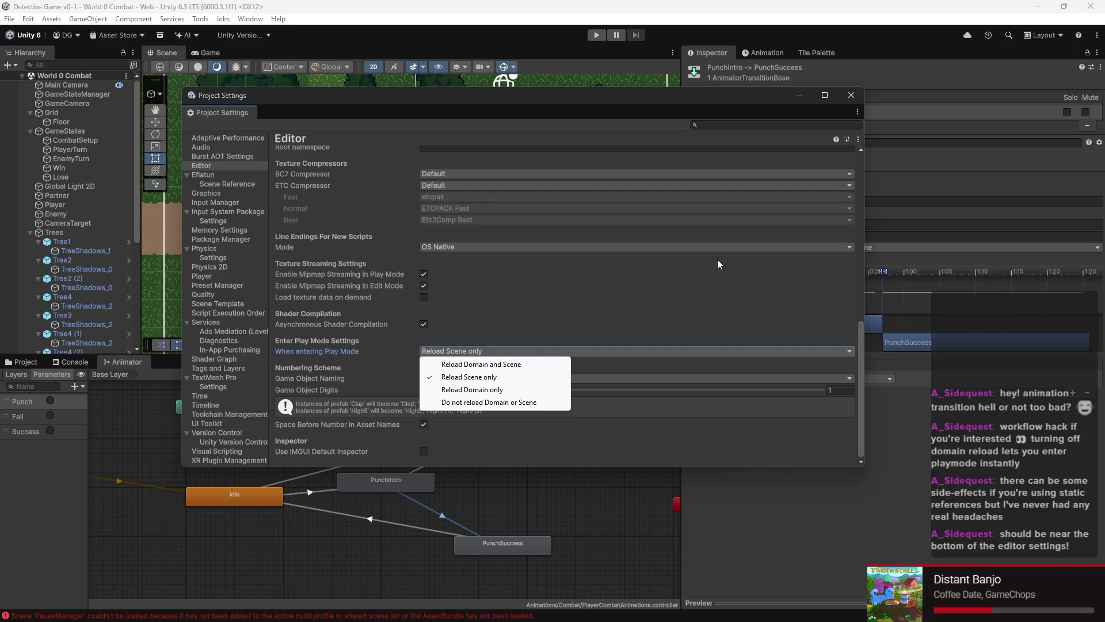
{"action": "left_click", "coordinate": [484, 402]}
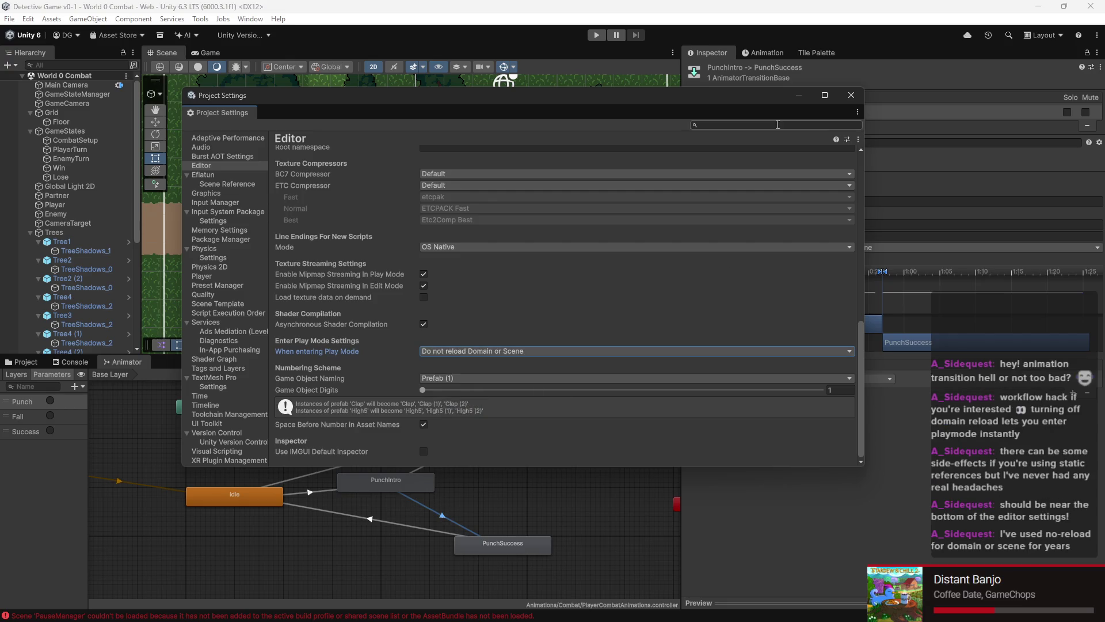
{"action": "scroll", "coordinate": [568, 322], "scroll_direction": "up", "scroll_amount": 10}
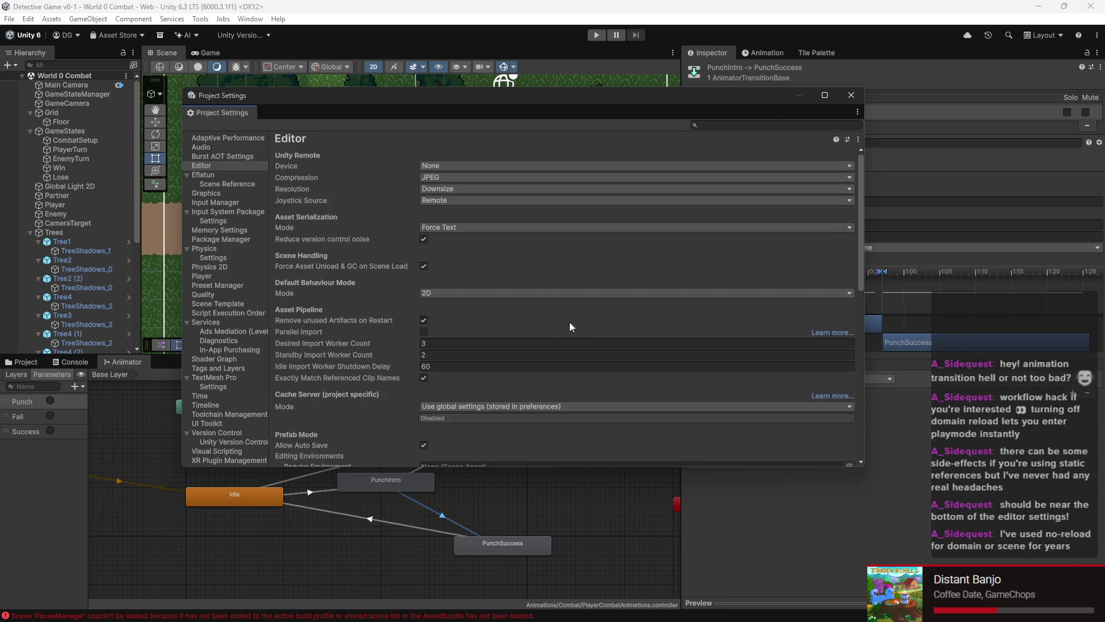
{"action": "left_click", "coordinate": [853, 95]}
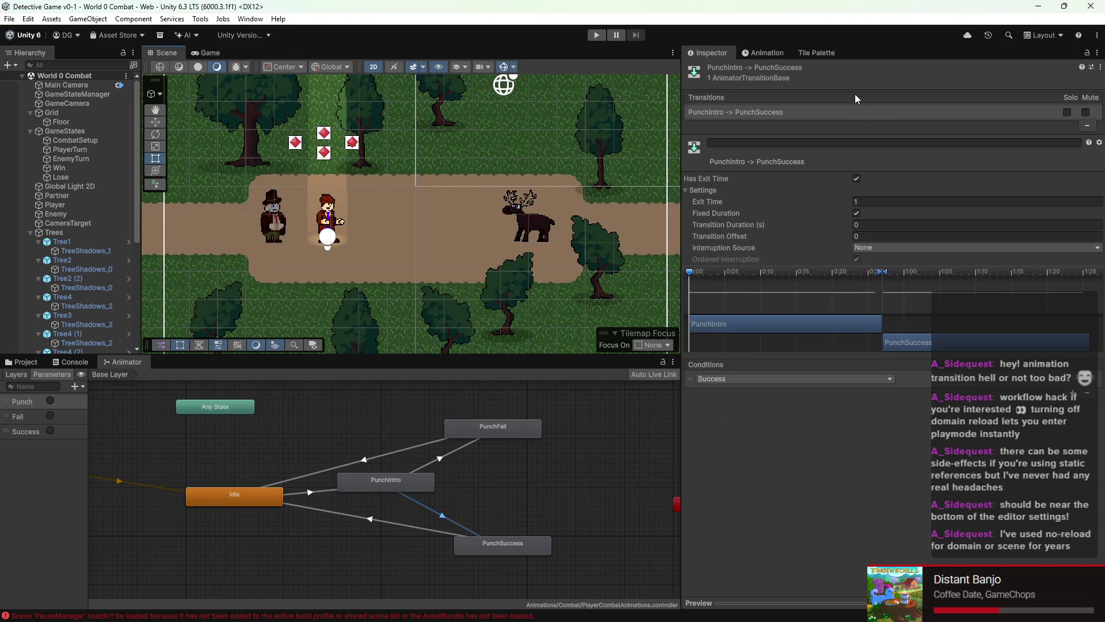
Step: Run a Play Mode punch test with the Up key, inspect PunchIntro, then stop
{"action": "scroll", "coordinate": [437, 241], "scroll_direction": "down", "scroll_amount": 5}
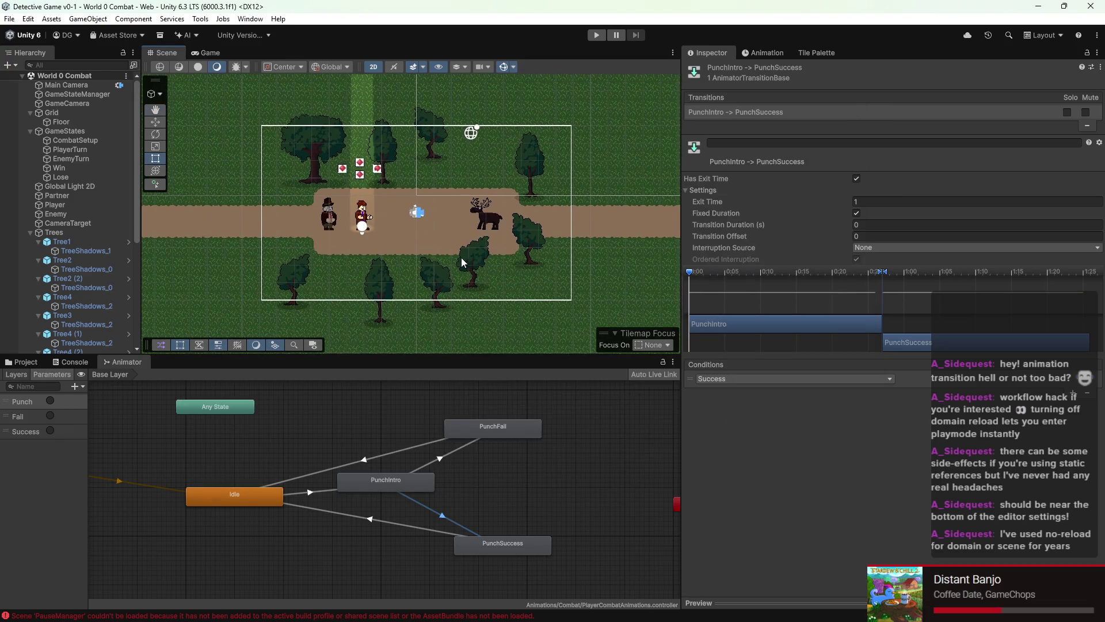
{"action": "left_click", "coordinate": [597, 35]}
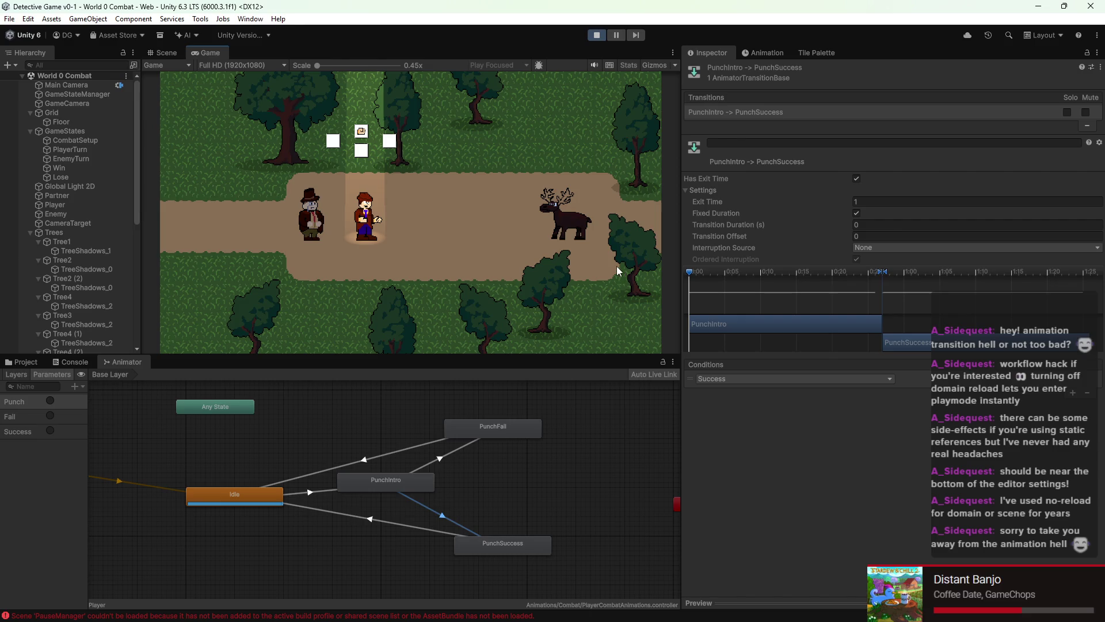
{"action": "key", "text": "Up"}
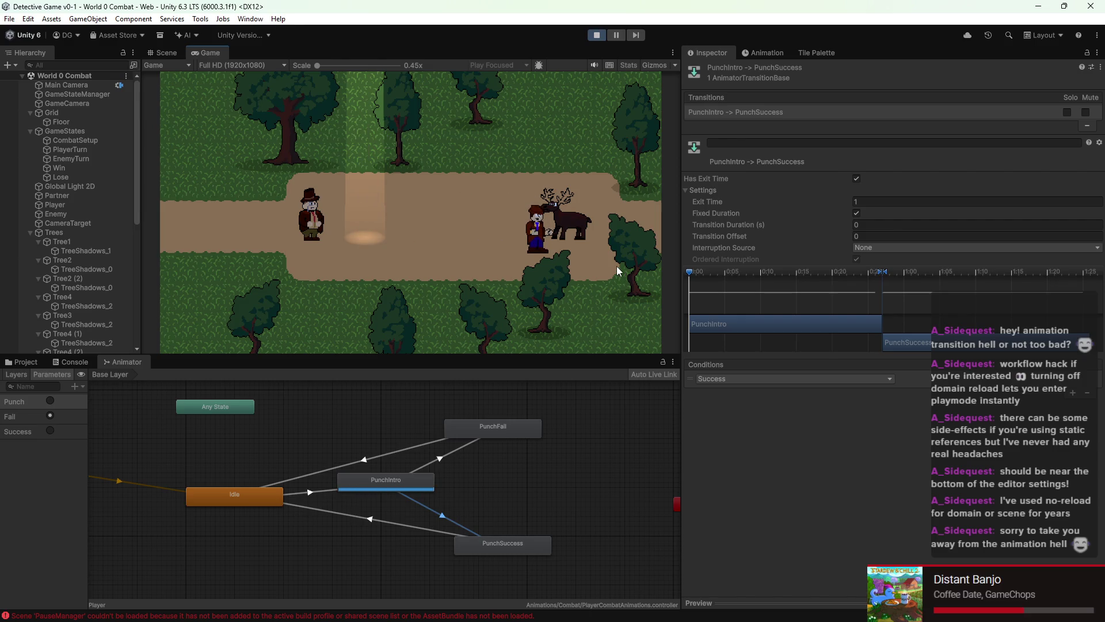
{"action": "left_click", "coordinate": [431, 483]}
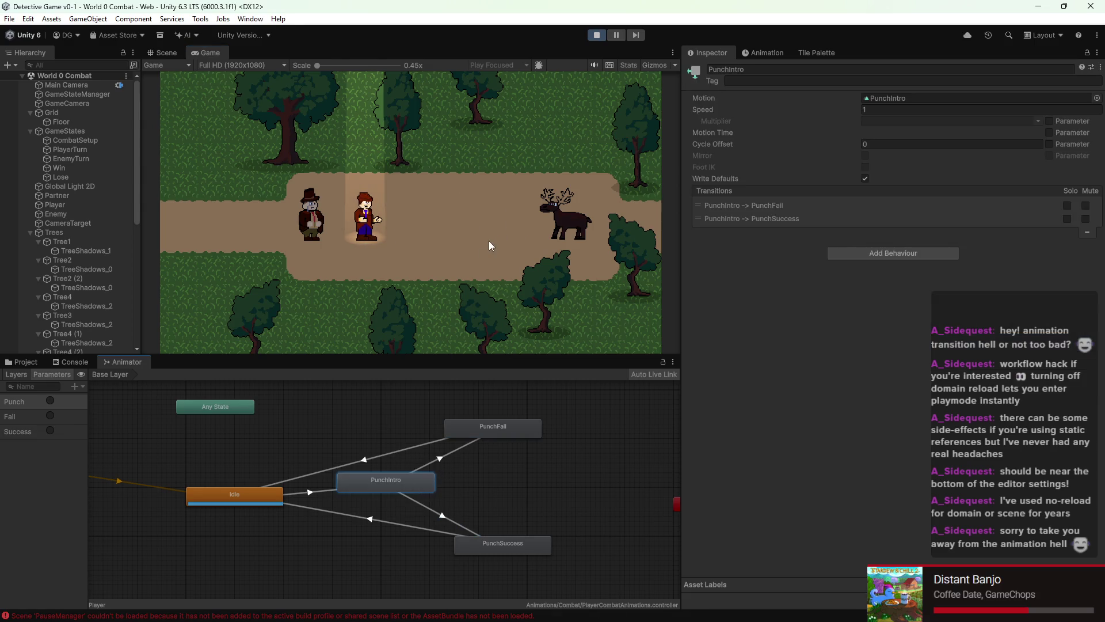
{"action": "left_click", "coordinate": [597, 35]}
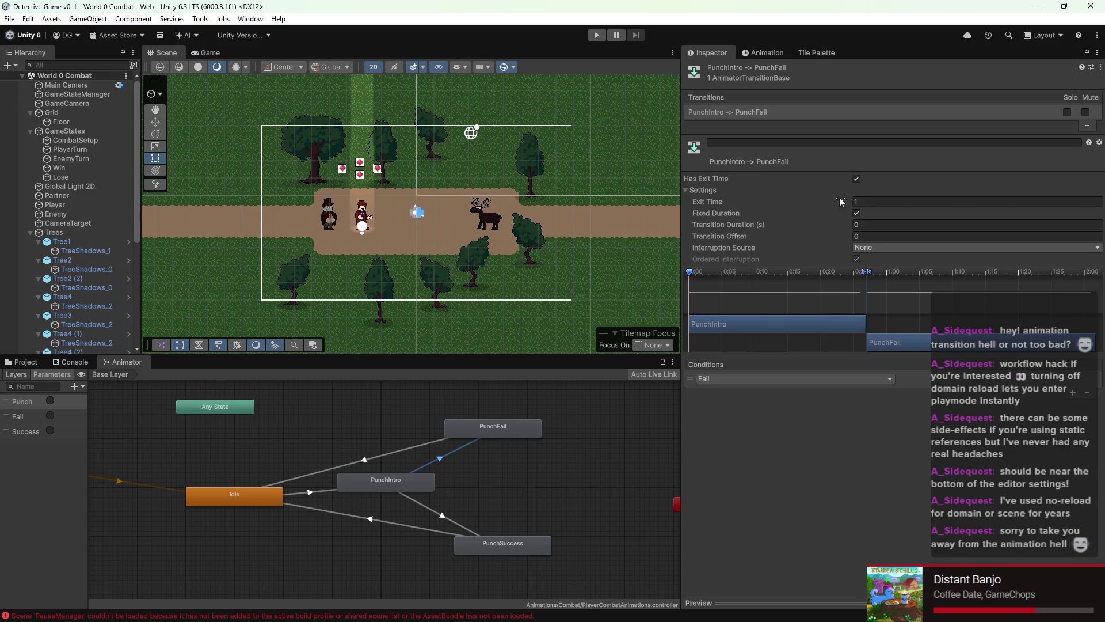
Step: Toggle Fixed Duration on PunchIntro→PunchFall, then review PunchIntro, PunchFall and PunchSuccess transitions
{"action": "left_click", "coordinate": [856, 213]}
{"action": "left_click", "coordinate": [858, 201]}
{"action": "left_click", "coordinate": [396, 485]}
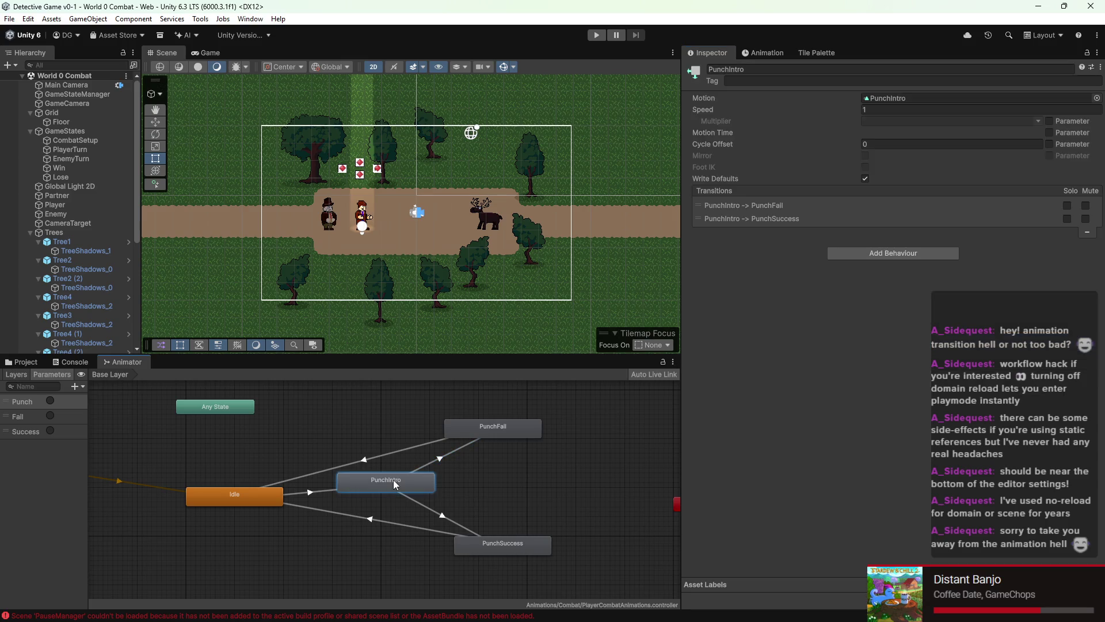
{"action": "left_click", "coordinate": [512, 427]}
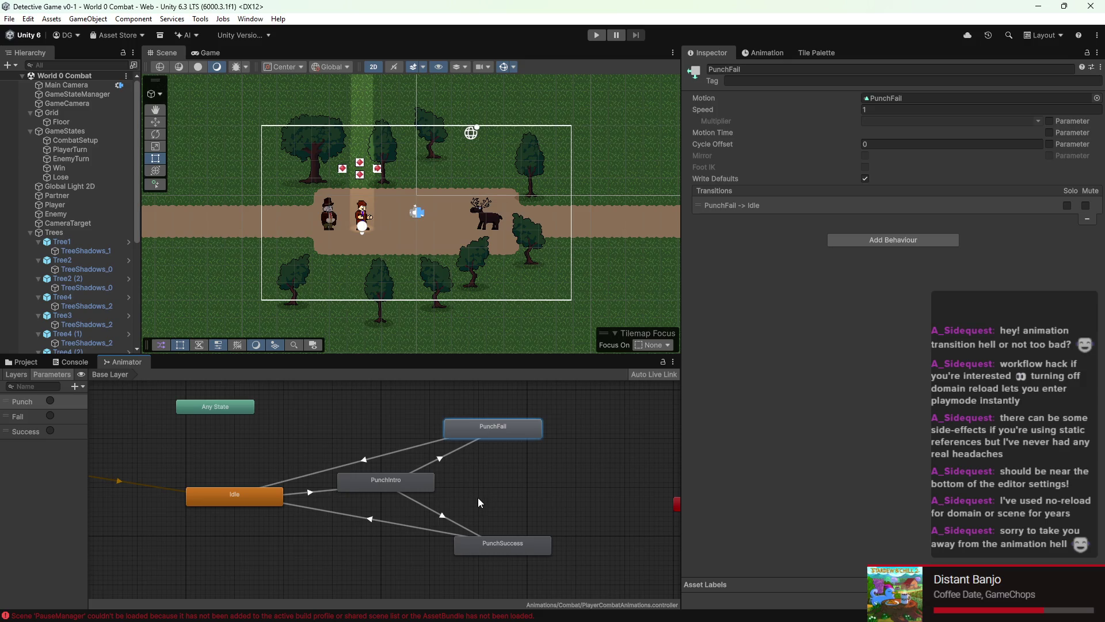
{"action": "left_click", "coordinate": [454, 519]}
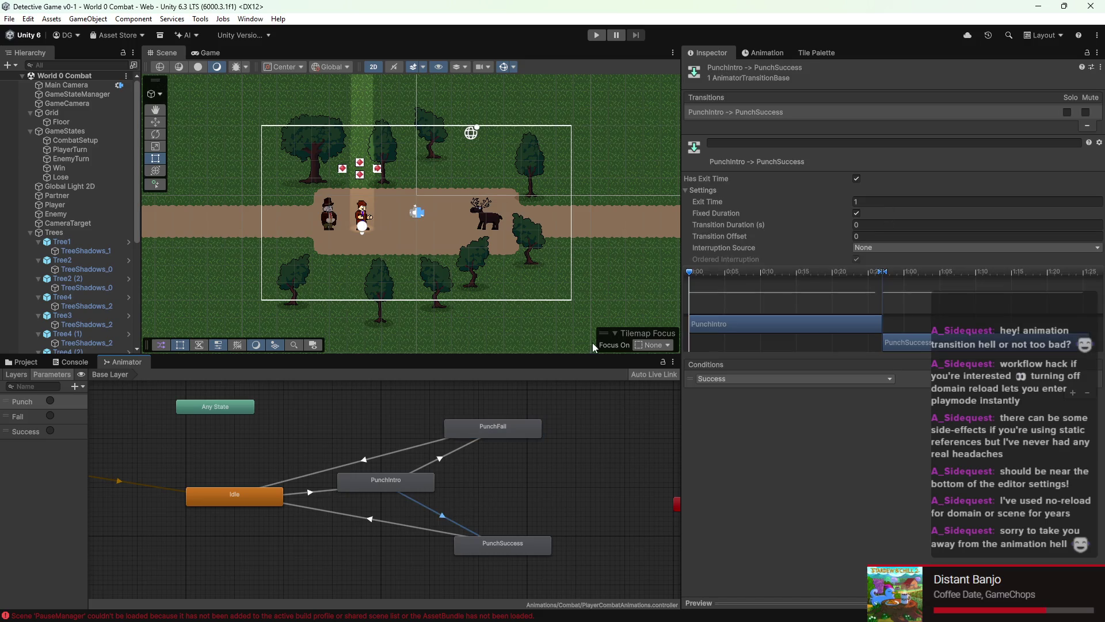
{"action": "left_click", "coordinate": [417, 482]}
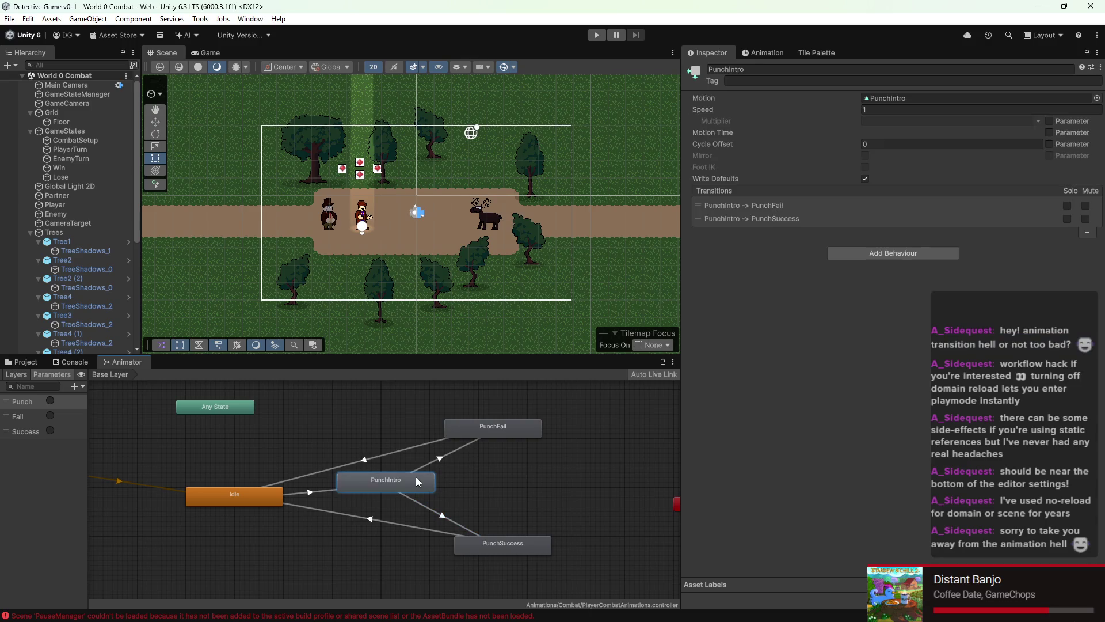
Step: Run the game, punch with the Up key, stop, and start Play Mode again
{"action": "left_click", "coordinate": [596, 35]}
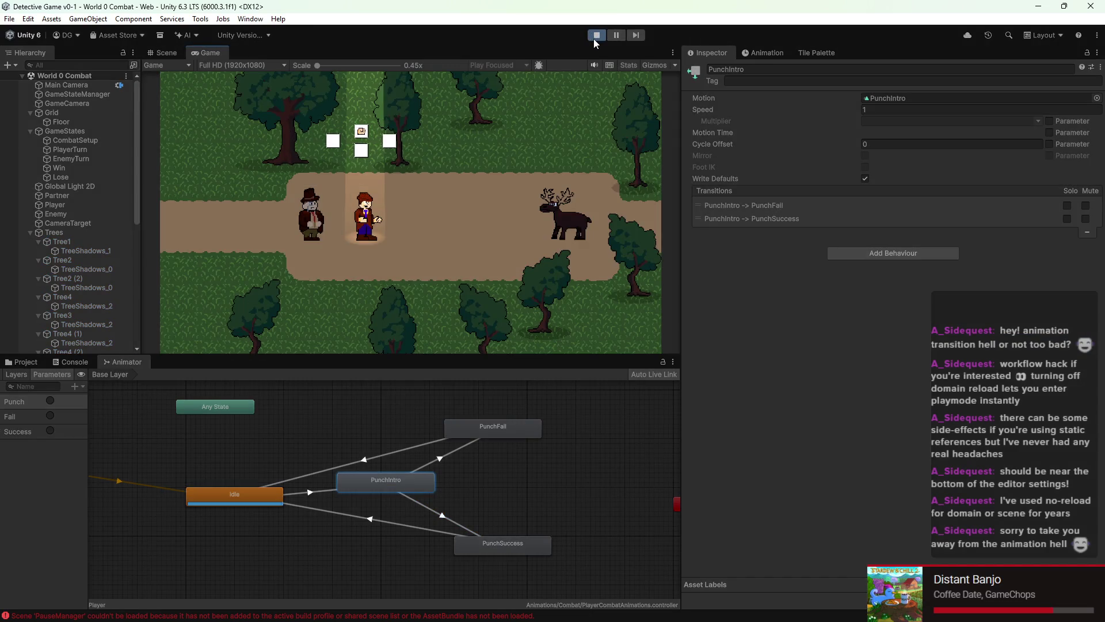
{"action": "key", "text": "Up"}
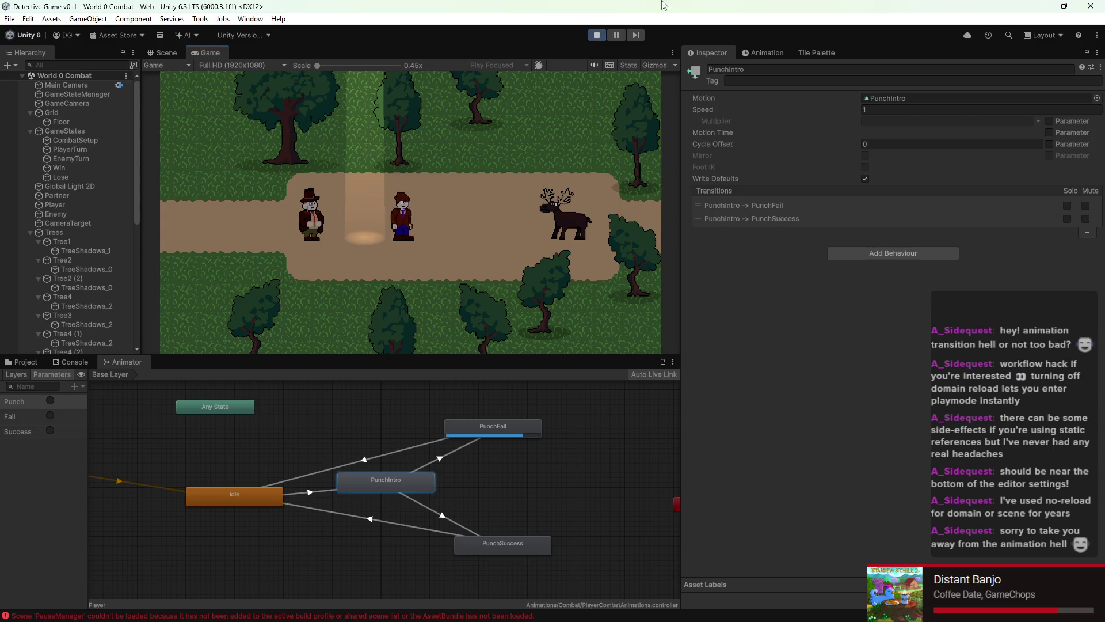
{"action": "left_click", "coordinate": [596, 35]}
{"action": "left_click", "coordinate": [597, 35]}
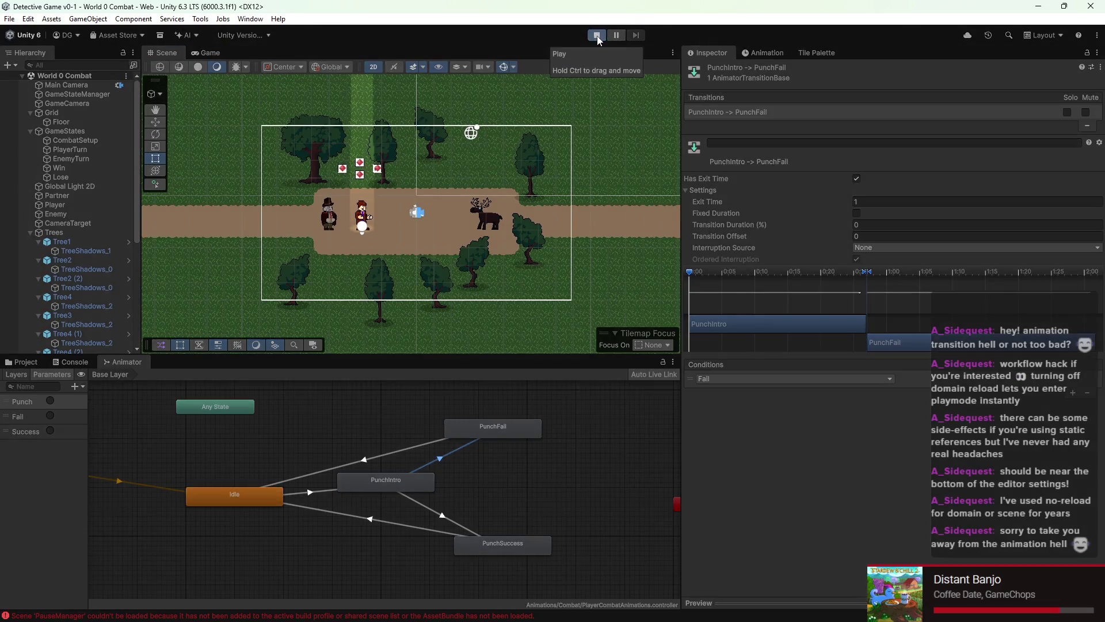
{"action": "key", "text": "Up"}
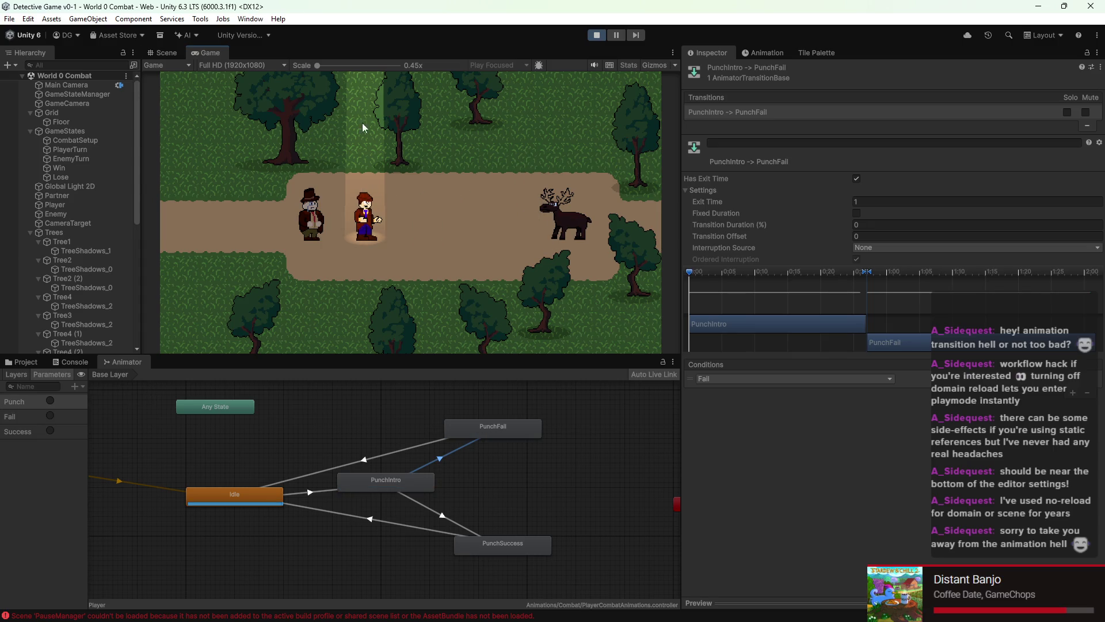
{"action": "left_click", "coordinate": [597, 35]}
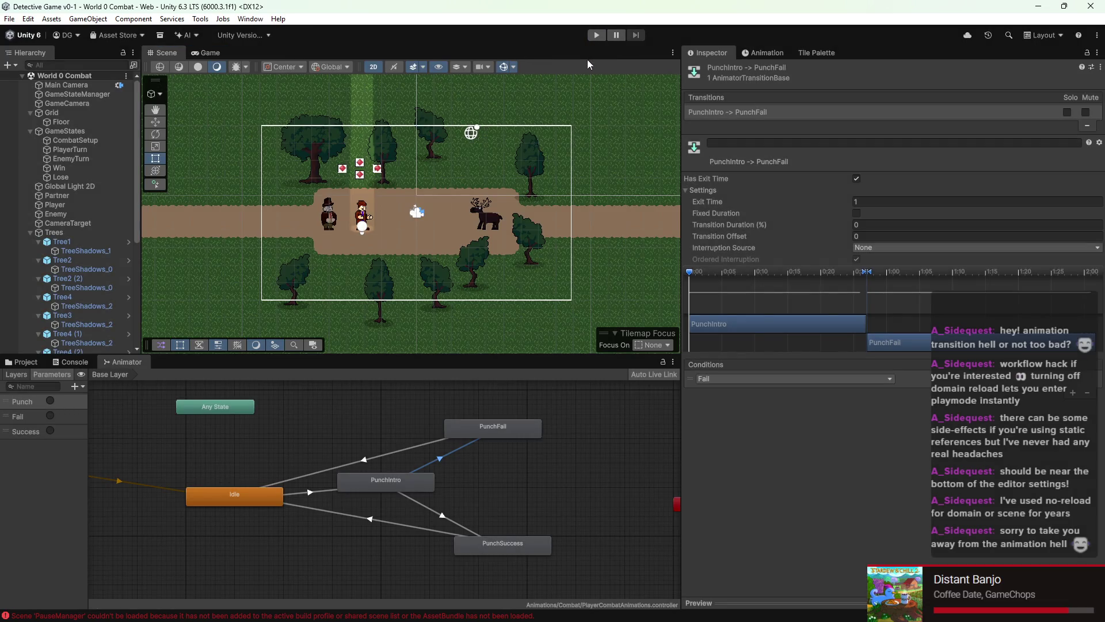
{"action": "left_click", "coordinate": [593, 37]}
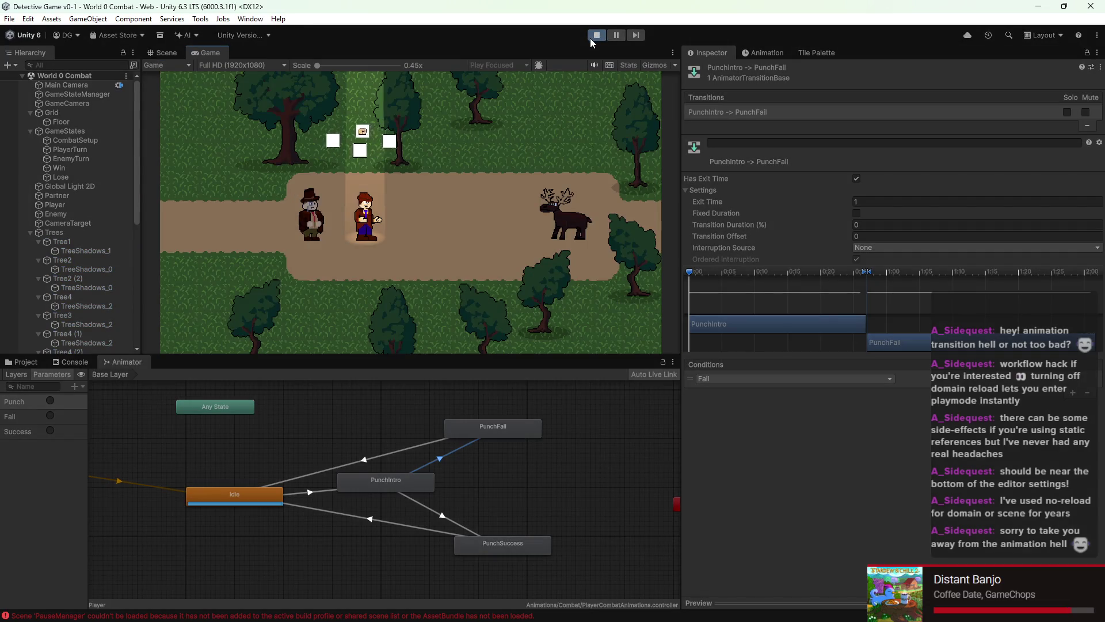
{"action": "key", "text": "Up"}
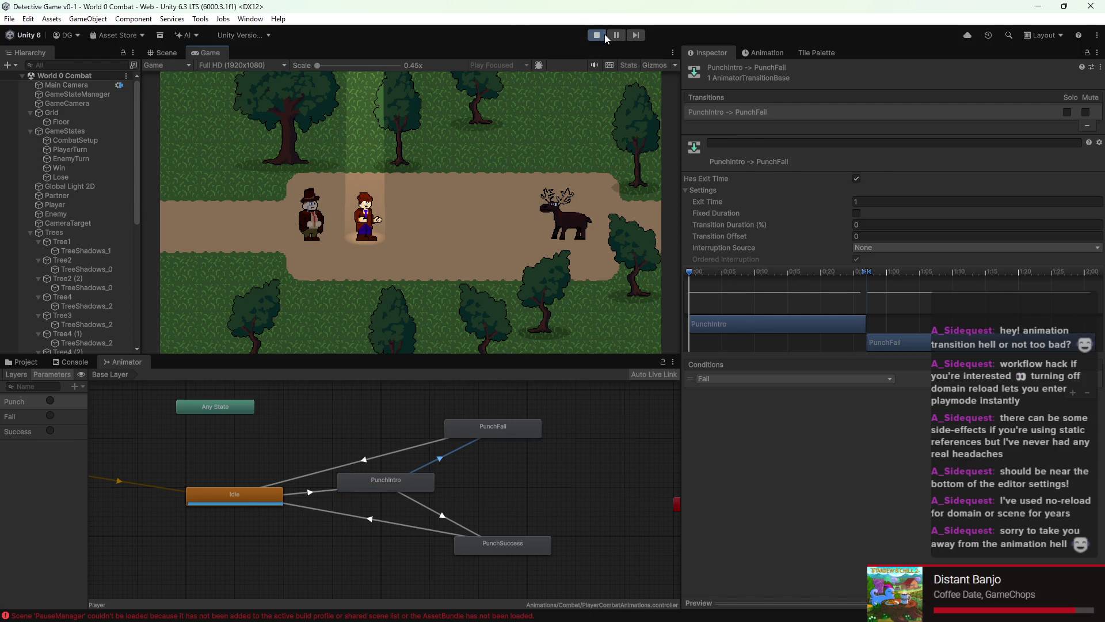
{"action": "left_click", "coordinate": [598, 36]}
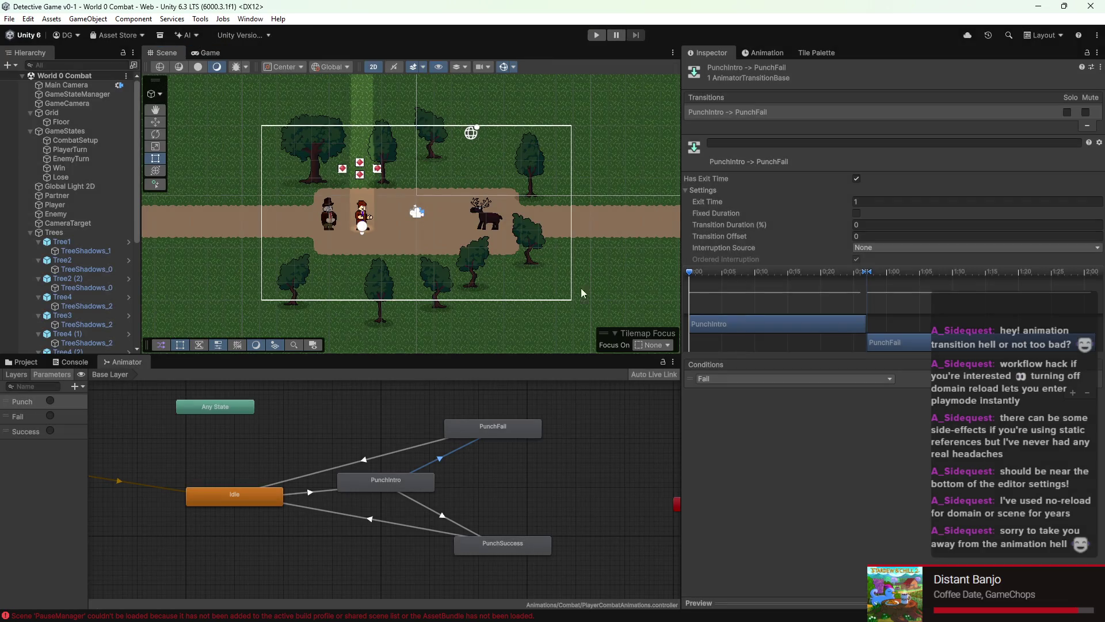
{"action": "left_click", "coordinate": [598, 38]}
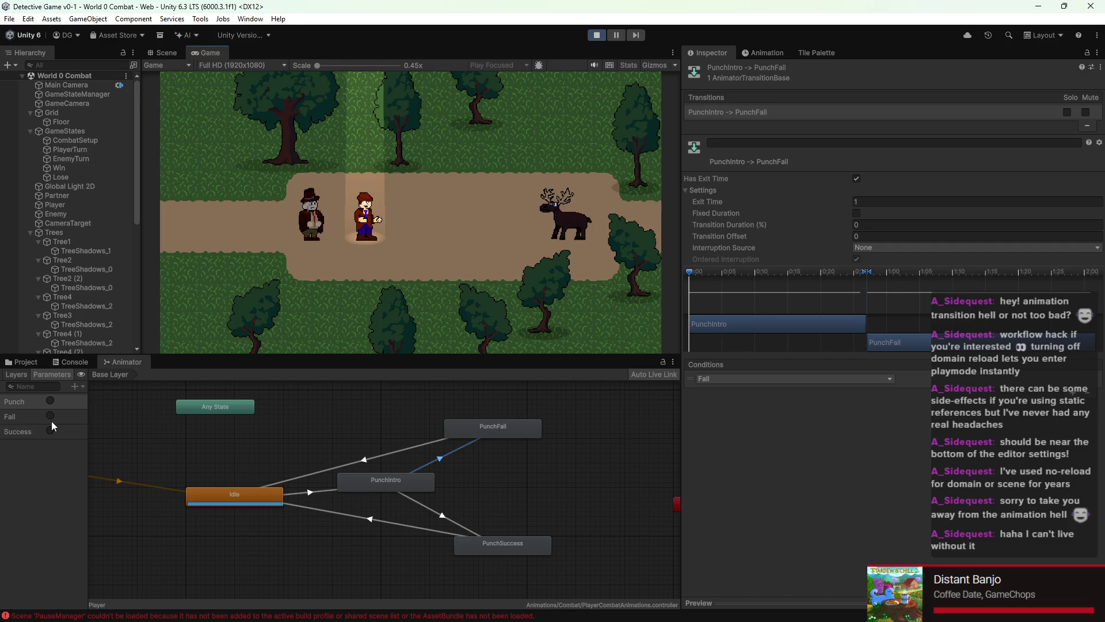
{"action": "left_click", "coordinate": [598, 35]}
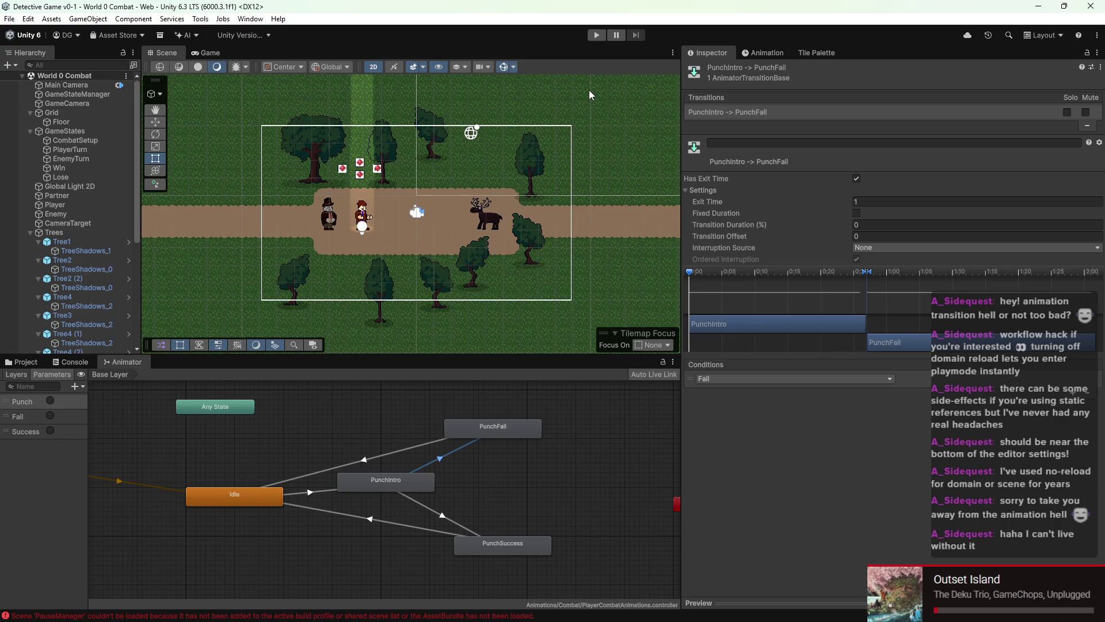
{"action": "scroll", "coordinate": [491, 139], "scroll_direction": "down", "scroll_amount": 2}
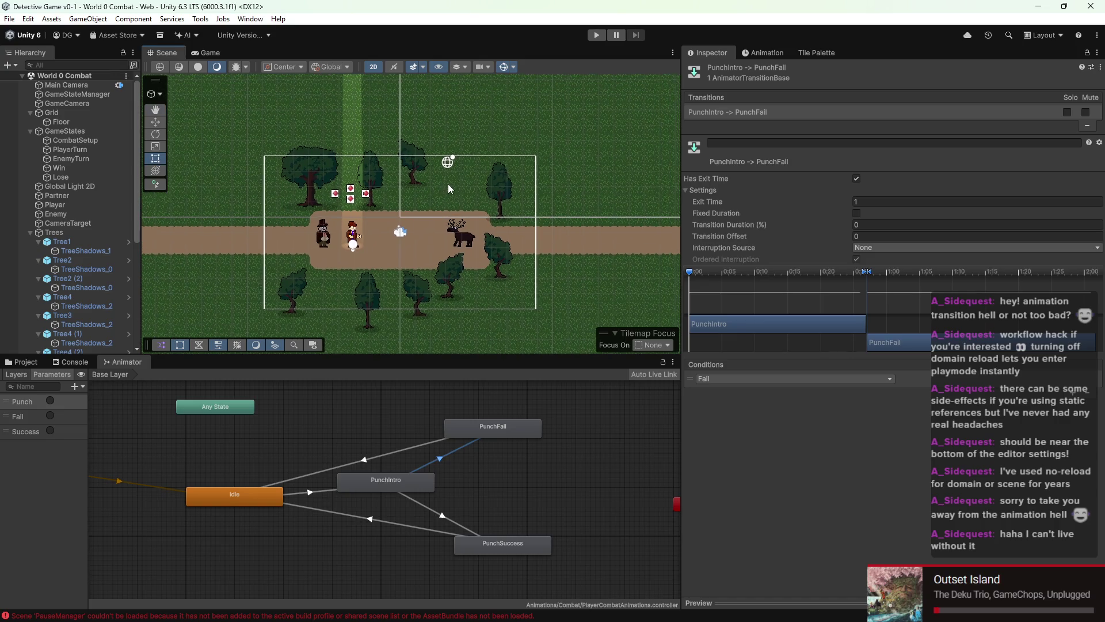
{"action": "scroll", "coordinate": [408, 220], "scroll_direction": "up", "scroll_amount": 3}
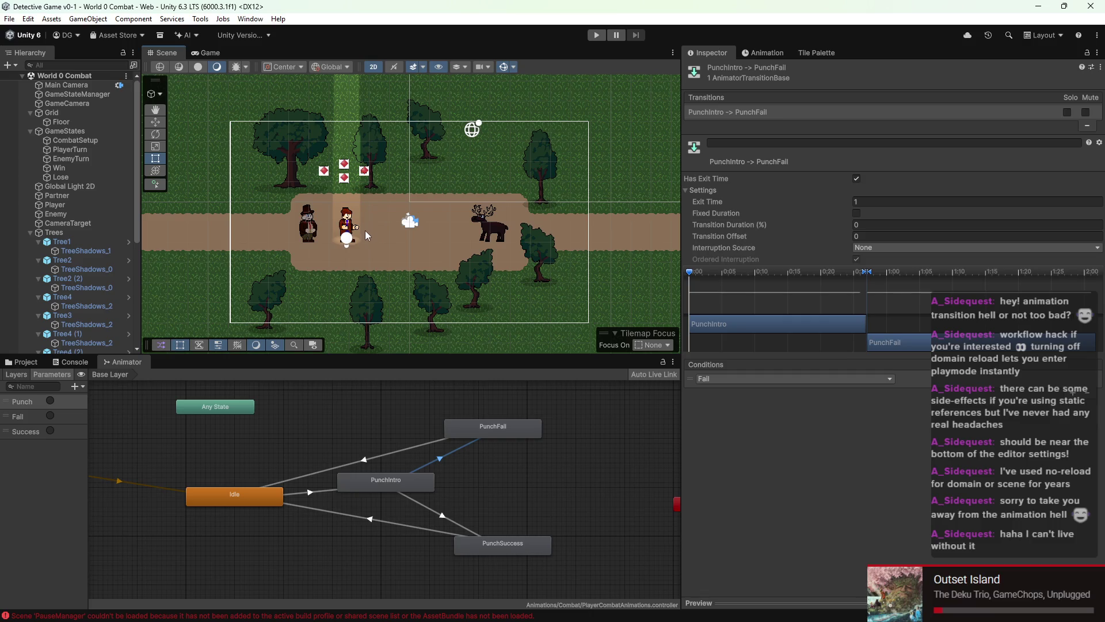
{"action": "scroll", "coordinate": [378, 226], "scroll_direction": "up", "scroll_amount": 2}
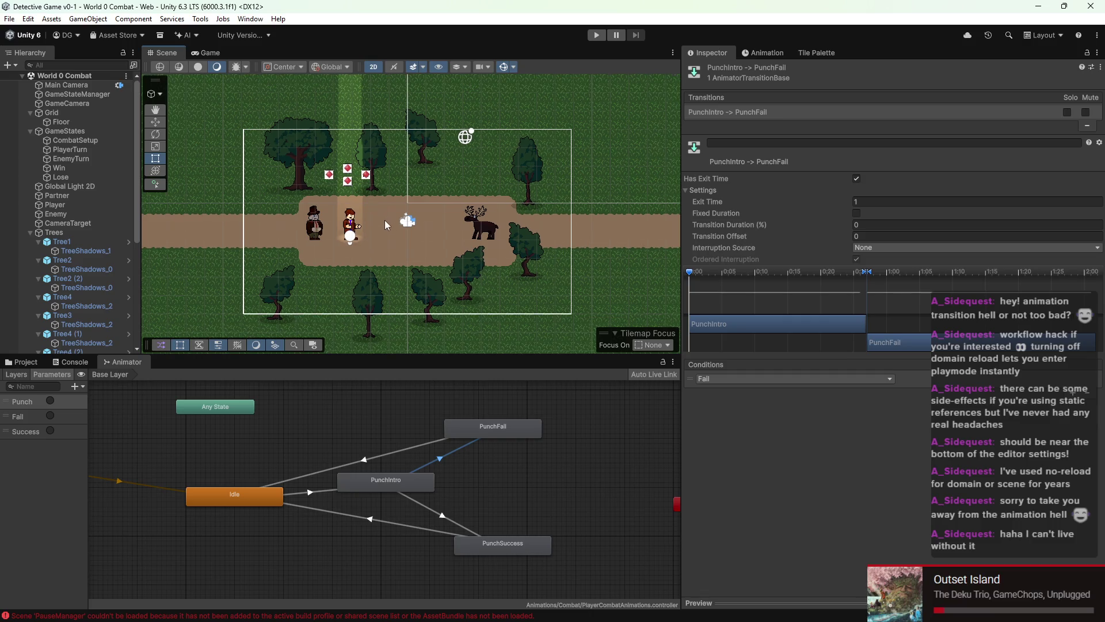
{"action": "mouse_move", "coordinate": [344, 231]}
{"action": "left_mouse_down"}
{"action": "mouse_move", "coordinate": [460, 234]}
{"action": "mouse_move", "coordinate": [406, 238]}
{"action": "left_mouse_up"}
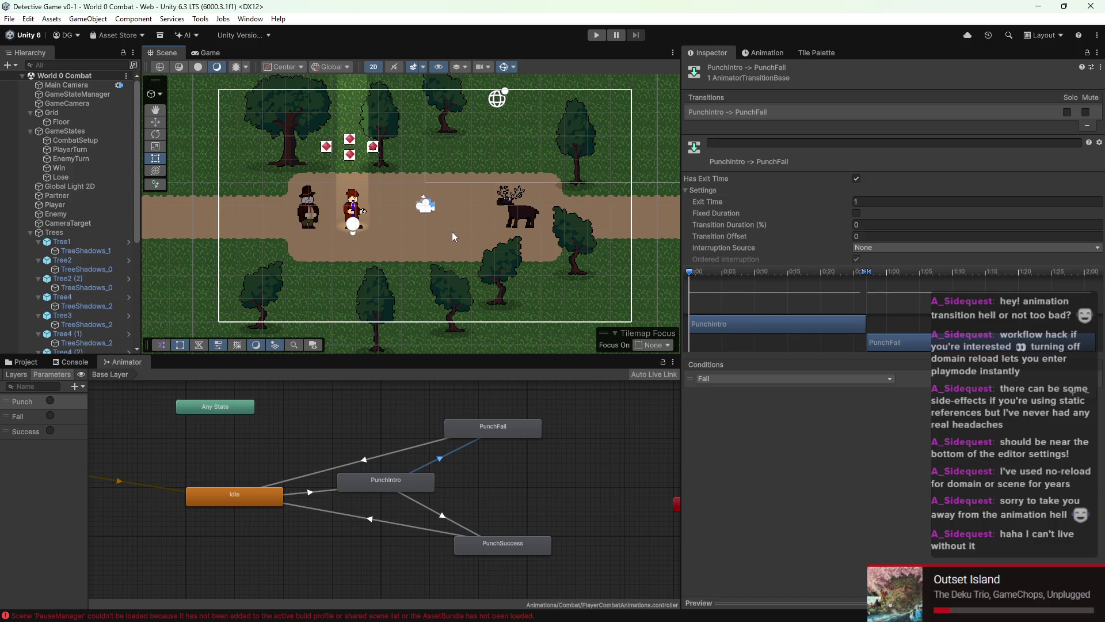
{"action": "left_click_drag", "start_coordinate": [487, 220], "coordinate": [462, 236]}
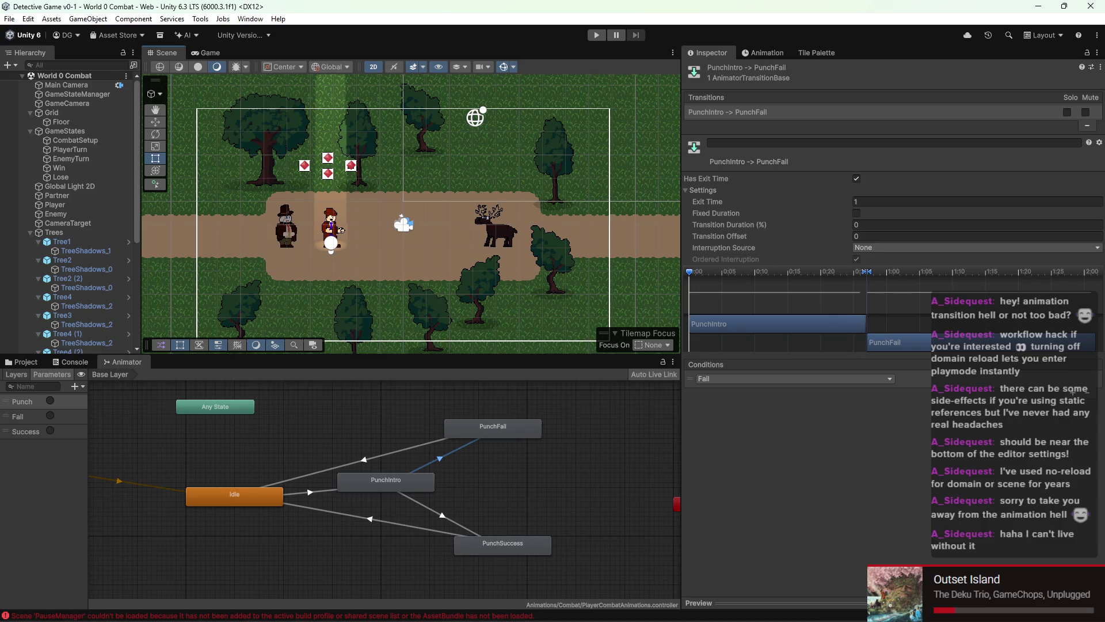
{"action": "mouse_move", "coordinate": [514, 619]}
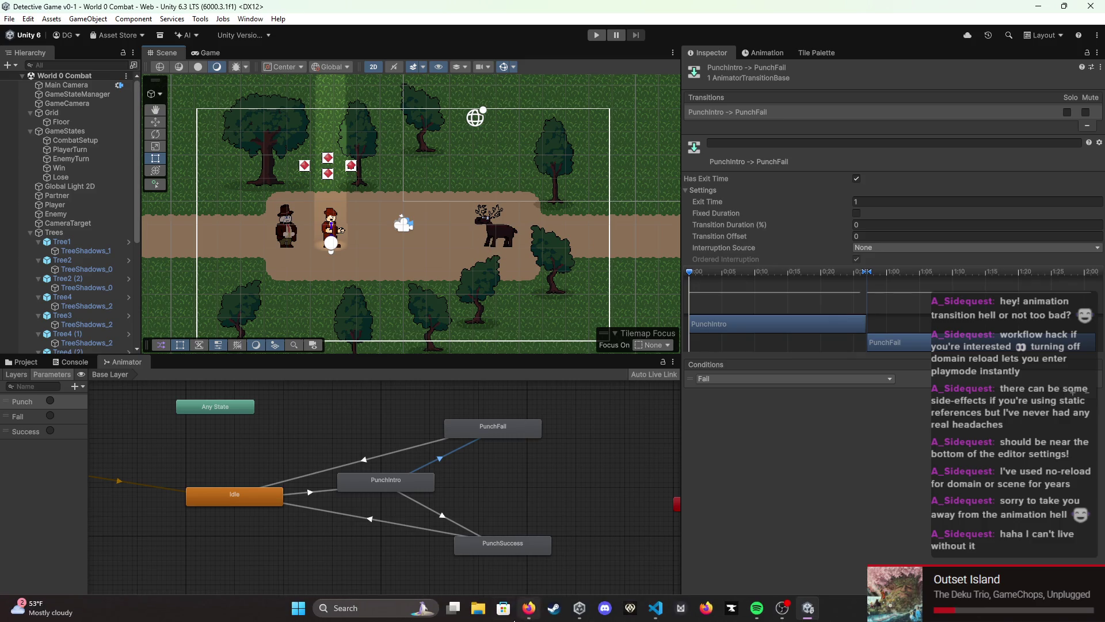
{"action": "left_click", "coordinate": [533, 613]}
Step: Search Google for 'transitions waiting for too long unity' and expand the full AI overview
{"action": "left_click", "coordinate": [457, 39]}
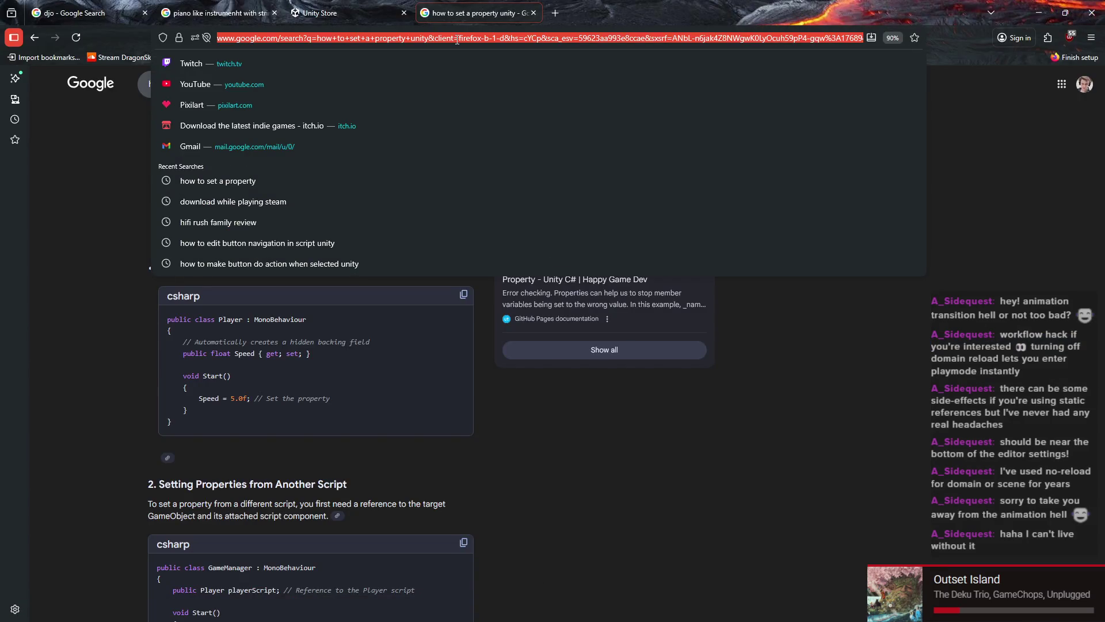
{"action": "type", "text": "trans"}
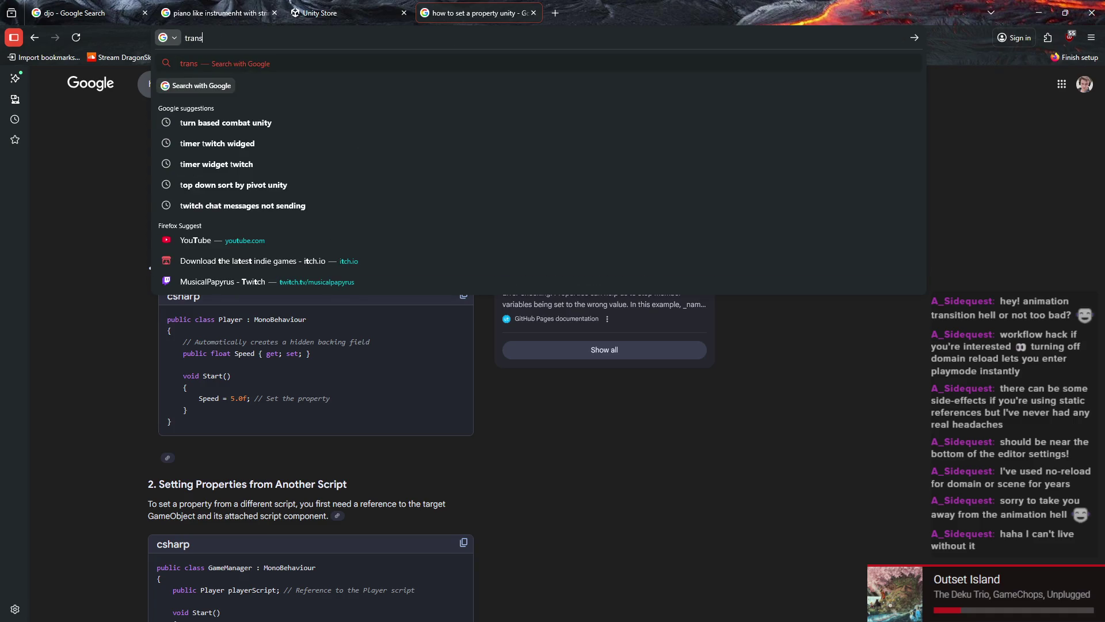
{"action": "type", "text": "itions waiting "}
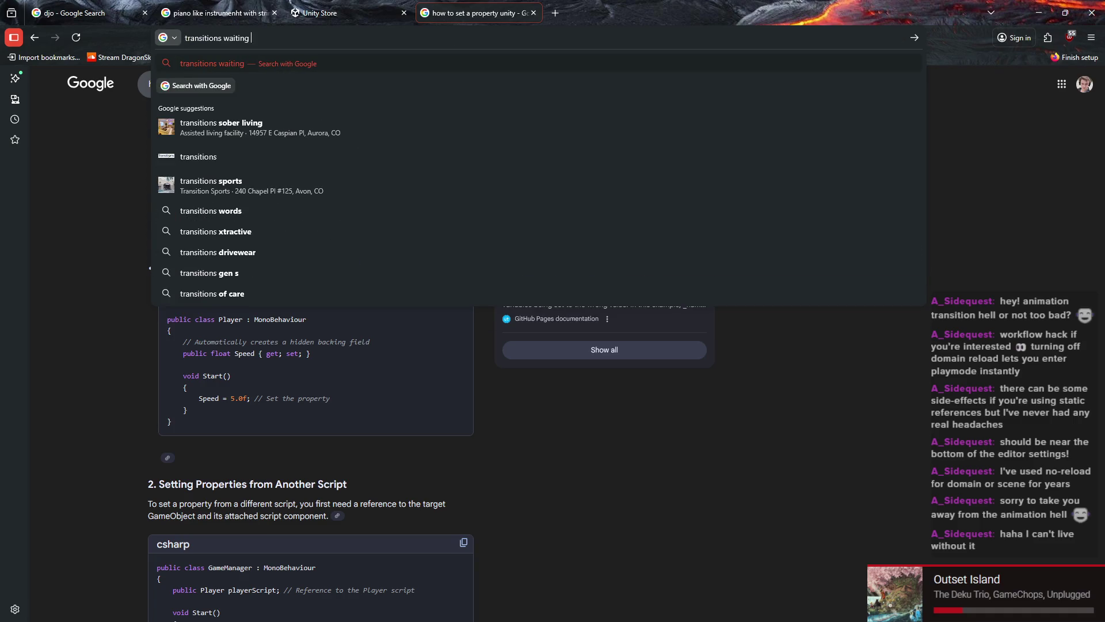
{"action": "type", "text": "for too long unity"}
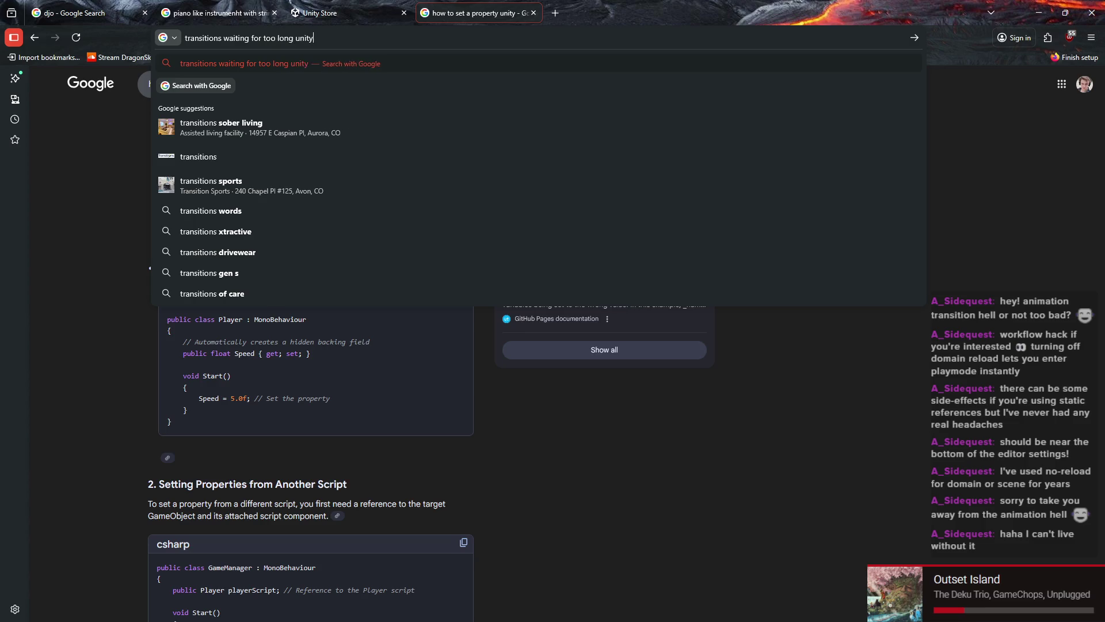
{"action": "key", "text": "Return"}
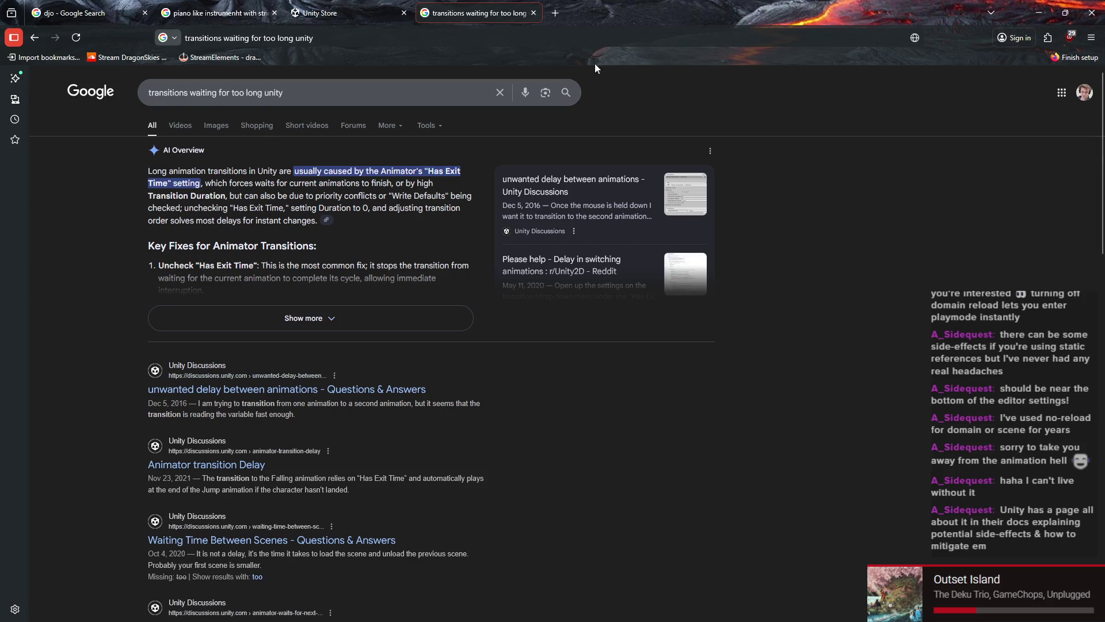
{"action": "left_click", "coordinate": [316, 318]}
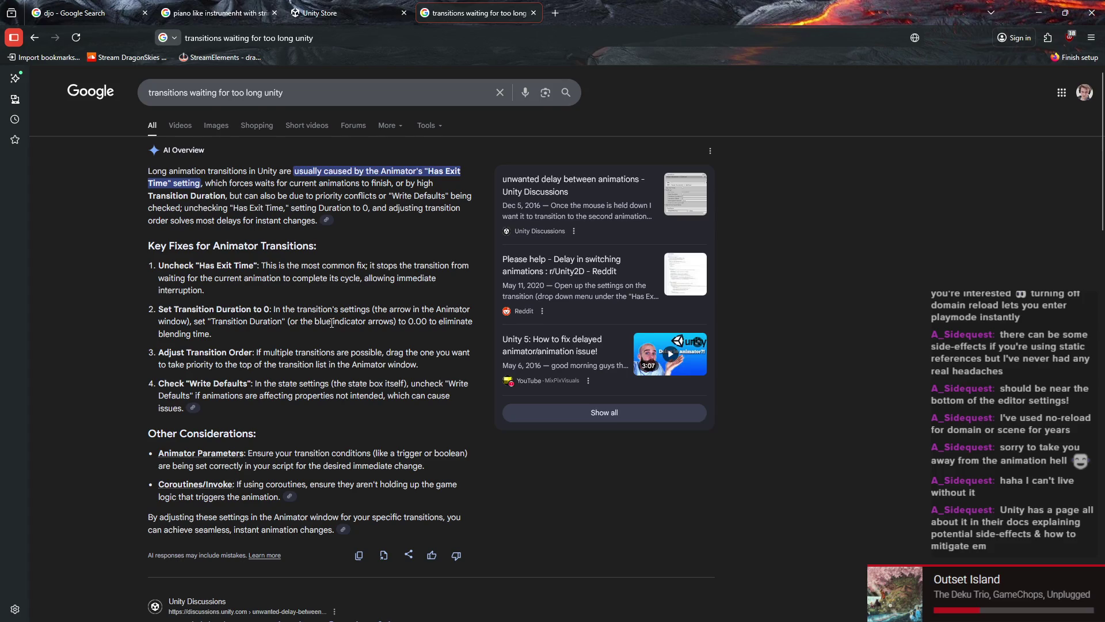
{"action": "scroll", "coordinate": [332, 323], "scroll_direction": "down", "scroll_amount": 1}
{"action": "scroll", "coordinate": [359, 306], "scroll_direction": "up", "scroll_amount": 1}
{"action": "scroll", "coordinate": [302, 263], "scroll_direction": "down", "scroll_amount": 1}
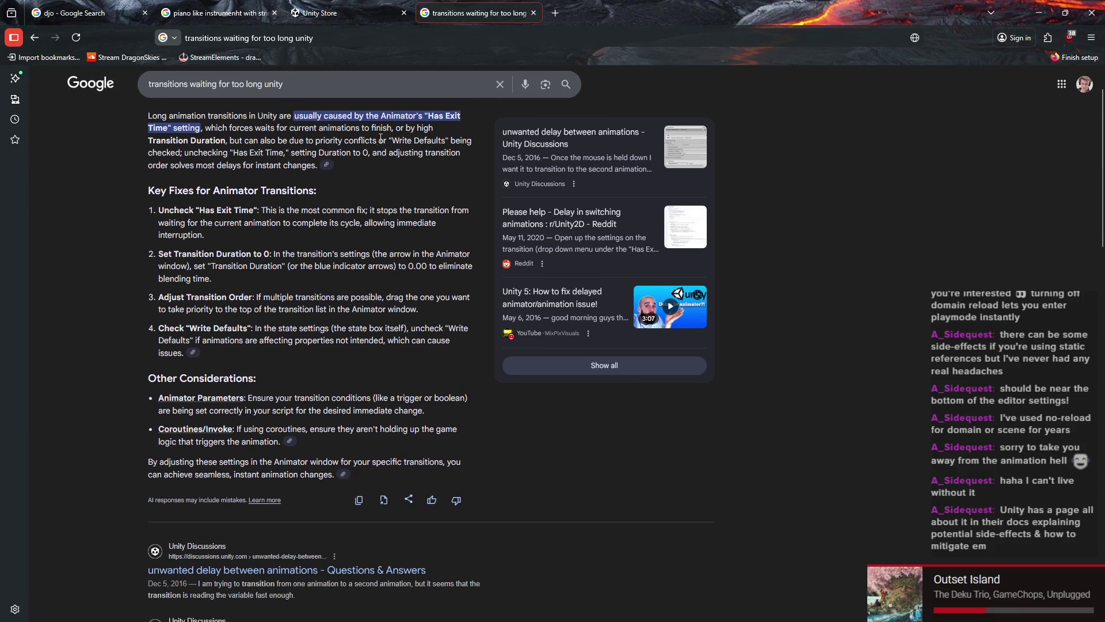
{"action": "scroll", "coordinate": [275, 403], "scroll_direction": "down", "scroll_amount": 3}
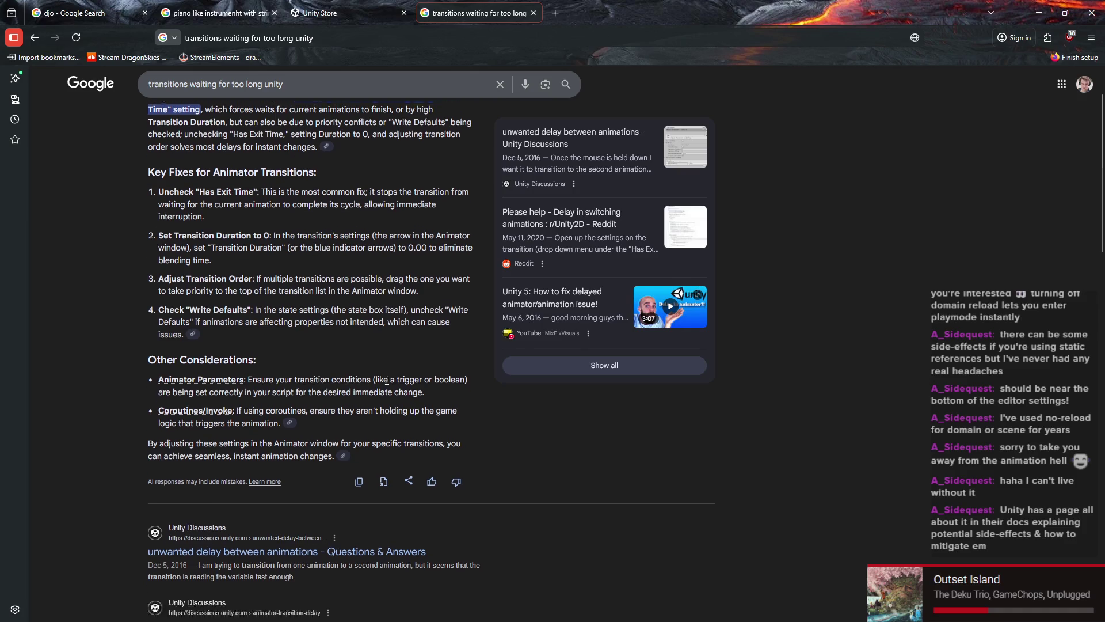
{"action": "scroll", "coordinate": [275, 403], "scroll_direction": "down", "scroll_amount": 2}
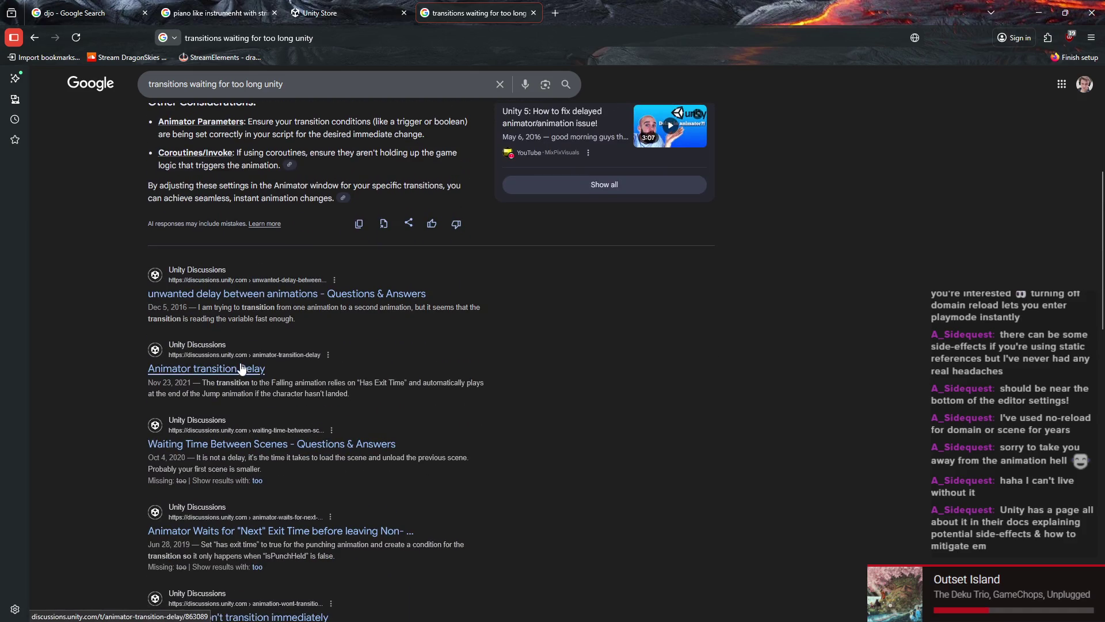
Step: Open the 'unwanted delay between animations' Unity Discussions thread and scroll to the top answer
{"action": "left_click", "coordinate": [268, 299]}
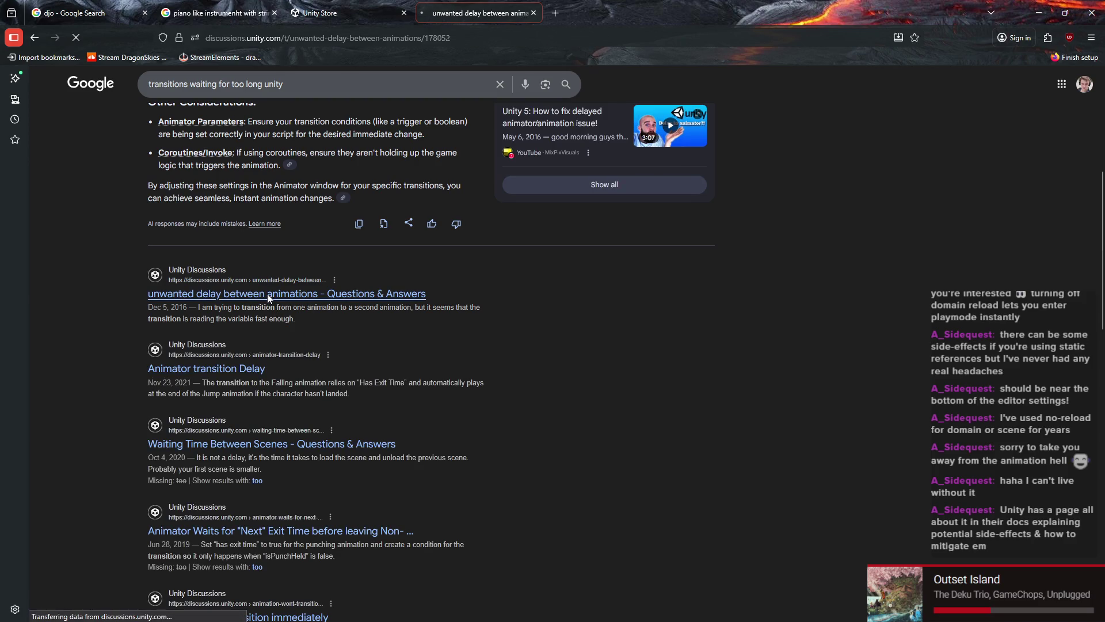
{"action": "scroll", "coordinate": [561, 291], "scroll_direction": "down", "scroll_amount": 2}
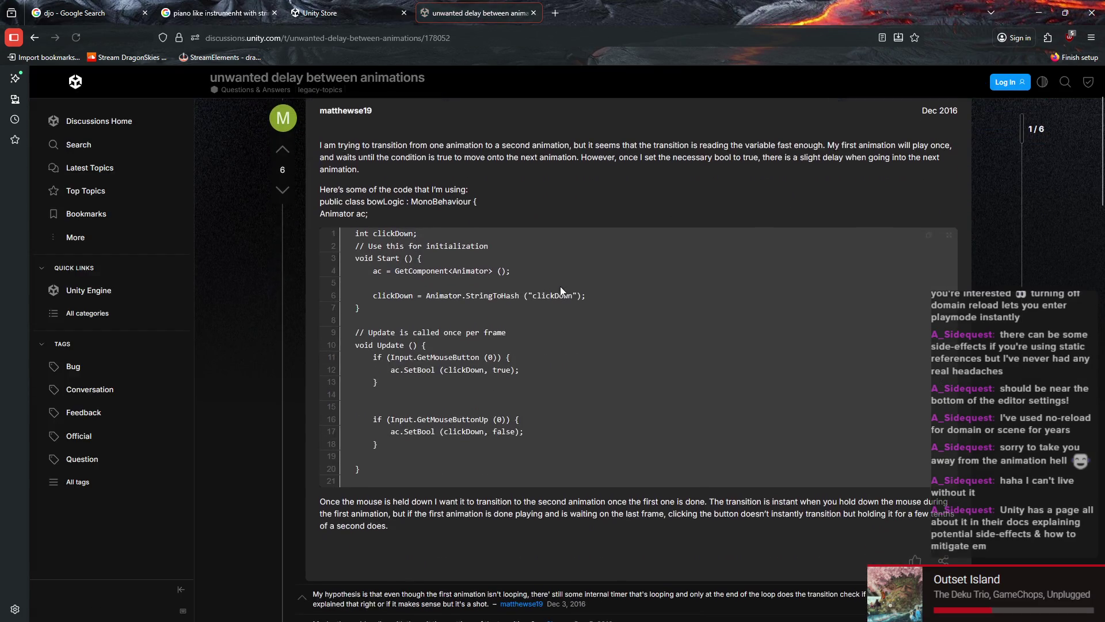
{"action": "scroll", "coordinate": [557, 281], "scroll_direction": "up", "scroll_amount": 1}
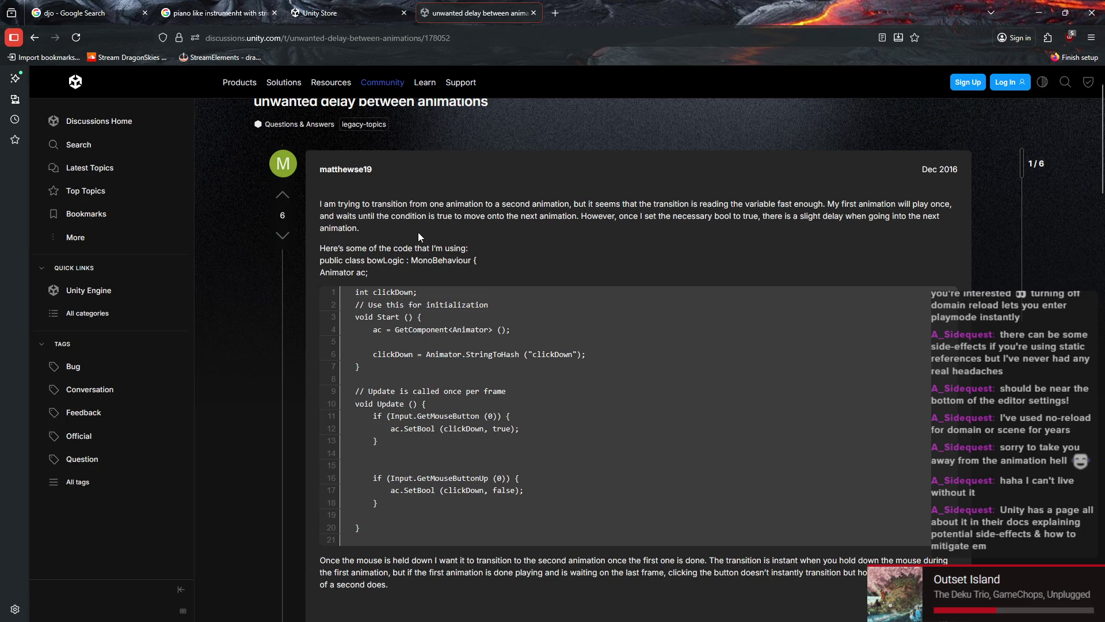
{"action": "scroll", "coordinate": [418, 236], "scroll_direction": "down", "scroll_amount": 8}
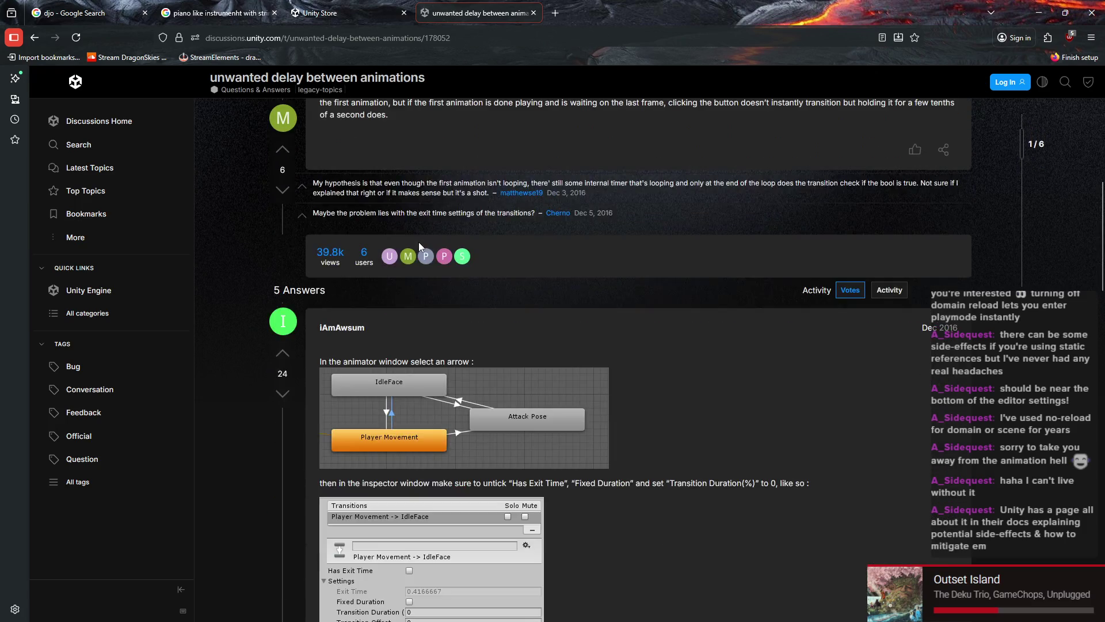
{"action": "scroll", "coordinate": [419, 242], "scroll_direction": "down", "scroll_amount": 4}
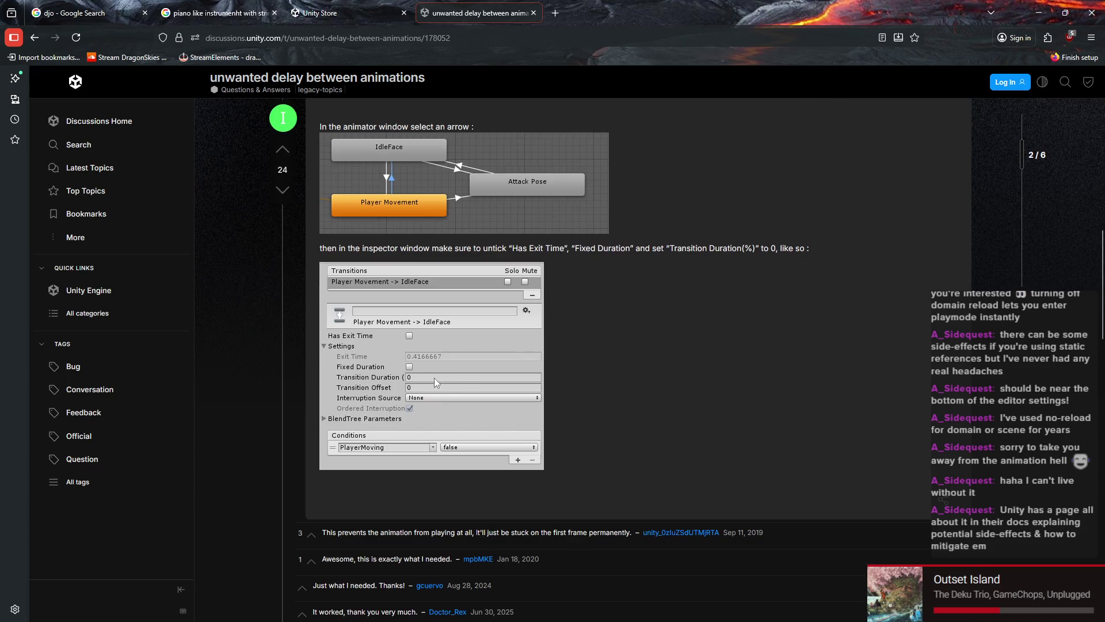
{"action": "scroll", "coordinate": [499, 371], "scroll_direction": "down", "scroll_amount": 1}
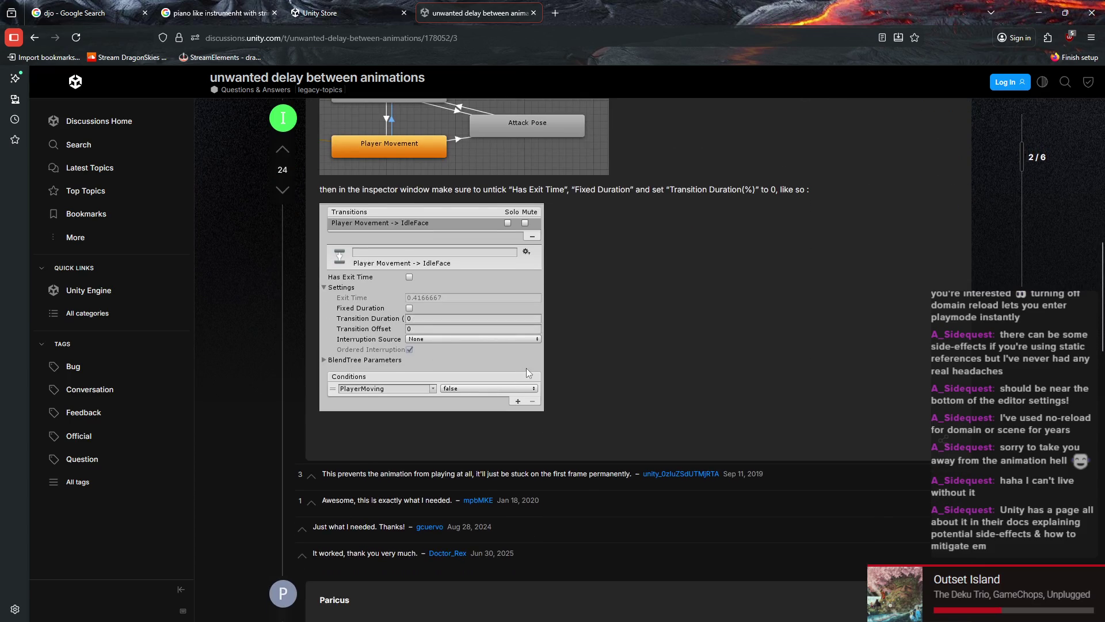
{"action": "scroll", "coordinate": [526, 371], "scroll_direction": "up", "scroll_amount": 3}
Step: Highlight the answer's Has Exit Time, Fixed Duration and Transition Duration advice, then return to Unity
{"action": "triple_click", "coordinate": [410, 366]}
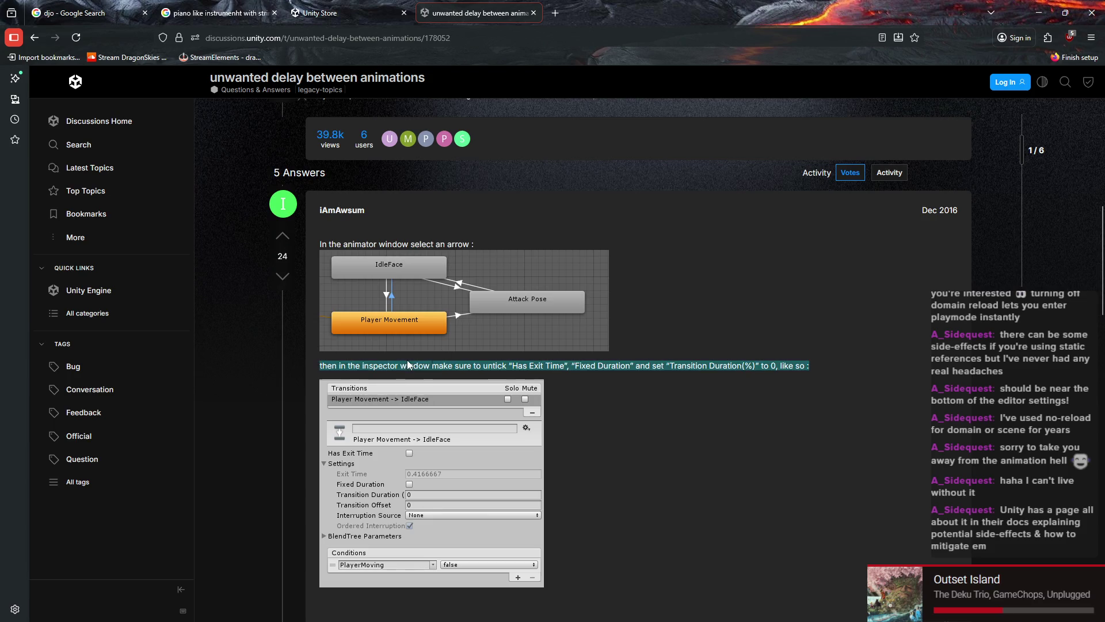
{"action": "left_click", "coordinate": [629, 366]}
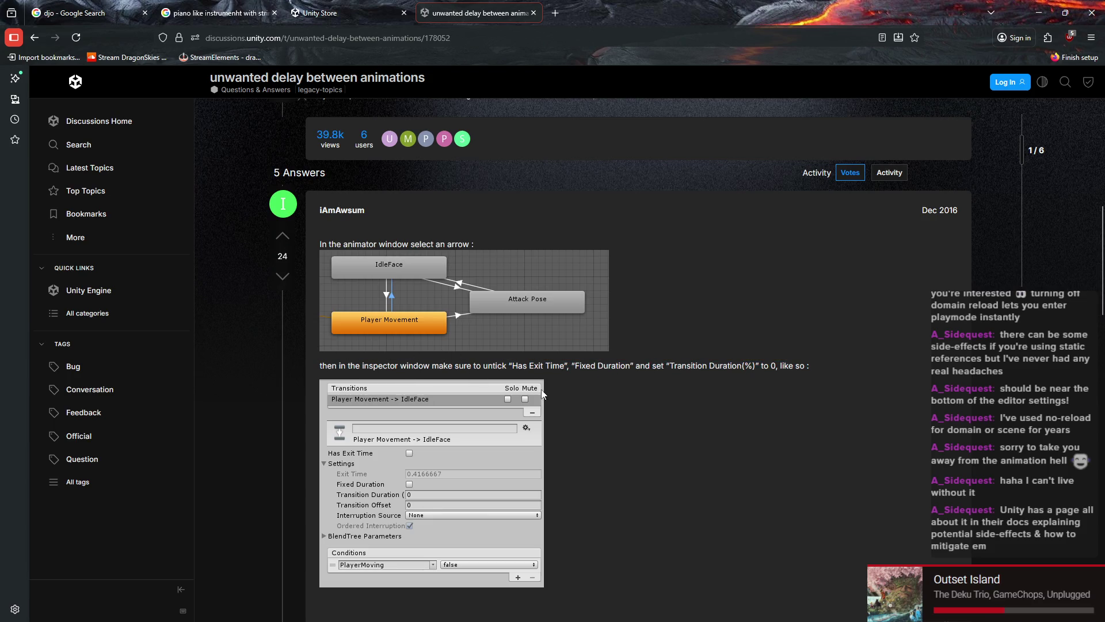
{"action": "left_click_drag", "start_coordinate": [511, 365], "coordinate": [749, 366]}
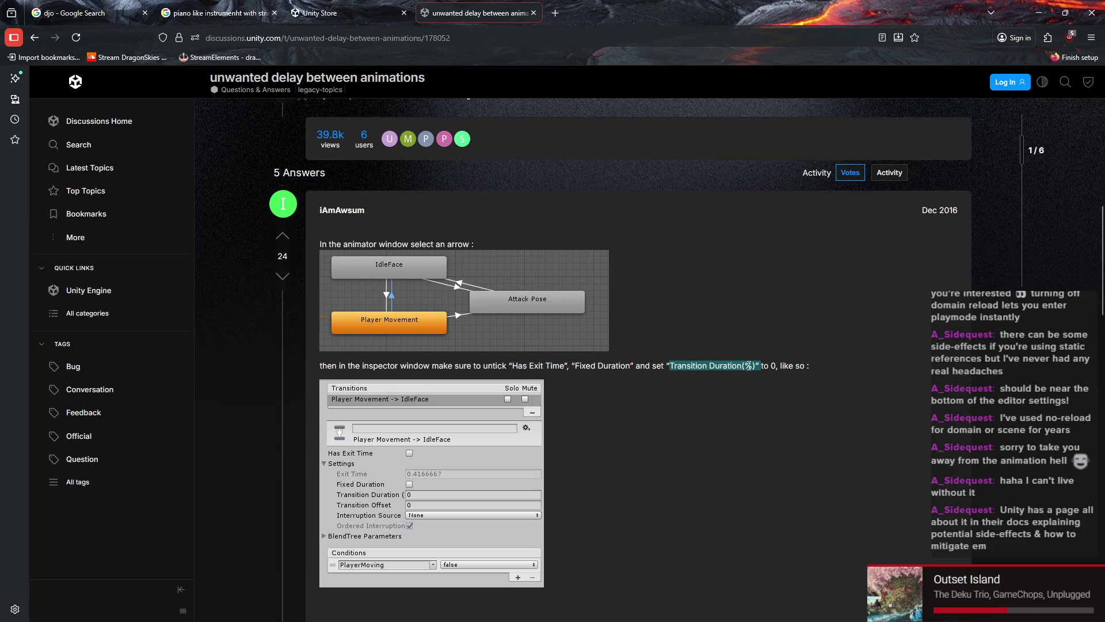
{"action": "left_click", "coordinate": [701, 380]}
{"action": "scroll", "coordinate": [701, 380], "scroll_direction": "down", "scroll_amount": 2}
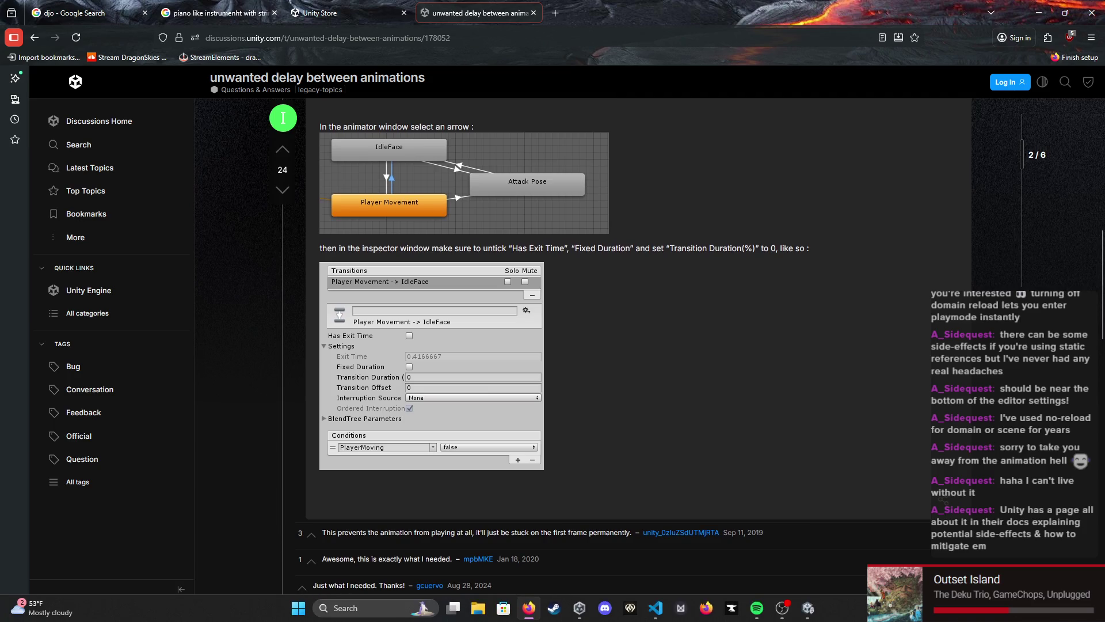
{"action": "mouse_move", "coordinate": [814, 616]}
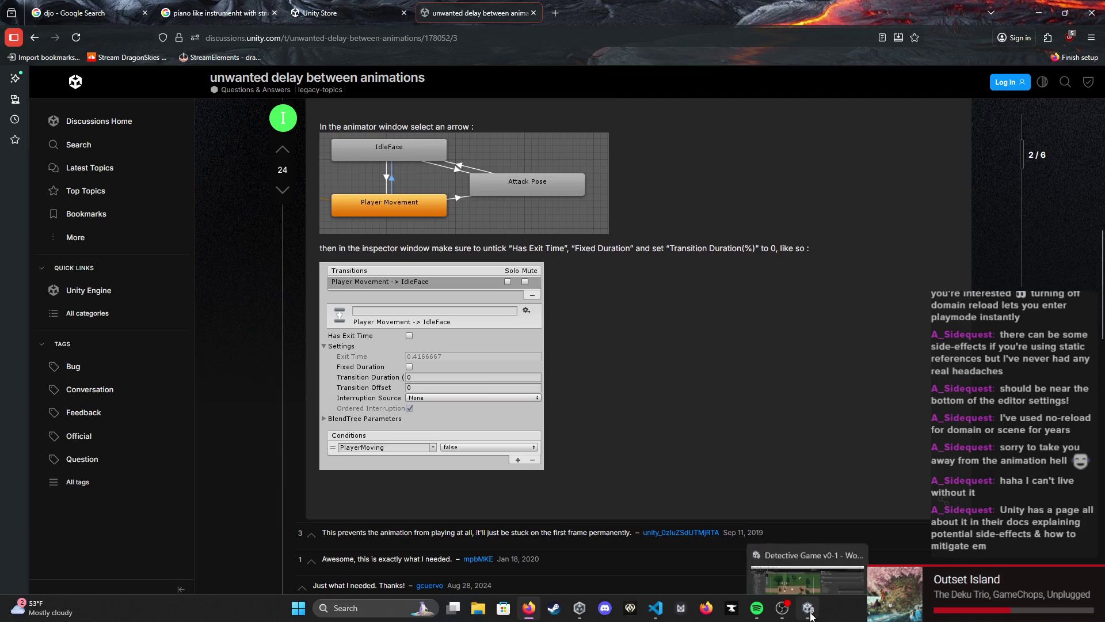
{"action": "left_click", "coordinate": [814, 614]}
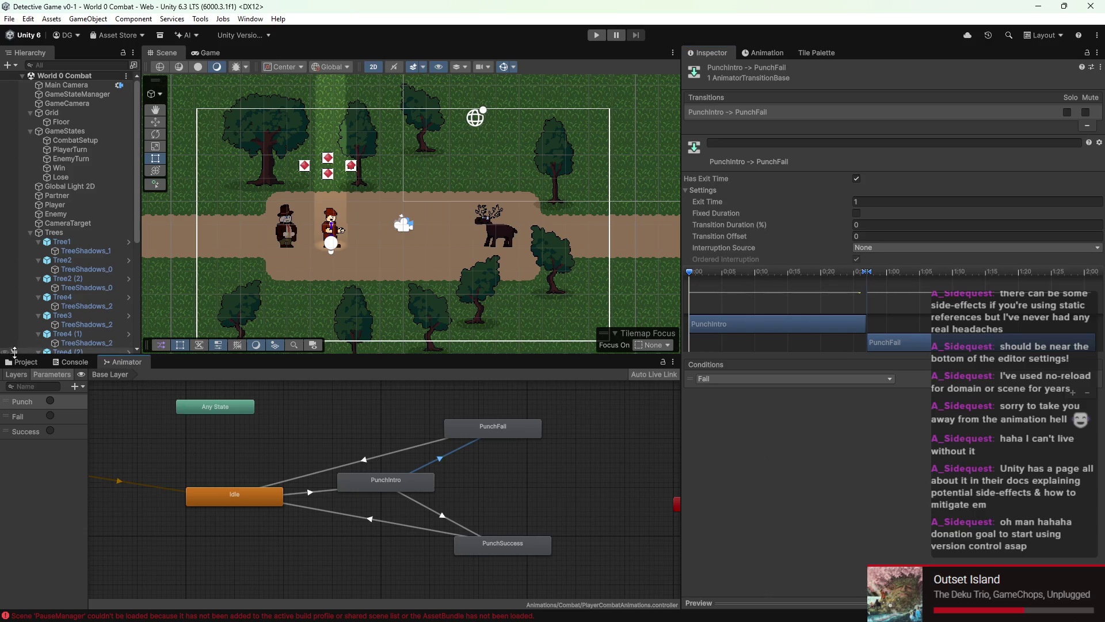
Step: Drag the PunchIntro state to the right of the PunchFall and PunchSuccess states
{"action": "scroll", "coordinate": [259, 477], "scroll_direction": "down", "scroll_amount": 3}
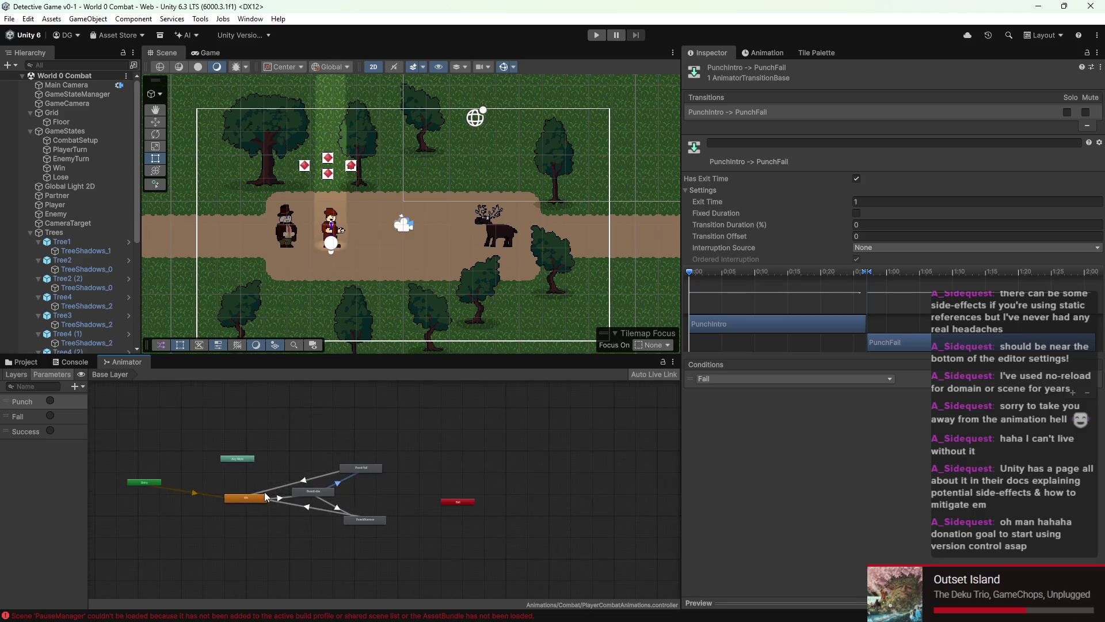
{"action": "scroll", "coordinate": [258, 469], "scroll_direction": "up", "scroll_amount": 5}
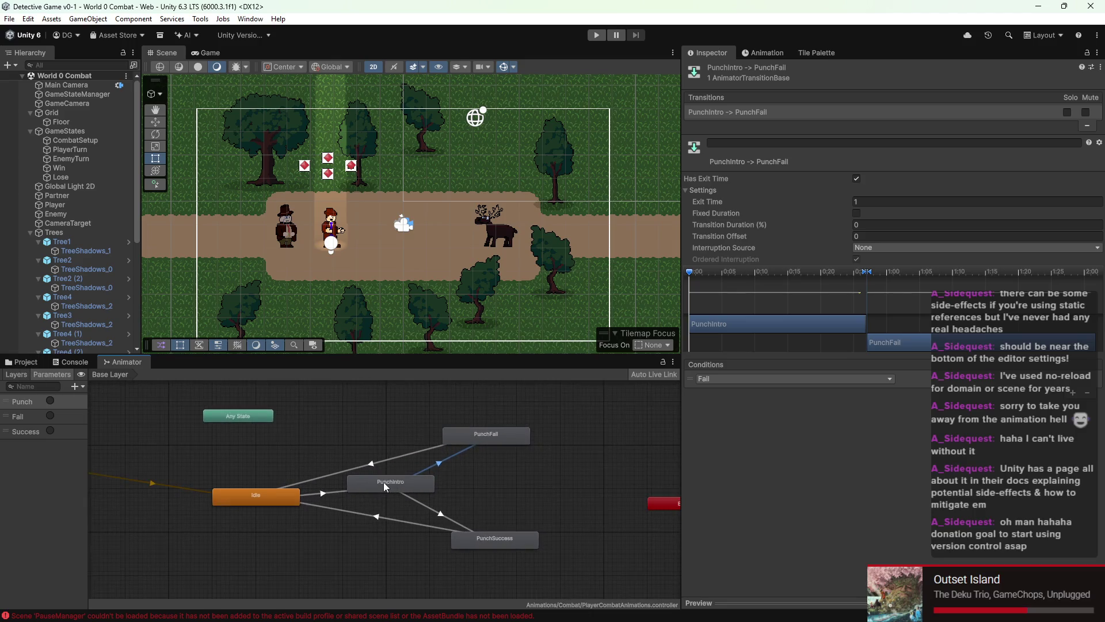
{"action": "left_click_drag", "start_coordinate": [384, 481], "coordinate": [587, 481]}
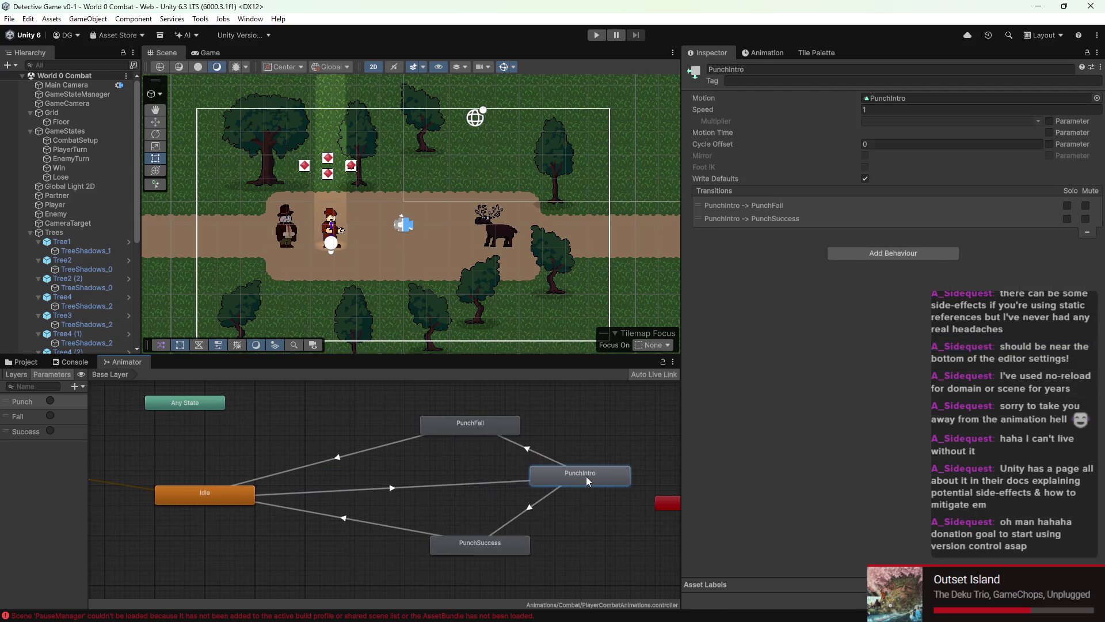
Step: Select the PunchIntro to PunchFall transition arrow to view its settings
{"action": "left_click", "coordinate": [535, 458]}
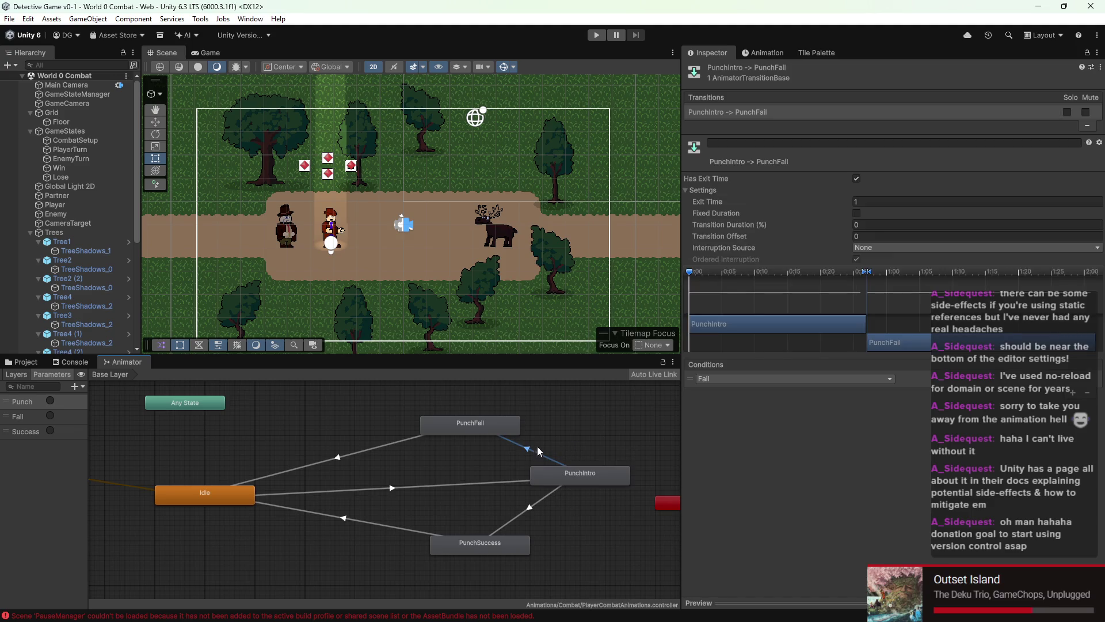
{"action": "left_click_drag", "start_coordinate": [541, 427], "coordinate": [526, 454]}
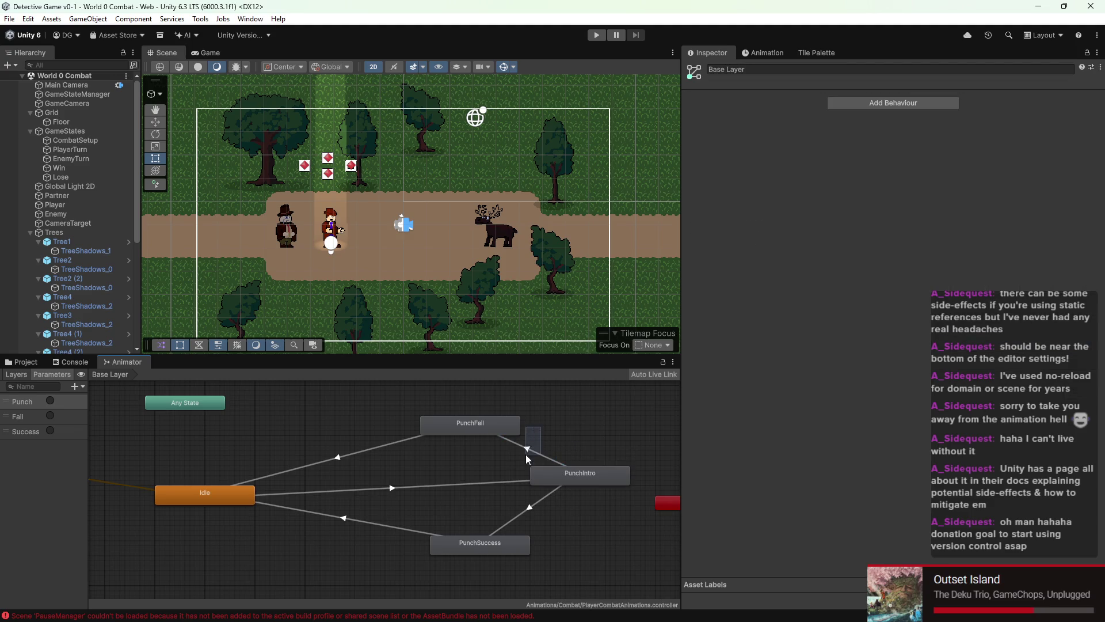
{"action": "left_click", "coordinate": [534, 471]}
{"action": "left_click", "coordinate": [525, 452]}
{"action": "left_click", "coordinate": [547, 441]}
{"action": "scroll", "coordinate": [550, 415], "scroll_direction": "down", "scroll_amount": 2}
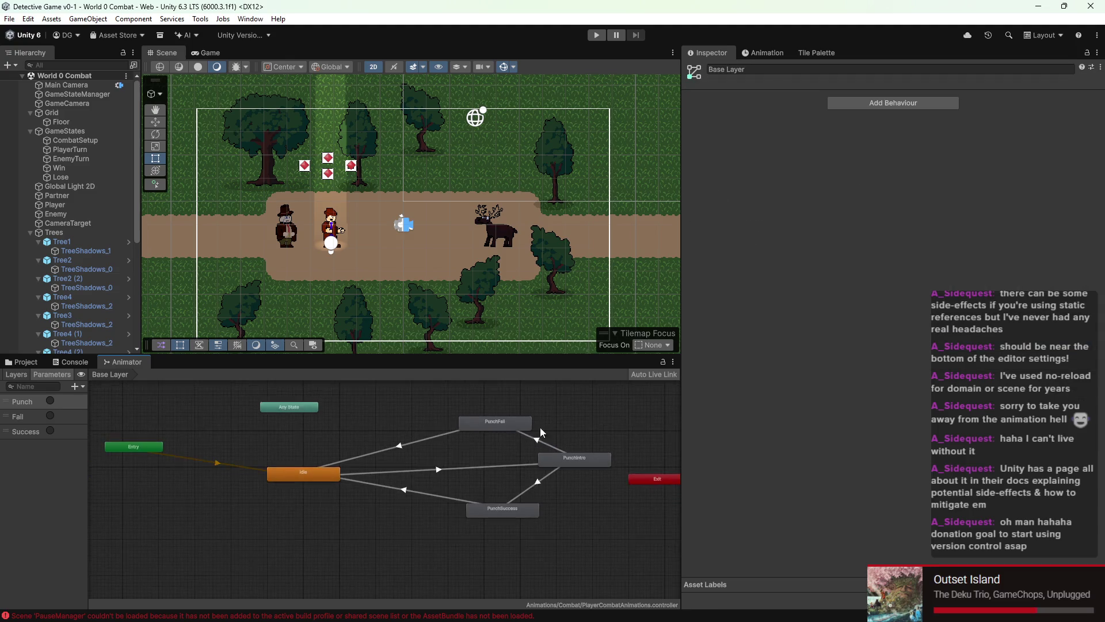
{"action": "scroll", "coordinate": [419, 194], "scroll_direction": "down", "scroll_amount": 2}
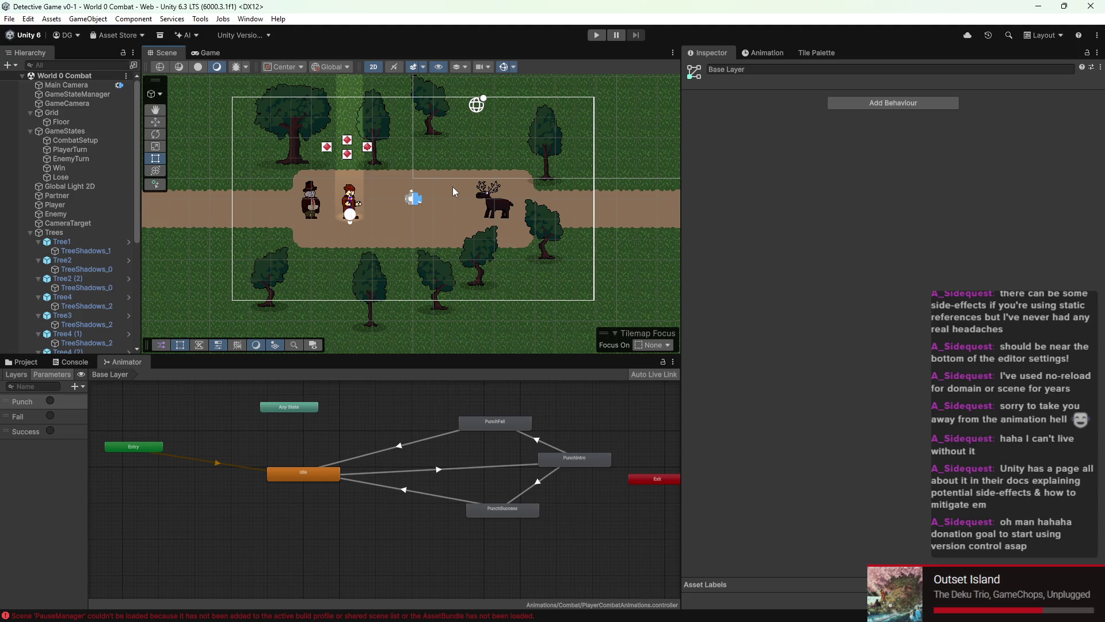
{"action": "scroll", "coordinate": [598, 428], "scroll_direction": "up", "scroll_amount": 2}
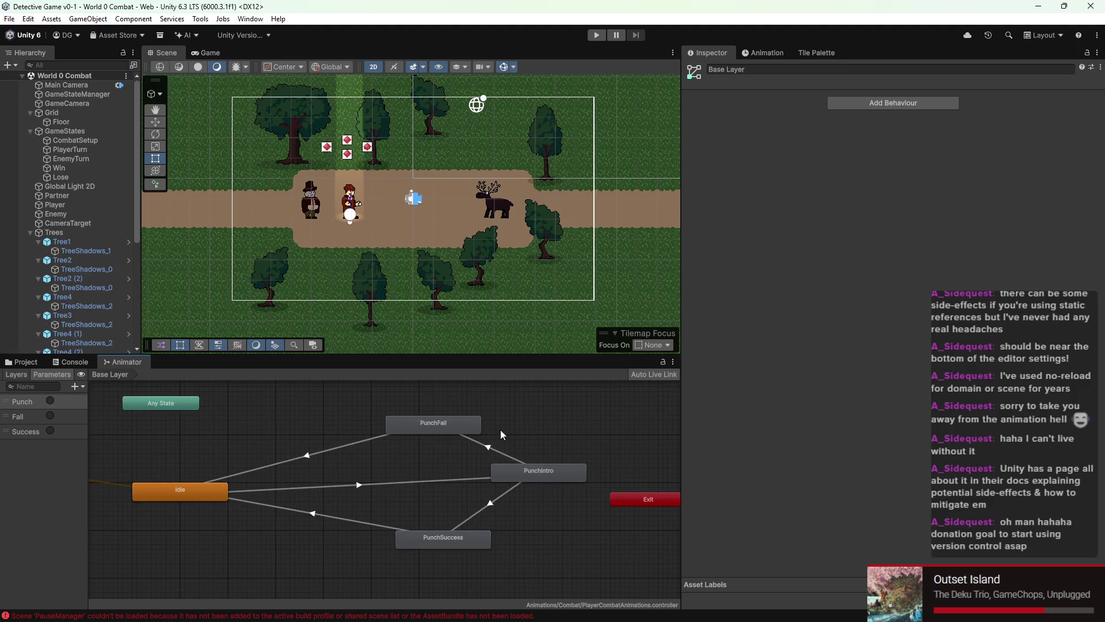
{"action": "left_click", "coordinate": [476, 446]}
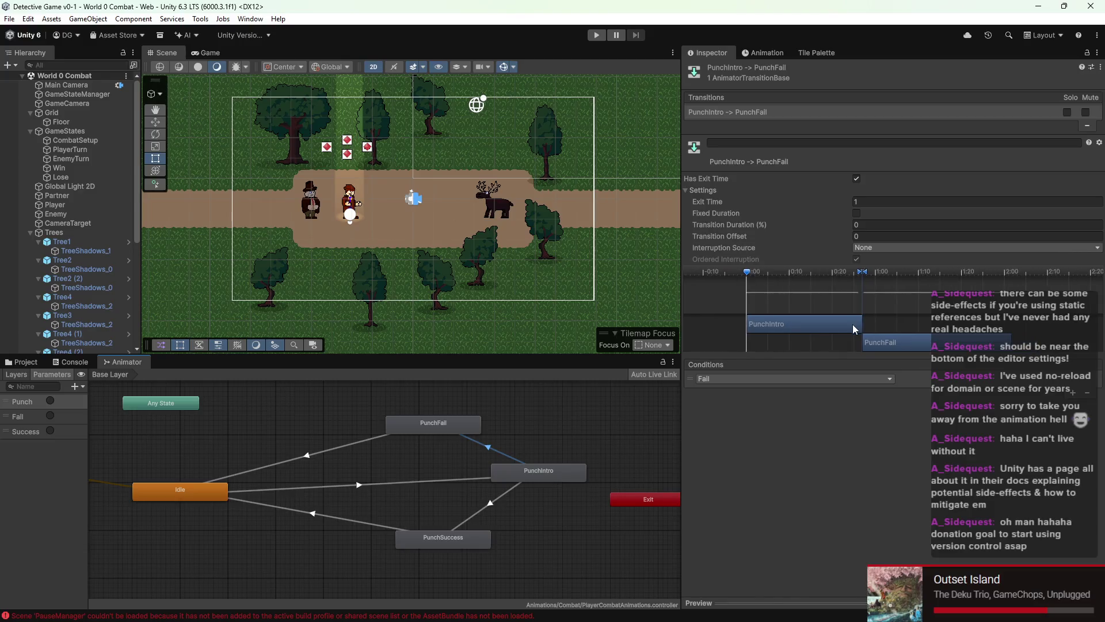
Step: Review the PunchIntro→PunchFall transition timeline, then show the Assets/Scripts folder in the Project panel
{"action": "left_click_drag", "start_coordinate": [847, 308], "coordinate": [844, 309]}
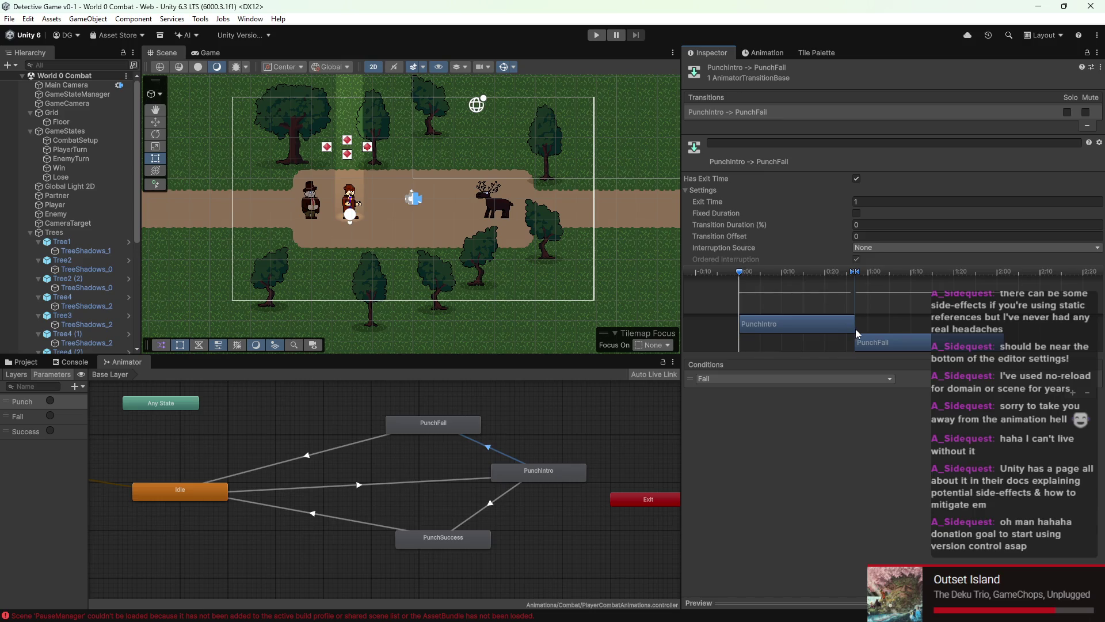
{"action": "scroll", "coordinate": [851, 332], "scroll_direction": "down", "scroll_amount": 5}
{"action": "scroll", "coordinate": [871, 323], "scroll_direction": "up", "scroll_amount": 3}
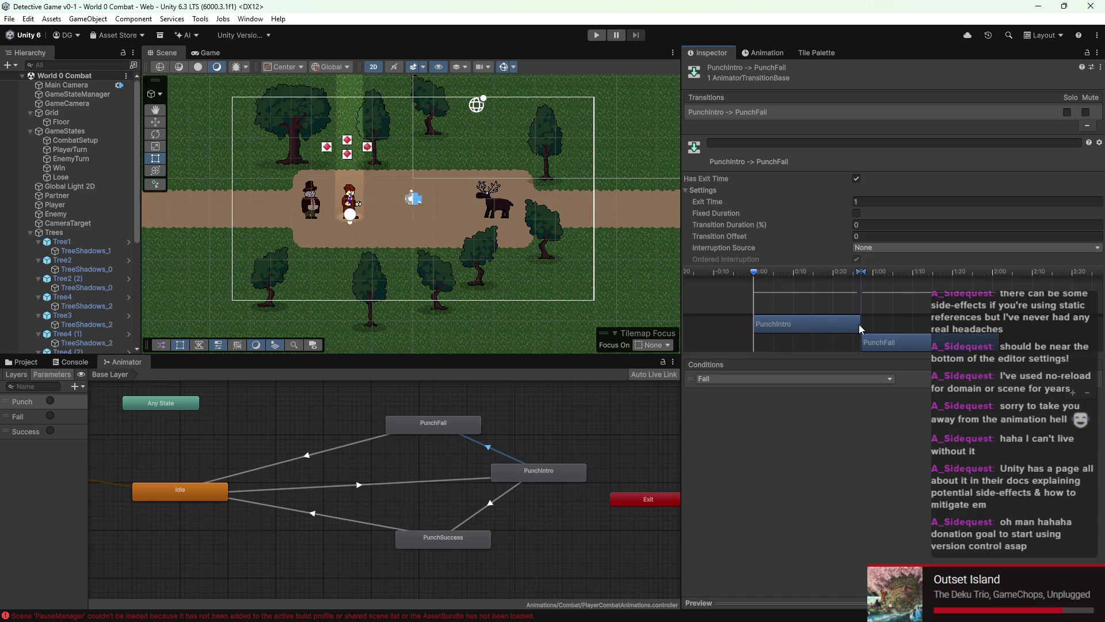
{"action": "left_click", "coordinate": [22, 361]}
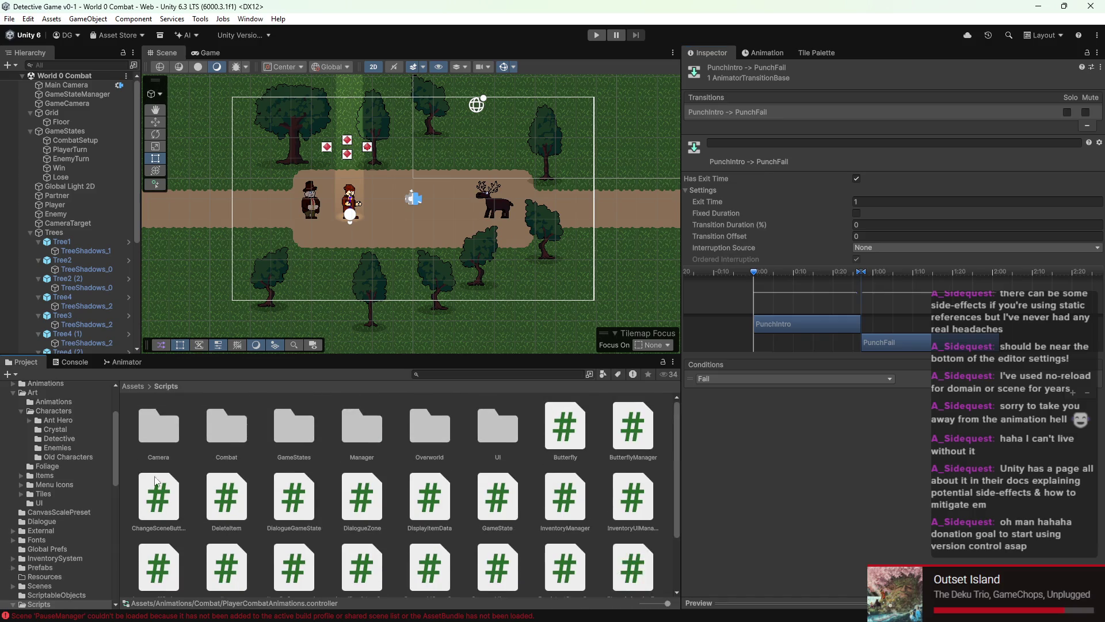
Step: Open the World 0 scene from Assets/Scenes and give it a short Play mode test
{"action": "scroll", "coordinate": [69, 469], "scroll_direction": "up", "scroll_amount": 3}
{"action": "scroll", "coordinate": [37, 489], "scroll_direction": "down", "scroll_amount": 8}
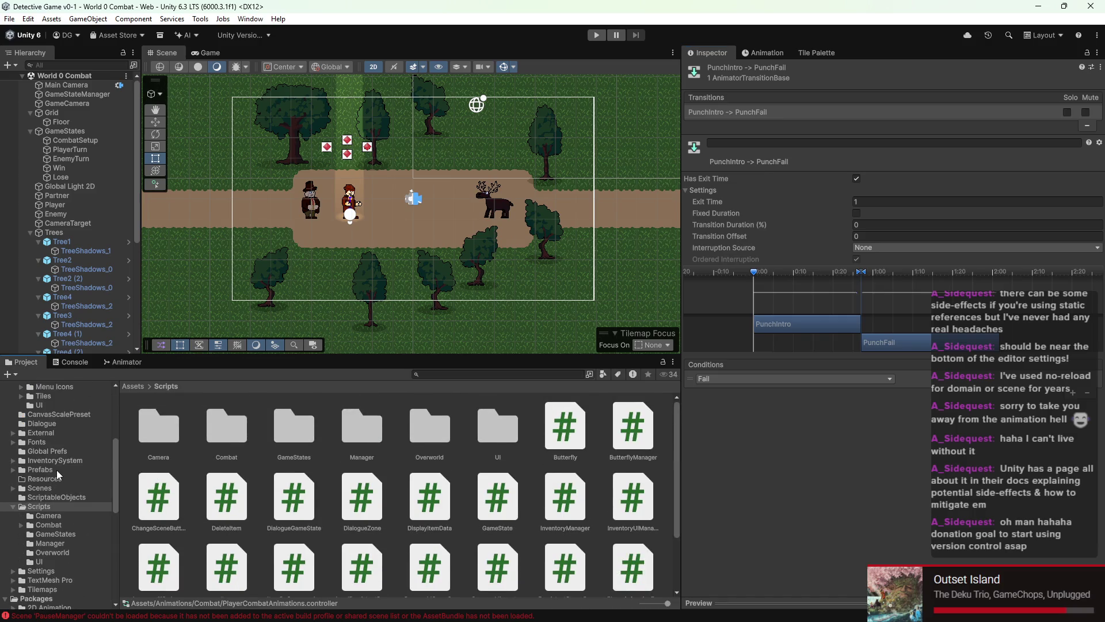
{"action": "left_click", "coordinate": [51, 453]}
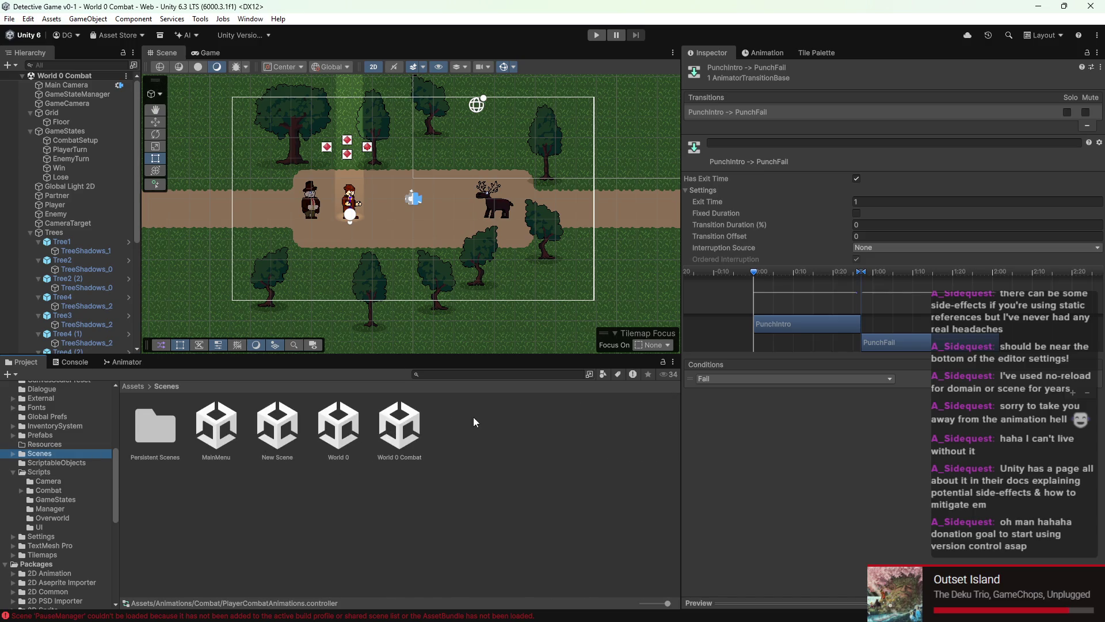
{"action": "double_click", "coordinate": [346, 431]}
{"action": "left_click", "coordinate": [596, 35]}
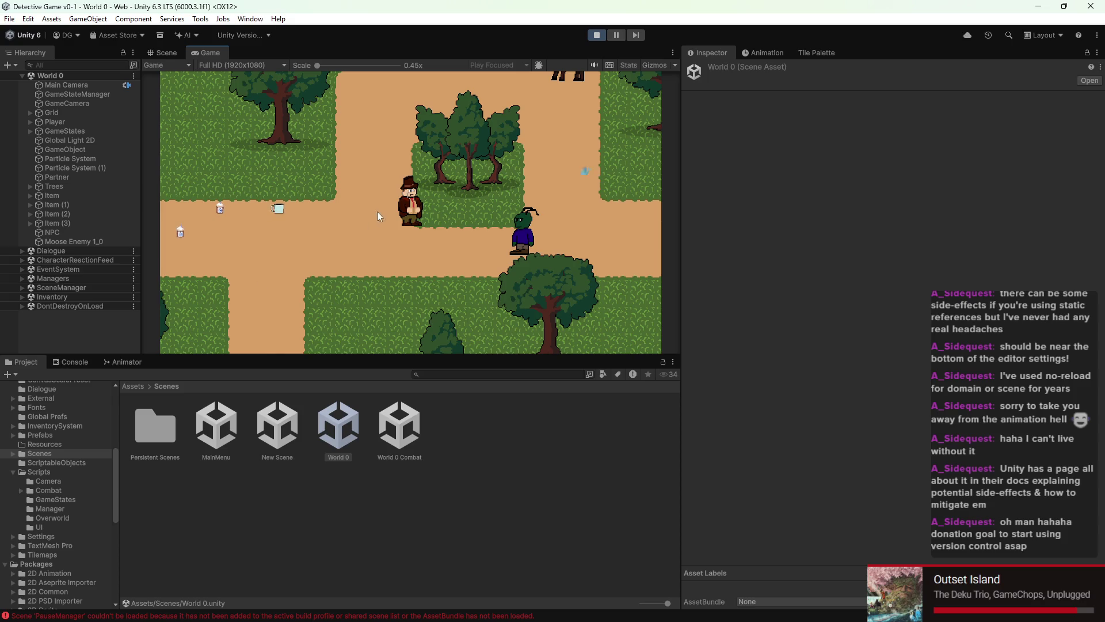
{"action": "left_click", "coordinate": [599, 36]}
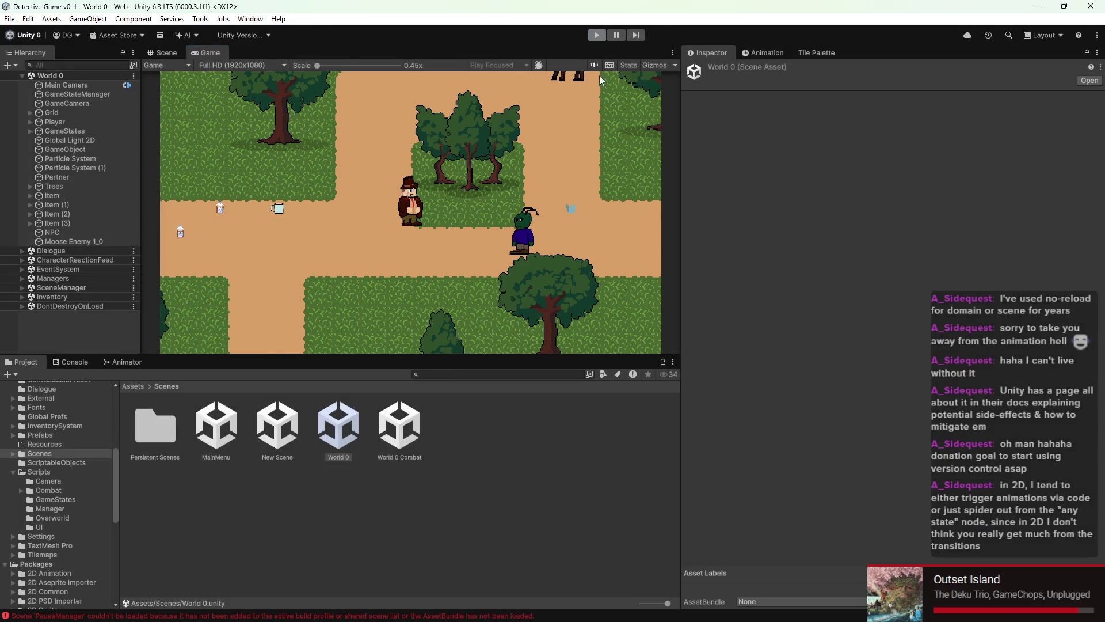
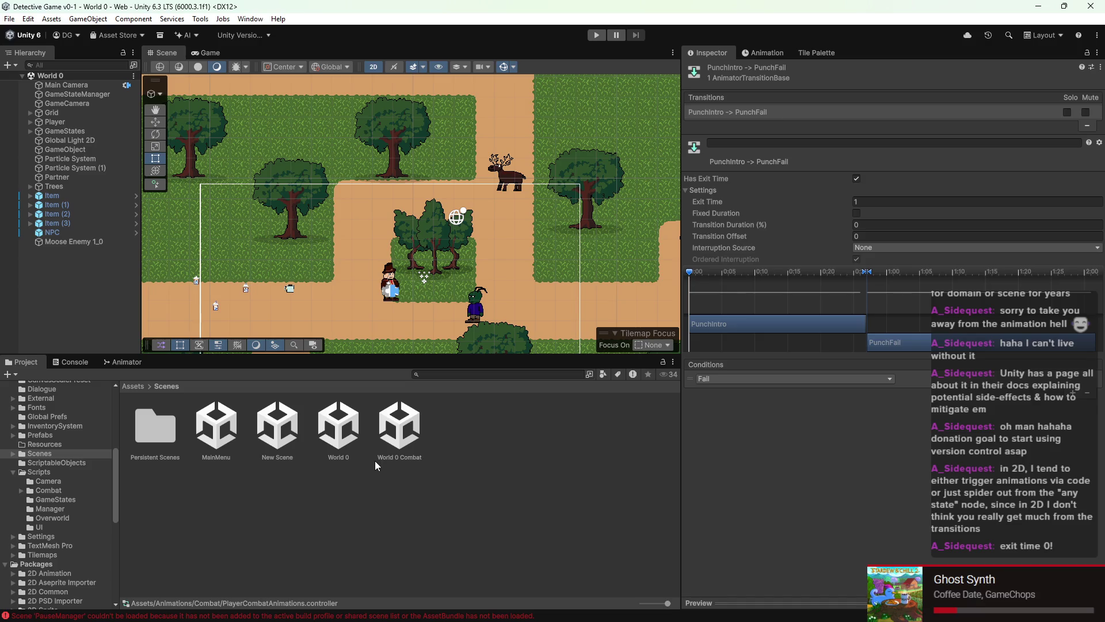
Step: Open the World 0 Combat scene from the Project window
{"action": "double_click", "coordinate": [405, 440]}
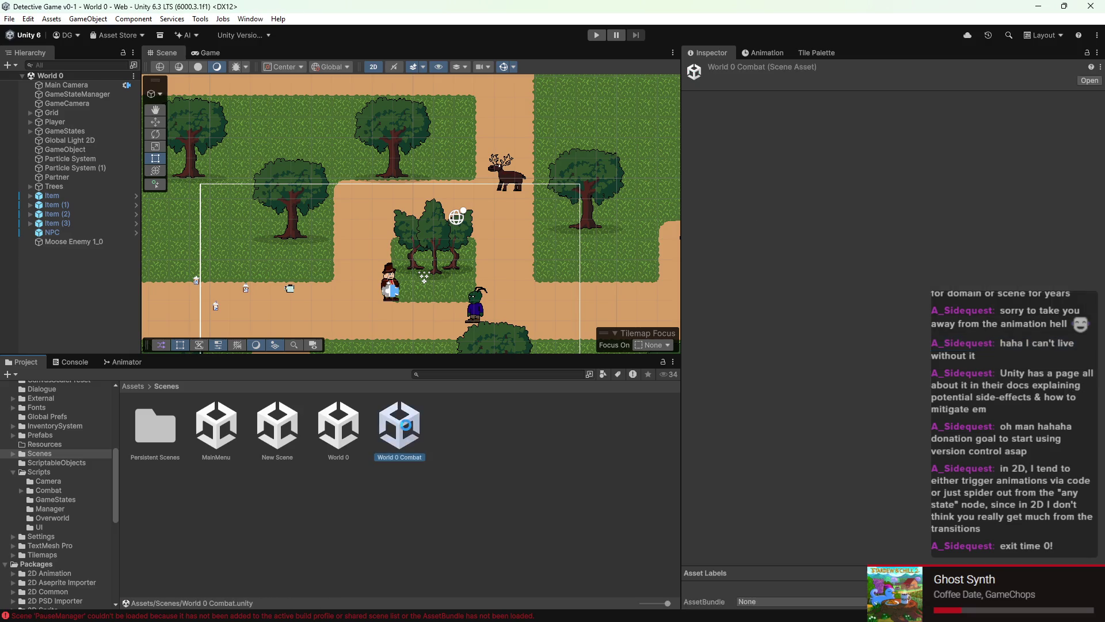
{"action": "scroll", "coordinate": [506, 312], "scroll_direction": "down", "scroll_amount": 3}
{"action": "scroll", "coordinate": [405, 257], "scroll_direction": "up", "scroll_amount": 2}
{"action": "scroll", "coordinate": [405, 257], "scroll_direction": "up", "scroll_amount": 1}
Step: Show the Animator graph with Idle, PunchIntro, PunchFail and PunchSuccess zoomed into view
{"action": "left_click", "coordinate": [122, 361]}
{"action": "scroll", "coordinate": [406, 481], "scroll_direction": "down", "scroll_amount": 3}
{"action": "scroll", "coordinate": [377, 468], "scroll_direction": "up", "scroll_amount": 3}
{"action": "scroll", "coordinate": [379, 469], "scroll_direction": "up", "scroll_amount": 3}
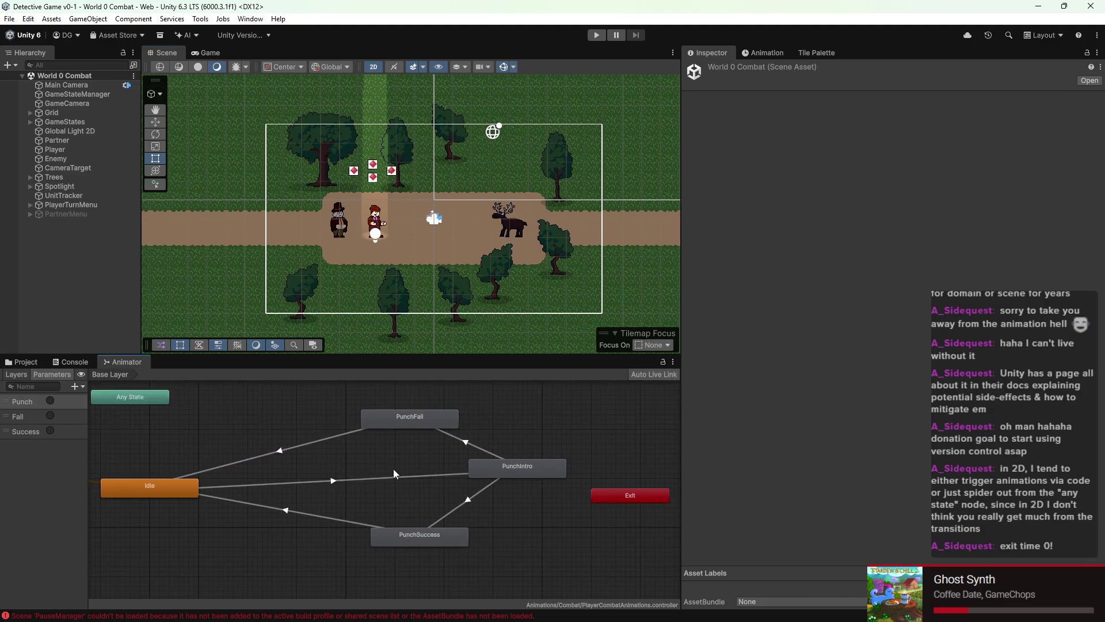
Step: Spread out the Idle, PunchIntro, PunchFail and PunchSuccess states in the Animator graph
{"action": "left_click_drag", "start_coordinate": [447, 428], "coordinate": [455, 406]}
{"action": "left_click_drag", "start_coordinate": [547, 470], "coordinate": [553, 454]}
{"action": "left_click_drag", "start_coordinate": [441, 543], "coordinate": [446, 507]}
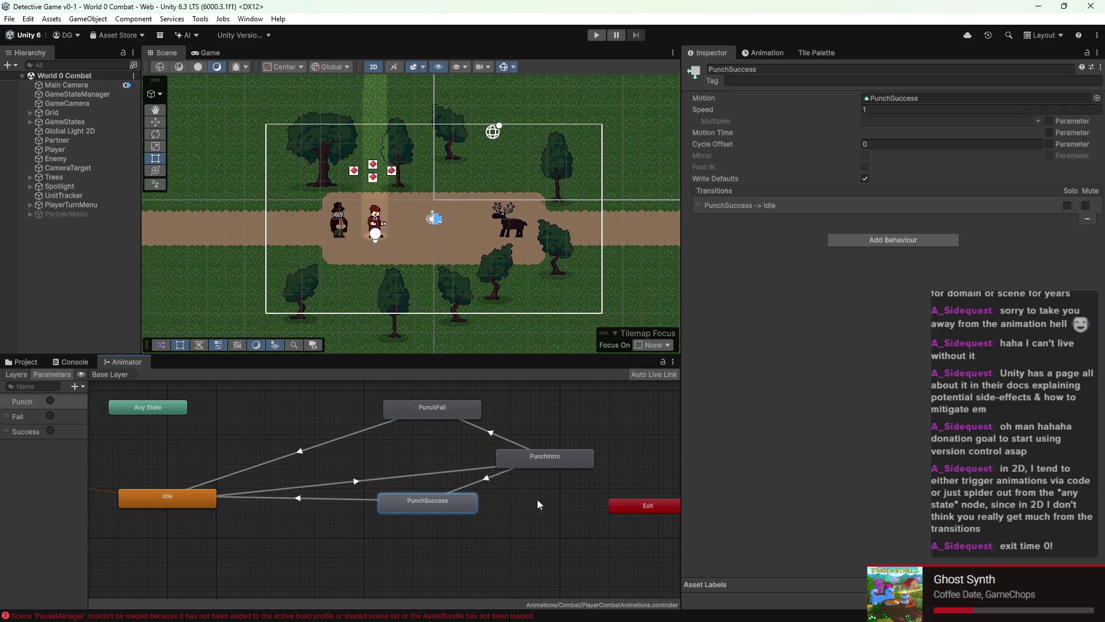
{"action": "left_click_drag", "start_coordinate": [220, 499], "coordinate": [232, 475]}
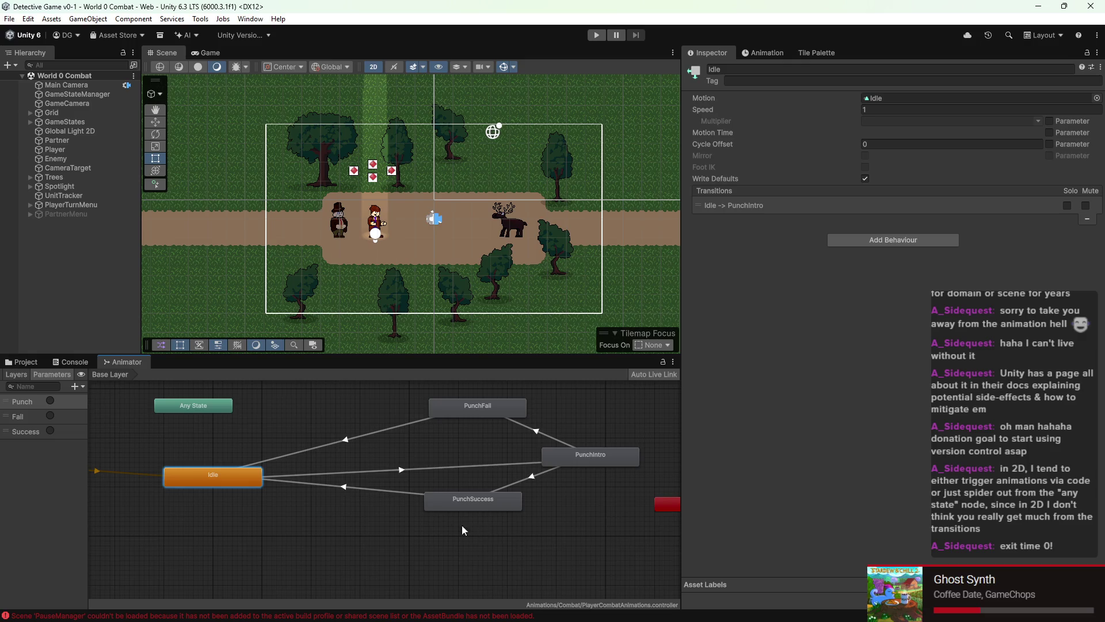
{"action": "left_click_drag", "start_coordinate": [475, 402], "coordinate": [484, 397]}
{"action": "left_click", "coordinate": [569, 449]}
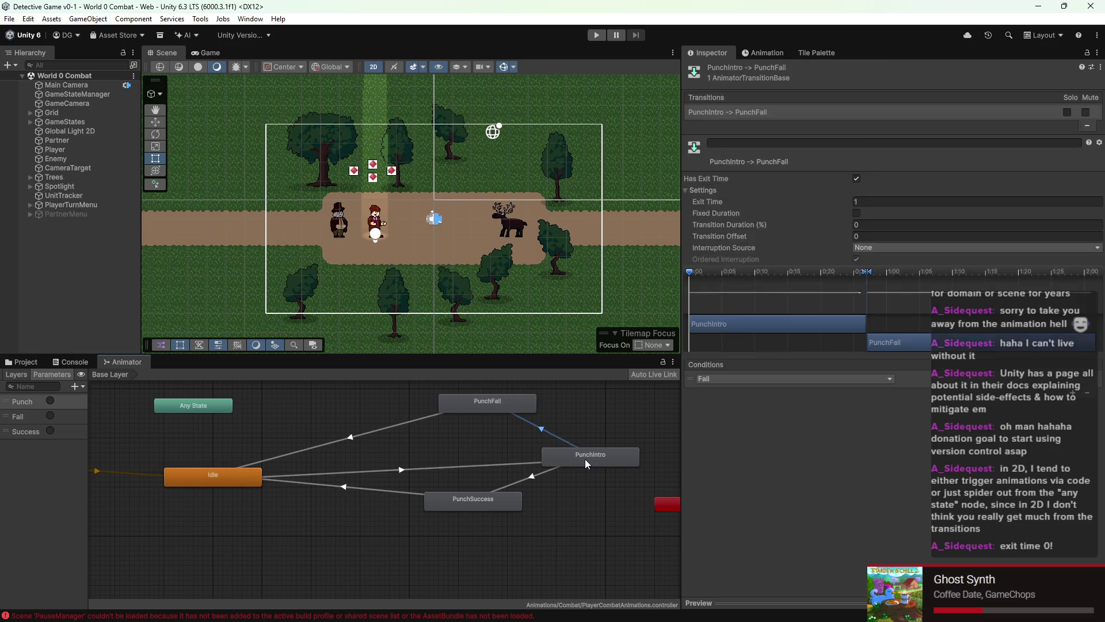
{"action": "left_click_drag", "start_coordinate": [584, 458], "coordinate": [585, 448]}
{"action": "left_click_drag", "start_coordinate": [461, 509], "coordinate": [510, 509]}
{"action": "left_click", "coordinate": [490, 392]}
{"action": "left_click_drag", "start_coordinate": [492, 397], "coordinate": [497, 388]}
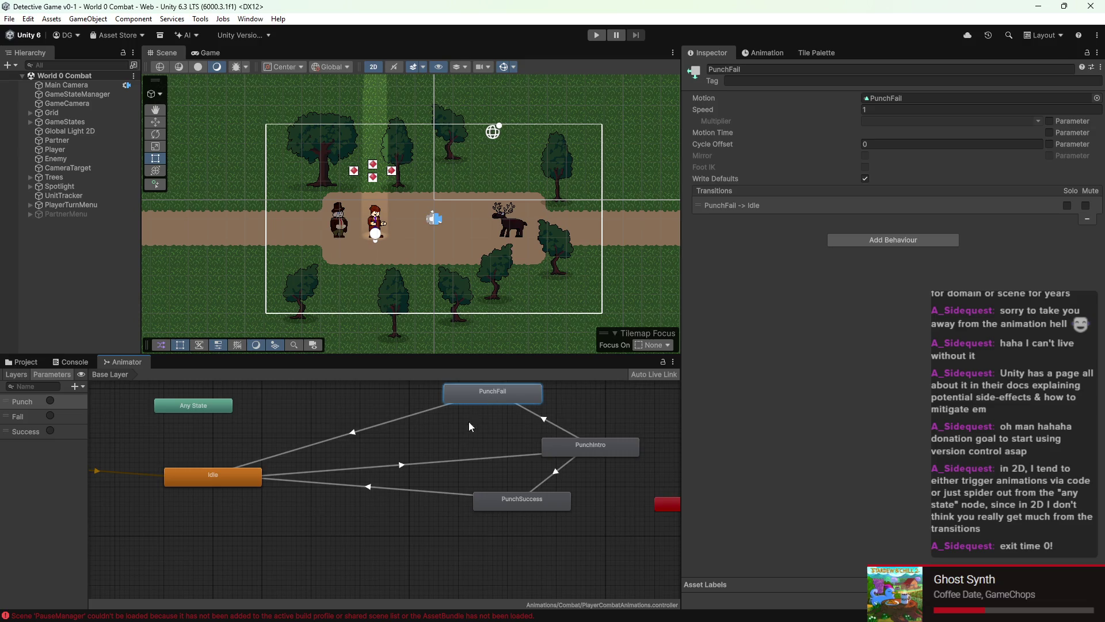
Step: Check the Idle-to-PunchIntro and PunchIntro-to-PunchFail/PunchSuccess transitions, nudging the punch states into place
{"action": "left_click", "coordinate": [401, 465]}
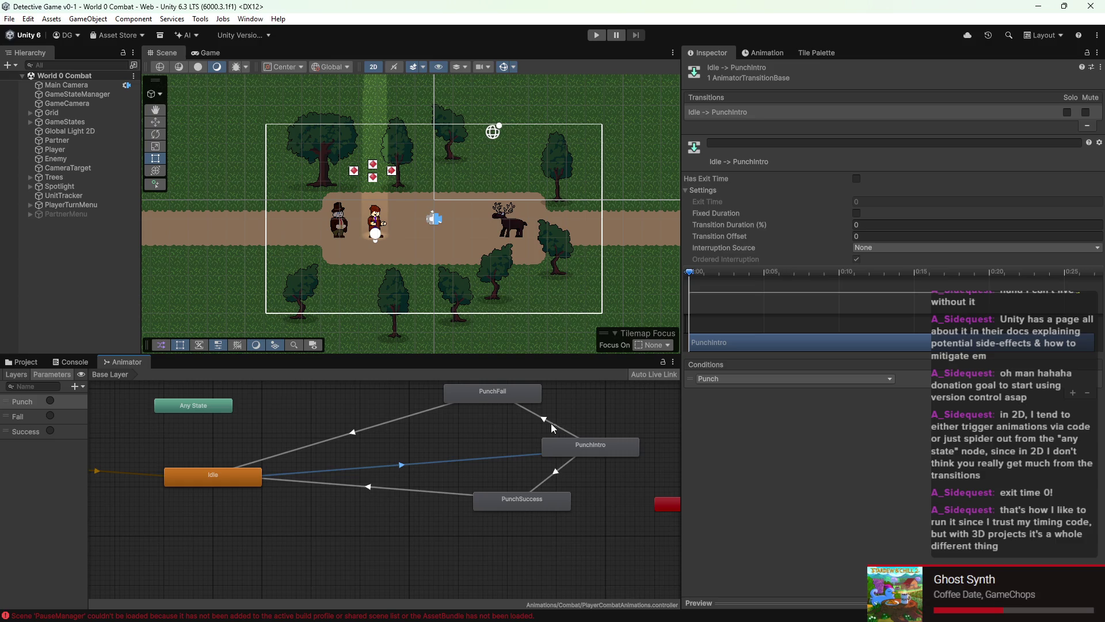
{"action": "left_click", "coordinate": [547, 423]}
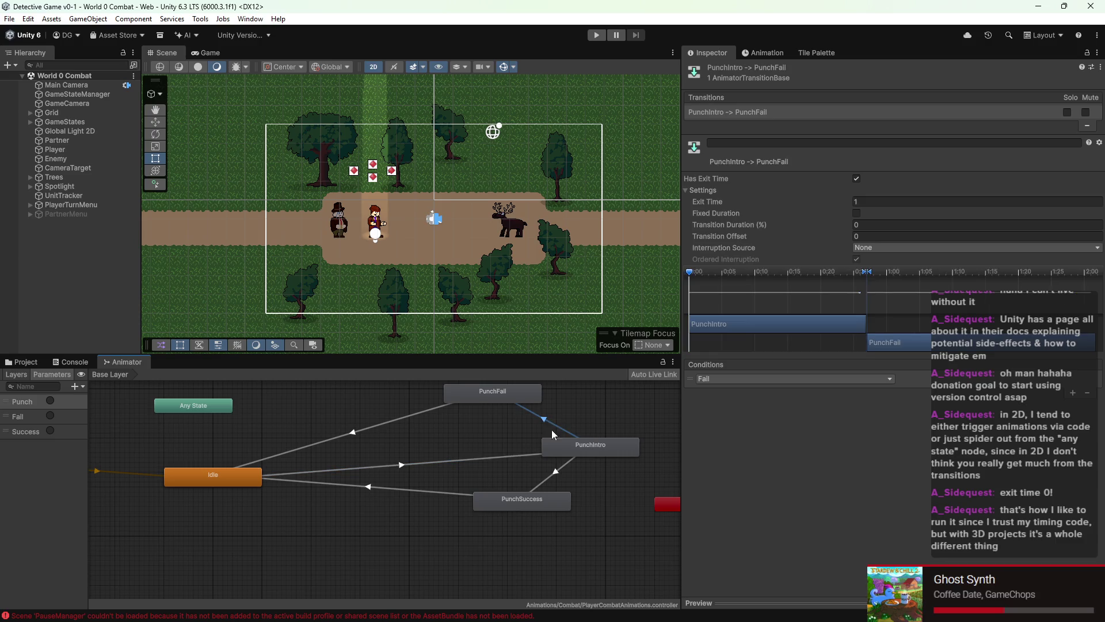
{"action": "left_click", "coordinate": [557, 473]}
{"action": "left_click_drag", "start_coordinate": [546, 499], "coordinate": [520, 513]}
{"action": "mouse_move", "coordinate": [513, 388]}
{"action": "left_mouse_down"}
{"action": "mouse_move", "coordinate": [500, 407]}
{"action": "mouse_move", "coordinate": [506, 394]}
{"action": "left_mouse_up"}
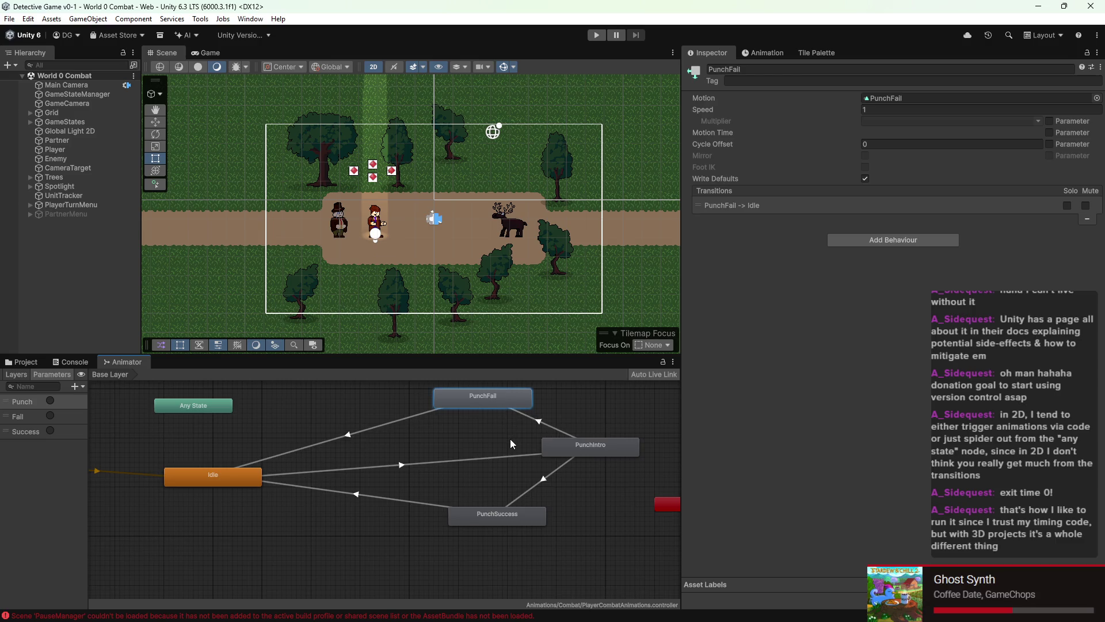
{"action": "left_click", "coordinate": [537, 425]}
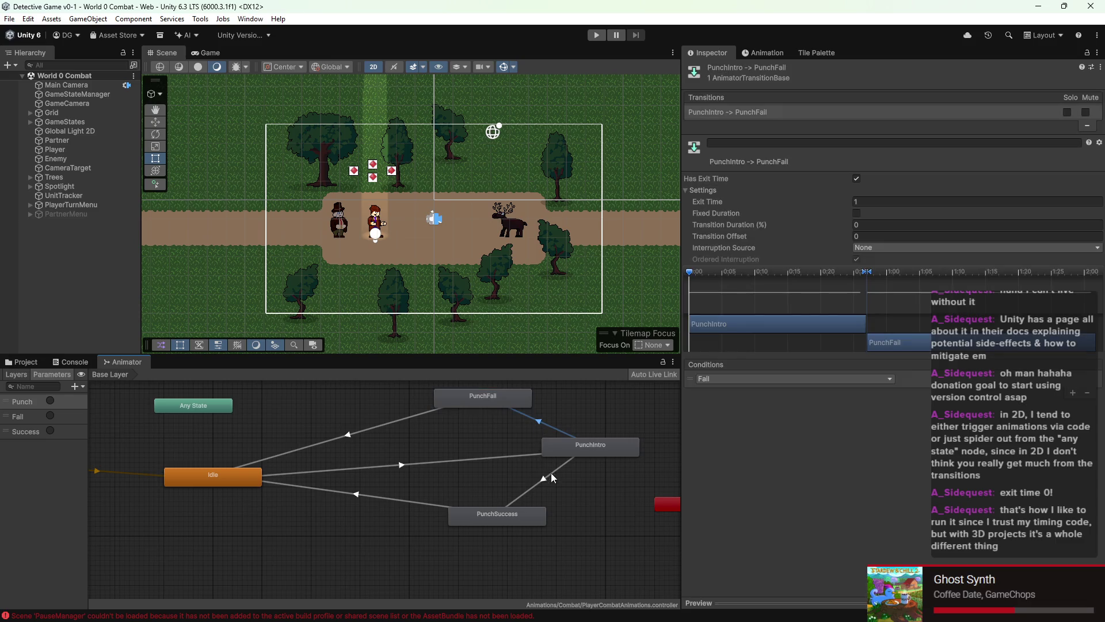
{"action": "mouse_move", "coordinate": [568, 489]}
{"action": "left_mouse_down"}
{"action": "mouse_move", "coordinate": [488, 461]}
{"action": "mouse_move", "coordinate": [530, 480]}
{"action": "left_mouse_up"}
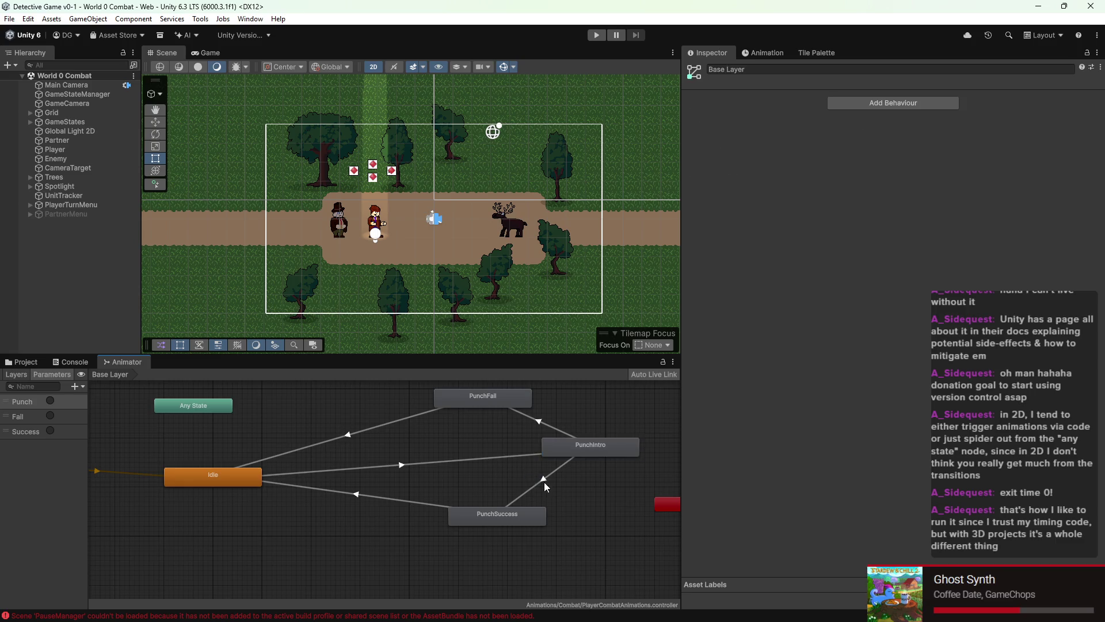
{"action": "left_click", "coordinate": [544, 482]}
Step: Move Idle left, recheck the Idle-to-PunchIntro transition, and bring up the Animation window
{"action": "left_click_drag", "start_coordinate": [341, 466], "coordinate": [421, 528]}
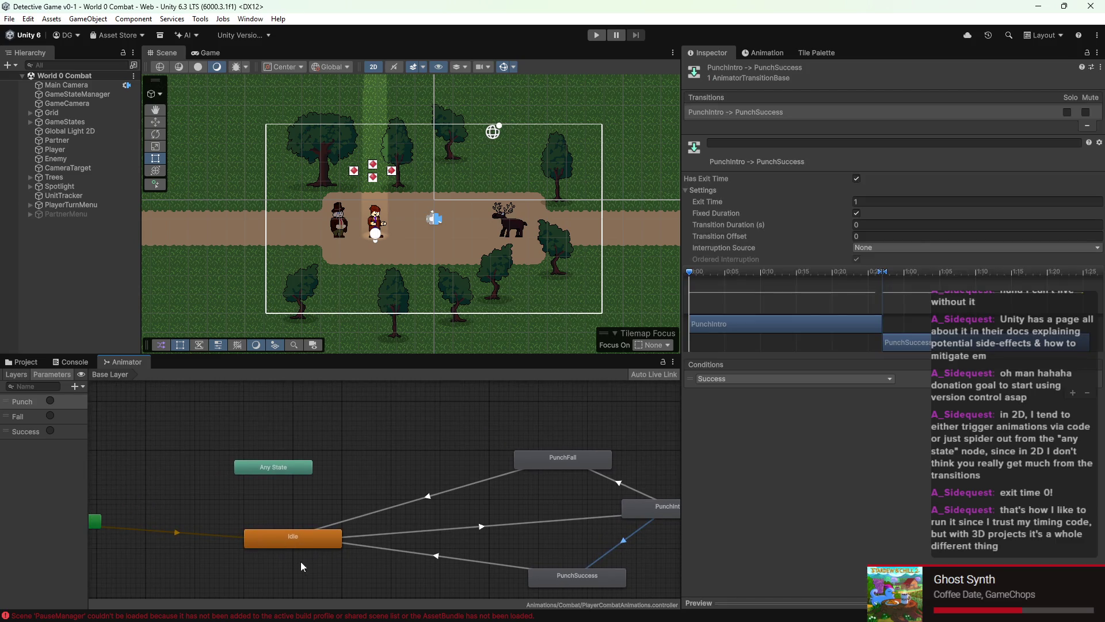
{"action": "left_click_drag", "start_coordinate": [292, 541], "coordinate": [243, 545]}
{"action": "left_click", "coordinate": [454, 527]}
{"action": "scroll", "coordinate": [575, 515], "scroll_direction": "down", "scroll_amount": 2}
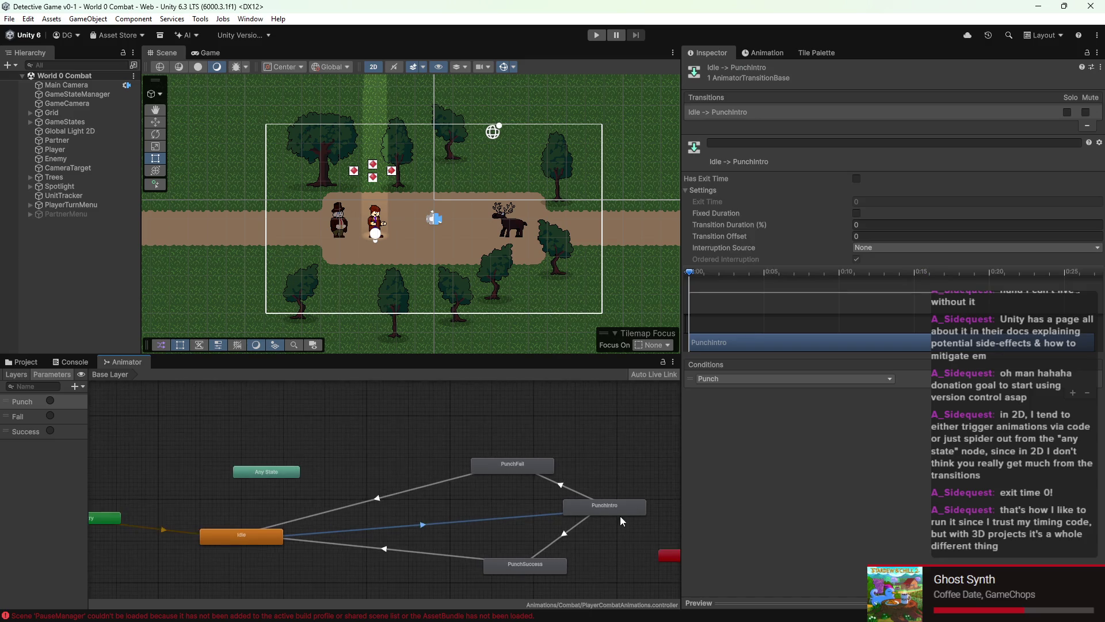
{"action": "scroll", "coordinate": [618, 524], "scroll_direction": "up", "scroll_amount": 3}
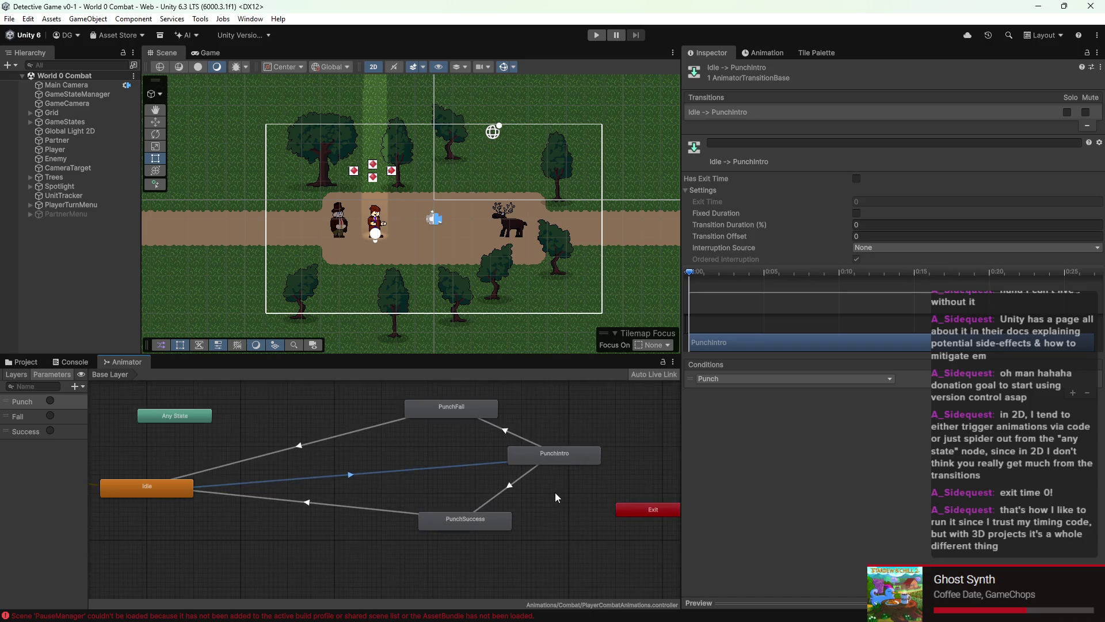
{"action": "scroll", "coordinate": [568, 509], "scroll_direction": "up", "scroll_amount": 2}
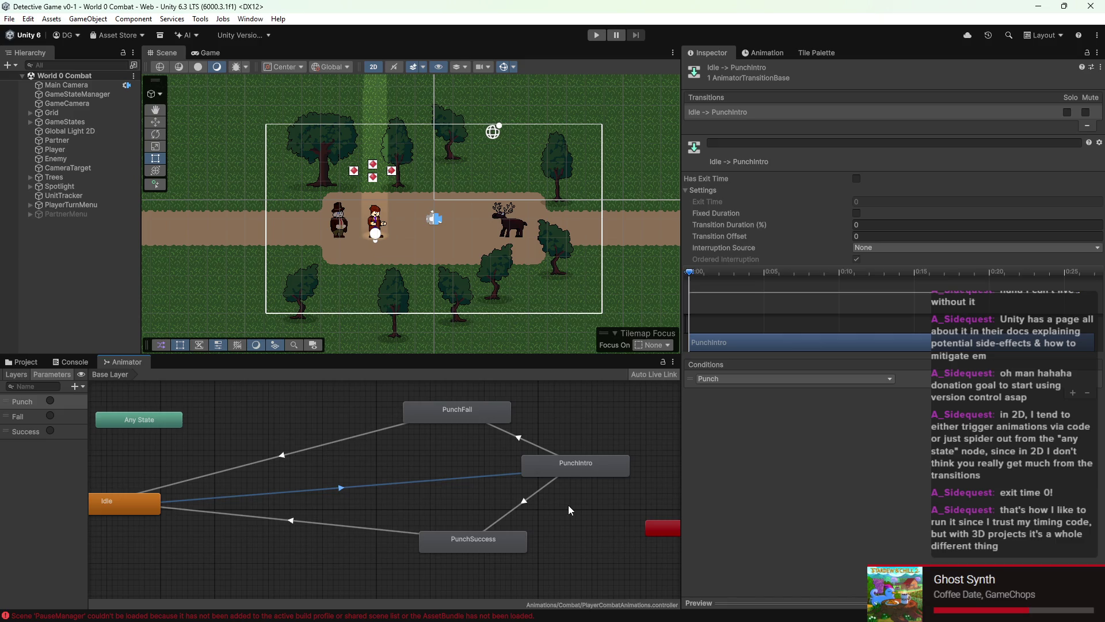
{"action": "left_click", "coordinate": [762, 52]}
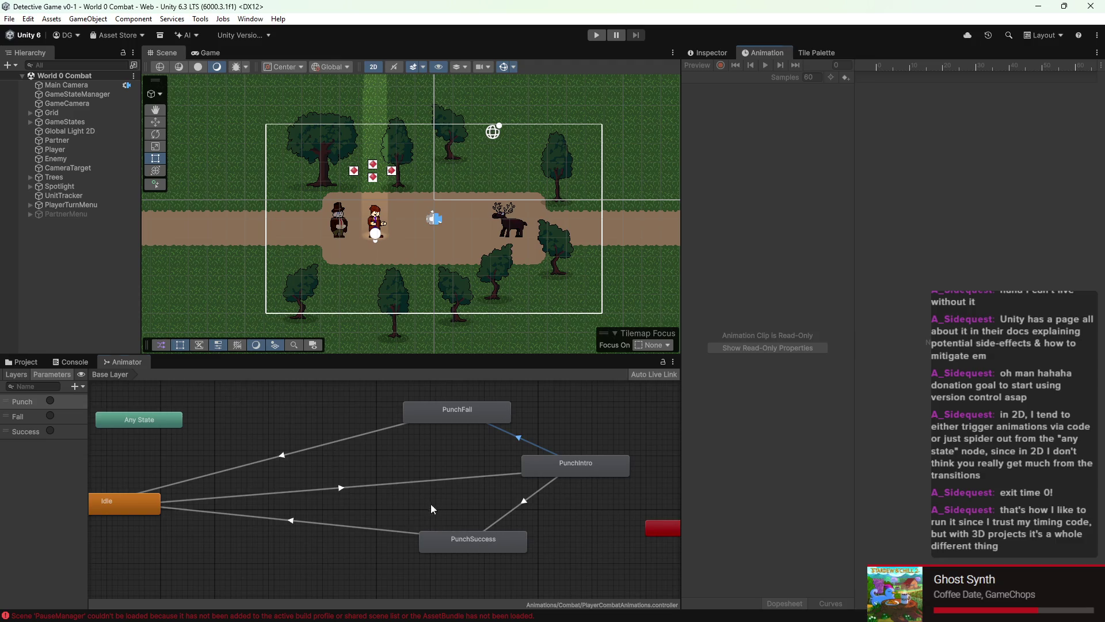
{"action": "left_click_drag", "start_coordinate": [433, 504], "coordinate": [380, 489]}
{"action": "left_click", "coordinate": [283, 494]}
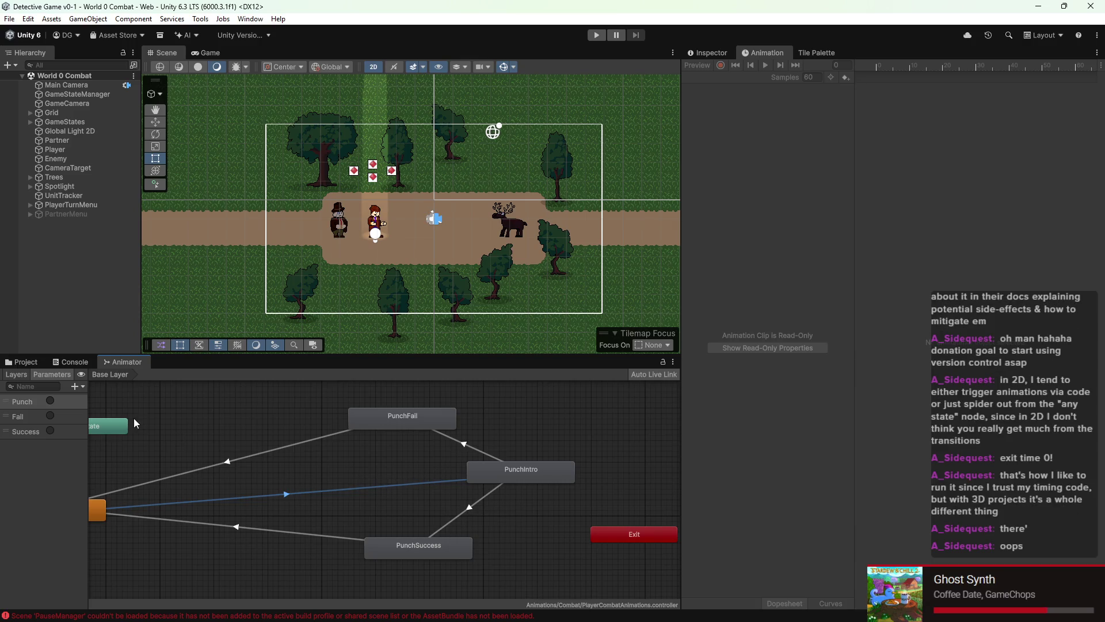
{"action": "key", "text": "a"}
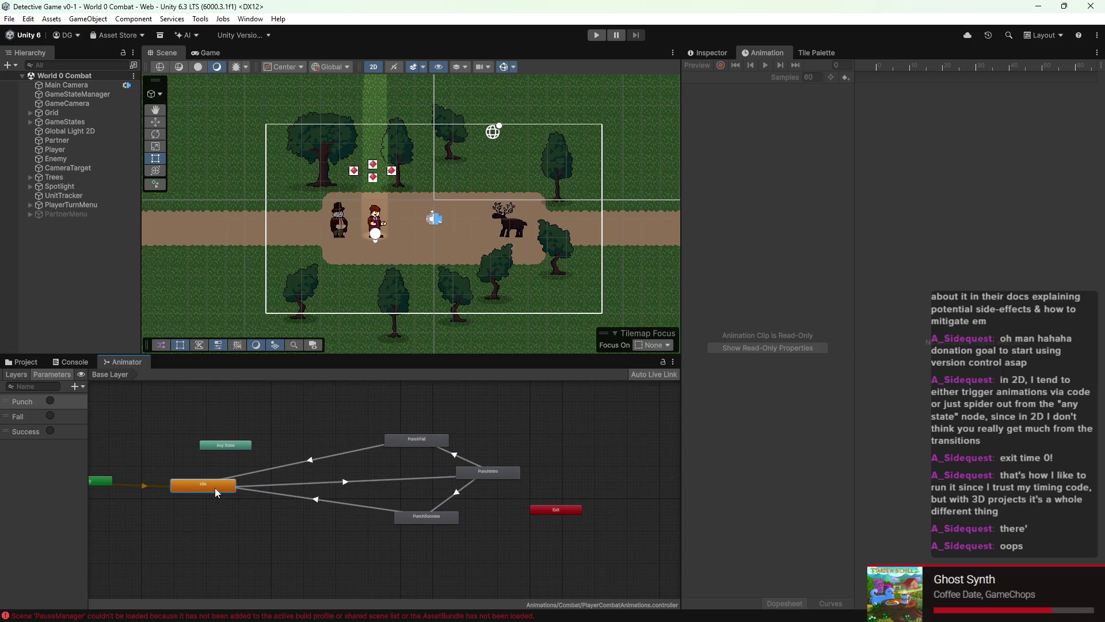
{"action": "scroll", "coordinate": [216, 488], "scroll_direction": "up", "scroll_amount": 5}
{"action": "scroll", "coordinate": [389, 516], "scroll_direction": "down", "scroll_amount": 5}
{"action": "mouse_move", "coordinate": [375, 526]}
{"action": "left_mouse_down"}
{"action": "mouse_move", "coordinate": [366, 504]}
{"action": "mouse_move", "coordinate": [420, 506]}
{"action": "mouse_move", "coordinate": [324, 542]}
{"action": "mouse_move", "coordinate": [282, 480]}
{"action": "left_mouse_up"}
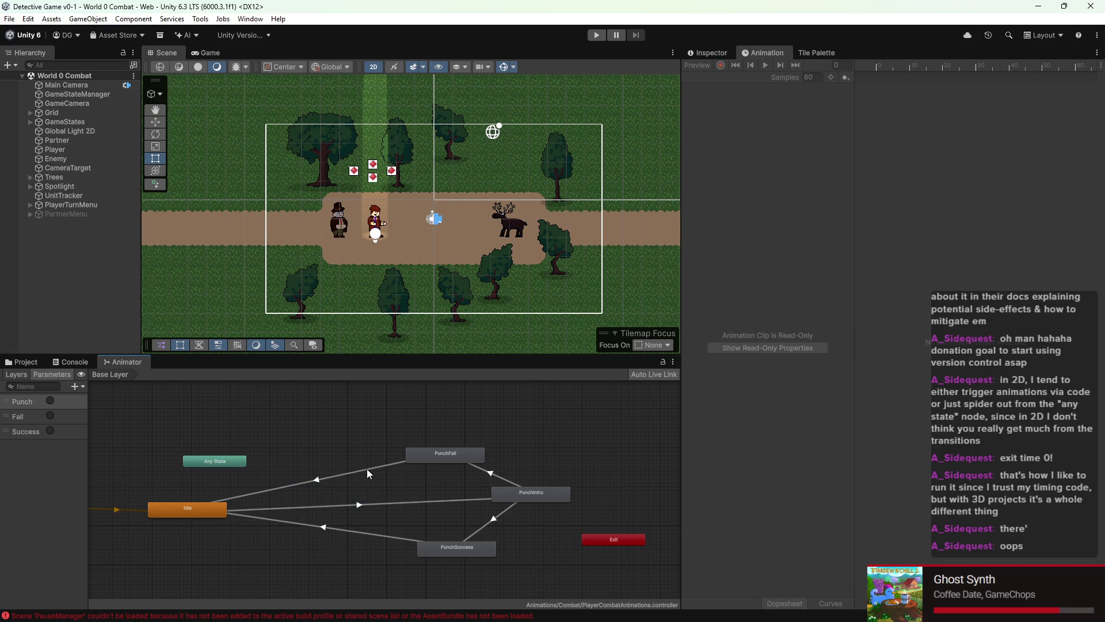
{"action": "left_click", "coordinate": [361, 506]}
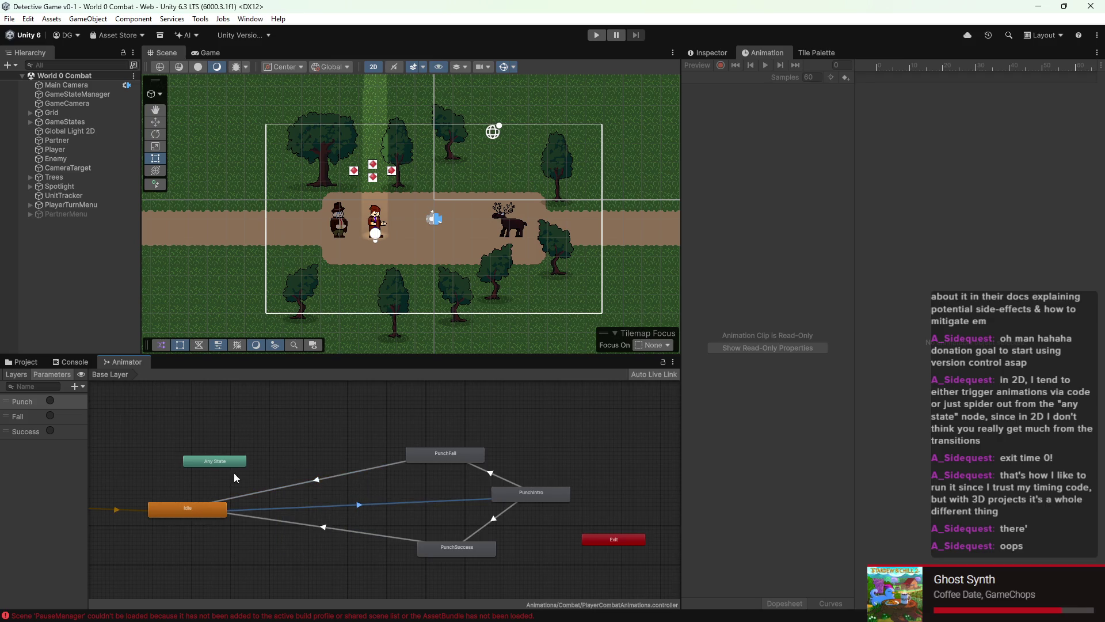
{"action": "left_click", "coordinate": [199, 507]}
{"action": "key", "text": "a"}
{"action": "left_click", "coordinate": [281, 471]}
{"action": "right_click", "coordinate": [281, 471]}
{"action": "left_click", "coordinate": [320, 479]}
{"action": "key", "text": "Escape"}
{"action": "left_click", "coordinate": [544, 531]}
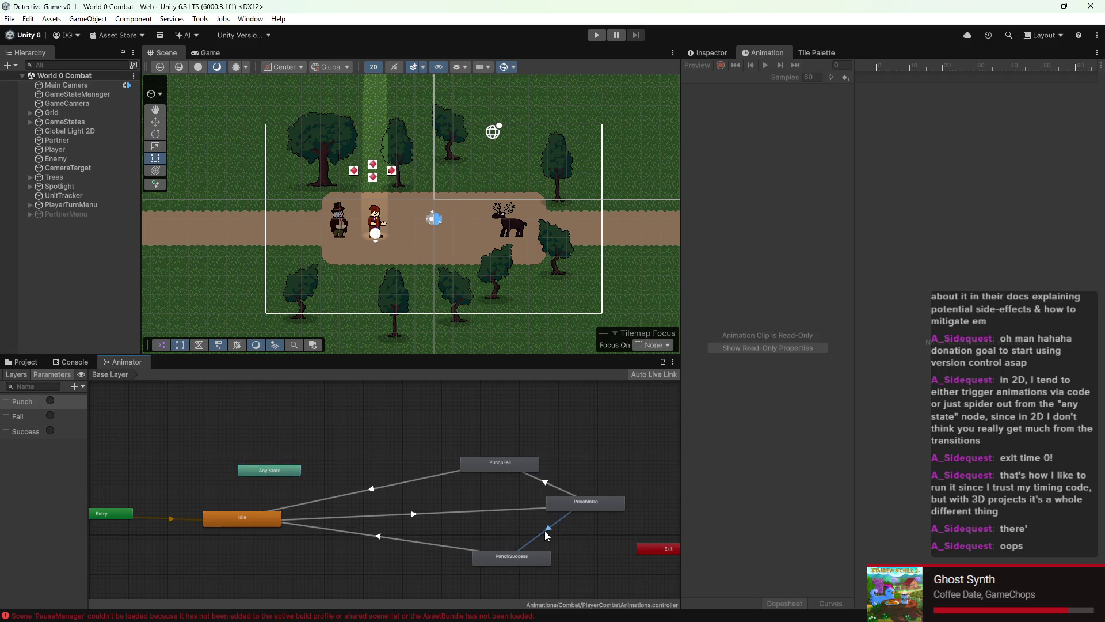
{"action": "right_click", "coordinate": [545, 530]}
{"action": "left_click", "coordinate": [549, 528]}
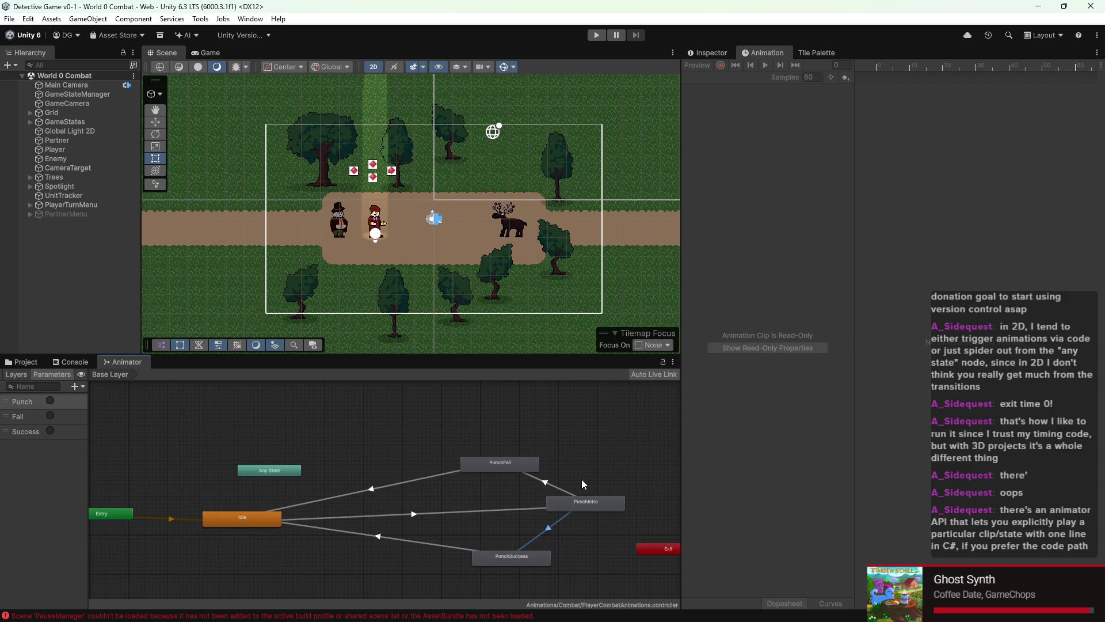
{"action": "left_click", "coordinate": [250, 19]}
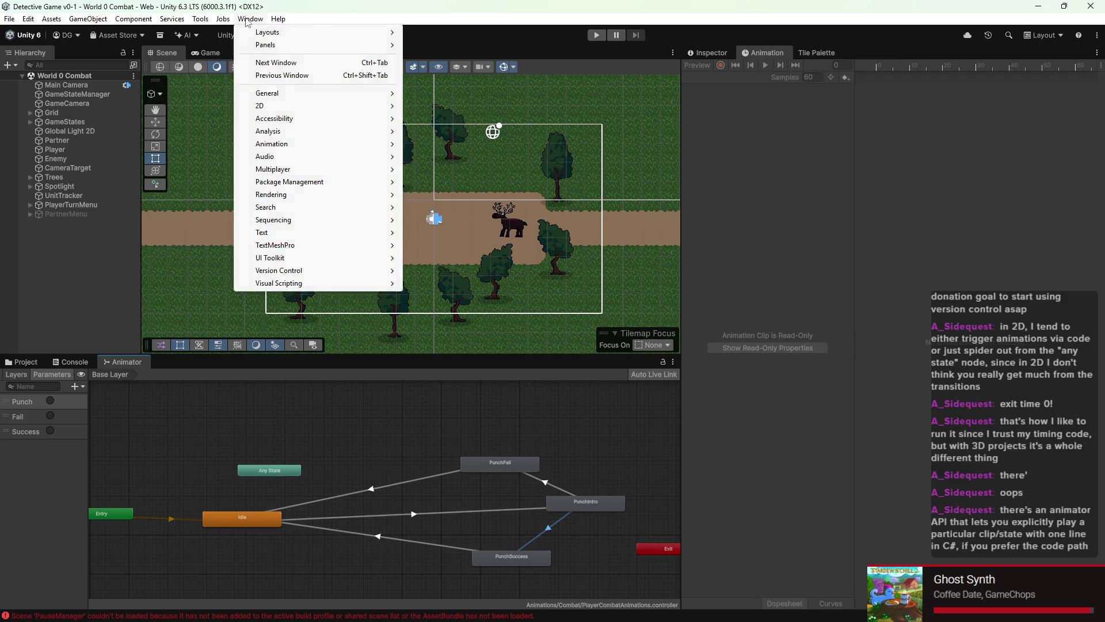
{"action": "left_click", "coordinate": [189, 19]}
{"action": "scroll", "coordinate": [429, 242], "scroll_direction": "down", "scroll_amount": 1}
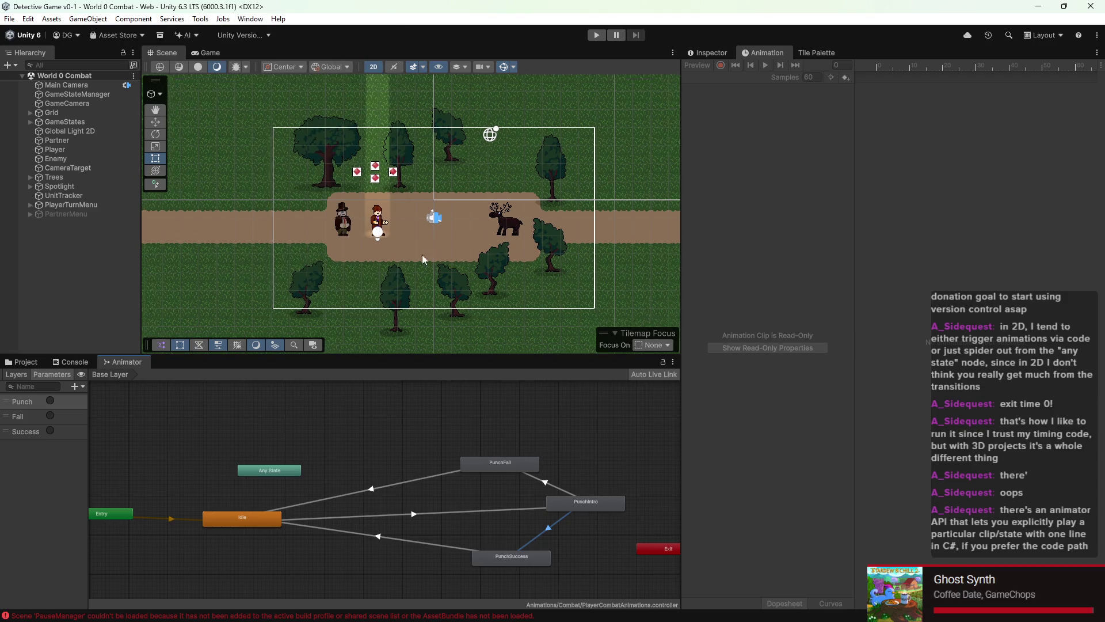
{"action": "scroll", "coordinate": [406, 197], "scroll_direction": "up", "scroll_amount": 2}
{"action": "scroll", "coordinate": [385, 225], "scroll_direction": "down", "scroll_amount": 2}
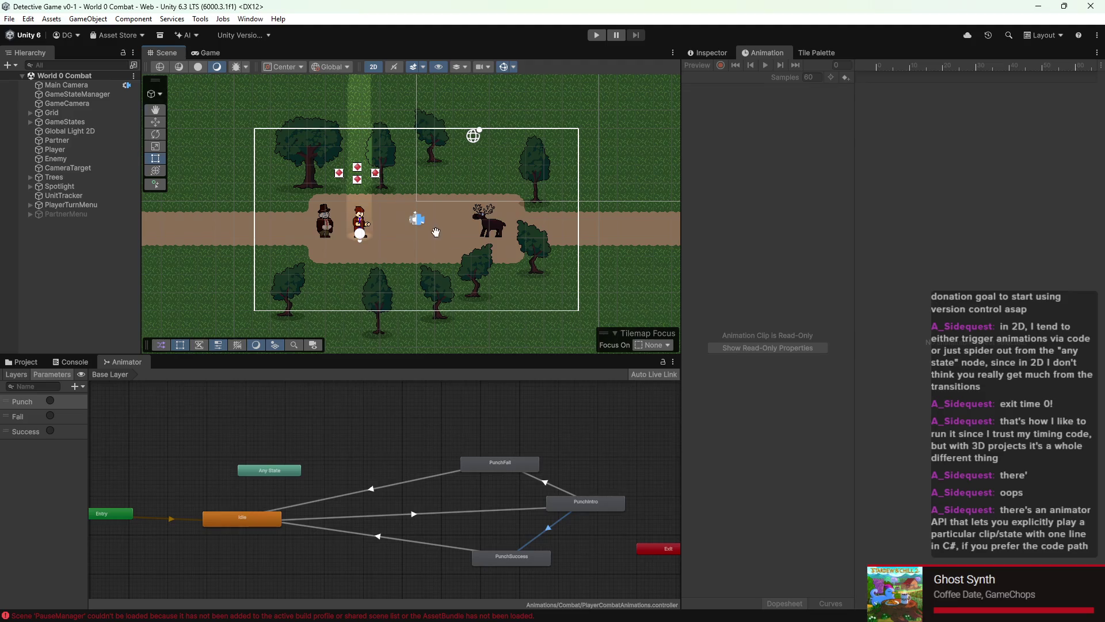
{"action": "scroll", "coordinate": [437, 236], "scroll_direction": "up", "scroll_amount": 2}
{"action": "key", "text": "q"}
{"action": "key", "text": "t"}
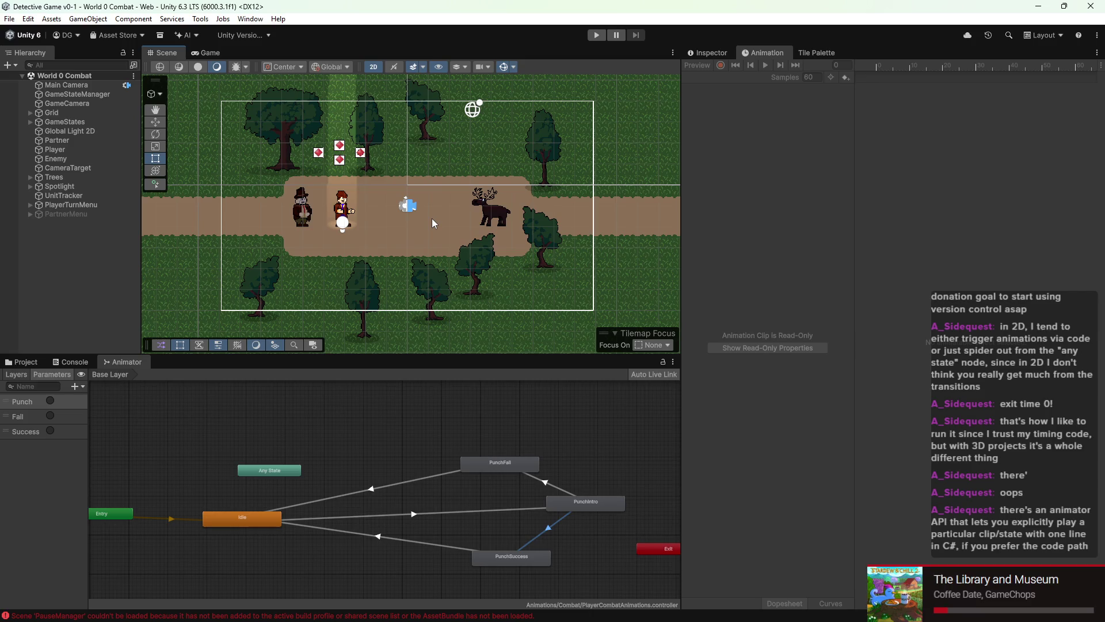
{"action": "scroll", "coordinate": [429, 263], "scroll_direction": "down", "scroll_amount": 1}
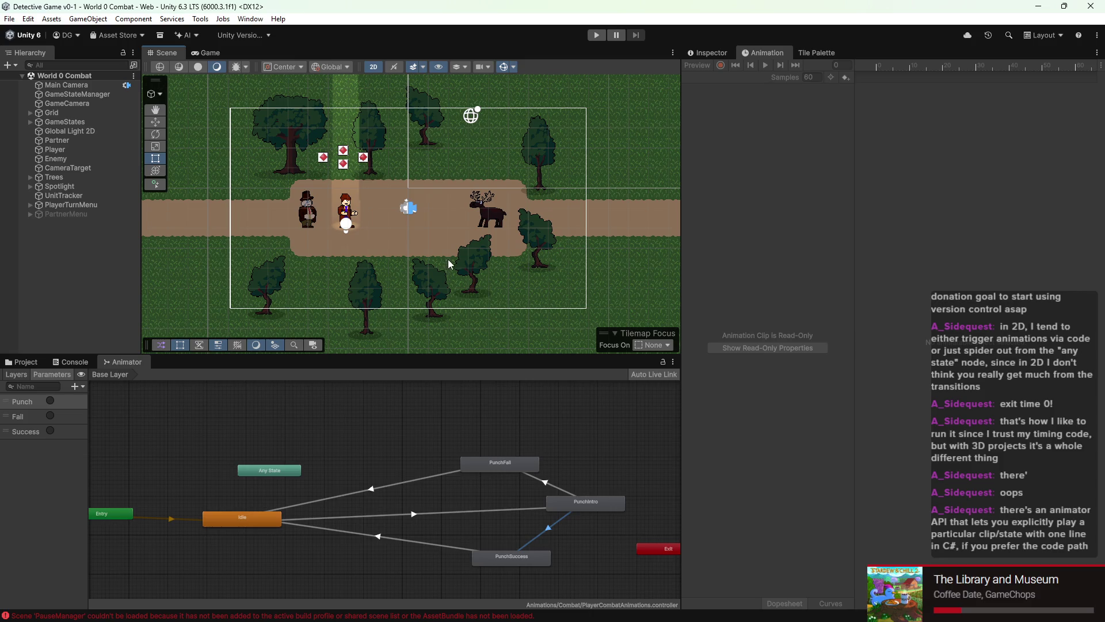
{"action": "right_click", "coordinate": [372, 489]}
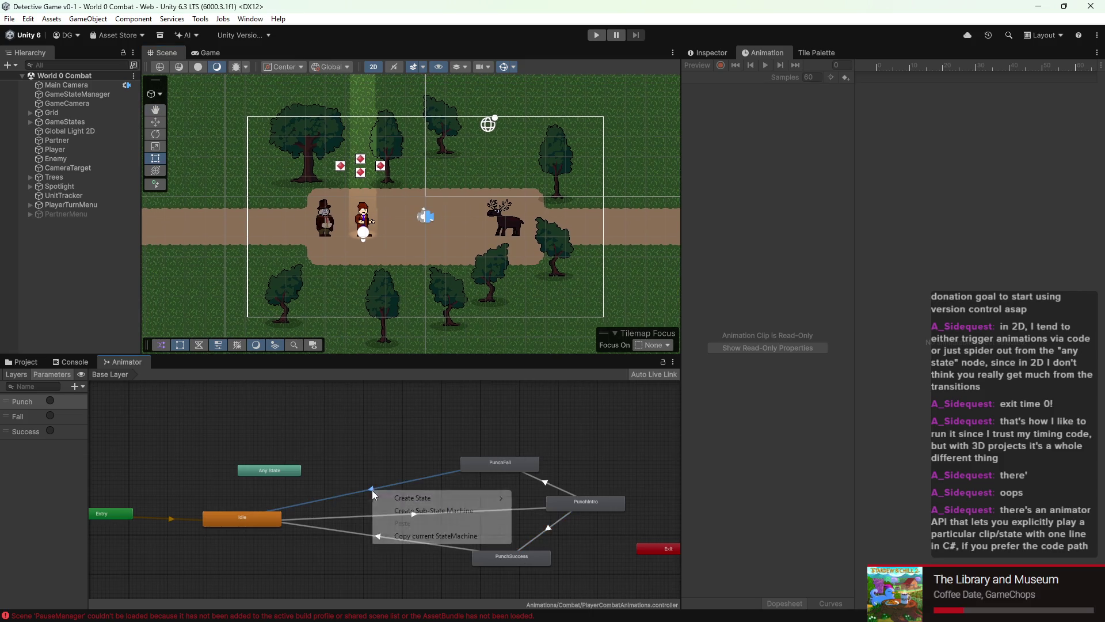
Step: Inspect the Idle/PunchFail transition settings, then clear the selection
{"action": "left_click", "coordinate": [386, 481]}
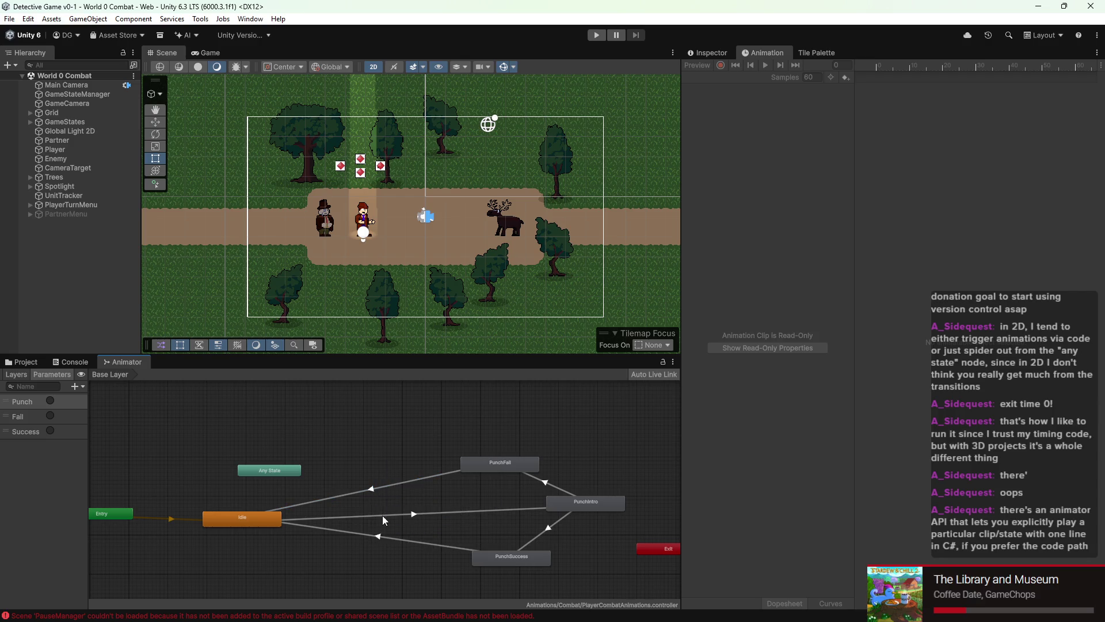
{"action": "right_click", "coordinate": [371, 489]}
{"action": "left_click", "coordinate": [370, 492]}
{"action": "left_click", "coordinate": [716, 55]}
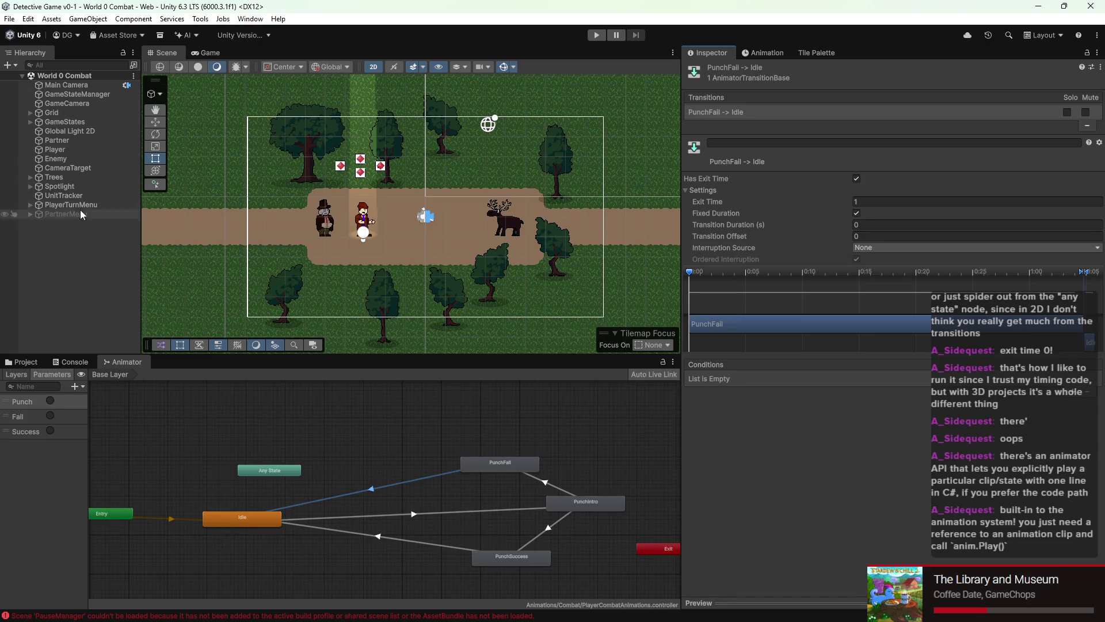
{"action": "left_click_drag", "start_coordinate": [397, 432], "coordinate": [368, 552]}
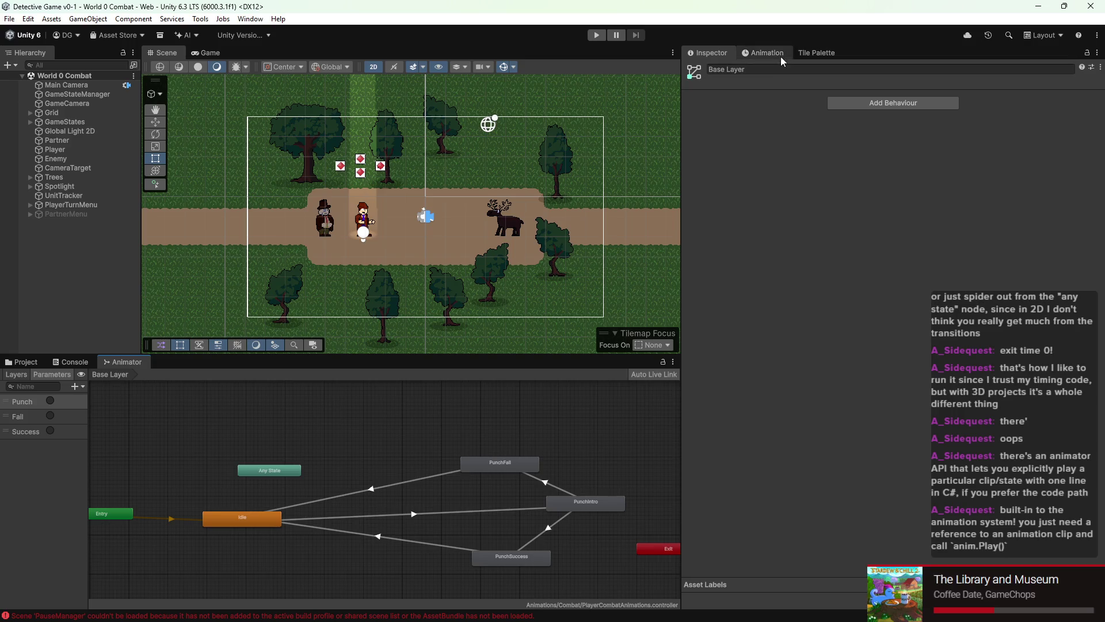
Step: Delete the PunchFail-to-Idle and Idle-to-PunchIntro transitions
{"action": "left_click", "coordinate": [413, 473]}
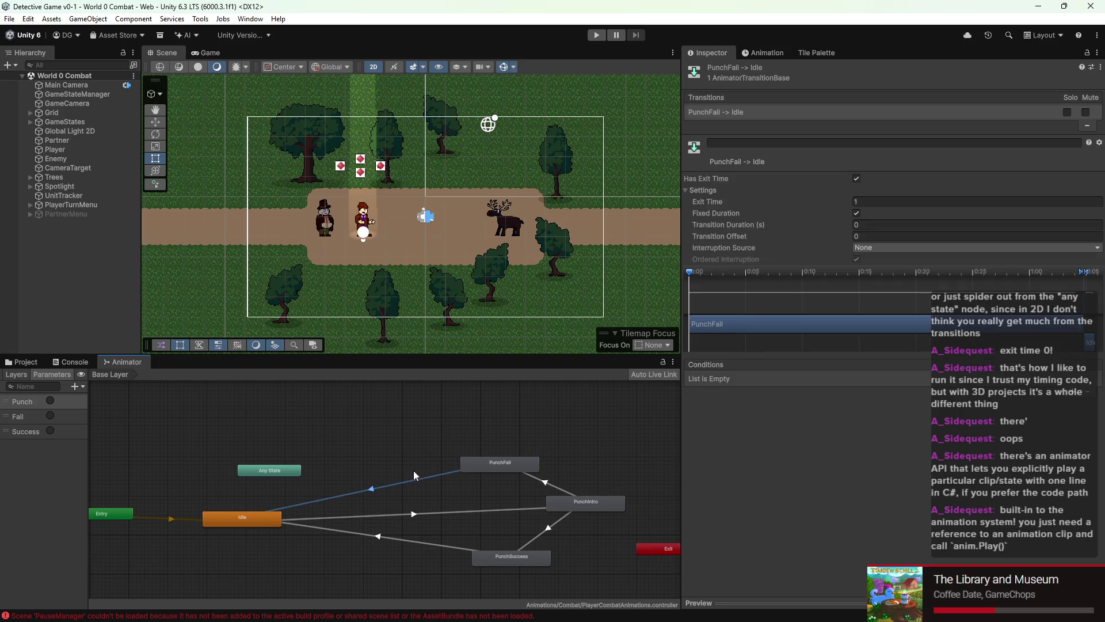
{"action": "key", "text": "Delete"}
{"action": "left_click", "coordinate": [415, 515]}
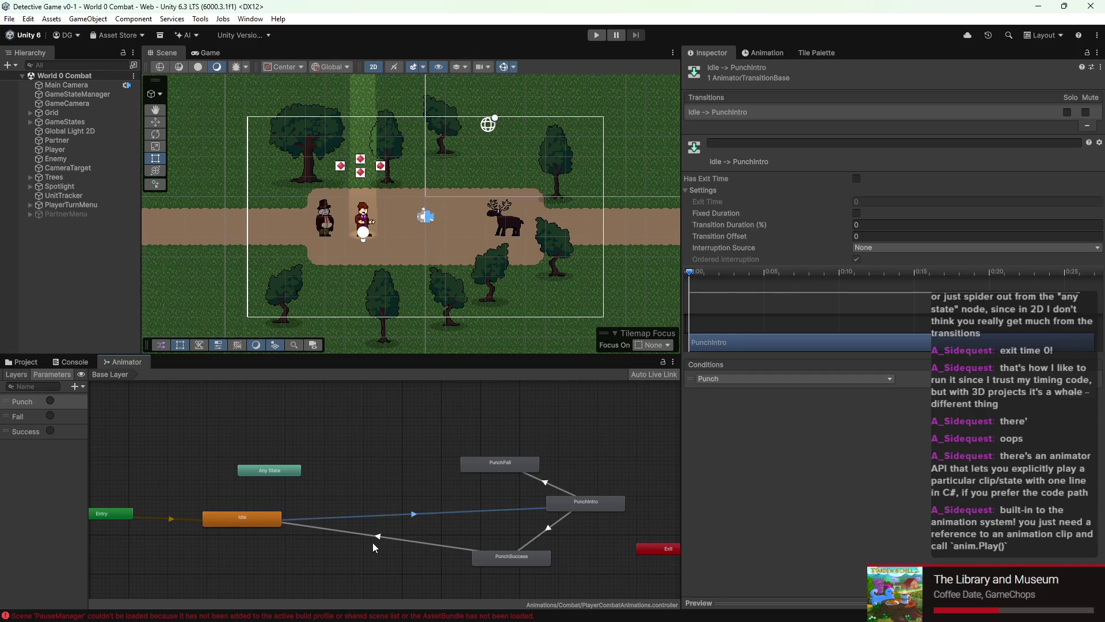
{"action": "left_click", "coordinate": [1087, 126]}
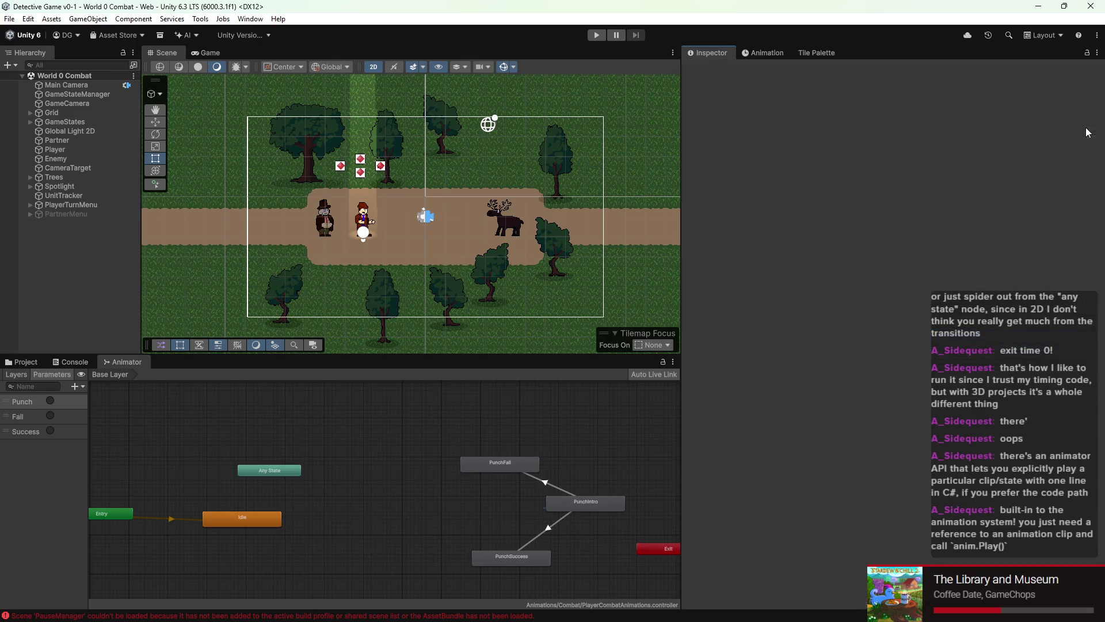
Step: Delete PunchIntro-to-PunchSuccess and the remaining PunchIntro transitions, leaving only Entry to Idle
{"action": "left_click", "coordinate": [556, 492]}
{"action": "left_click", "coordinate": [552, 505]}
{"action": "left_click", "coordinate": [549, 525]}
{"action": "left_click", "coordinate": [545, 486]}
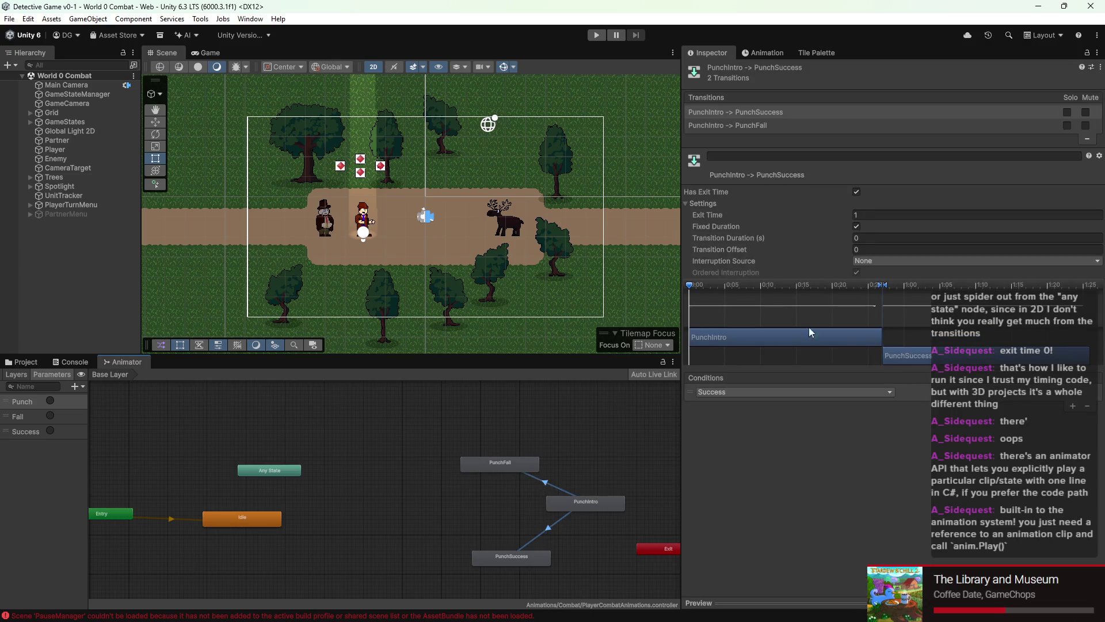
{"action": "left_click", "coordinate": [1087, 127]}
{"action": "left_click", "coordinate": [1087, 126]}
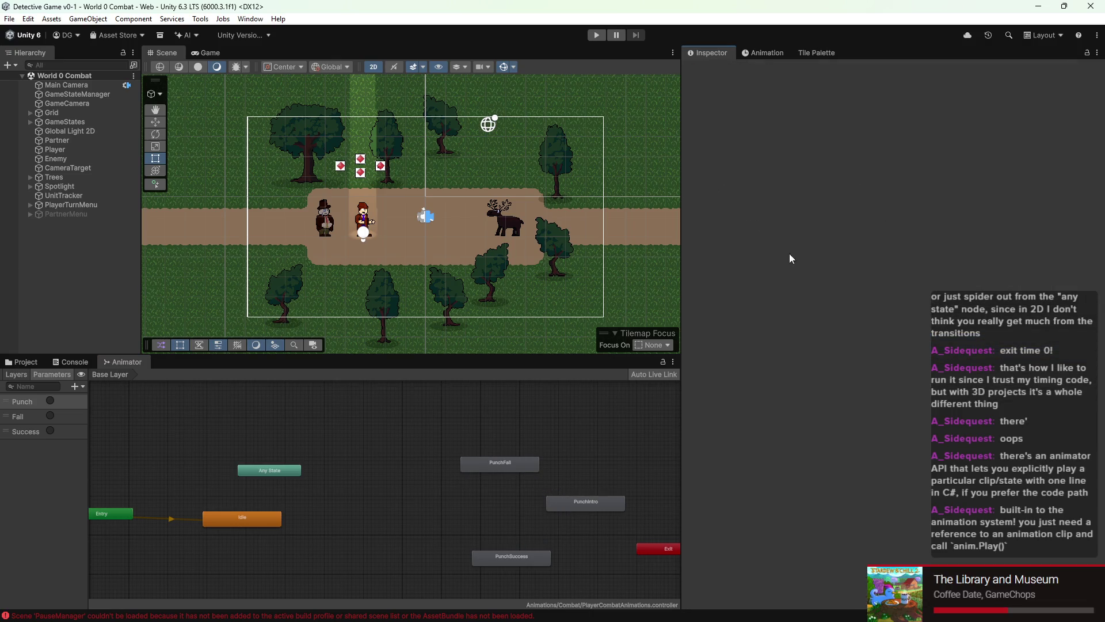
{"action": "scroll", "coordinate": [330, 305], "scroll_direction": "down", "scroll_amount": 2}
{"action": "scroll", "coordinate": [396, 439], "scroll_direction": "down", "scroll_amount": 3}
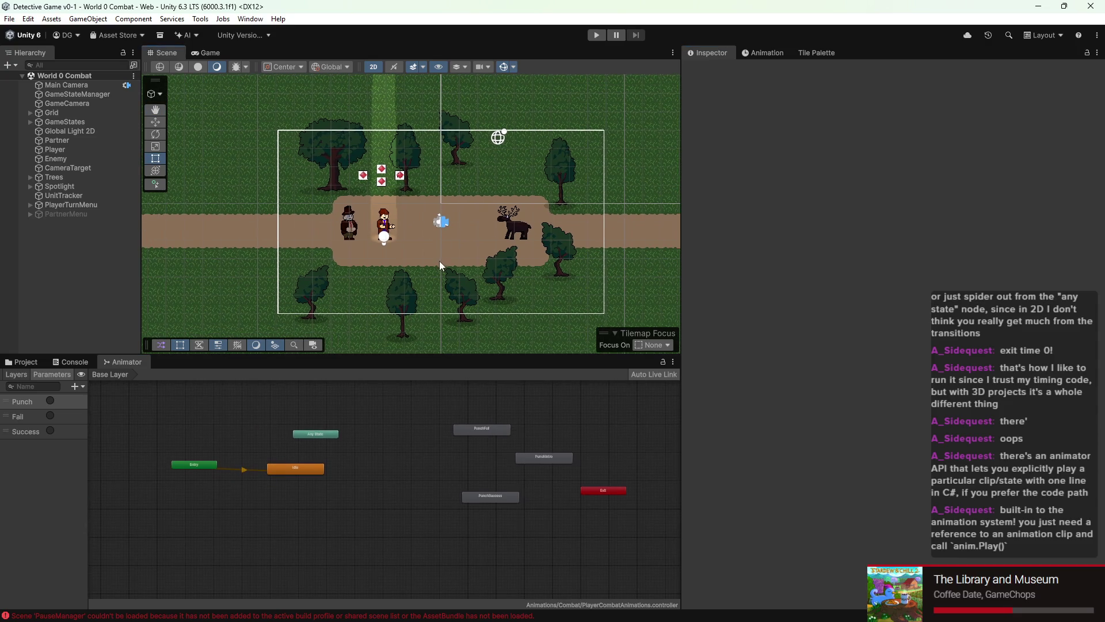
{"action": "scroll", "coordinate": [440, 260], "scroll_direction": "up", "scroll_amount": 3}
{"action": "scroll", "coordinate": [430, 251], "scroll_direction": "up", "scroll_amount": 2}
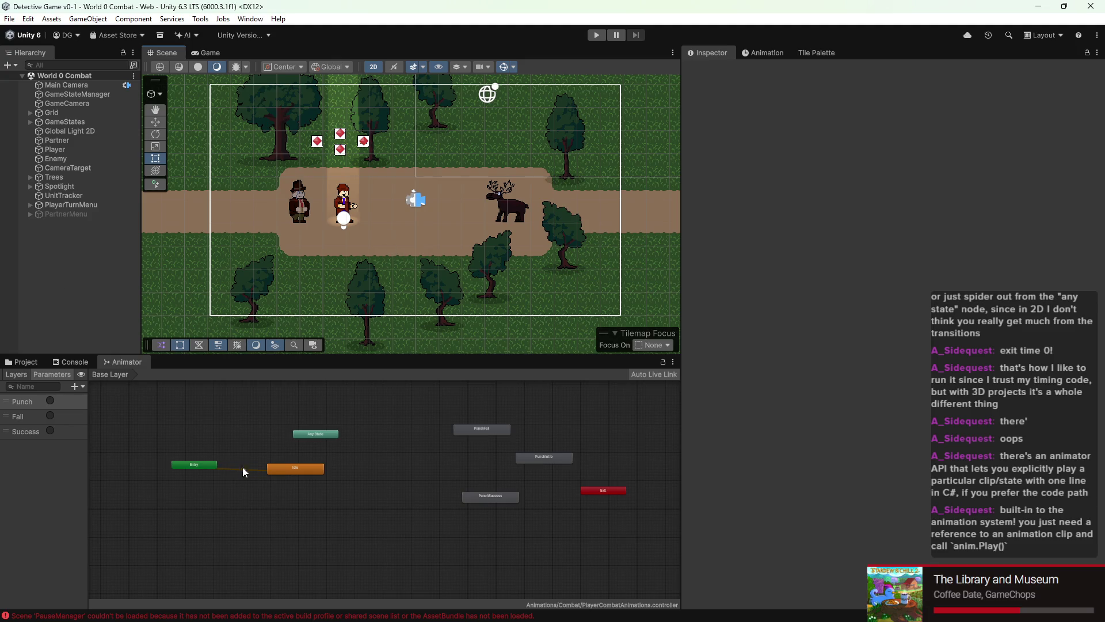
{"action": "scroll", "coordinate": [240, 468], "scroll_direction": "up", "scroll_amount": 2}
{"action": "scroll", "coordinate": [261, 451], "scroll_direction": "up", "scroll_amount": 2}
Step: Switch to VS Code and review the result-checking if blocks in DetectivePunchAttack.cs
{"action": "mouse_move", "coordinate": [611, 615]}
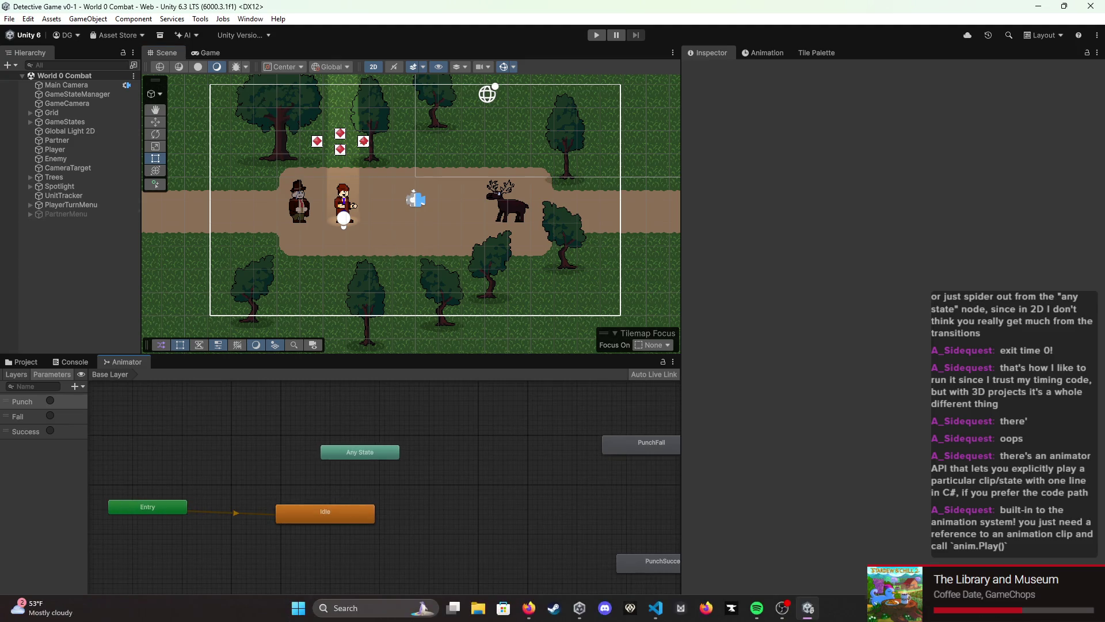
{"action": "left_click", "coordinate": [655, 608]}
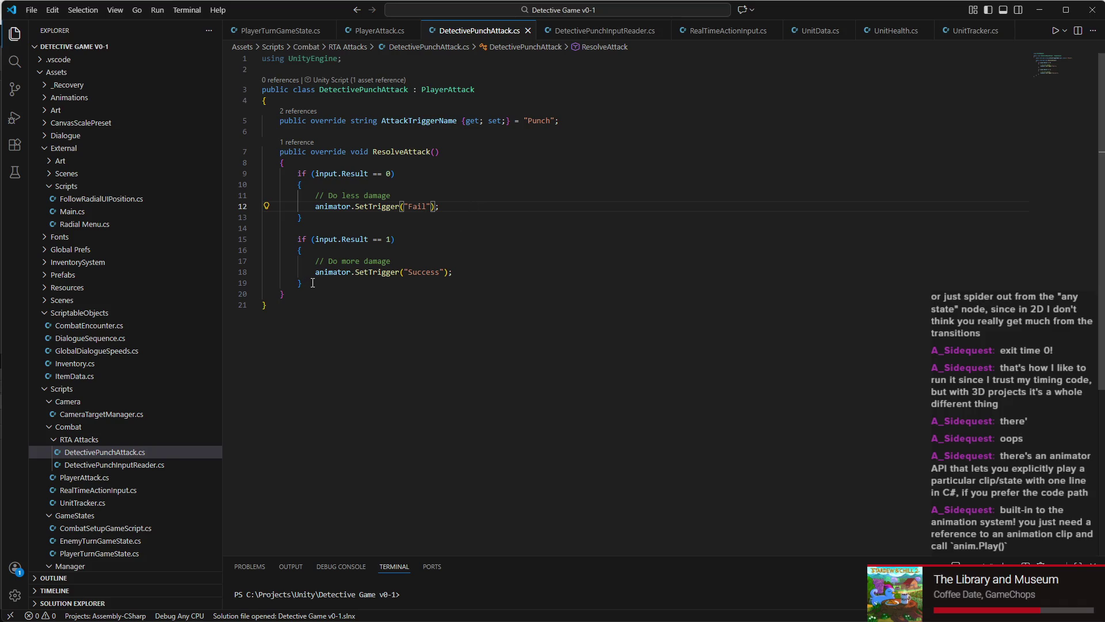
{"action": "mouse_move", "coordinate": [313, 282]}
{"action": "left_mouse_down"}
{"action": "mouse_move", "coordinate": [266, 167]}
{"action": "mouse_move", "coordinate": [215, 175]}
{"action": "left_mouse_up"}
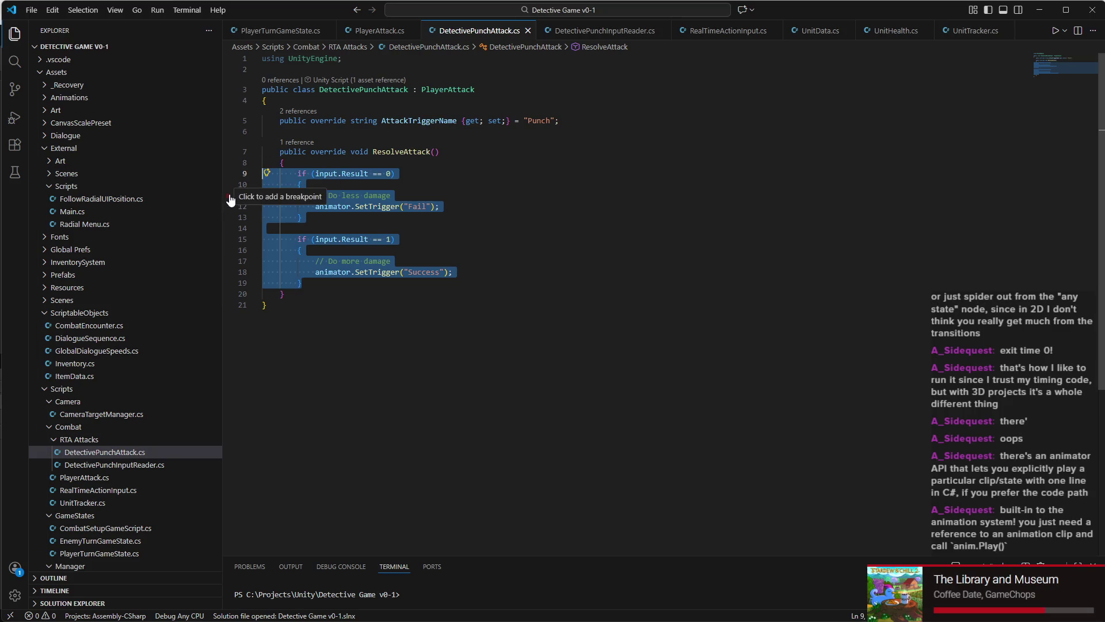
{"action": "left_click", "coordinate": [455, 271]}
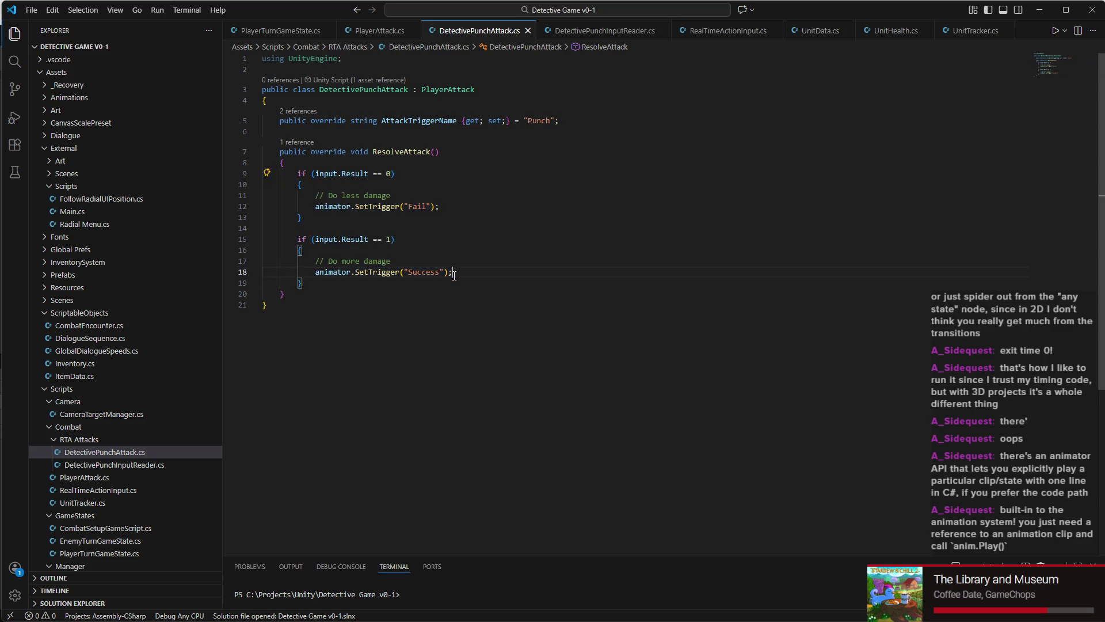
{"action": "left_click", "coordinate": [360, 138]}
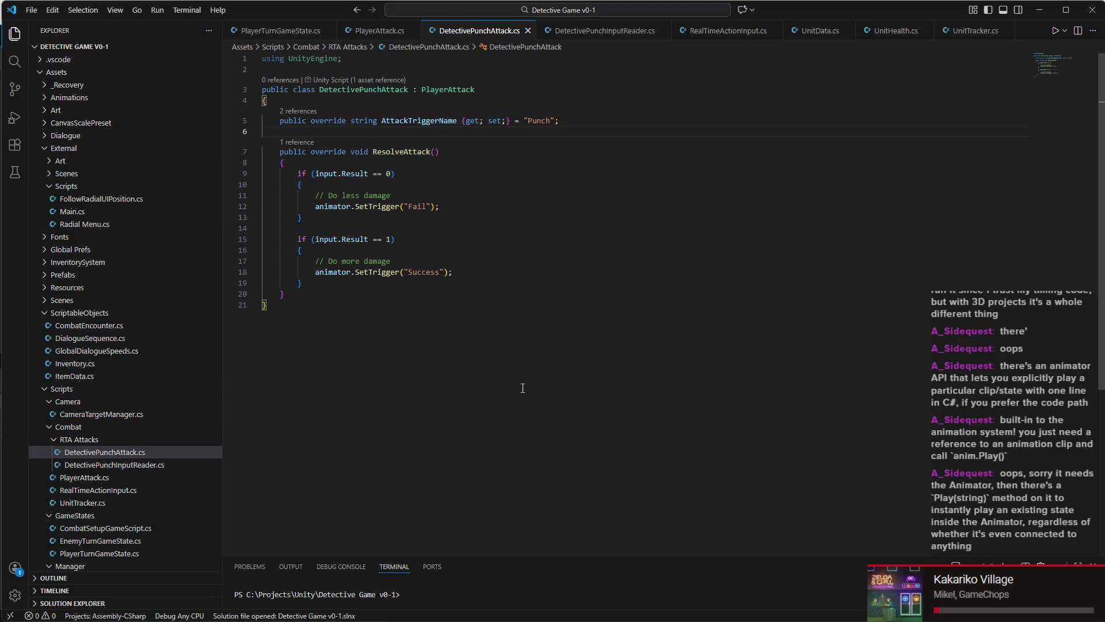
Step: Review the ResolveAttack body again, then view PlayerAttack.cs
{"action": "left_click", "coordinate": [320, 305]}
{"action": "left_click", "coordinate": [321, 291]}
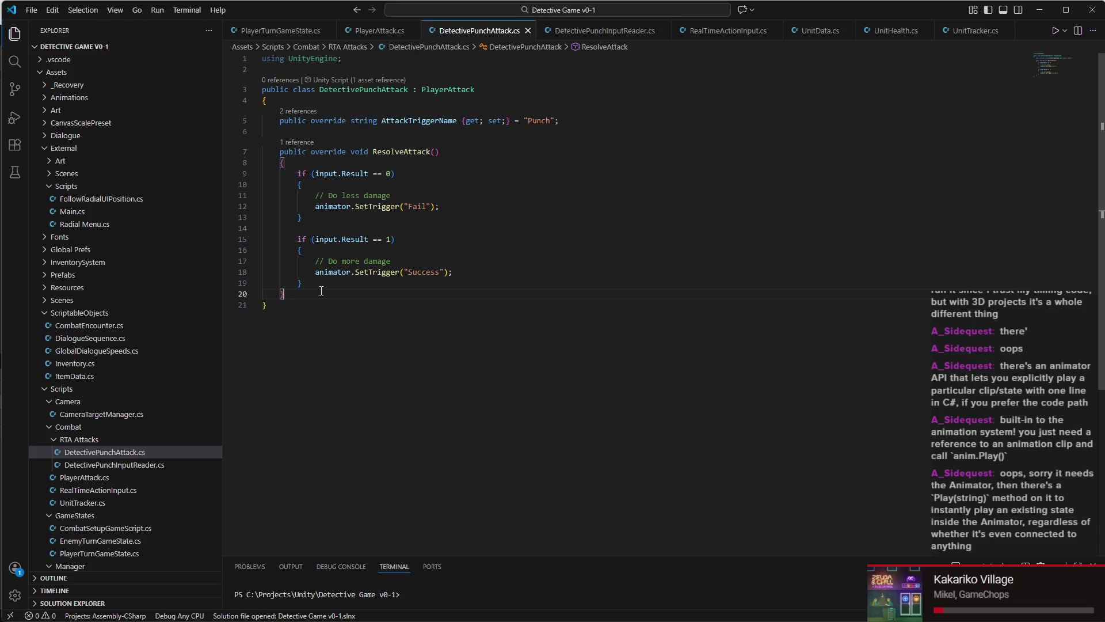
{"action": "mouse_move", "coordinate": [319, 283]}
{"action": "left_mouse_down"}
{"action": "mouse_move", "coordinate": [259, 271]}
{"action": "mouse_move", "coordinate": [222, 175]}
{"action": "left_mouse_up"}
{"action": "left_click", "coordinate": [561, 131]}
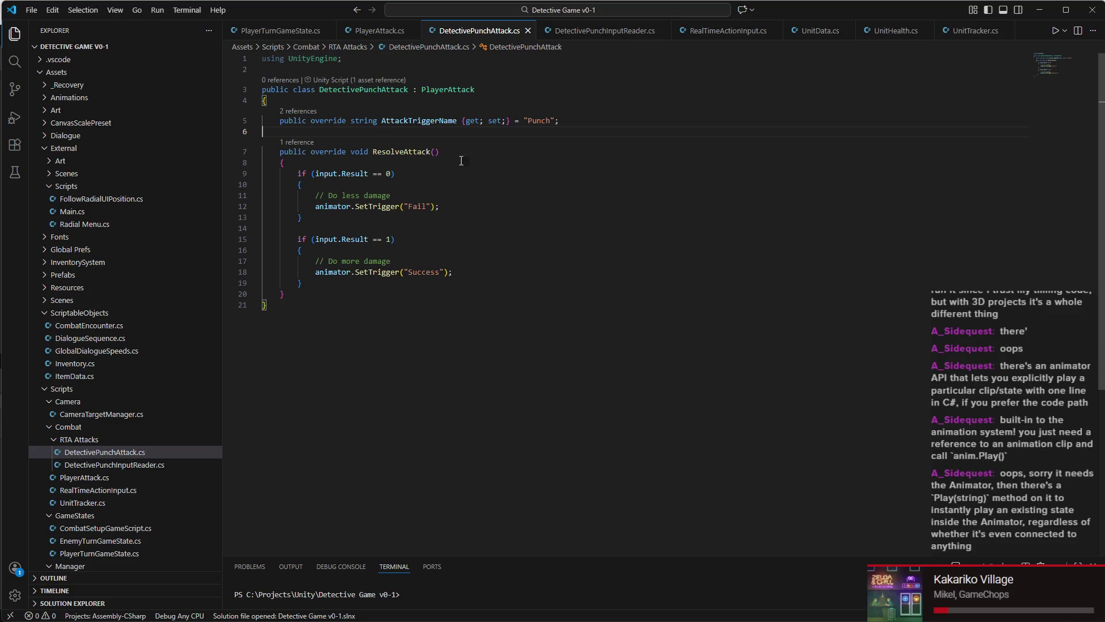
{"action": "left_click", "coordinate": [380, 30]}
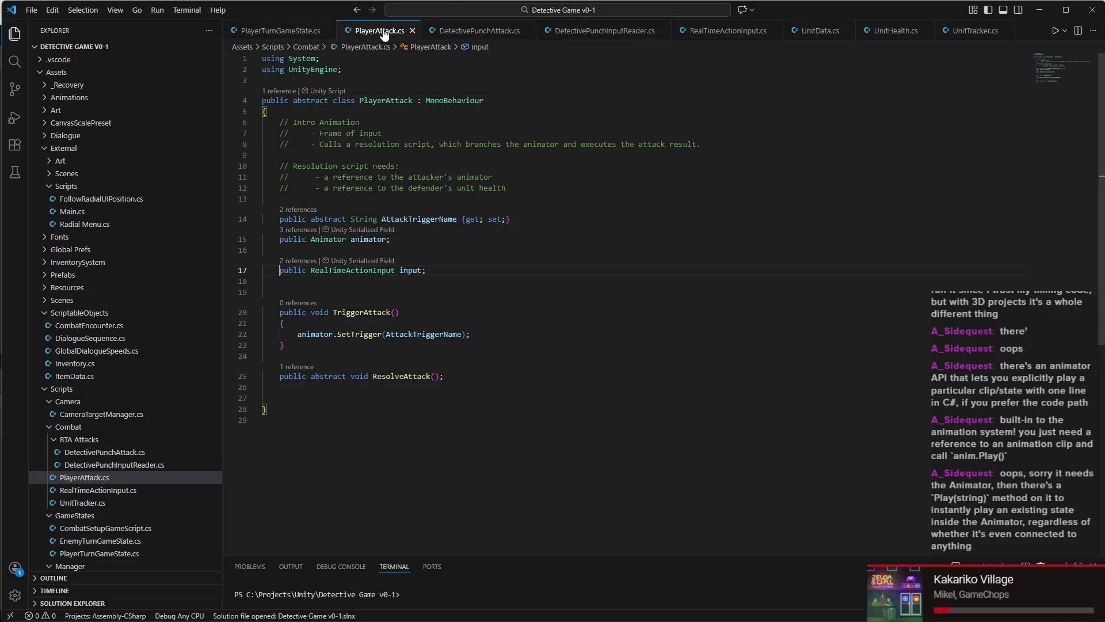
Step: Look over the Animator field declaration in PlayerAttack.cs
{"action": "scroll", "coordinate": [393, 164], "scroll_direction": "down", "scroll_amount": 1}
{"action": "triple_click", "coordinate": [309, 183]}
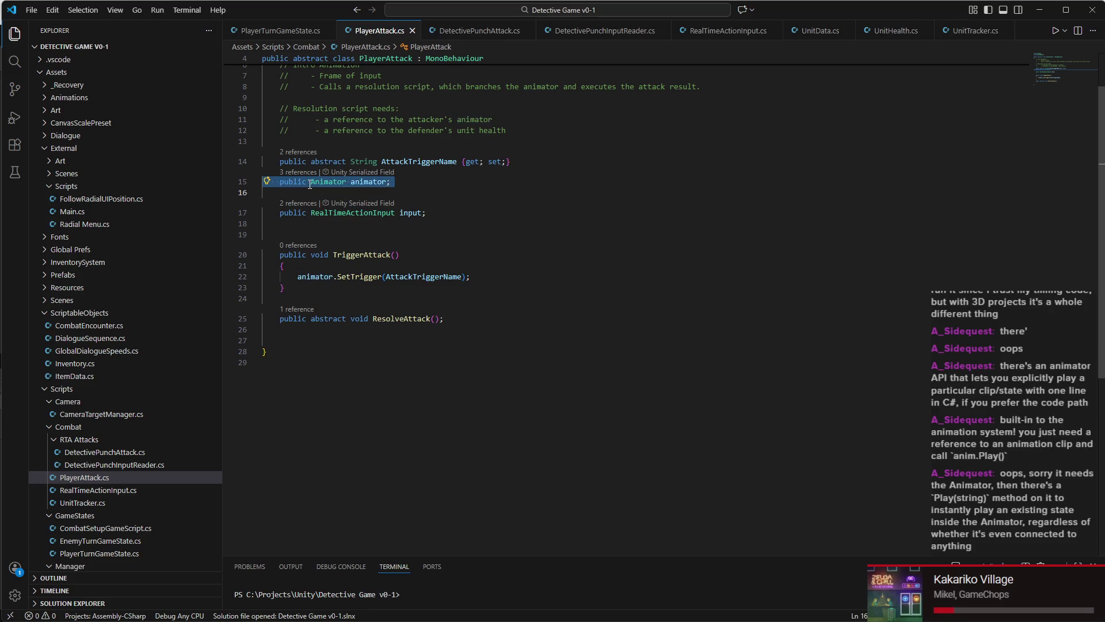
{"action": "left_click", "coordinate": [311, 184]}
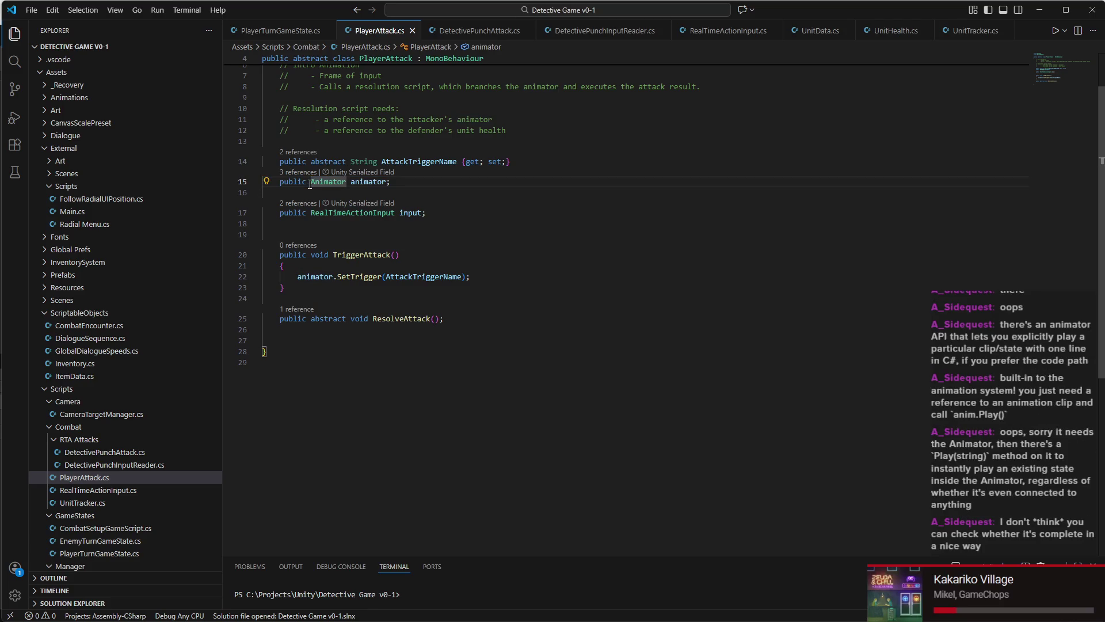
{"action": "triple_click", "coordinate": [313, 184]}
{"action": "left_click", "coordinate": [313, 184]}
{"action": "left_click", "coordinate": [313, 184]}
{"action": "triple_click", "coordinate": [420, 186]}
{"action": "left_click", "coordinate": [419, 185]}
Step: In DetectivePunchAttack.cs, add 'private bool animationCompleteFlag;' below AttackTriggerName
{"action": "key", "text": "ctrl+Page_Down"}
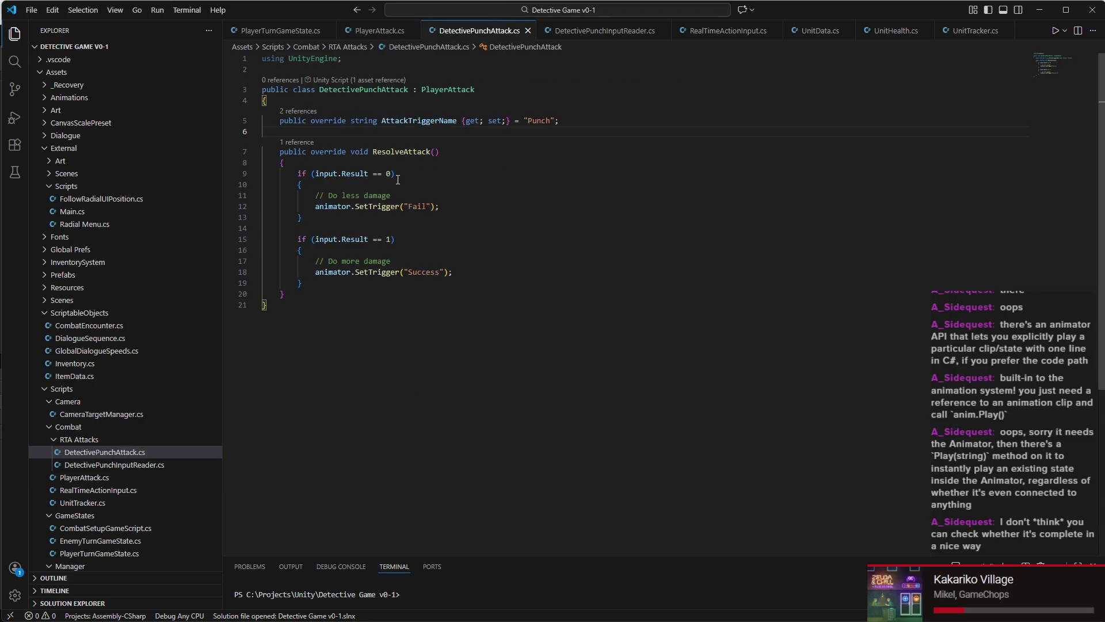
{"action": "key", "text": "Return"}
{"action": "key", "text": "Return"}
{"action": "key", "text": "Up"}
{"action": "key", "text": "Up"}
{"action": "key", "text": "Tab"}
{"action": "type", "text": "private bool animationCompleteFlag"}
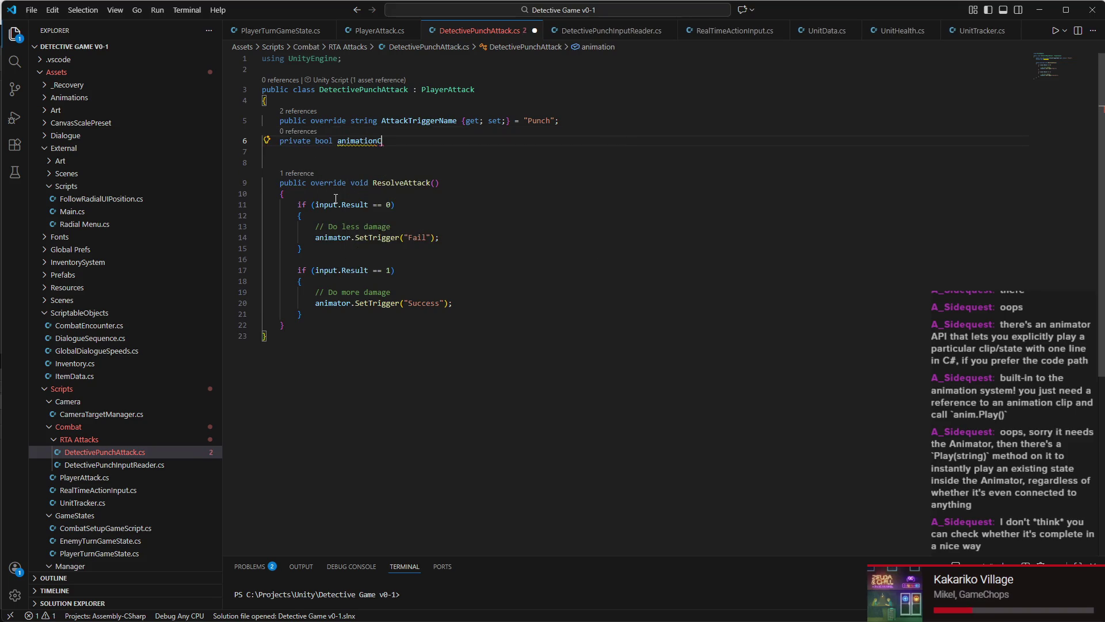
{"action": "type", "text": ";"}
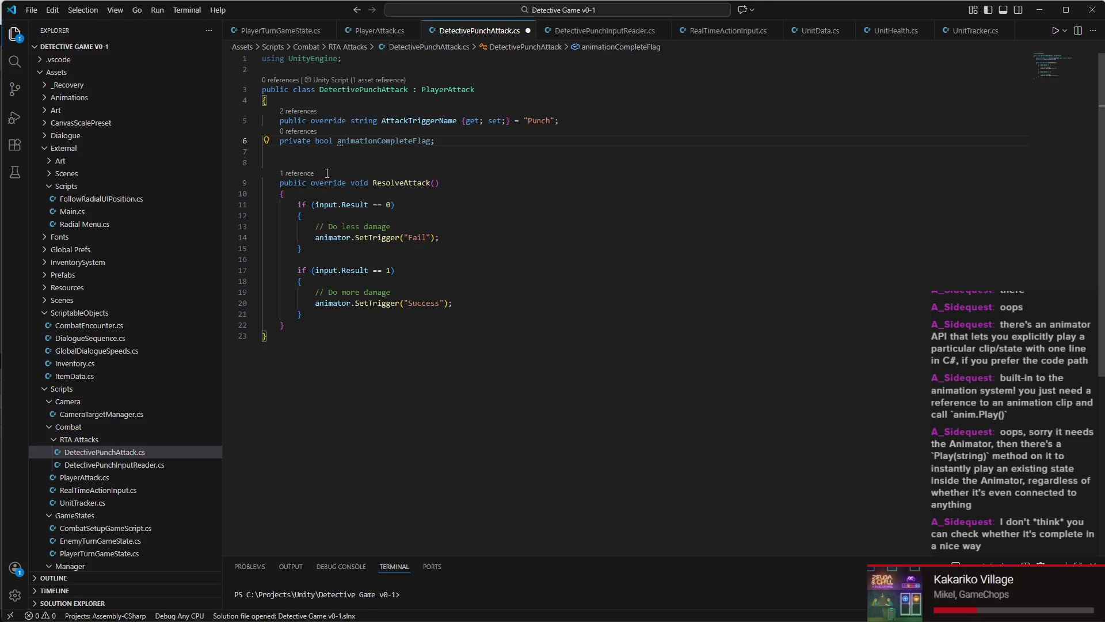
Step: Select the whole body of ResolveAttack
{"action": "left_click", "coordinate": [323, 163]}
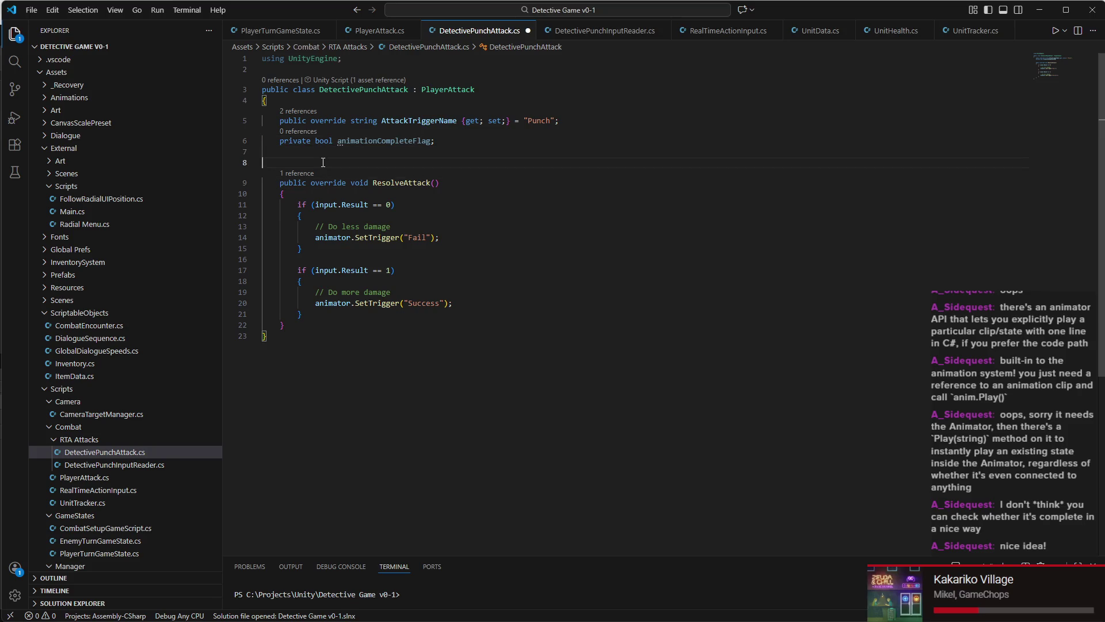
{"action": "double_click", "coordinate": [283, 193]}
{"action": "left_click", "coordinate": [293, 198]}
{"action": "left_click_drag", "start_coordinate": [292, 198], "coordinate": [364, 318]}
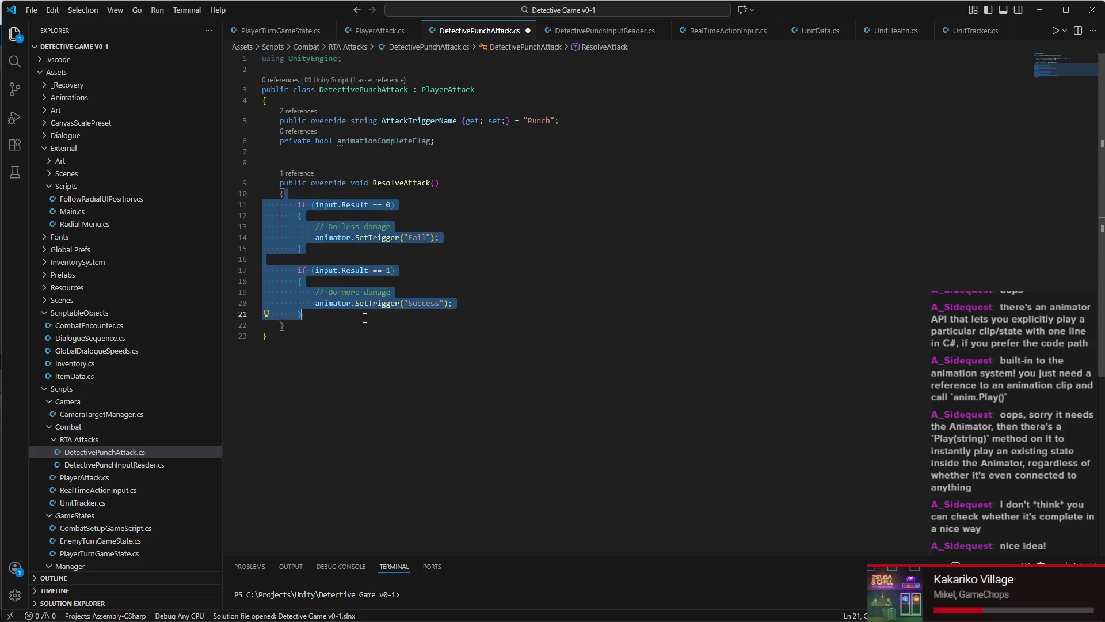
Step: Empty ResolveAttack's body and save the script
{"action": "key", "text": "Delete"}
{"action": "key", "text": "Return"}
{"action": "key", "text": "ctrl+s"}
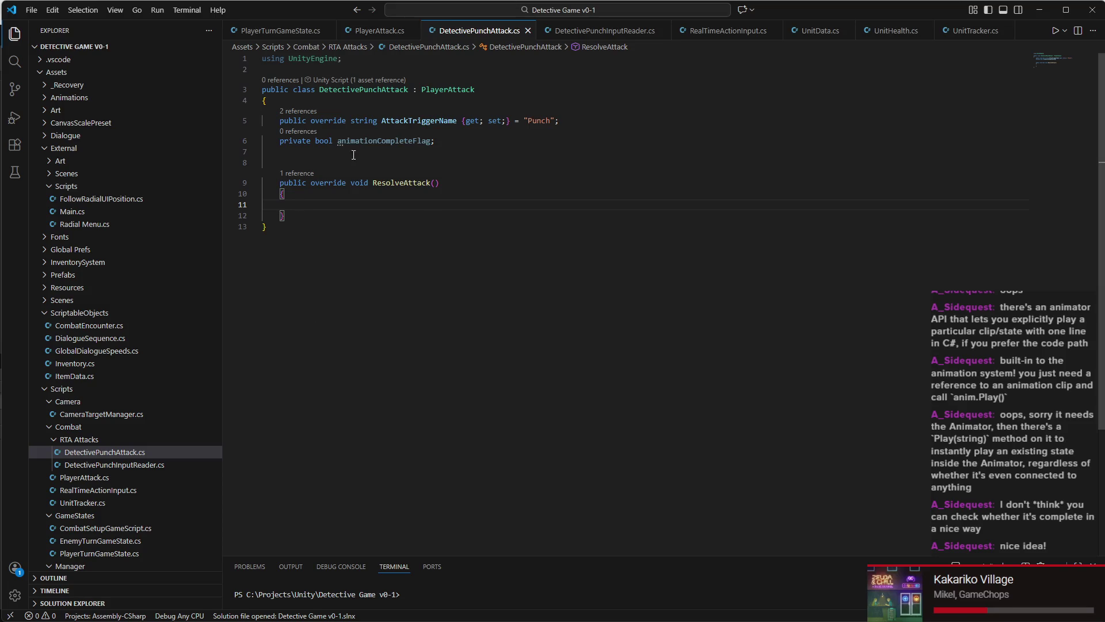
Step: Declare a 'public void MarkAnimationComplete()' method with an empty brace body
{"action": "left_click", "coordinate": [439, 160]}
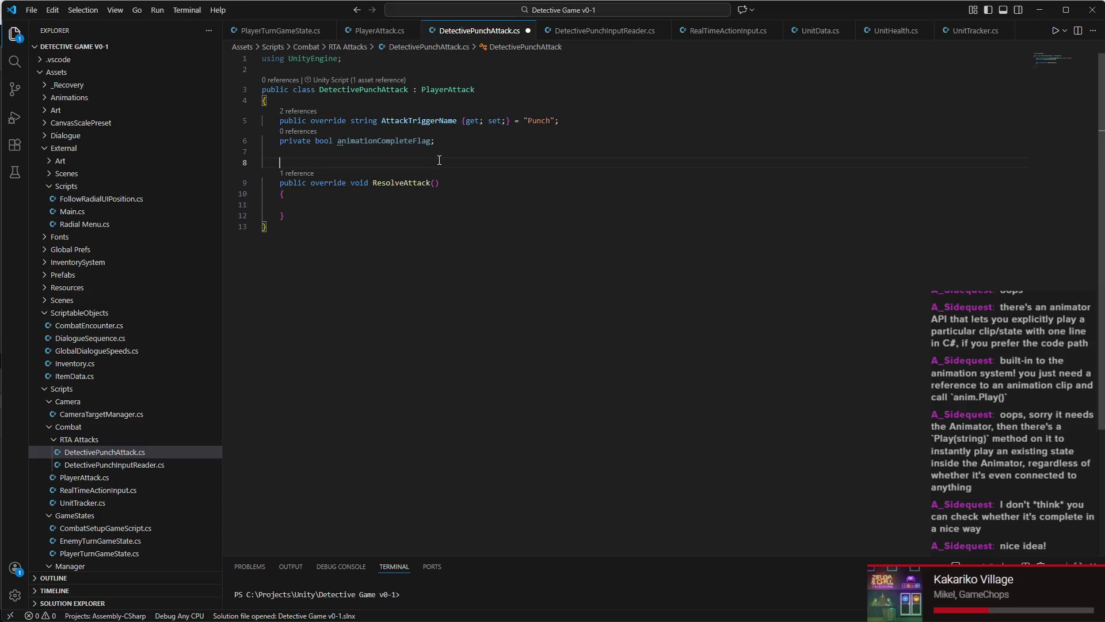
{"action": "type", "text": "public v"}
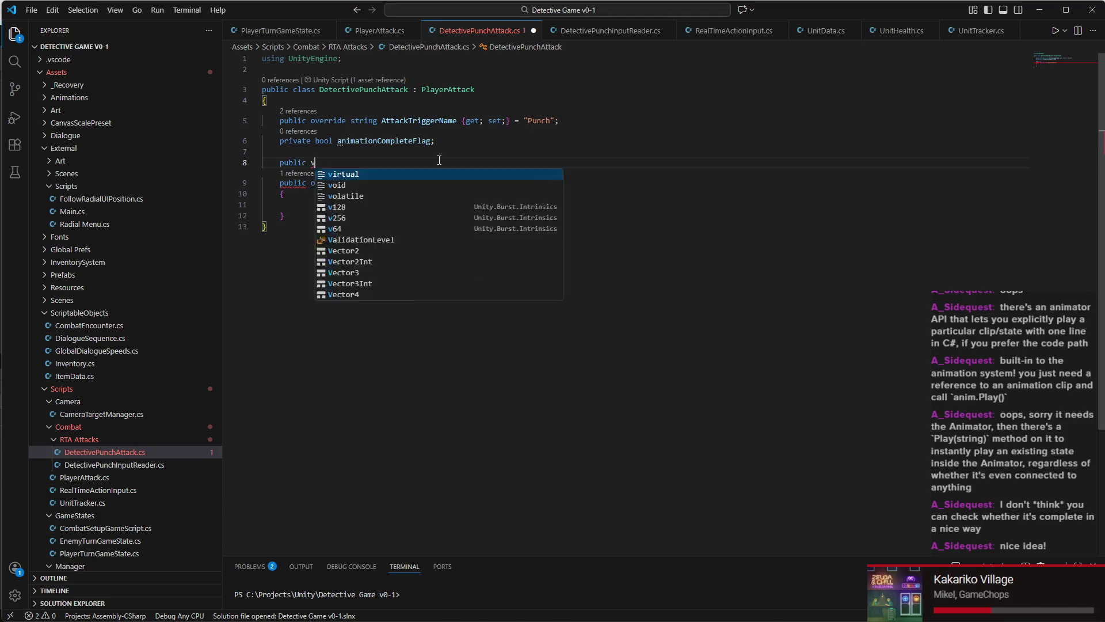
{"action": "type", "text": "oid TriggerFl"}
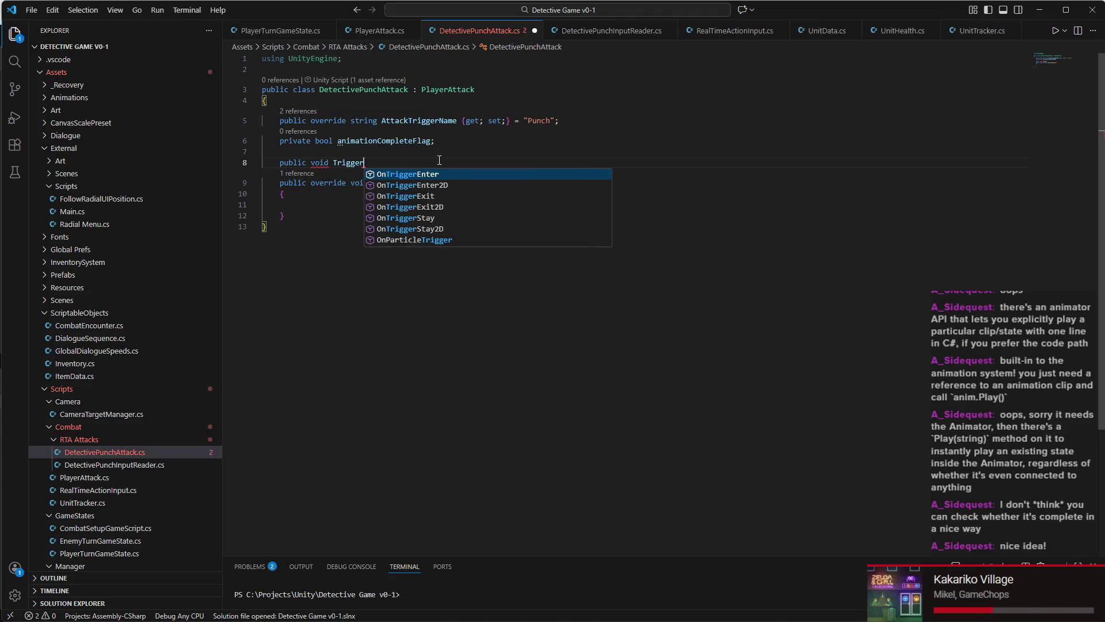
{"action": "key", "text": "BackSpace"}
{"action": "key", "text": "BackSpace"}
{"action": "key", "text": "BackSpace"}
{"action": "type", "text": "MarkAnimation"}
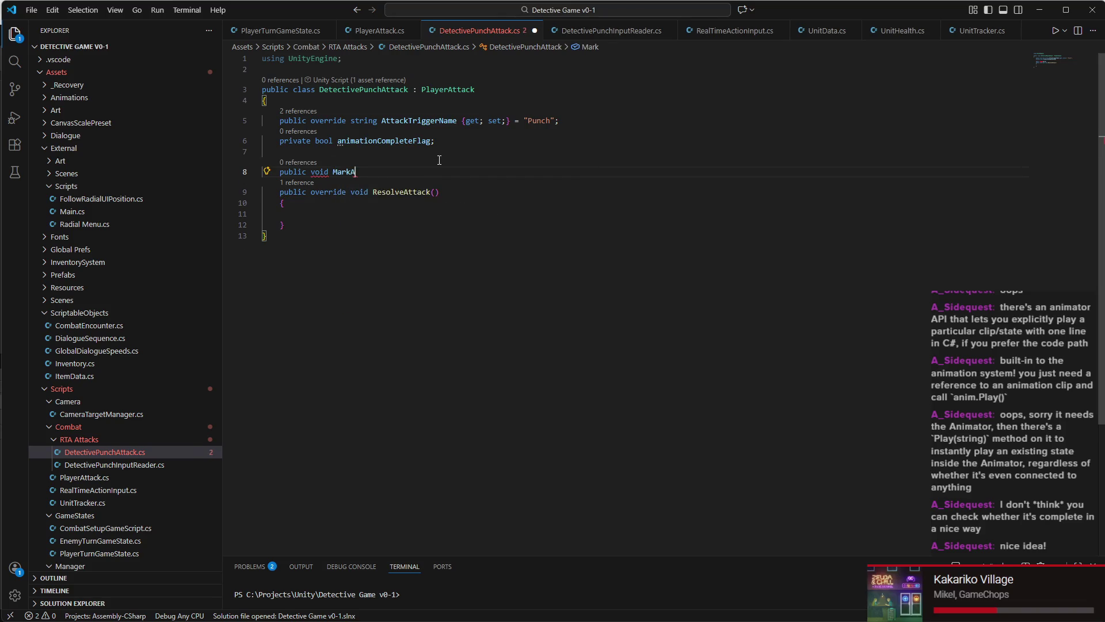
{"action": "type", "text": "Complete;"}
{"action": "key", "text": "BackSpace"}
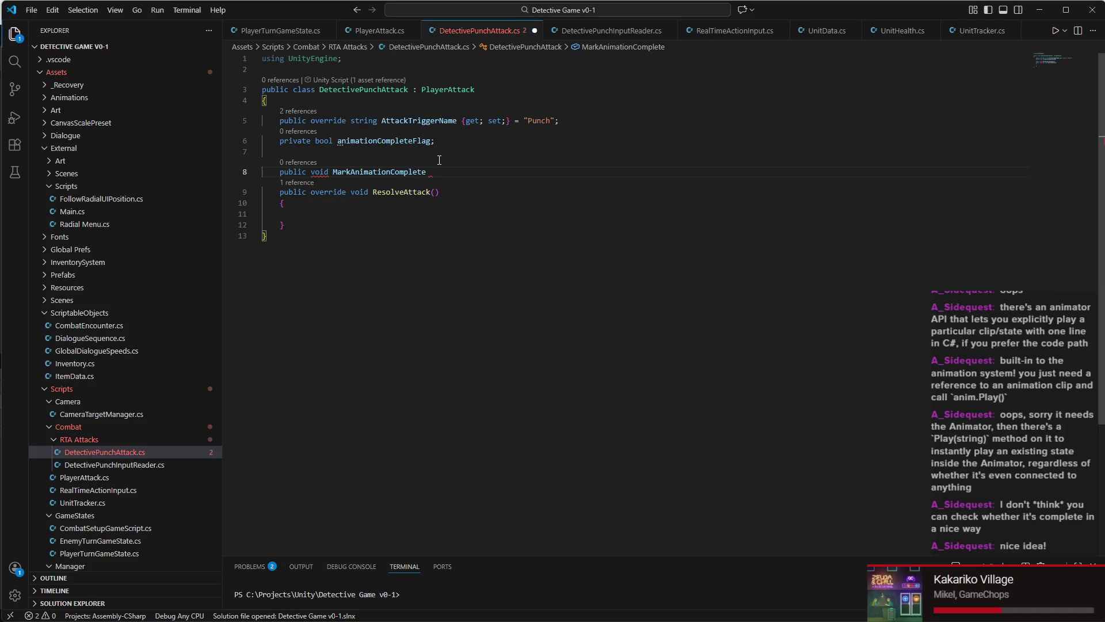
{"action": "left_click", "coordinate": [320, 173]}
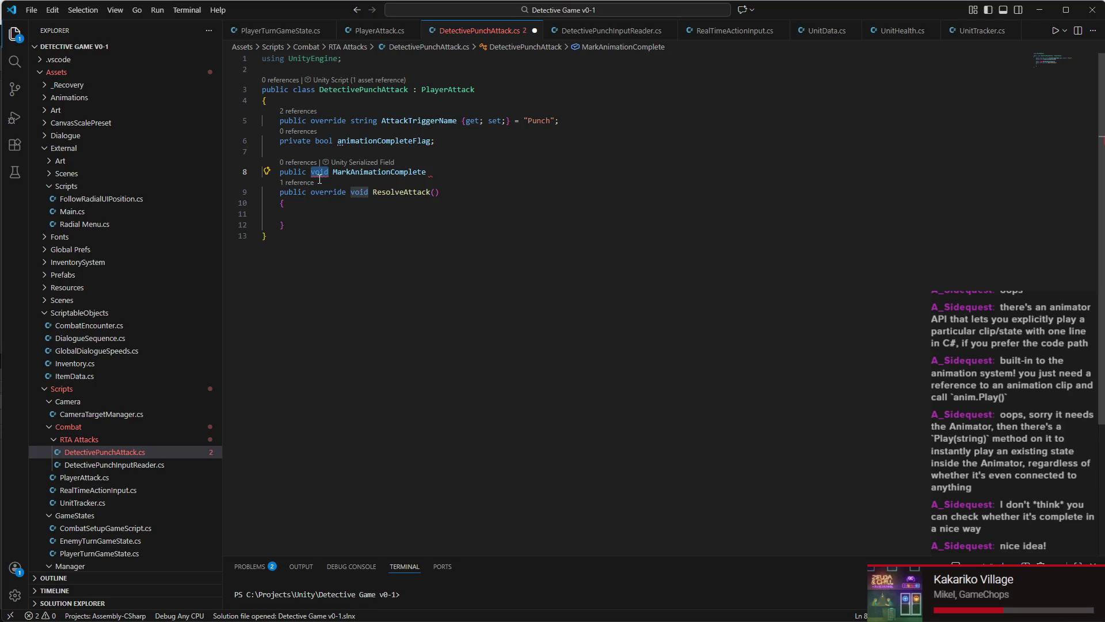
{"action": "left_click", "coordinate": [453, 173]}
{"action": "type", "text": "()"}
{"action": "key", "text": "Return"}
{"action": "type", "text": "{"}
{"action": "key", "text": "Return"}
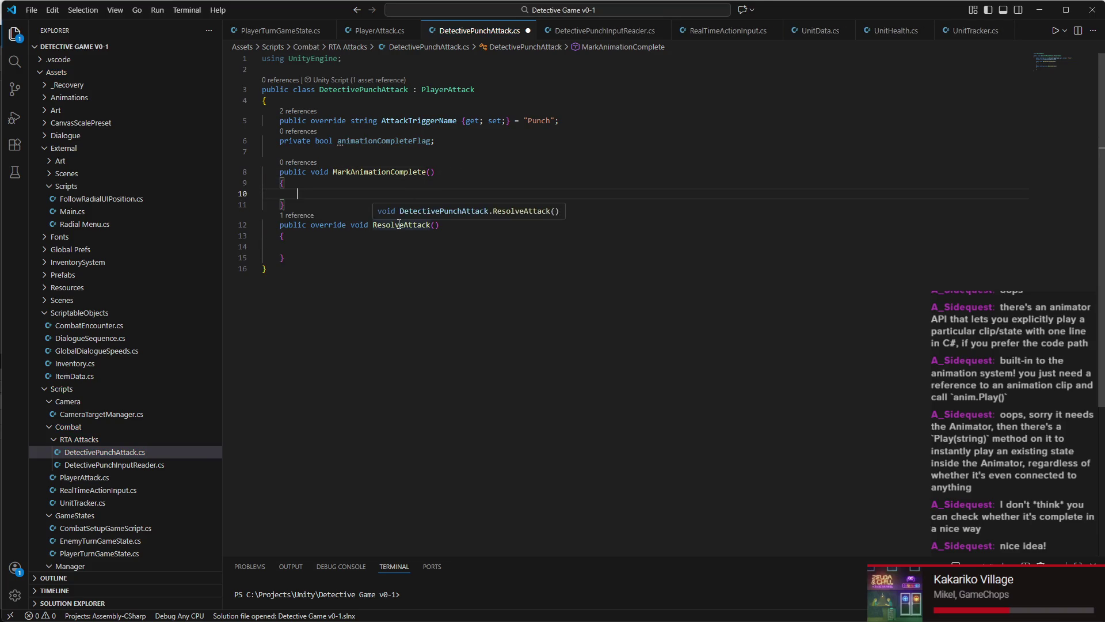
{"action": "key", "text": "Down"}
{"action": "key", "text": "Return"}
Step: Make MarkAnimationComplete set 'animationCompleteFlag = true;' and save
{"action": "left_click", "coordinate": [341, 195]}
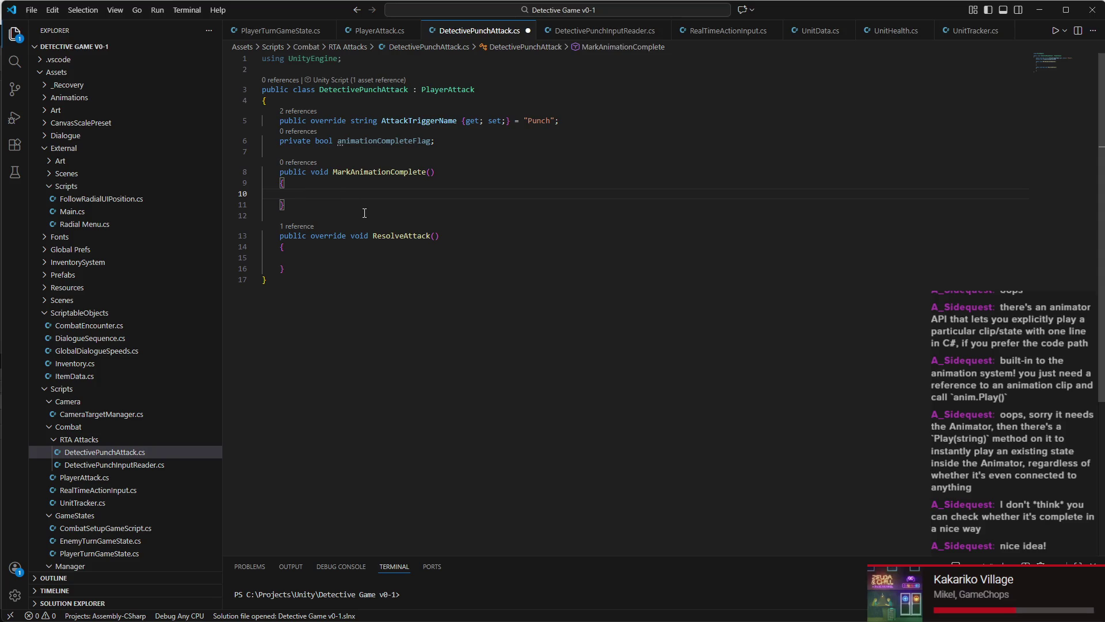
{"action": "type", "text": "anim"}
{"action": "key", "text": "Tab"}
{"action": "type", "text": "= "}
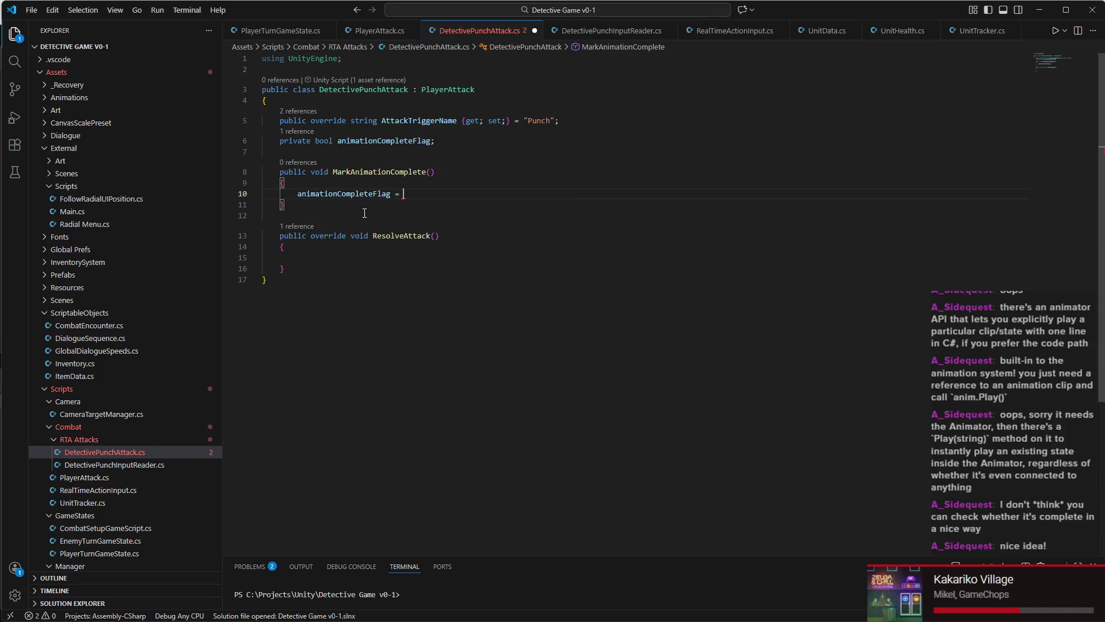
{"action": "type", "text": "true;"}
{"action": "key", "text": "ctrl+s"}
Step: Insert blank lines between the field declarations and MarkAnimationComplete
{"action": "left_click", "coordinate": [388, 257]}
{"action": "left_click", "coordinate": [376, 216]}
{"action": "left_click", "coordinate": [363, 154]}
{"action": "key", "text": "Return"}
{"action": "key", "text": "Return"}
{"action": "key", "text": "Return"}
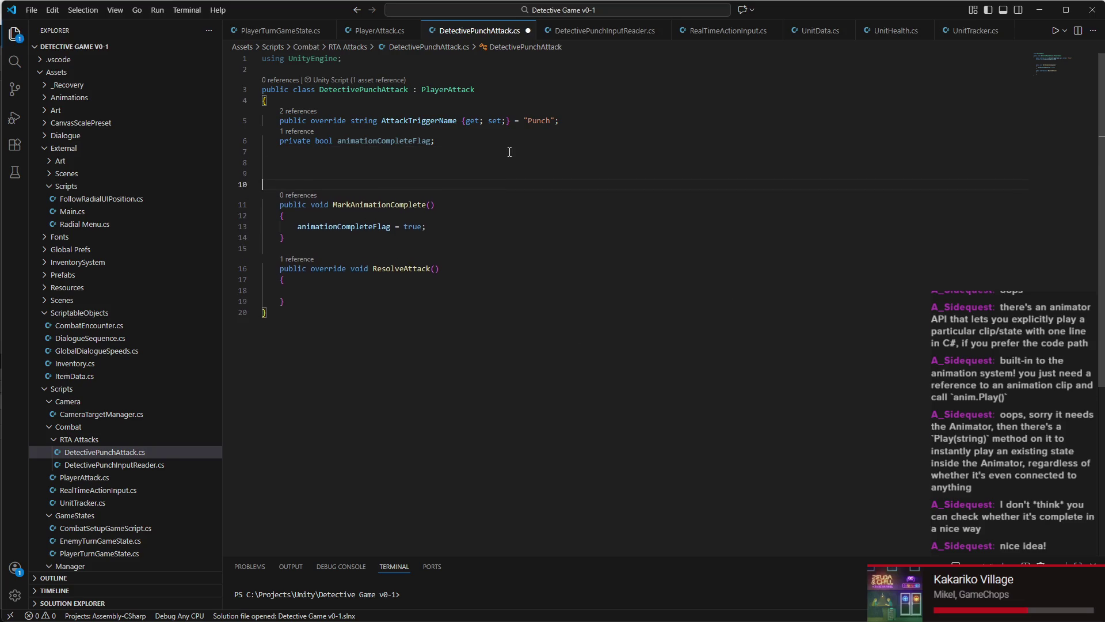
{"action": "key", "text": "Return"}
{"action": "key", "text": "Up"}
{"action": "key", "text": "Up"}
{"action": "key", "text": "Up"}
{"action": "key", "text": "Tab"}
{"action": "key", "text": "Return"}
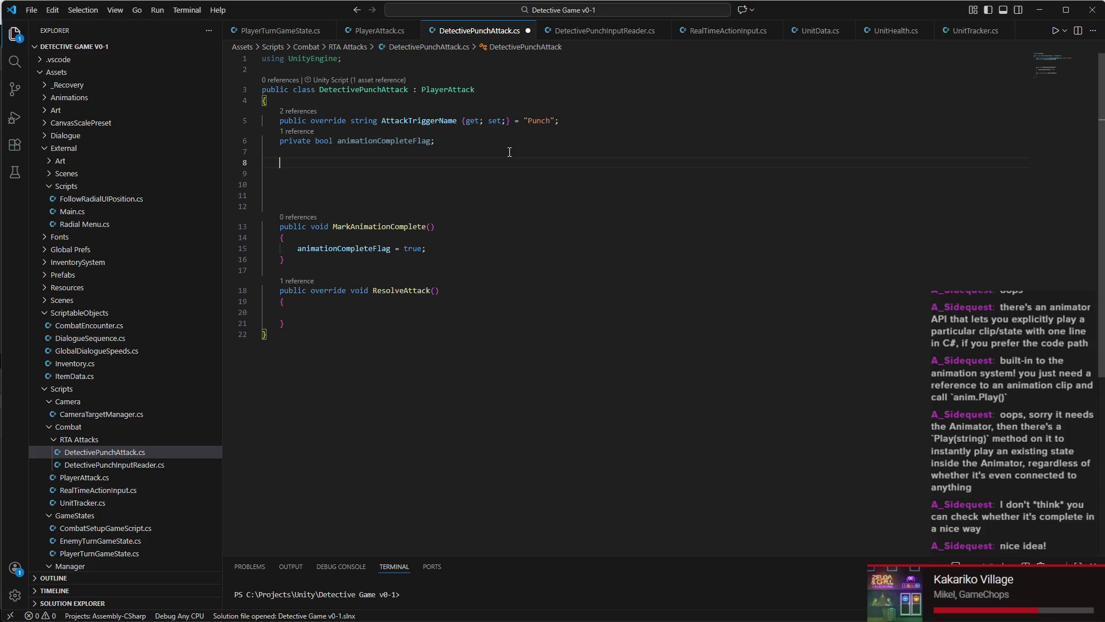
{"action": "type", "text": "p"}
{"action": "key", "text": "BackSpace"}
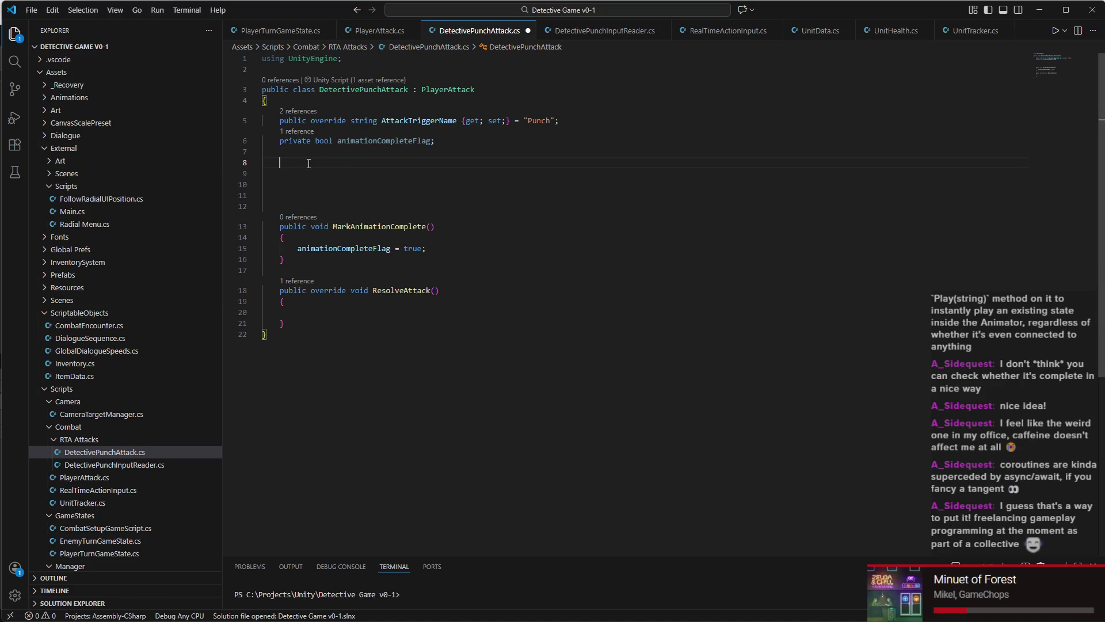
{"action": "key", "text": "Up"}
{"action": "key", "text": "Tab"}
{"action": "key", "text": "Return"}
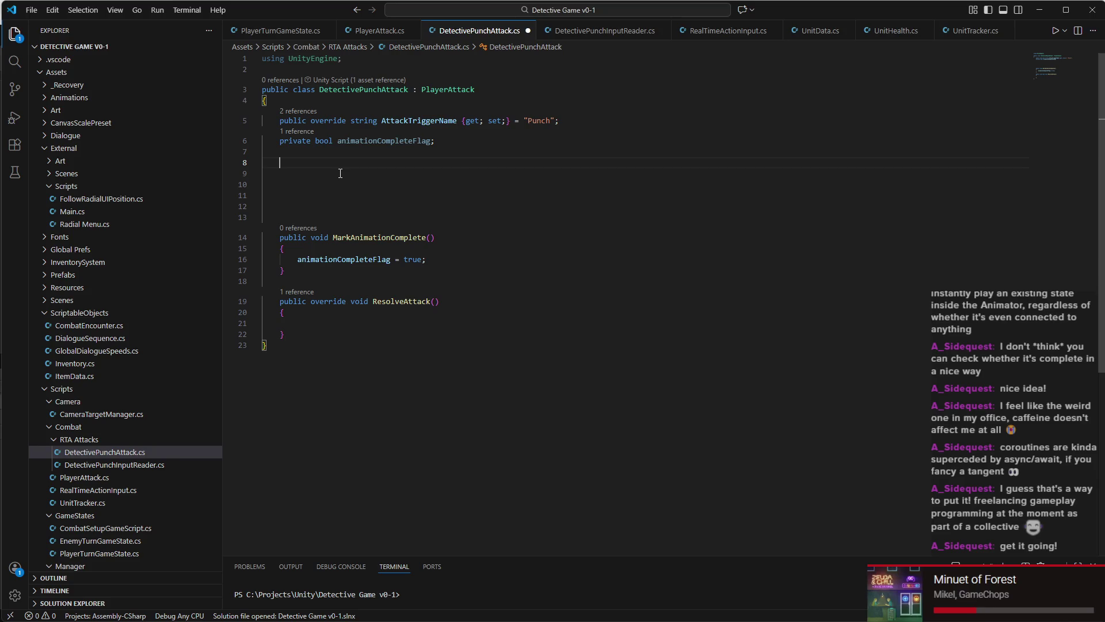
Step: Declare 'private IEnumerator AttackLoop()' with the comment '// Trigger initial attack animation'
{"action": "type", "text": "private IEnuma"}
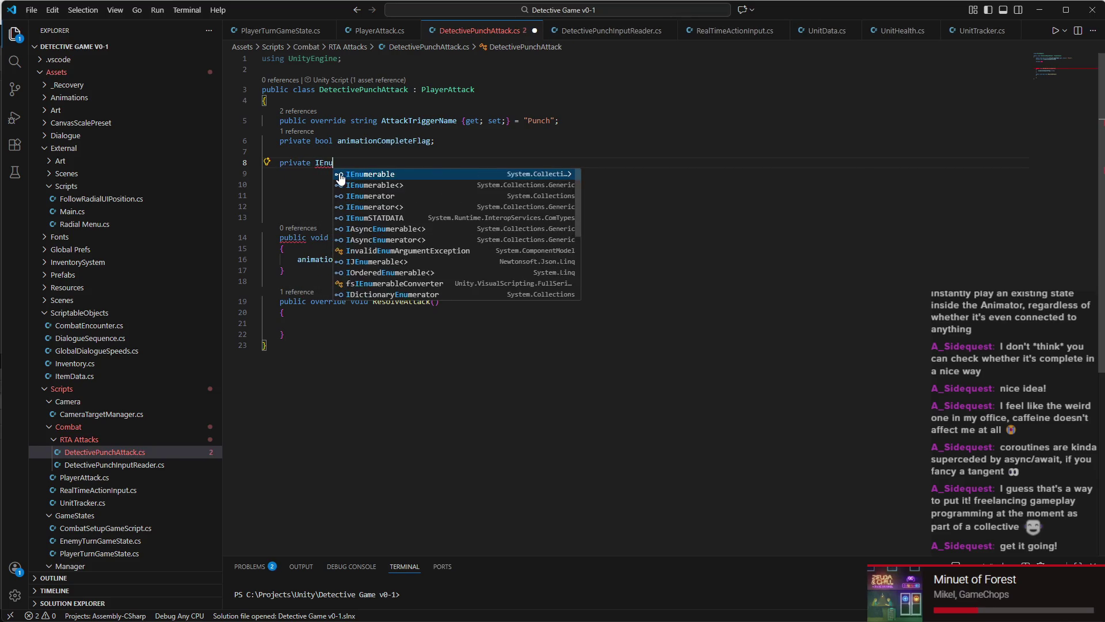
{"action": "key", "text": "BackSpace"}
{"action": "type", "text": "eratio"}
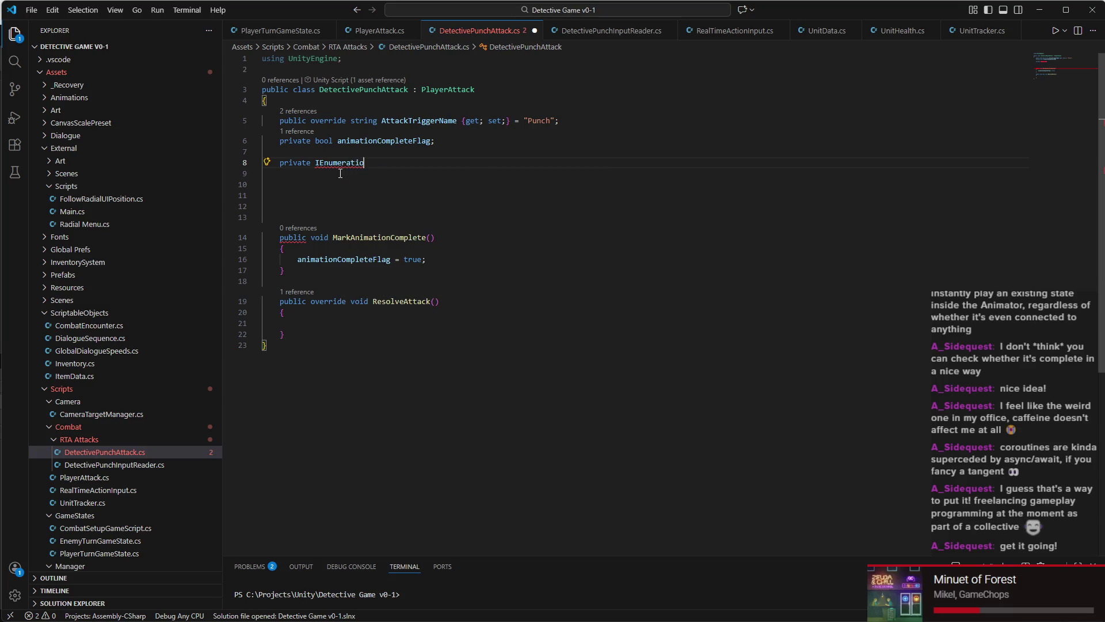
{"action": "key", "text": "BackSpace"}
{"action": "key", "text": "BackSpace"}
{"action": "type", "text": "or"}
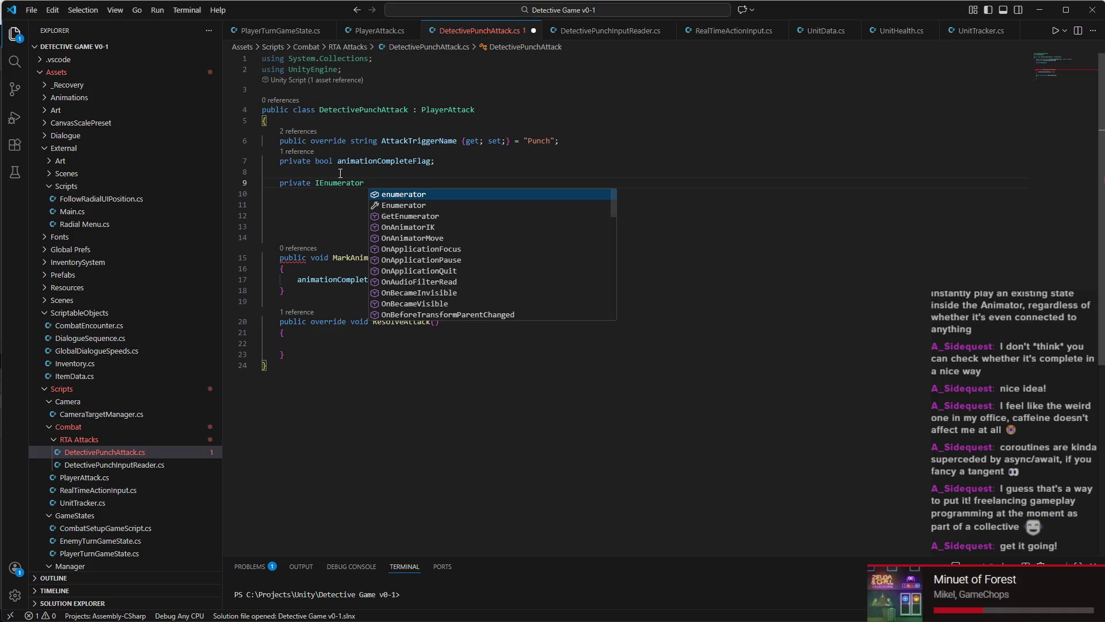
{"action": "type", "text": " Attack"}
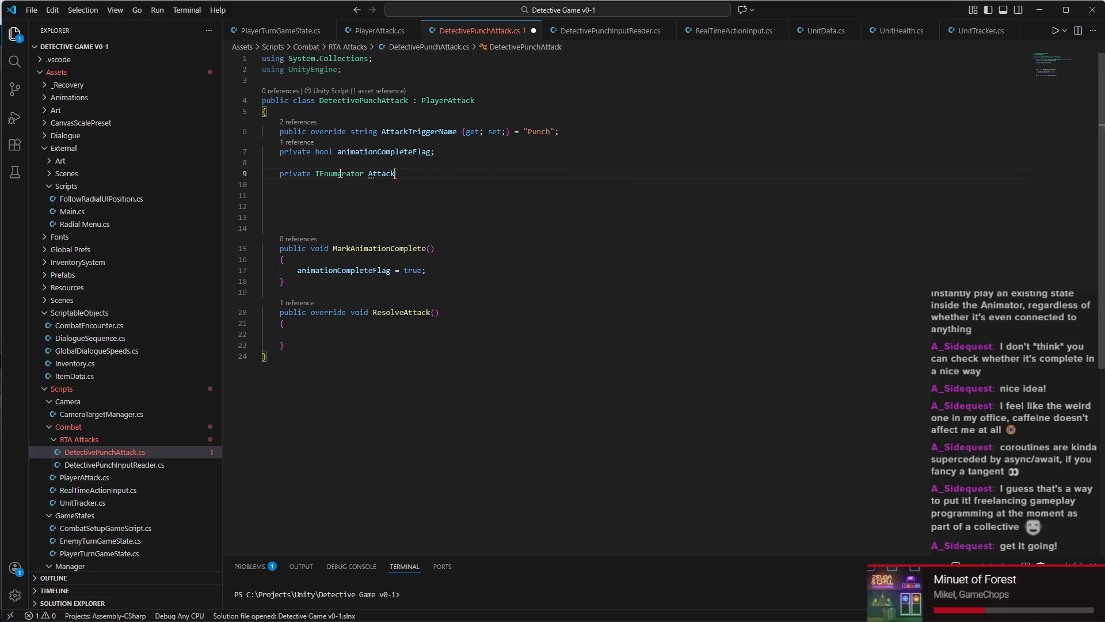
{"action": "type", "text": "Loop()"}
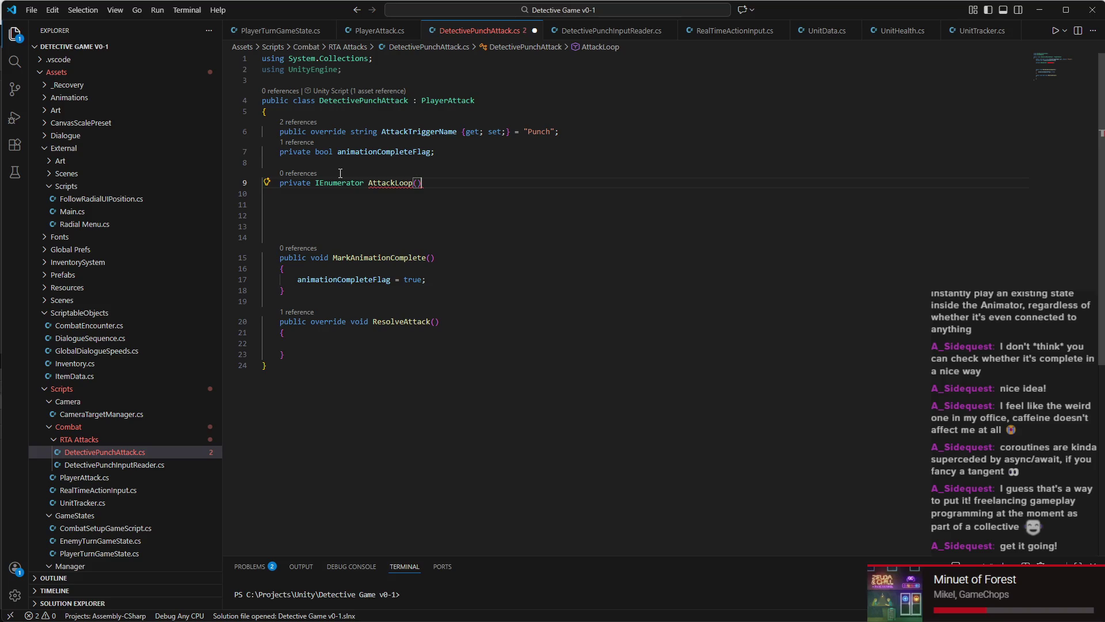
{"action": "key", "text": "Return"}
{"action": "type", "text": "{"}
{"action": "key", "text": "Return"}
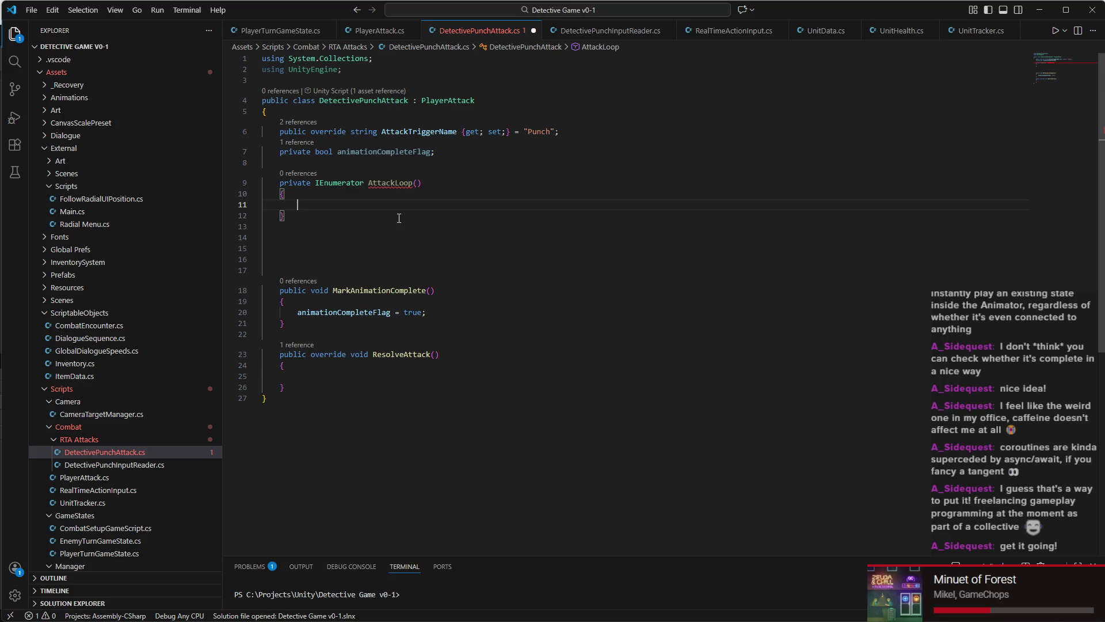
{"action": "type", "text": "// Trigger i"}
{"action": "type", "text": "nitial "}
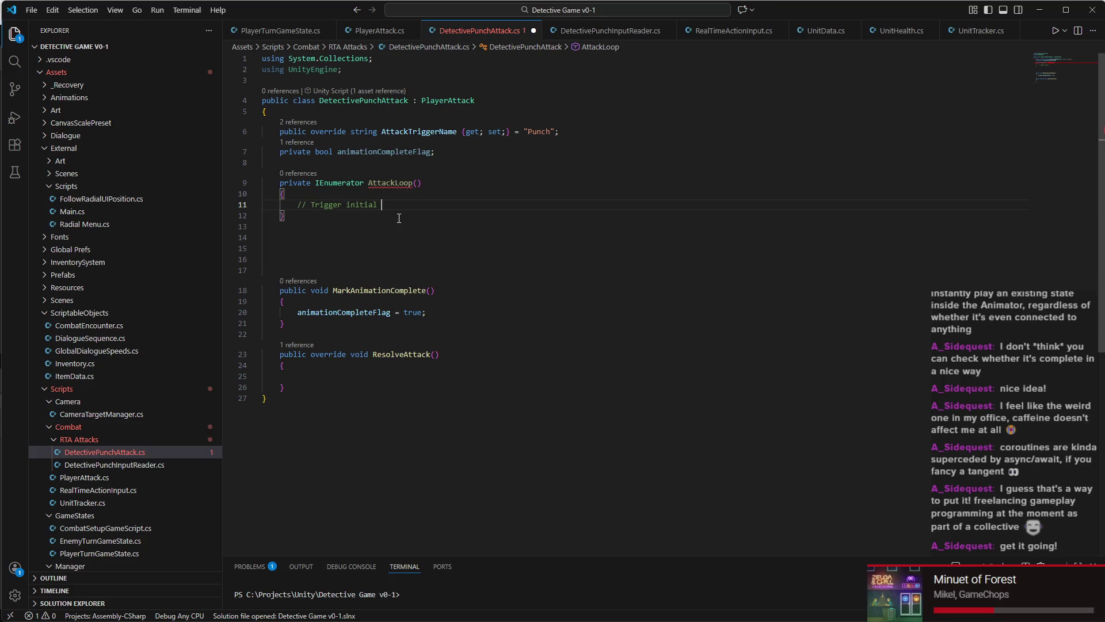
{"action": "type", "text": "attack animation"}
Step: Start an 'animator.Play("' call in AttackLoop, then switch to Unity
{"action": "key", "text": "Return"}
{"action": "type", "text": "animationCompleteFla"}
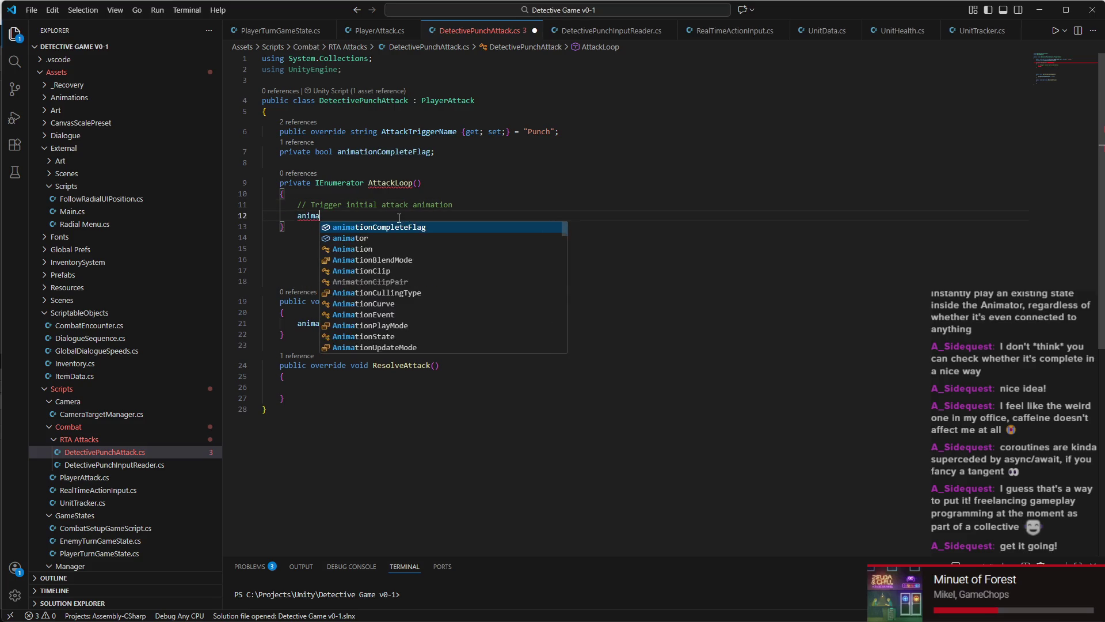
{"action": "key", "text": "BackSpace"}
{"action": "key", "text": "BackSpace"}
{"action": "key", "text": "BackSpace"}
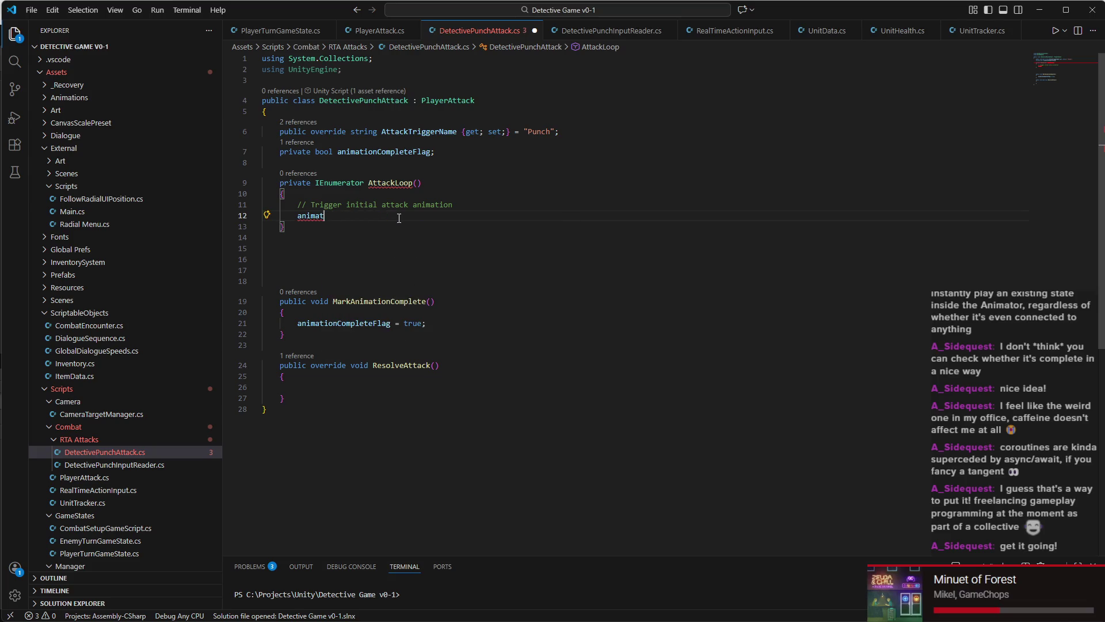
{"action": "type", "text": "or.Pla"}
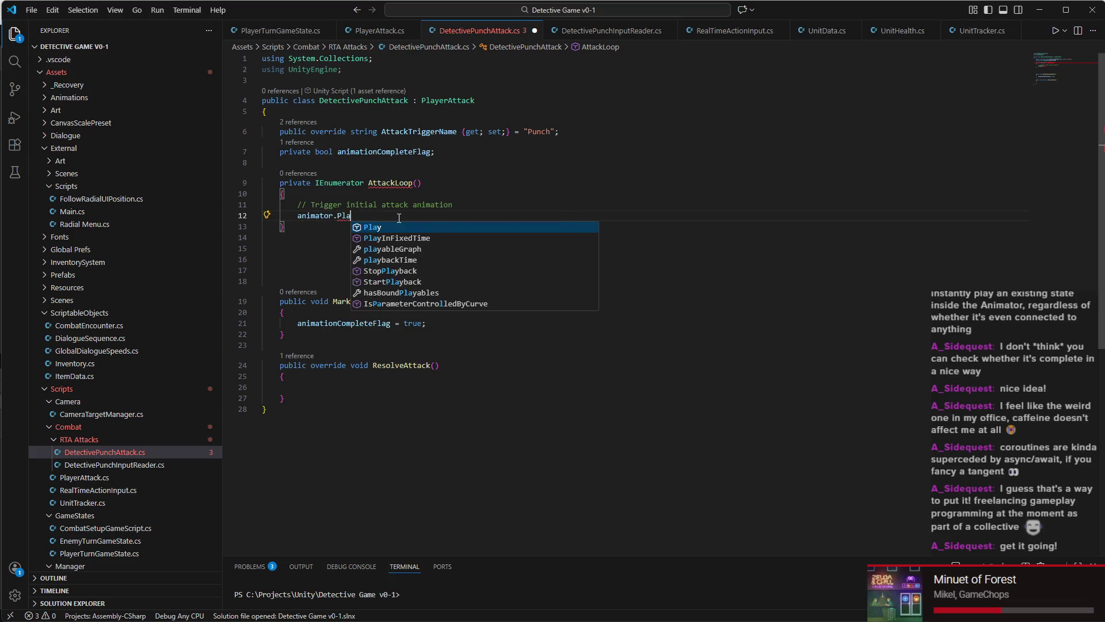
{"action": "type", "text": "y("}
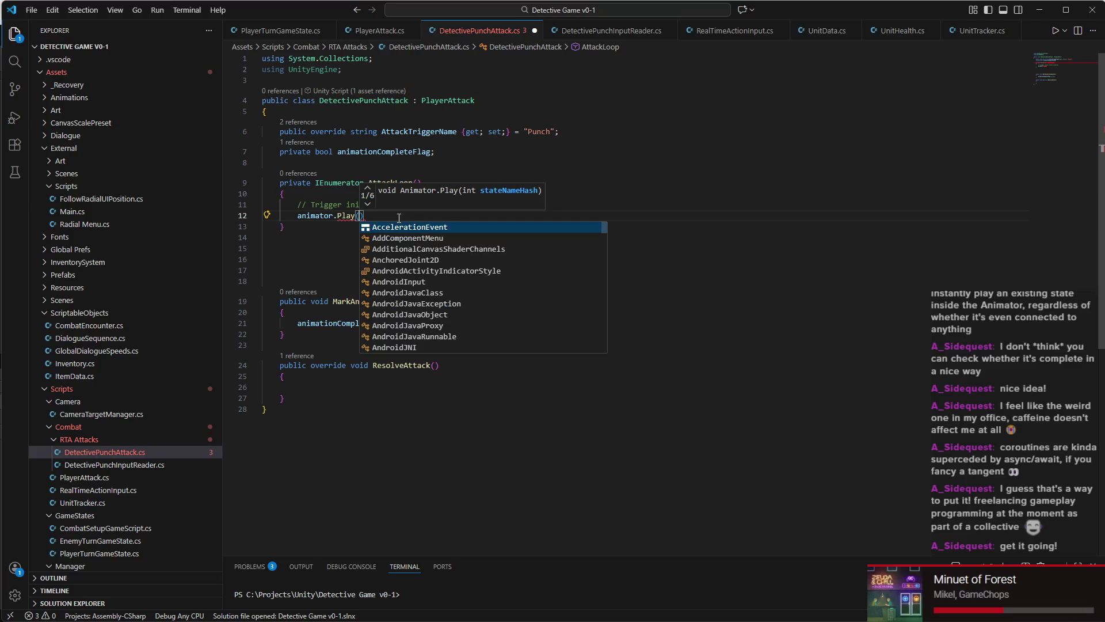
{"action": "type", "text": "\""}
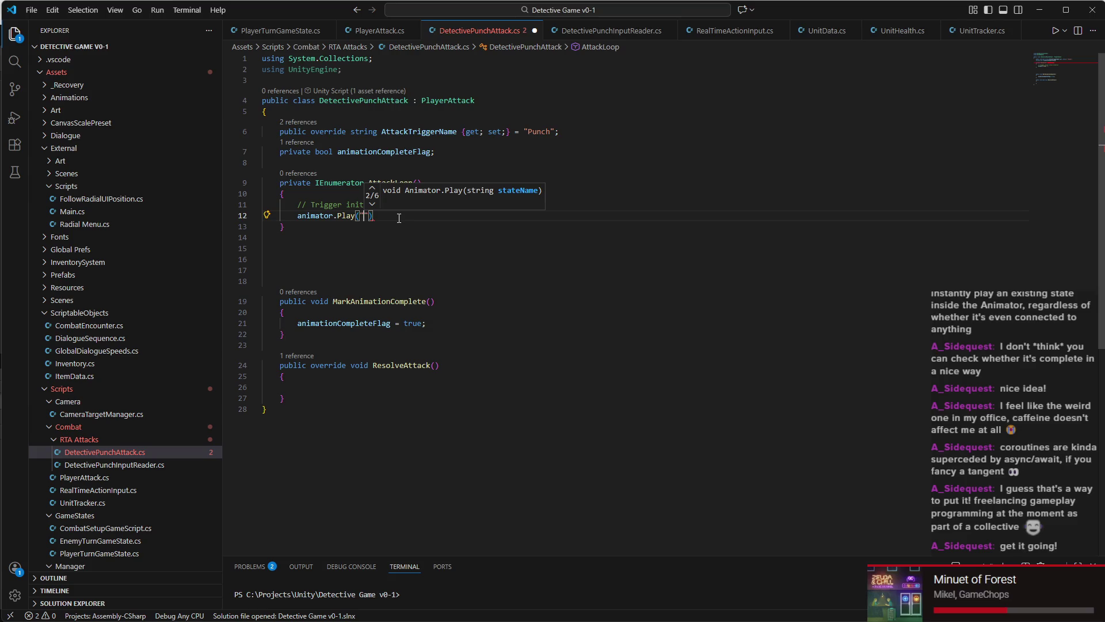
{"action": "mouse_move", "coordinate": [679, 618]}
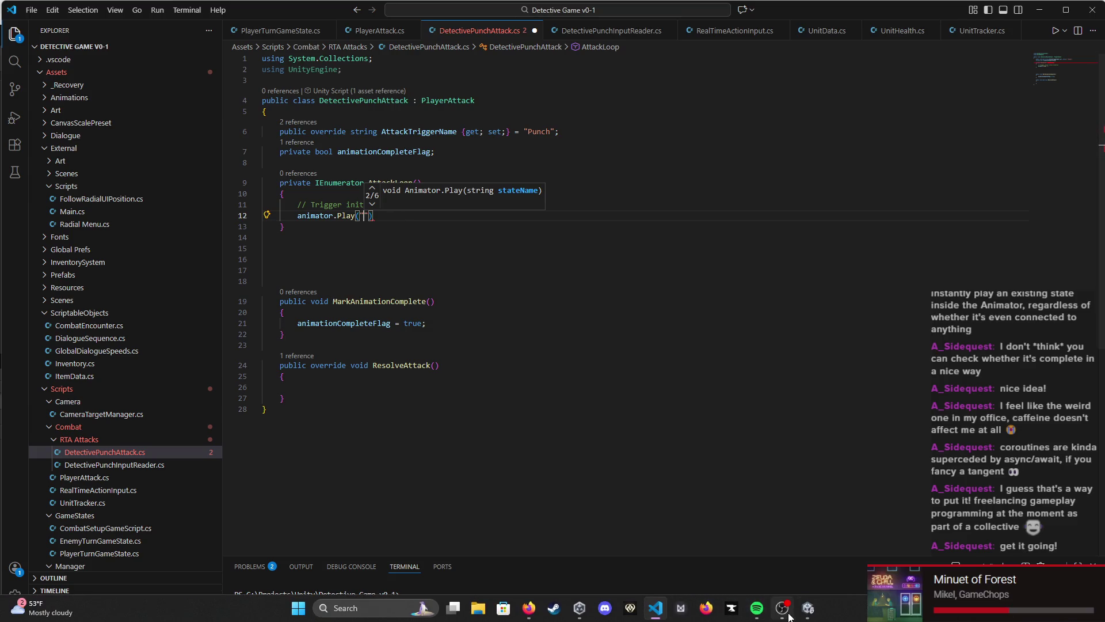
{"action": "left_click", "coordinate": [813, 617]}
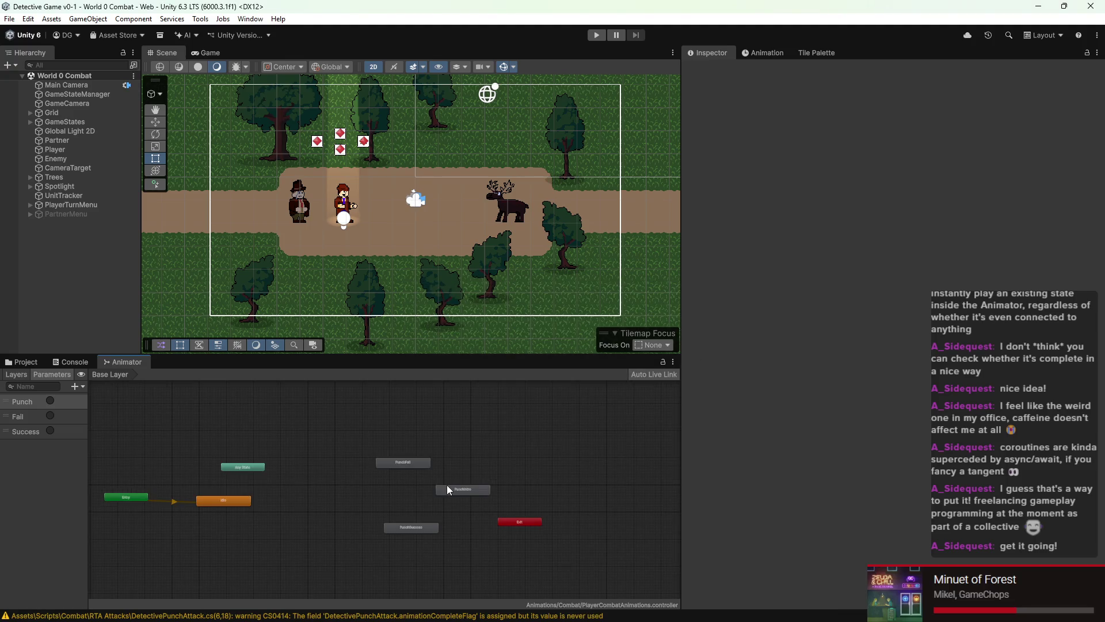
Step: Read the state names in the Animator, then pass "PunchIntro" to animator.Play
{"action": "scroll", "coordinate": [447, 485], "scroll_direction": "up", "scroll_amount": 3}
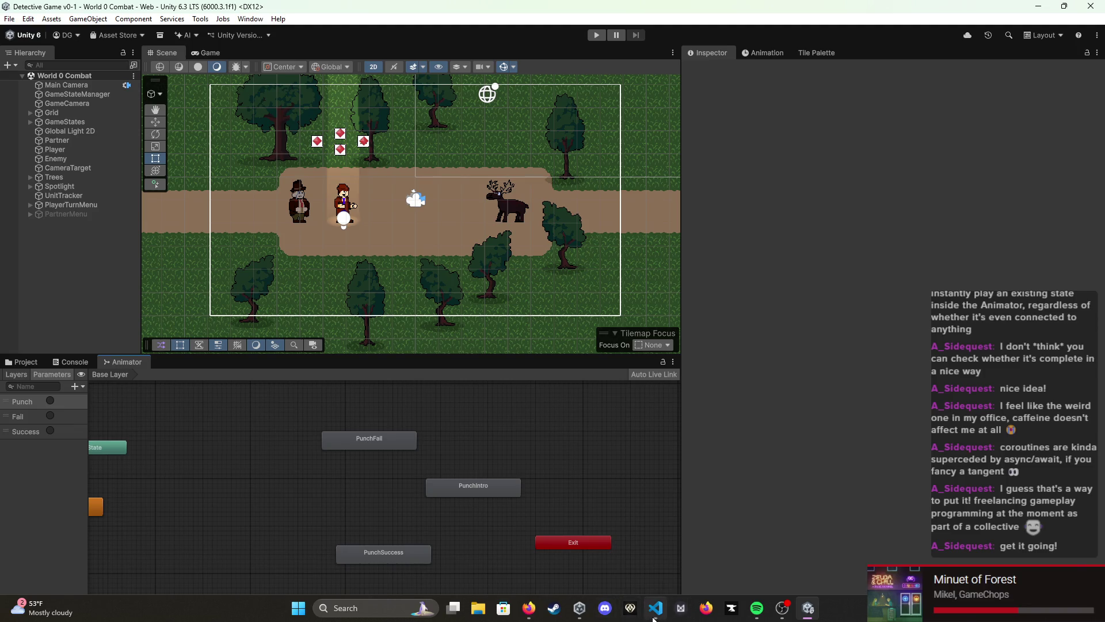
{"action": "left_click", "coordinate": [655, 608]}
{"action": "type", "text": "PunchIntro"}
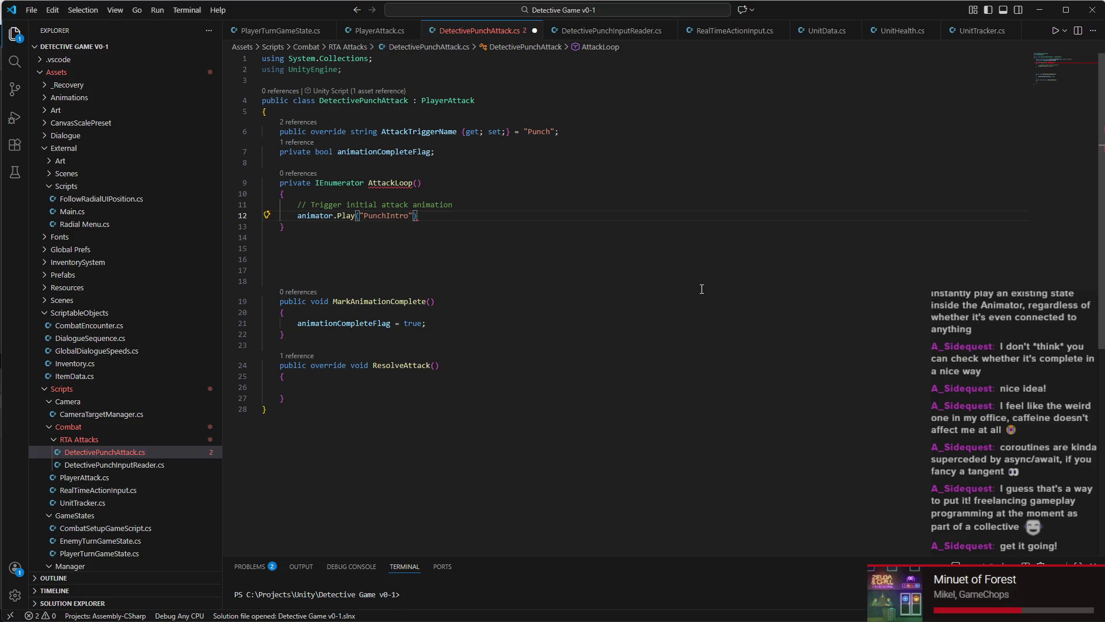
Step: End the PunchIntro Play call and add 'yield return new WaitUntil(() => animationCompleteFlag);' below it
{"action": "key", "text": "End"}
{"action": "type", "text": ";"}
{"action": "key", "text": "Return"}
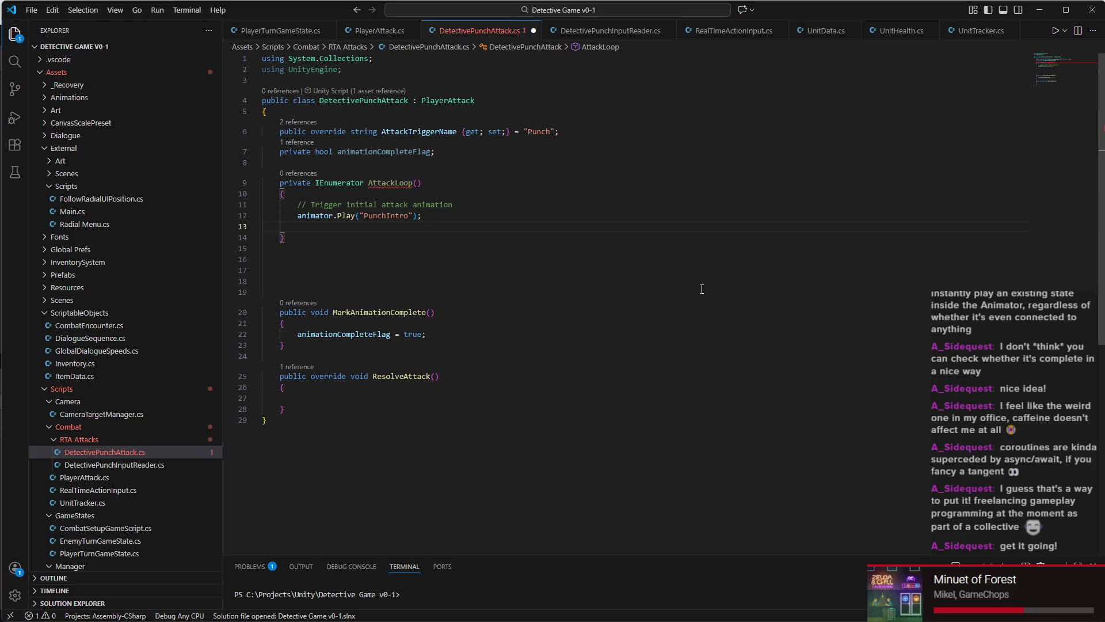
{"action": "type", "text": "yield return new "}
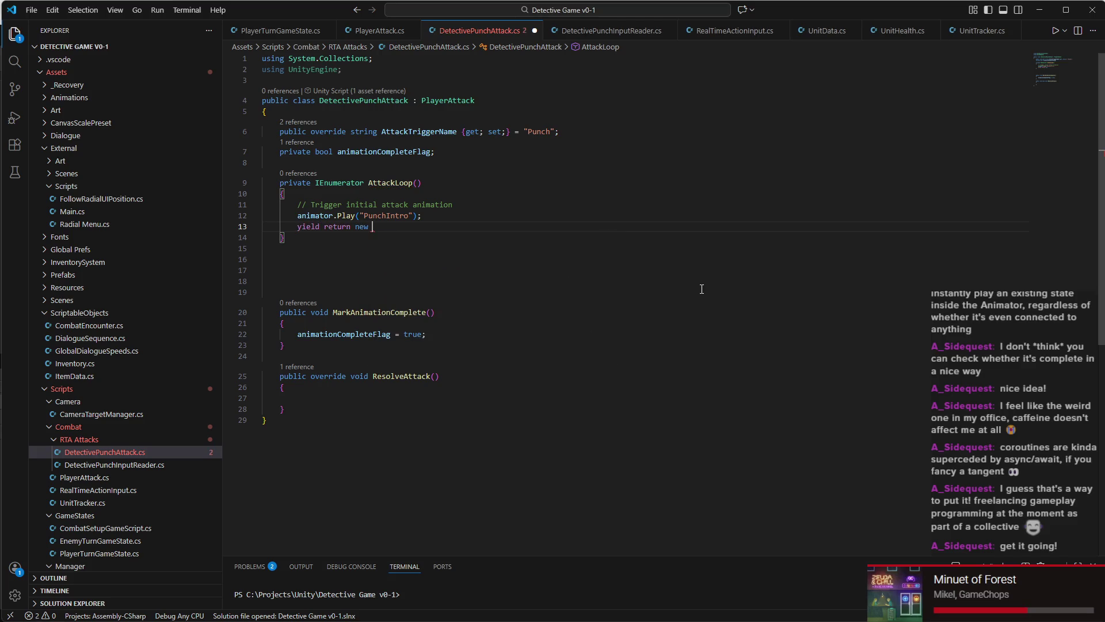
{"action": "type", "text": "WaitUntio"}
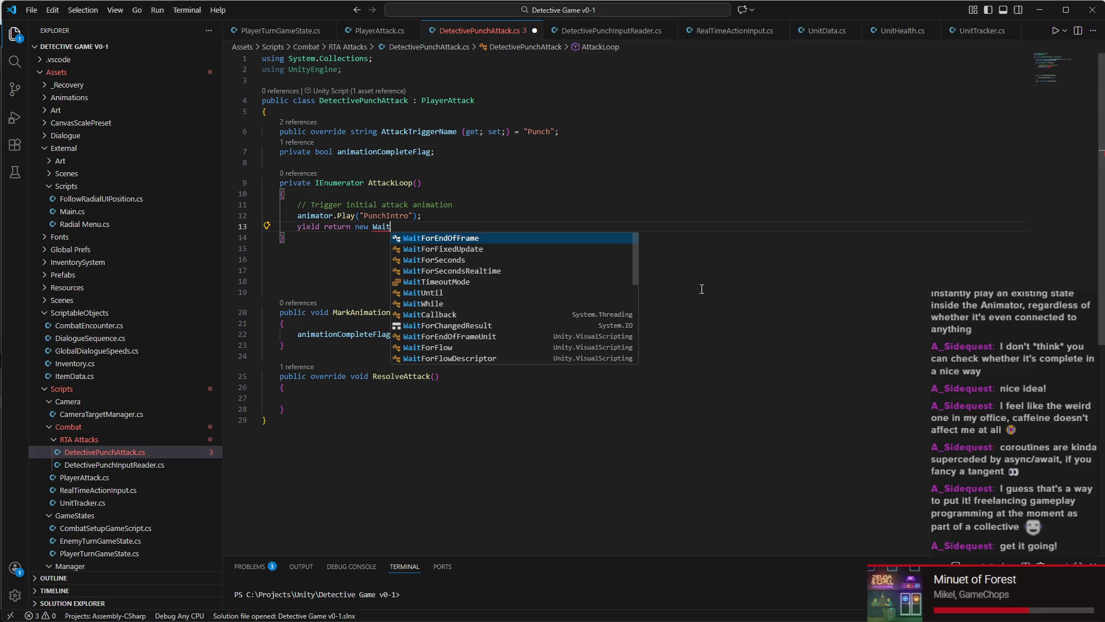
{"action": "key", "text": "BackSpace"}
{"action": "type", "text": "l("}
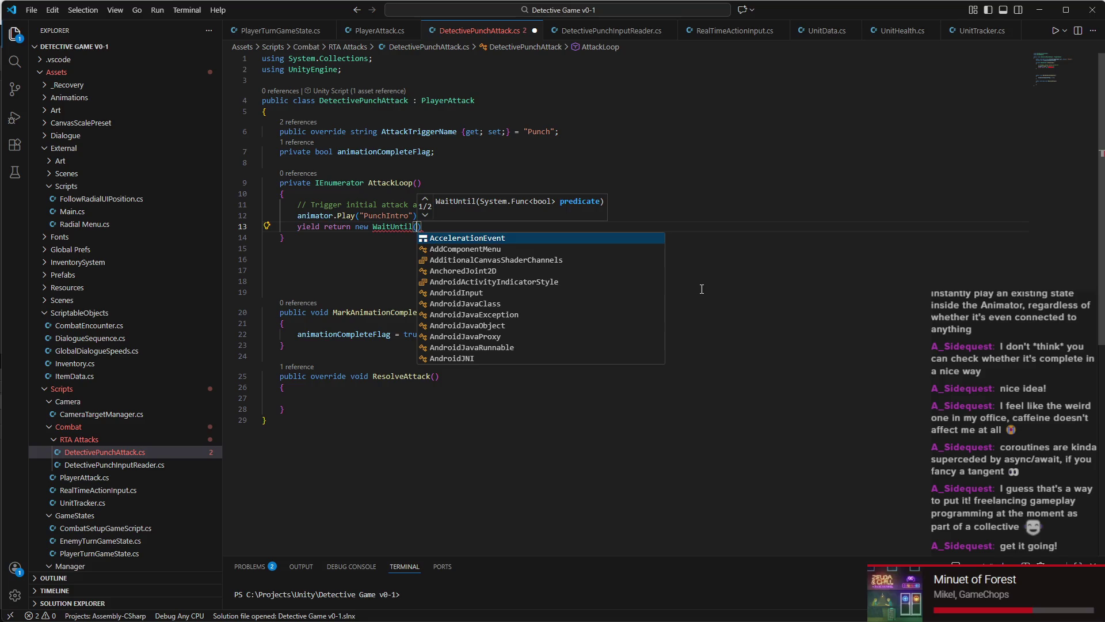
{"action": "type", "text": "("}
{"action": "type", "text": ") +"}
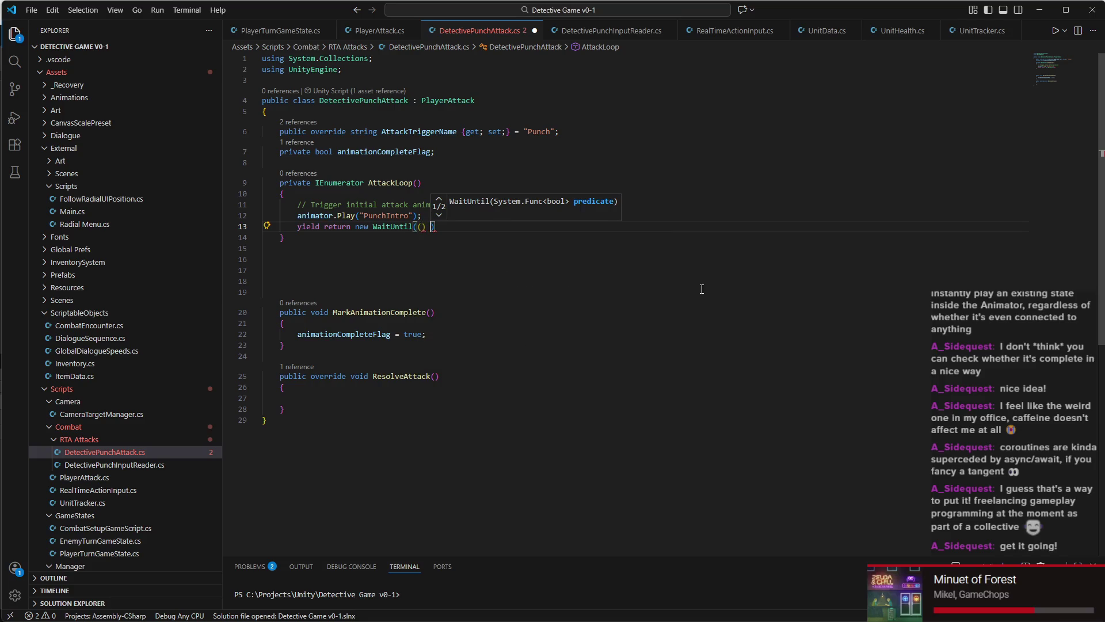
{"action": "key", "text": "BackSpace"}
{"action": "key", "text": "BackSpace"}
{"action": "type", "text": "=> "}
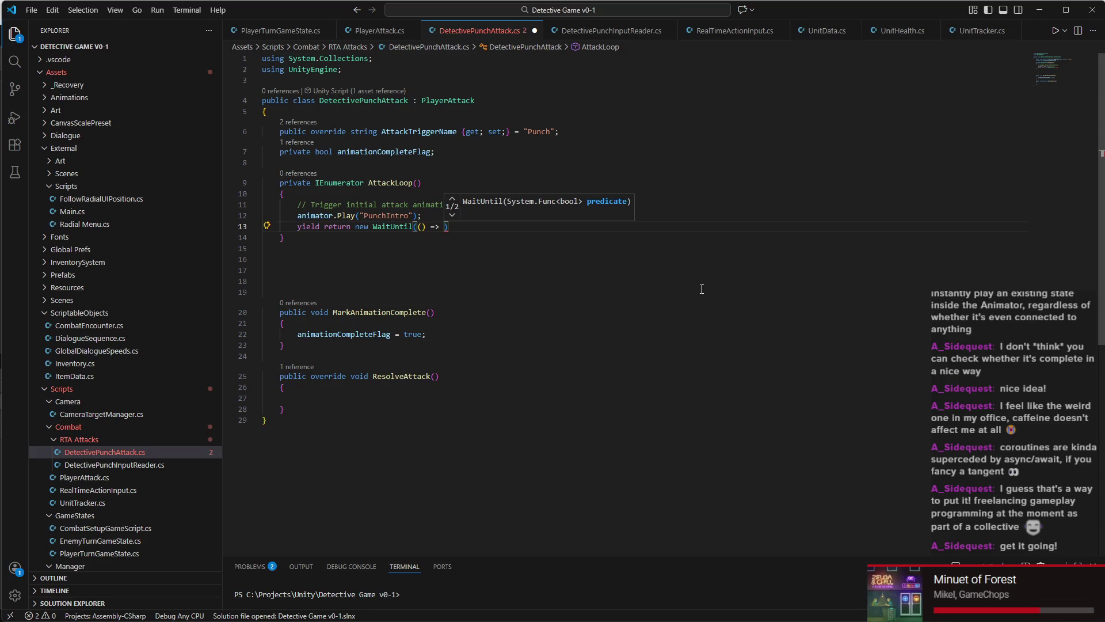
{"action": "type", "text": "anima"}
{"action": "key", "text": "Tab"}
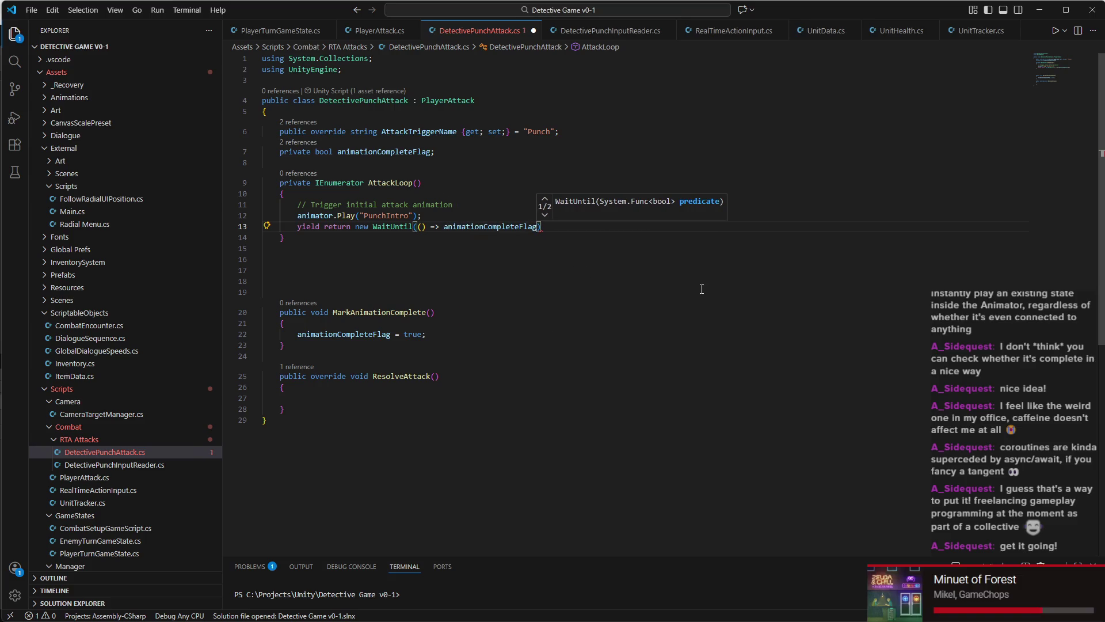
{"action": "type", "text": ");"}
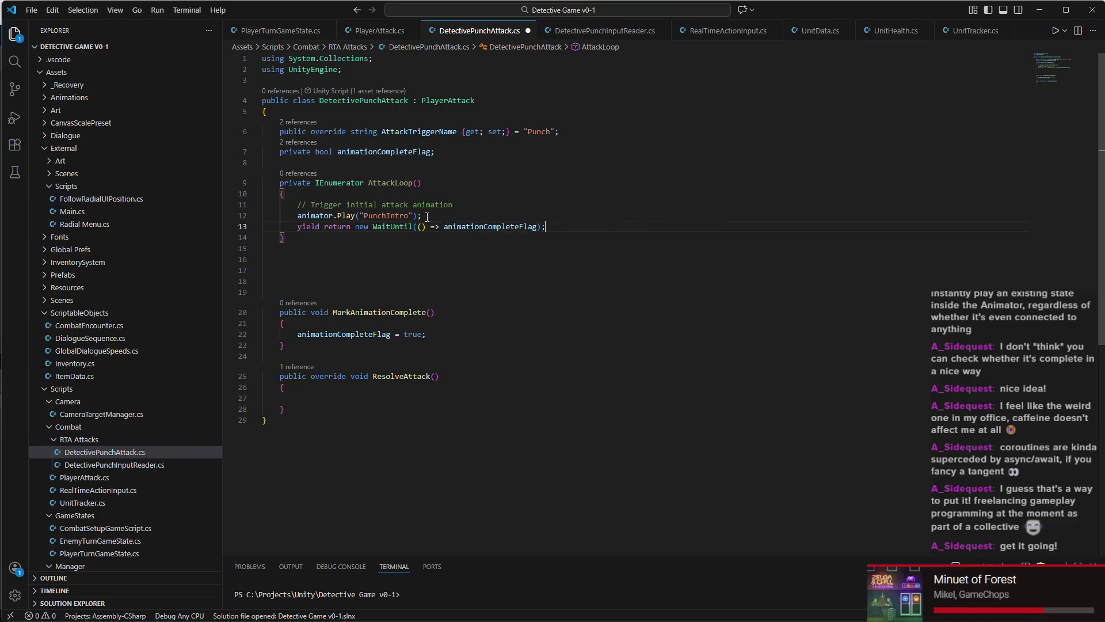
Step: Insert 'animationCompleteFlag = false;' above the PunchIntro Play call and save the script
{"action": "left_click", "coordinate": [463, 204]}
{"action": "key", "text": "Return"}
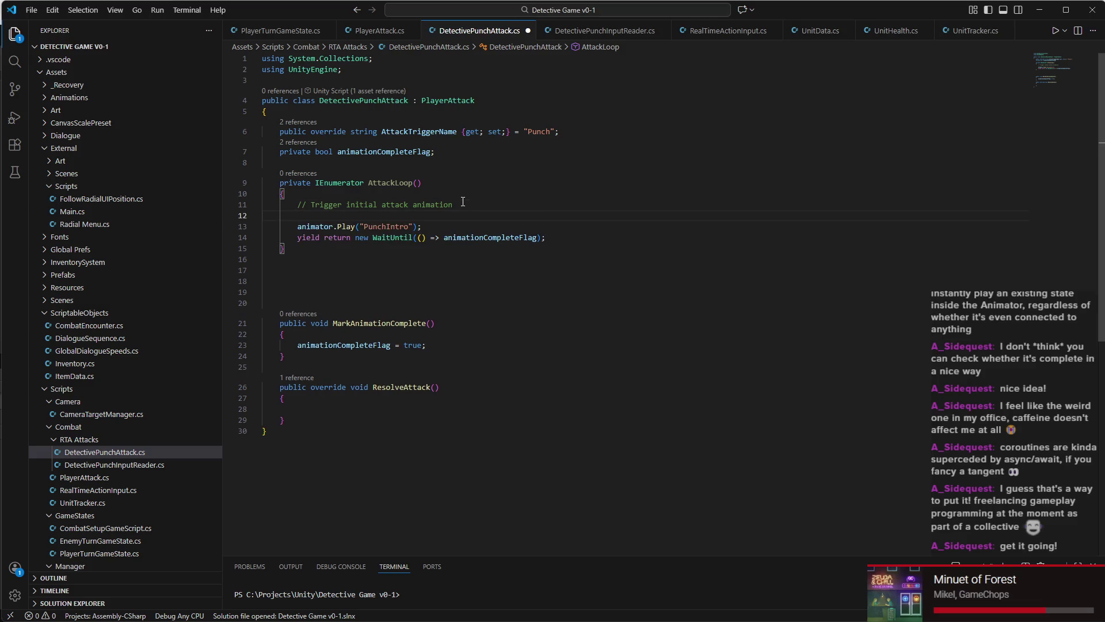
{"action": "type", "text": "Animation"}
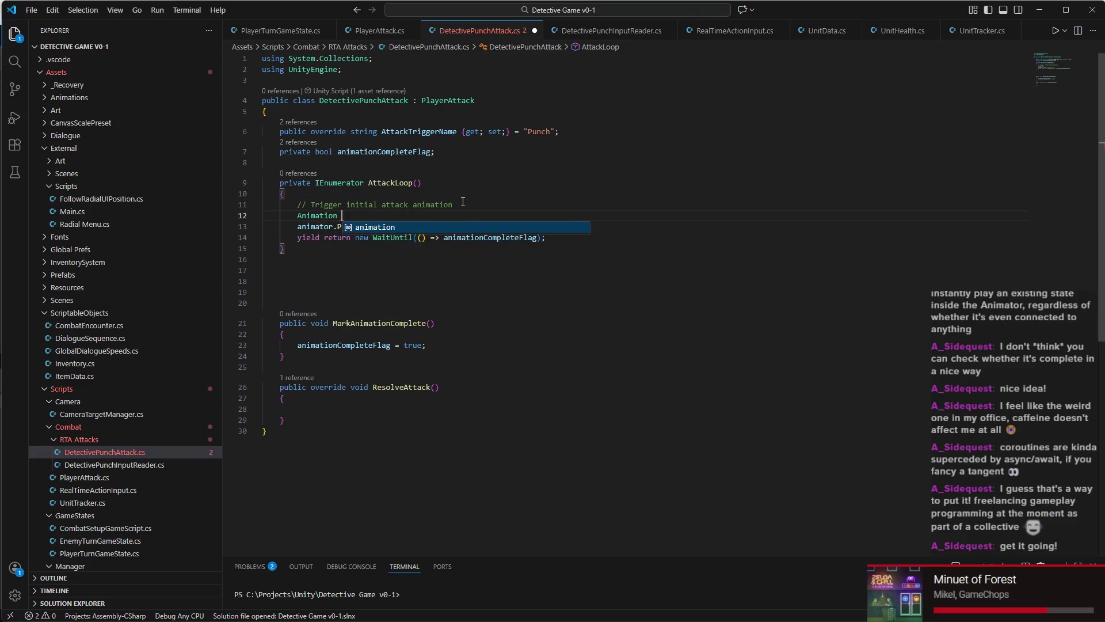
{"action": "key", "text": "BackSpace"}
{"action": "key", "text": "BackSpace"}
{"action": "key", "text": "BackSpace"}
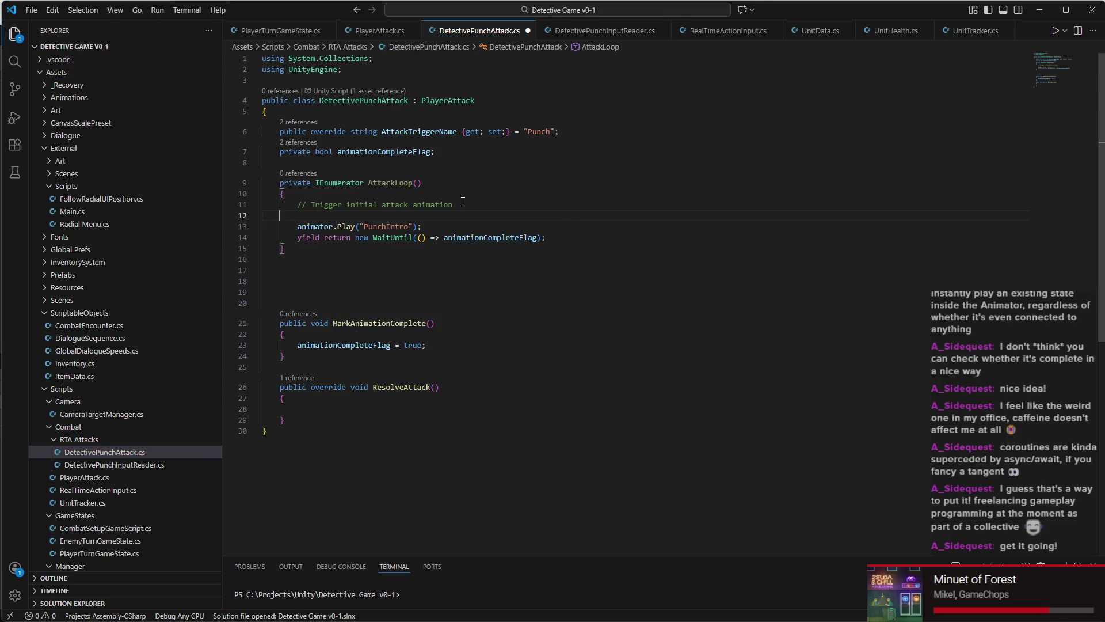
{"action": "type", "text": "ani"}
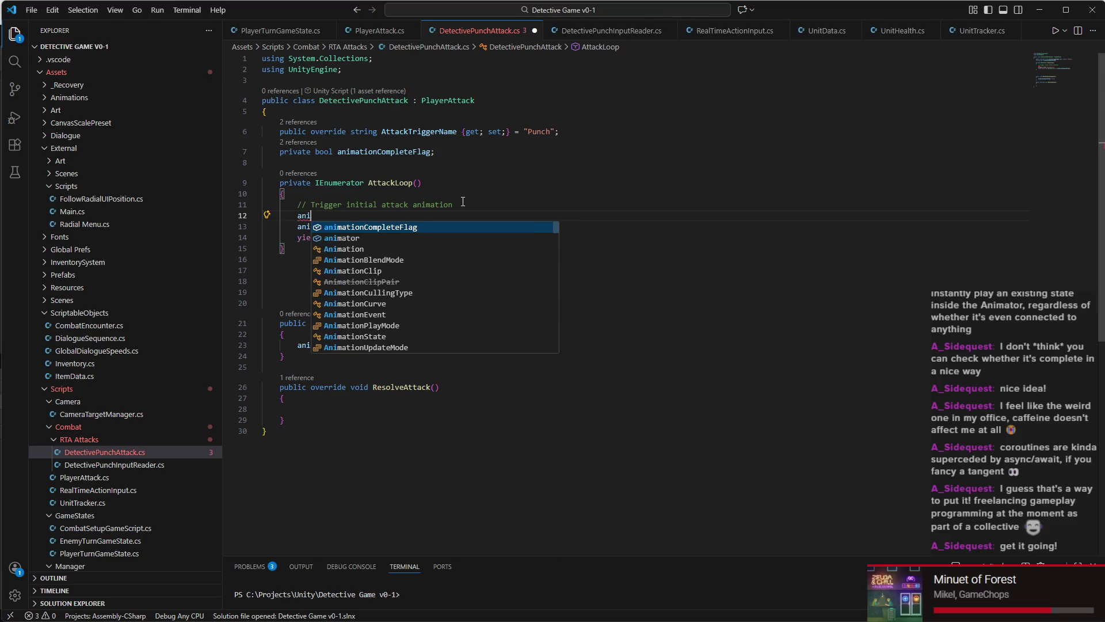
{"action": "type", "text": "mationCompleteFlag = "}
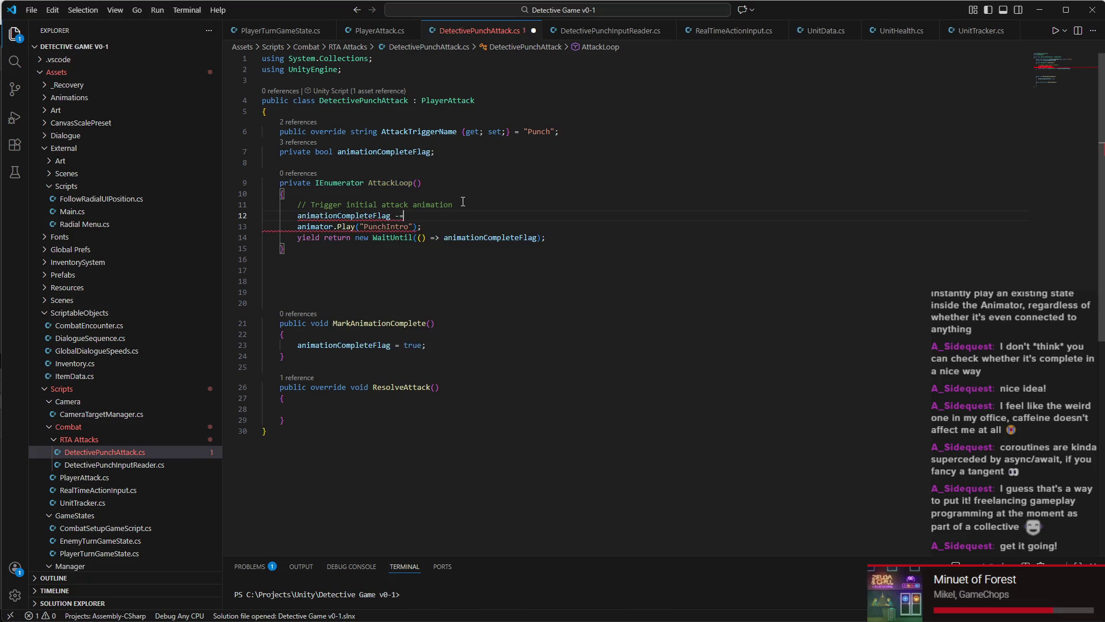
{"action": "type", "text": "fa"}
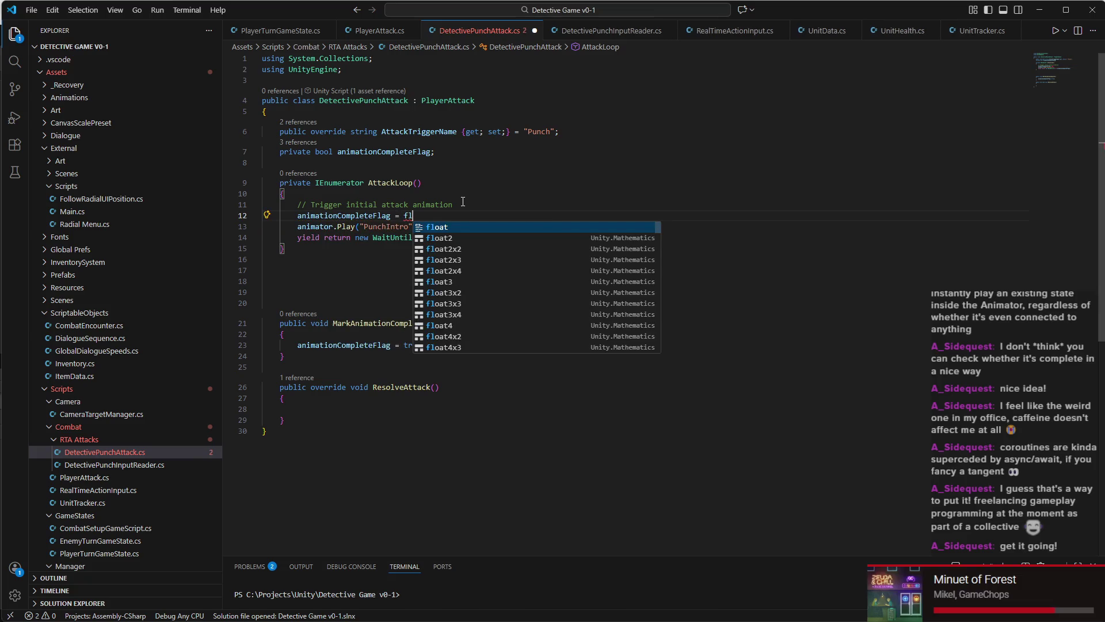
{"action": "key", "text": "Tab"}
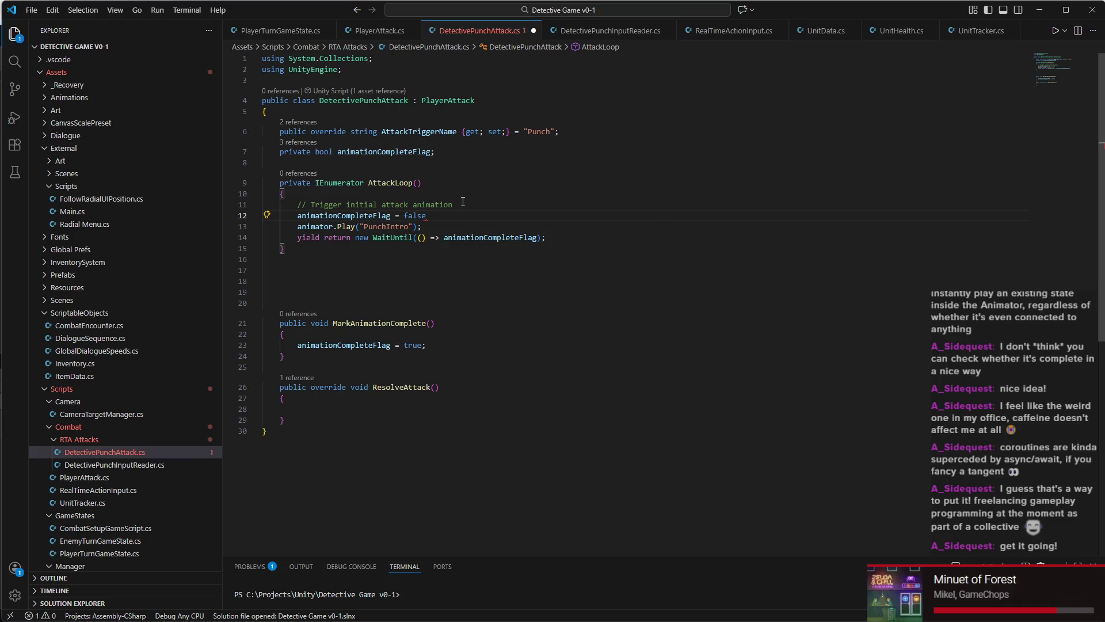
{"action": "type", "text": ";"}
{"action": "key", "text": "ctrl+s"}
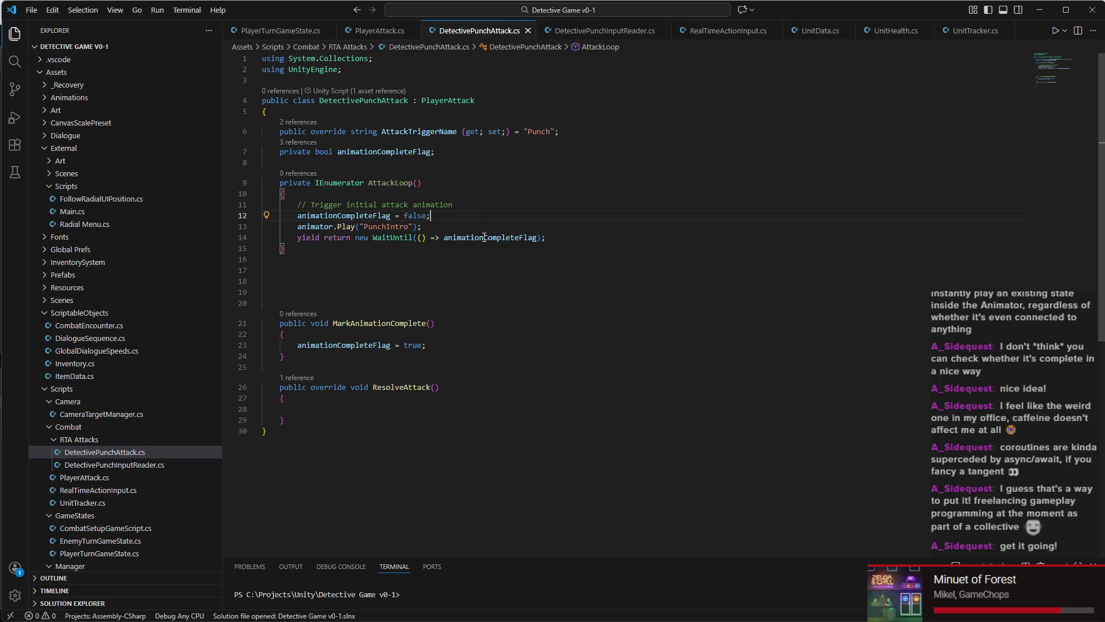
{"action": "left_click", "coordinate": [571, 241]}
{"action": "key", "text": "Return"}
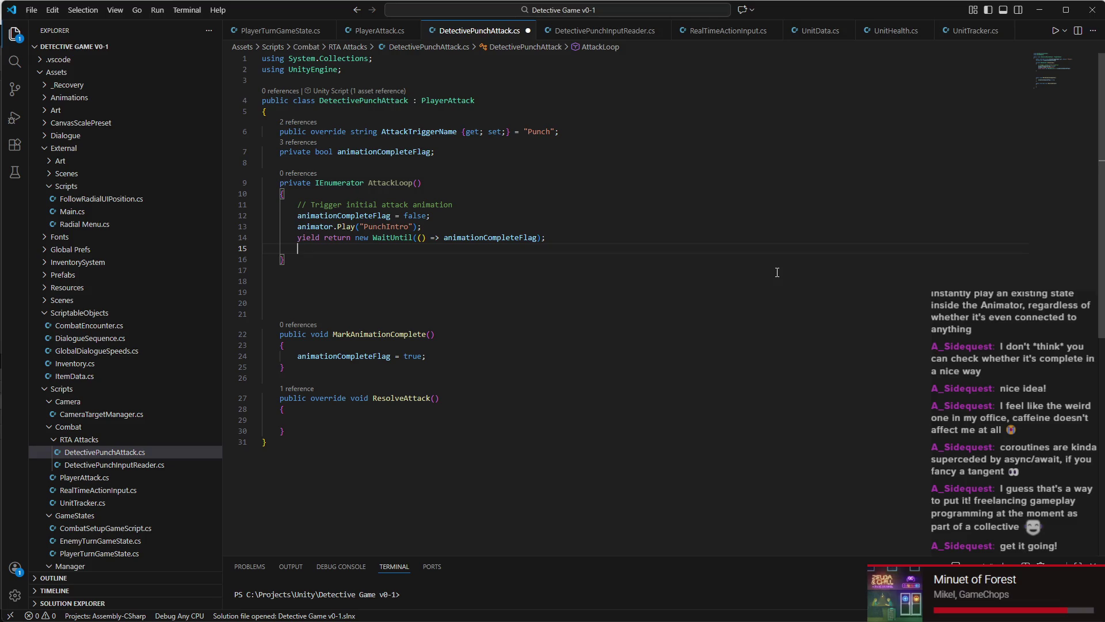
Step: Add a 'ResolveAttack();' call after the intro wait and save
{"action": "type", "text": "Resolve"}
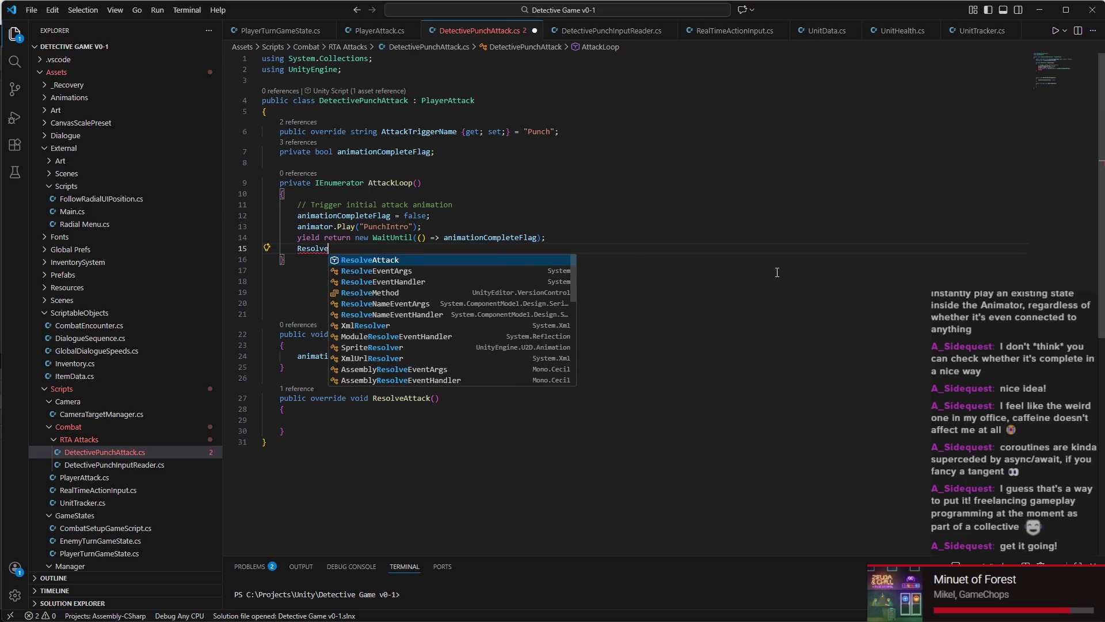
{"action": "key", "text": "Tab"}
{"action": "type", "text": "()"}
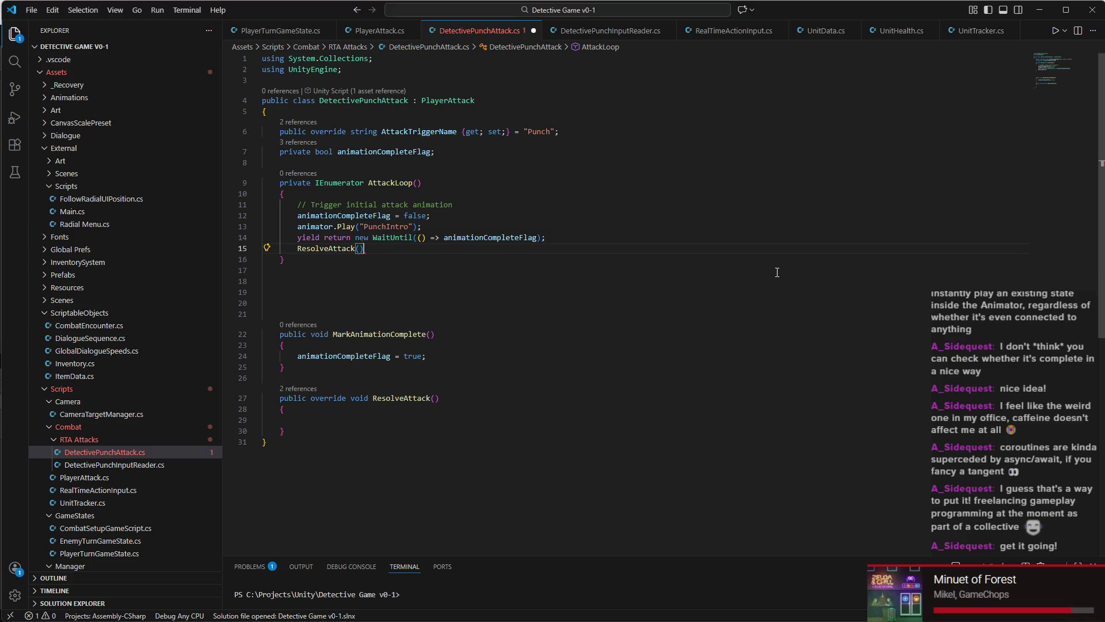
{"action": "key", "text": "Return"}
{"action": "type", "text": "{"}
{"action": "key", "text": "Return"}
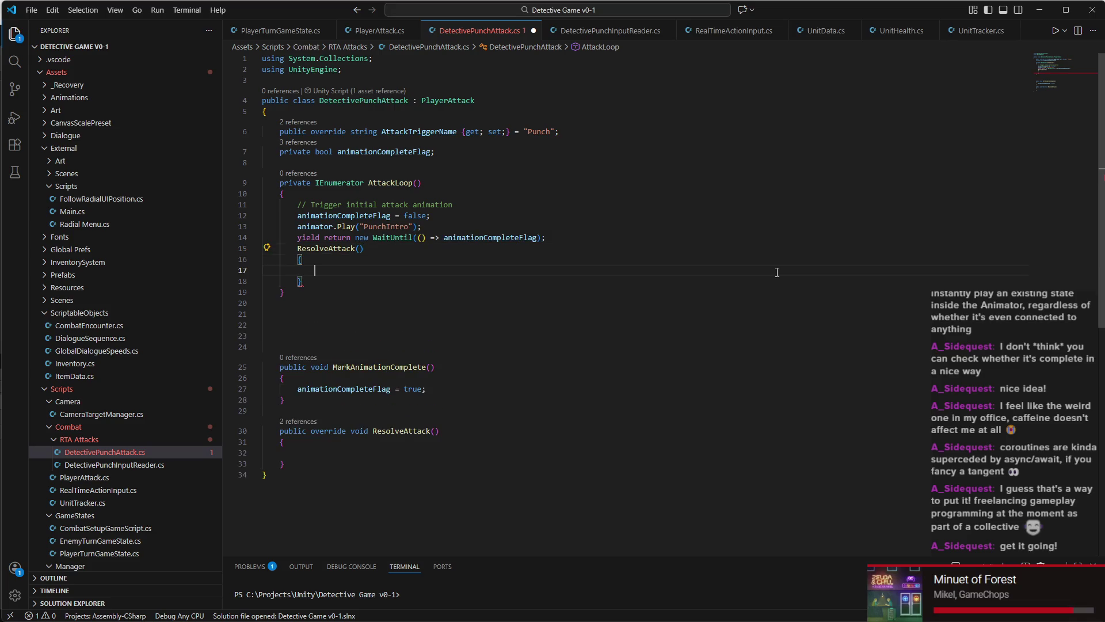
{"action": "key", "text": "ctrl+z"}
{"action": "key", "text": "ctrl+z"}
{"action": "key", "text": "ctrl+z"}
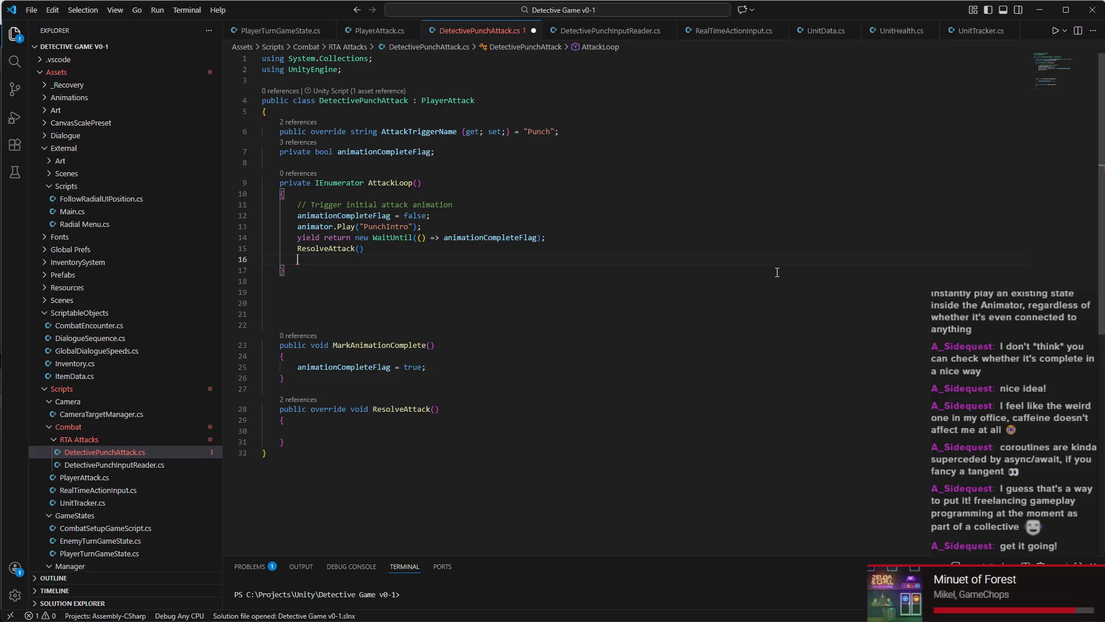
{"action": "type", "text": ";"}
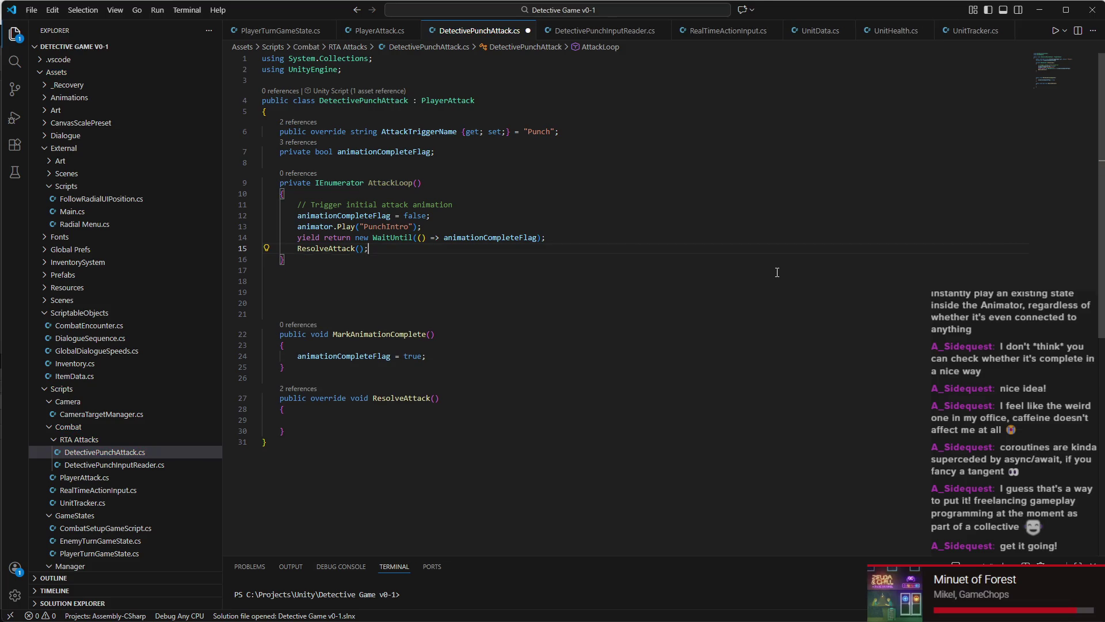
{"action": "key", "text": "ctrl+s"}
{"action": "key", "text": "Return"}
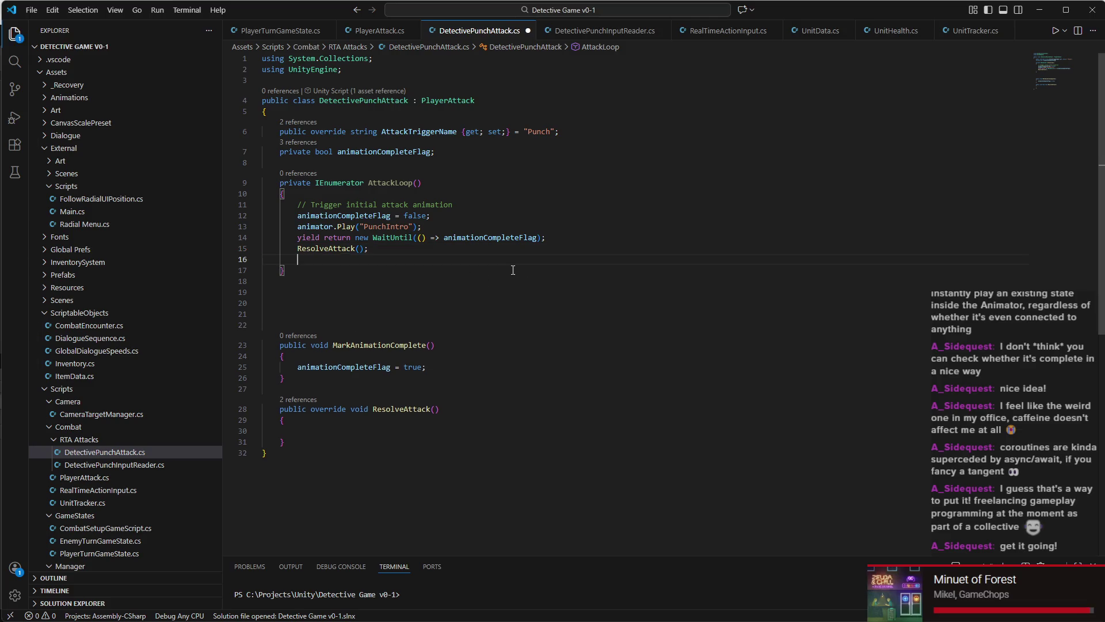
Step: Copy the 'animationCompleteFlag = false;' reset line in below ResolveAttack, fixing its indentation
{"action": "triple_click", "coordinate": [442, 216]}
{"action": "key", "text": "ctrl+c"}
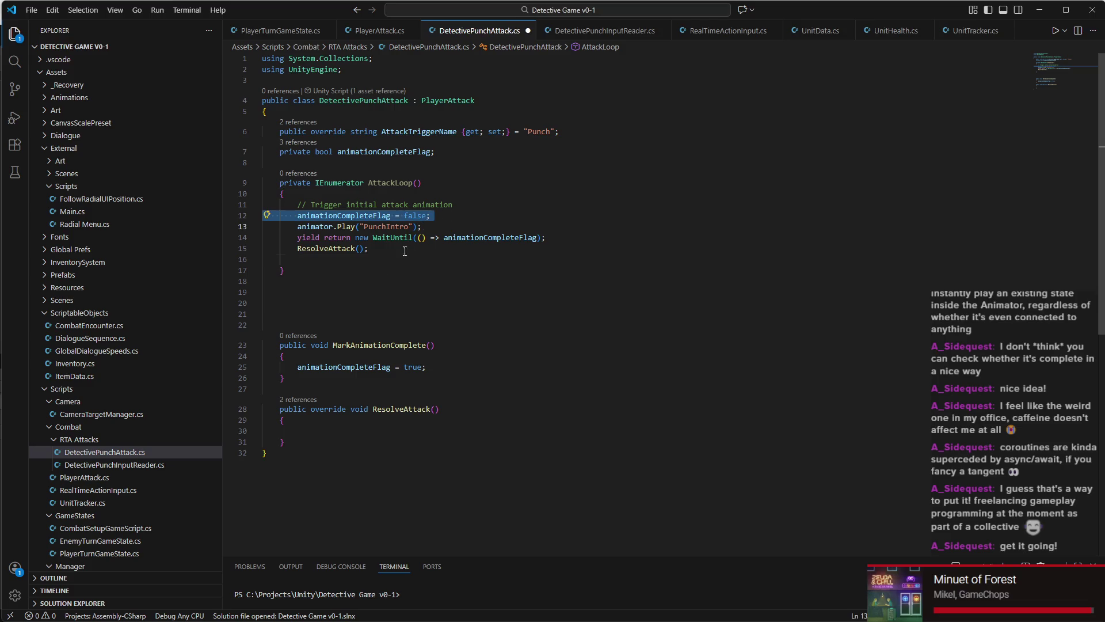
{"action": "left_click", "coordinate": [415, 237]}
{"action": "key", "text": "Down"}
{"action": "key", "text": "Down"}
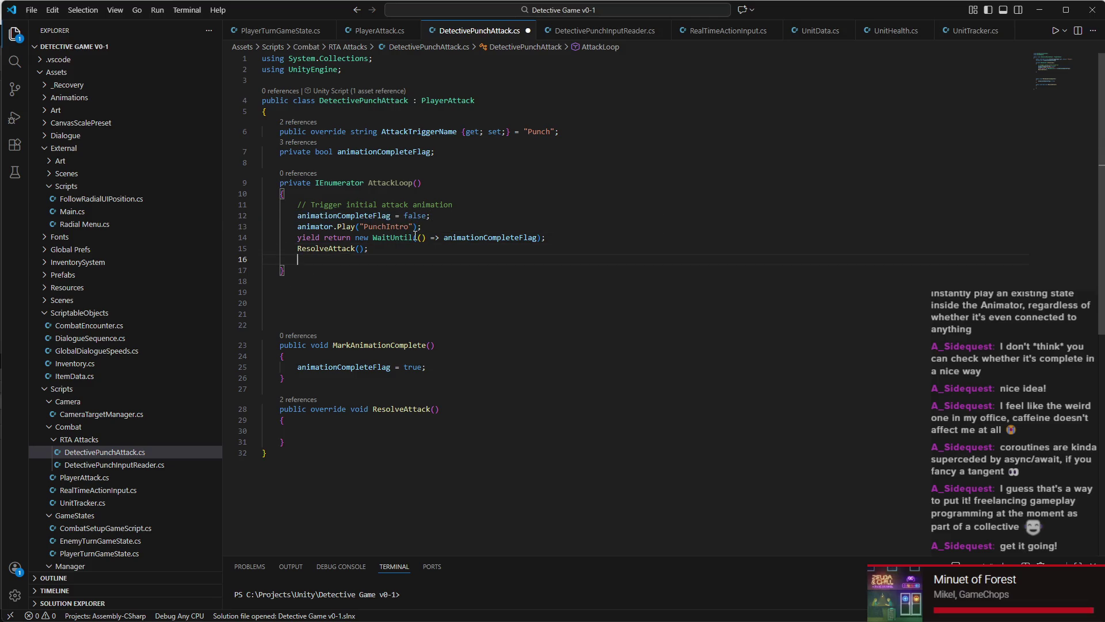
{"action": "key", "text": "ctrl+v"}
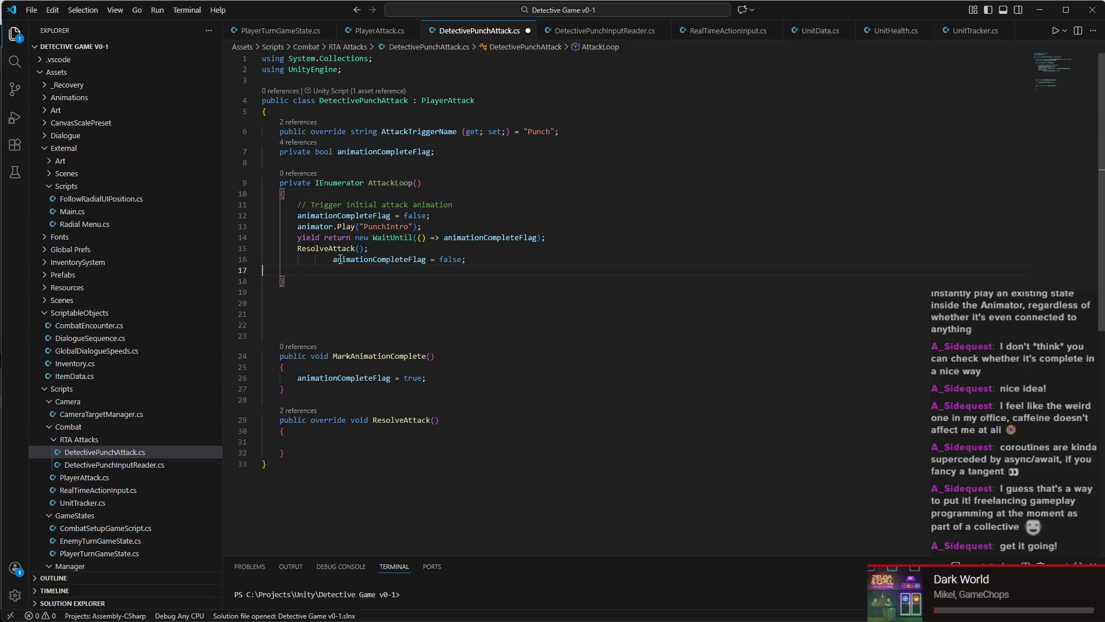
{"action": "left_click", "coordinate": [335, 260]}
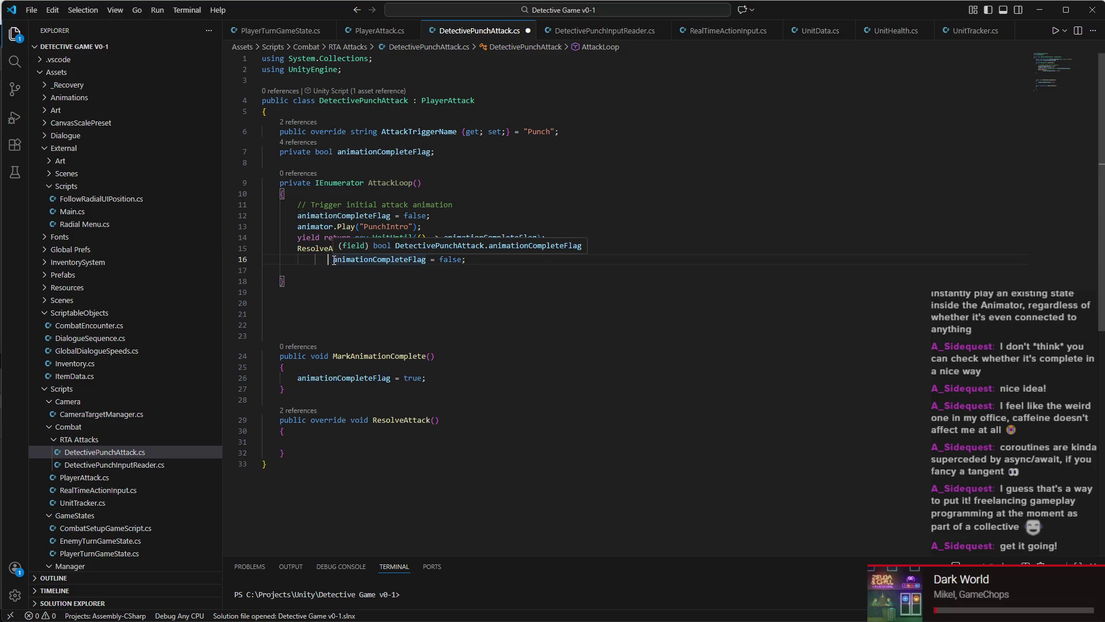
{"action": "key", "text": "BackSpace"}
{"action": "key", "text": "BackSpace"}
{"action": "left_click", "coordinate": [454, 254]}
{"action": "left_click", "coordinate": [453, 260]}
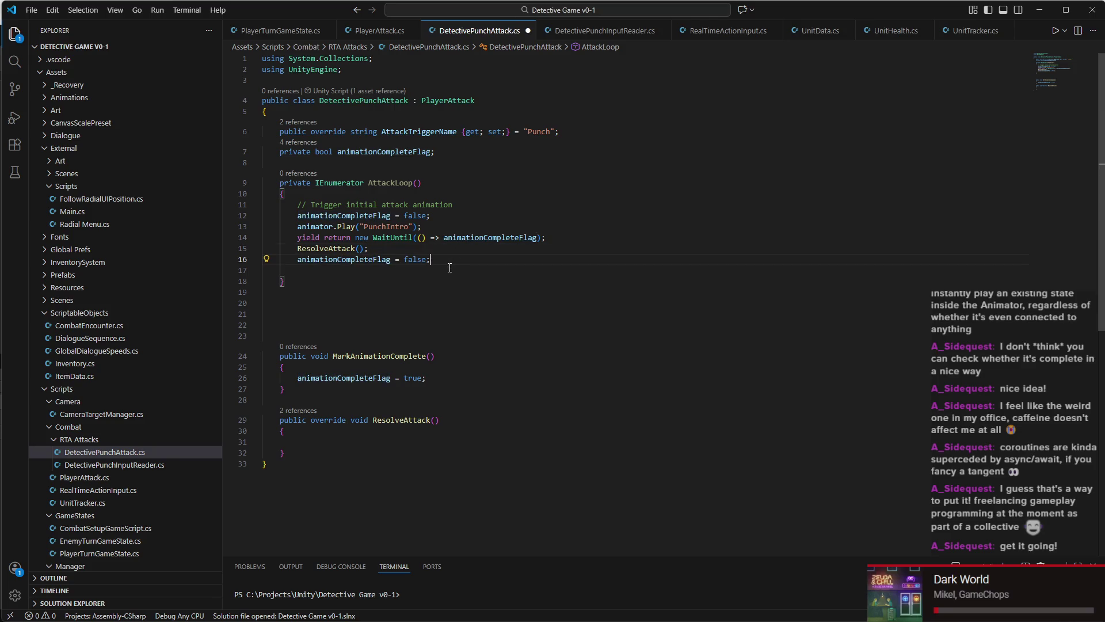
{"action": "key", "text": "Return"}
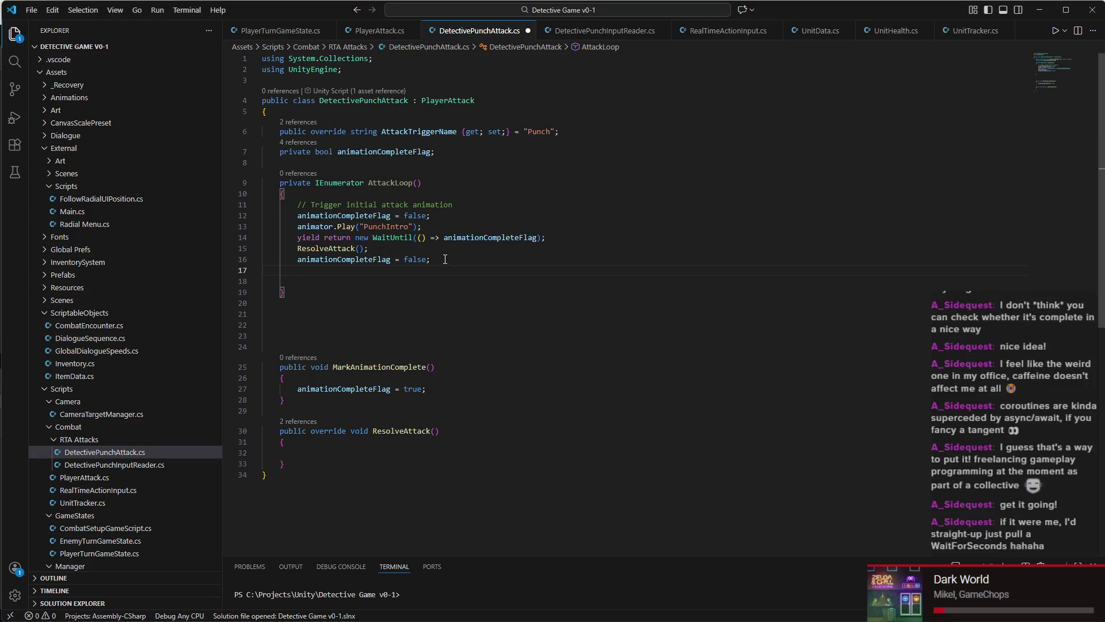
Step: Paste a second WaitUntil on animationCompleteFlag beneath the new flag reset
{"action": "triple_click", "coordinate": [476, 238]}
{"action": "key", "text": "ctrl+c"}
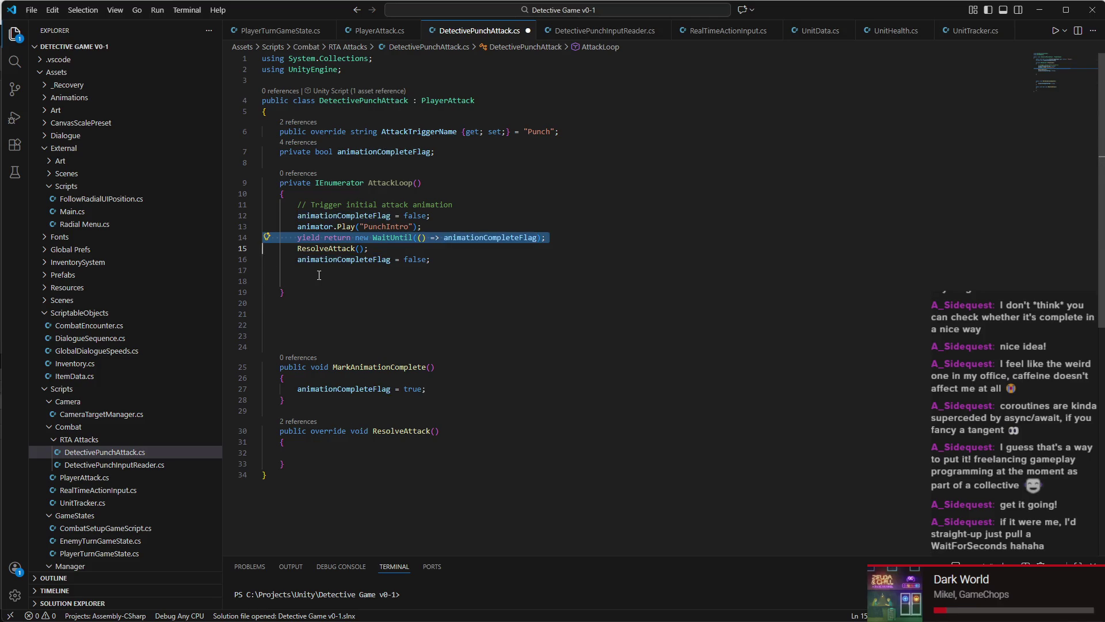
{"action": "left_click", "coordinate": [317, 272]}
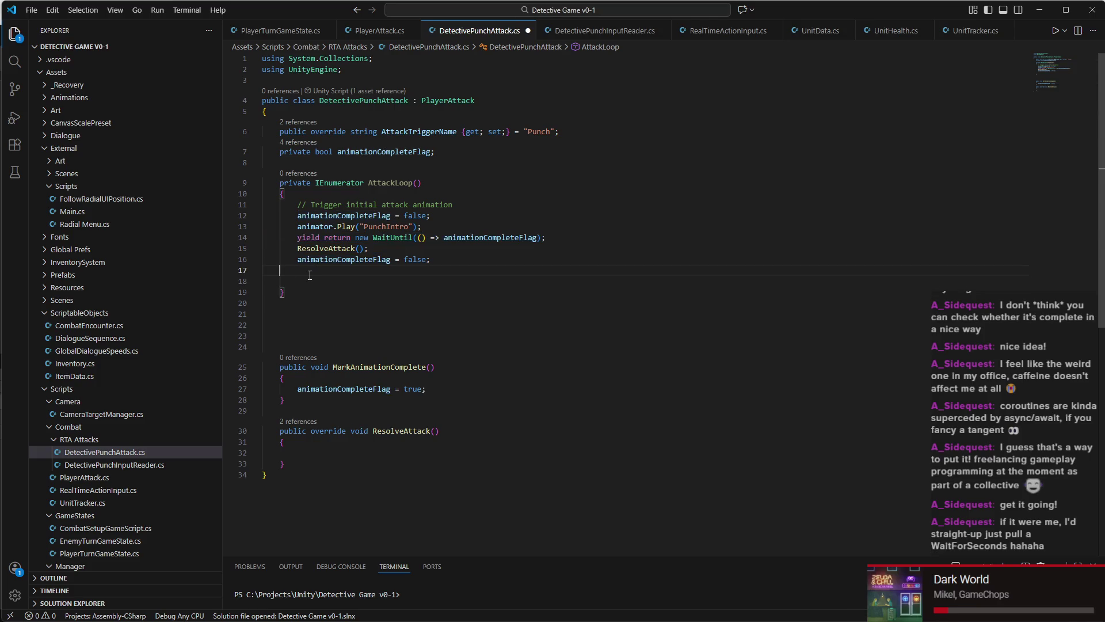
{"action": "key", "text": "ctrl+v"}
{"action": "left_click", "coordinate": [556, 281]}
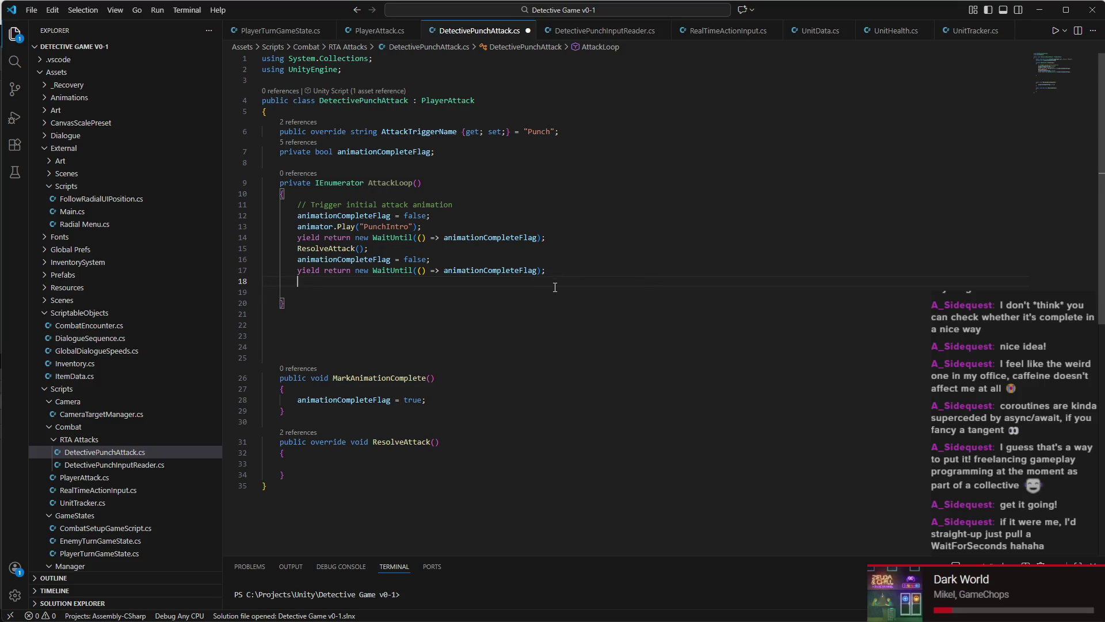
Step: End AttackLoop with 'animator.Play("Idle");', remove the extra blank line, and save
{"action": "type", "text": "Animator"}
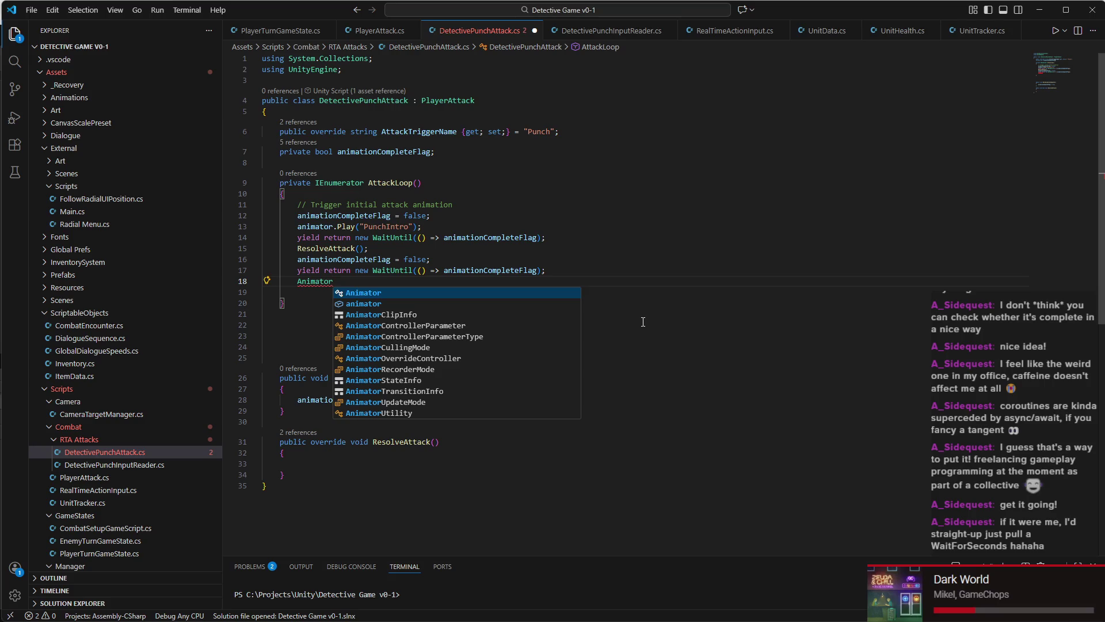
{"action": "key", "text": "Escape"}
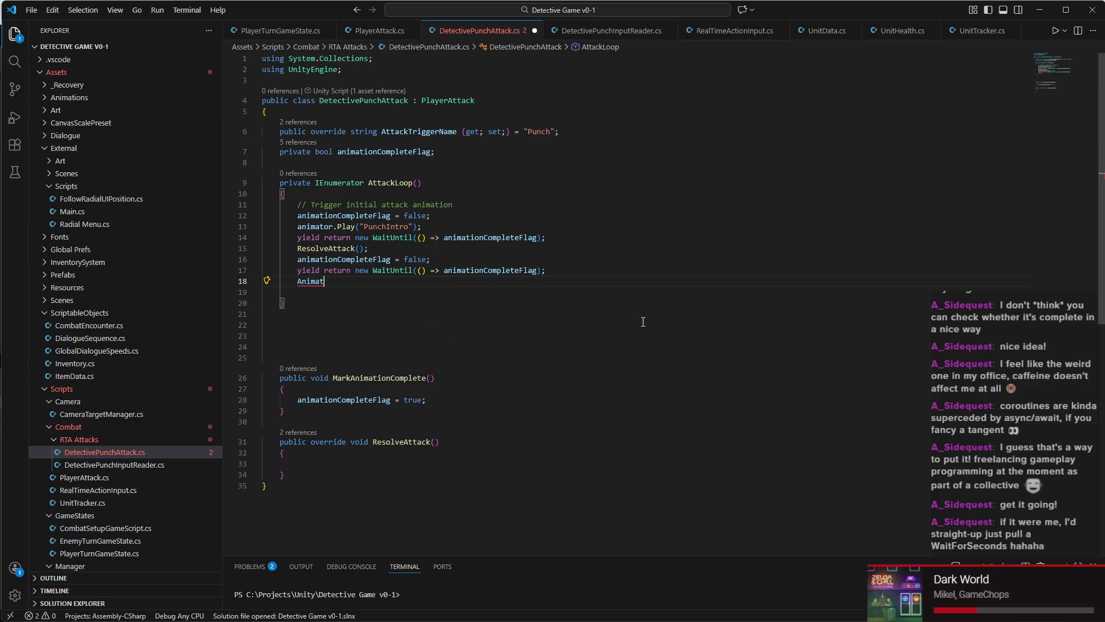
{"action": "key", "text": "ctrl+BackSpace"}
{"action": "type", "text": "animat"}
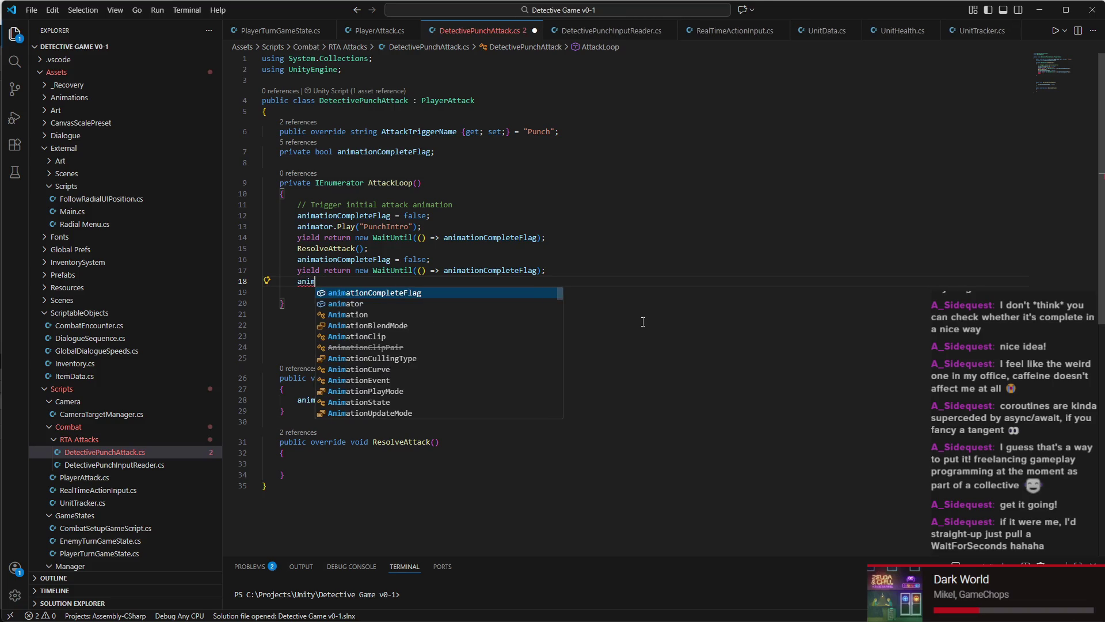
{"action": "key", "text": "Down"}
{"action": "key", "text": "Tab"}
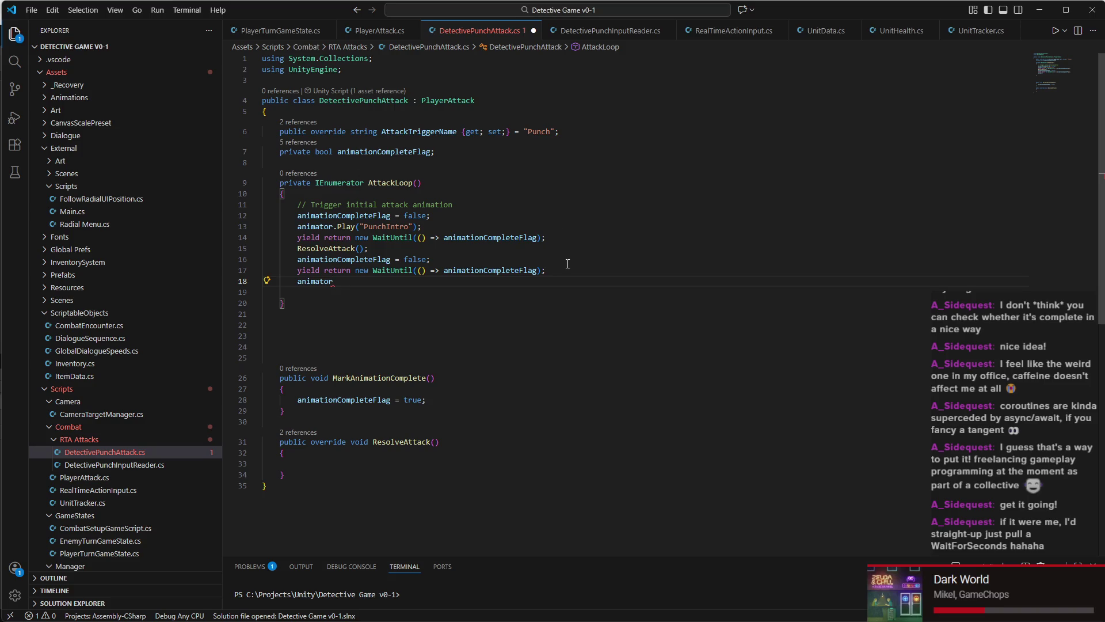
{"action": "type", "text": ".Play("}
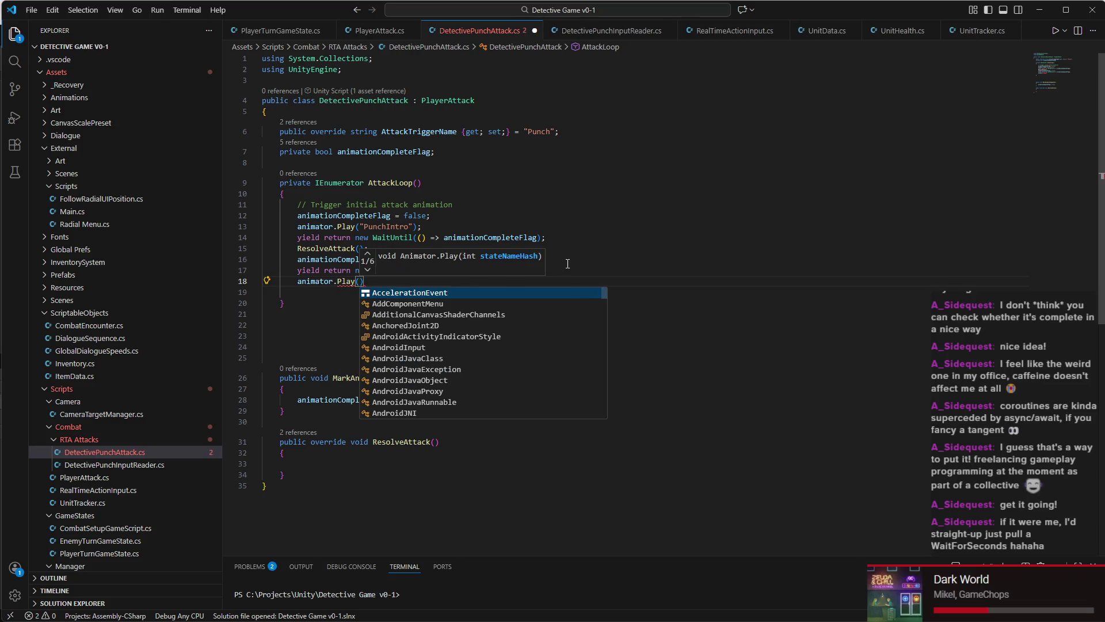
{"action": "type", "text": "\"Idle\""}
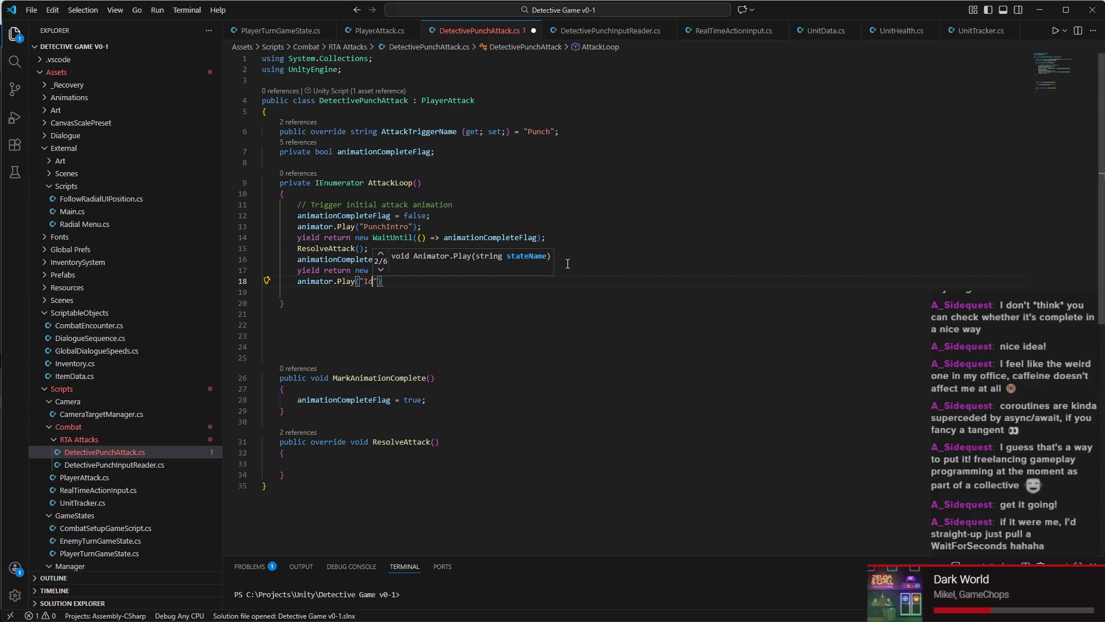
{"action": "type", "text": ");"}
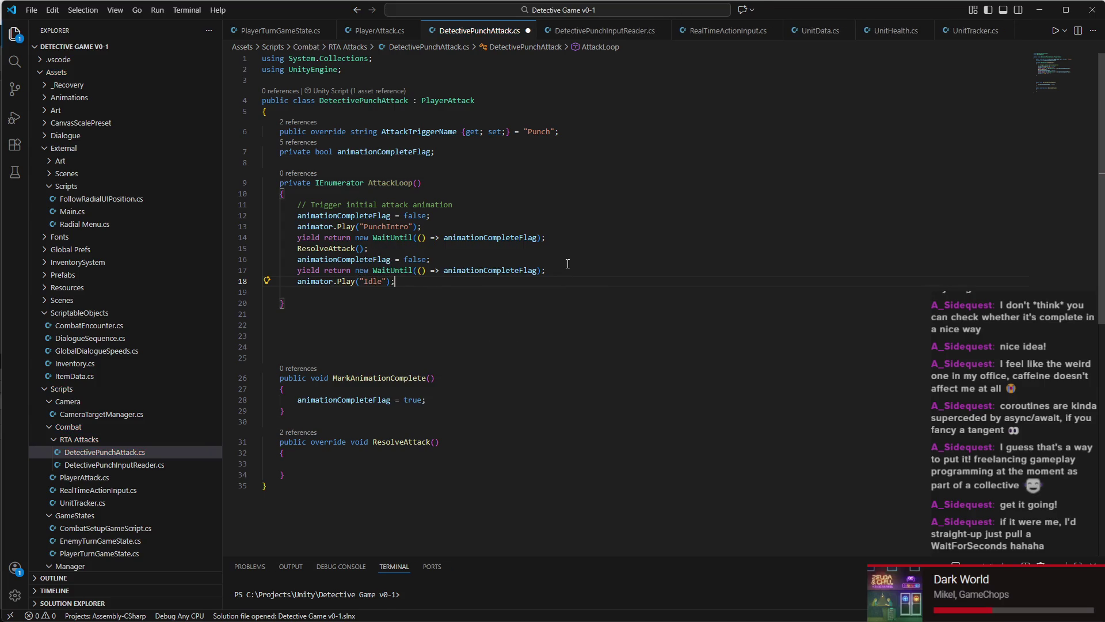
{"action": "key", "text": "ctrl+s"}
{"action": "left_click", "coordinate": [320, 291]}
{"action": "key", "text": "BackSpace"}
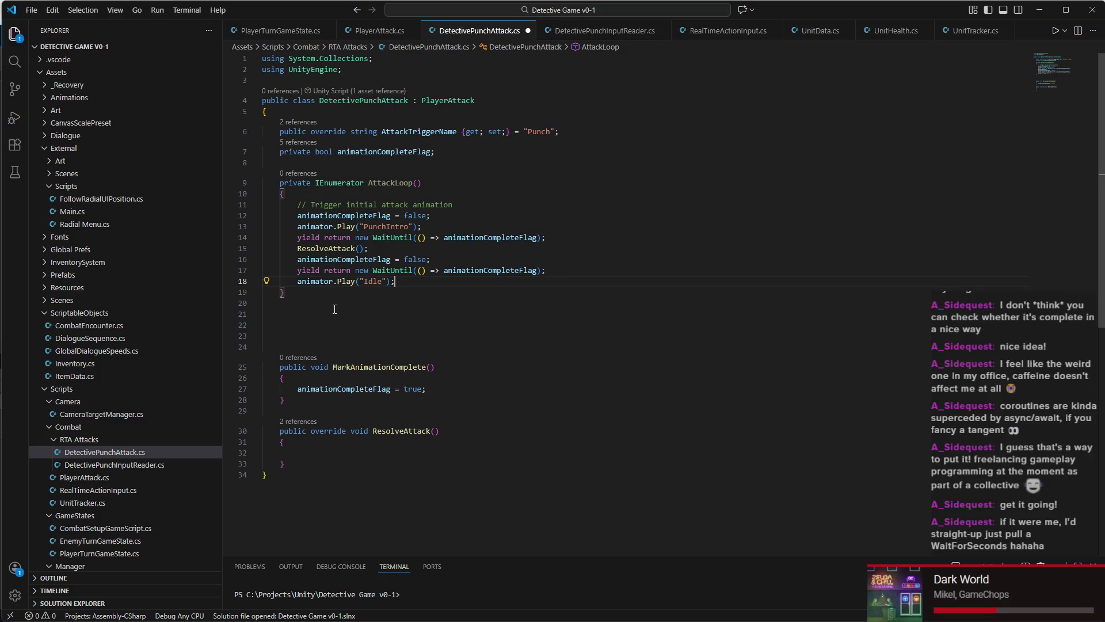
{"action": "key", "text": "ctrl+s"}
{"action": "mouse_move", "coordinate": [667, 619]}
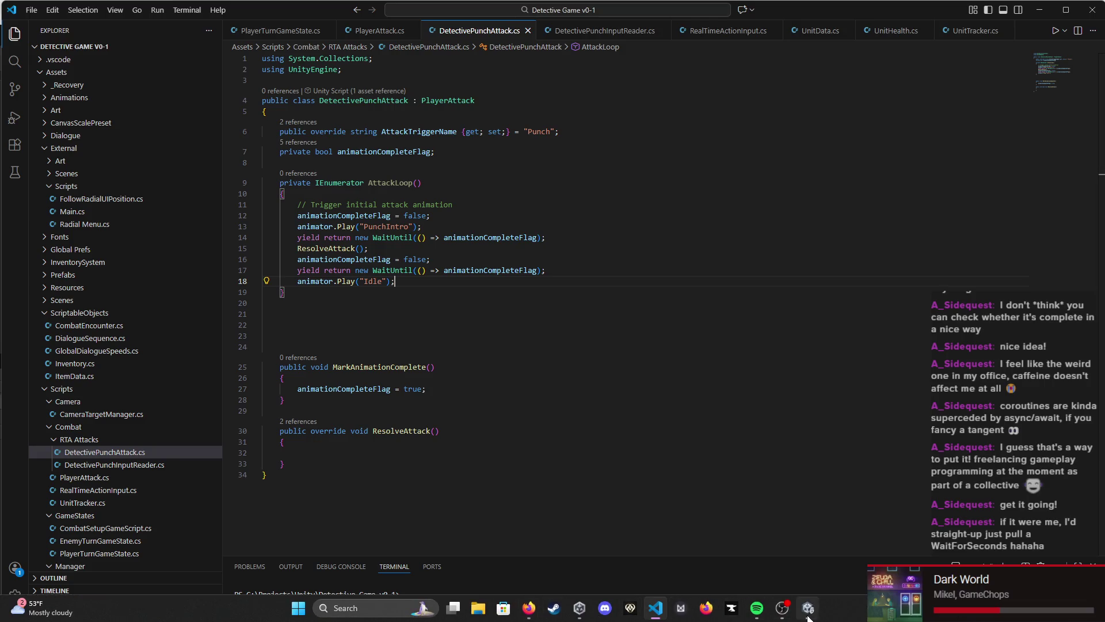
{"action": "left_click", "coordinate": [809, 615]}
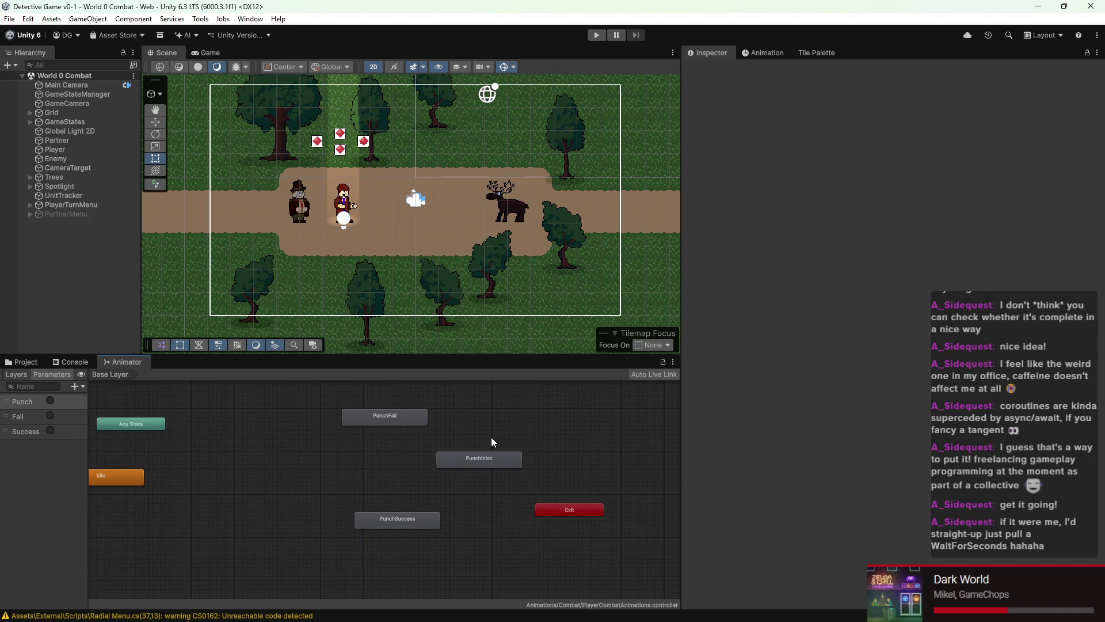
Step: Select the Player, switch the Animation window to PunchFail, and add an event at frame 57
{"action": "left_click", "coordinate": [500, 459]}
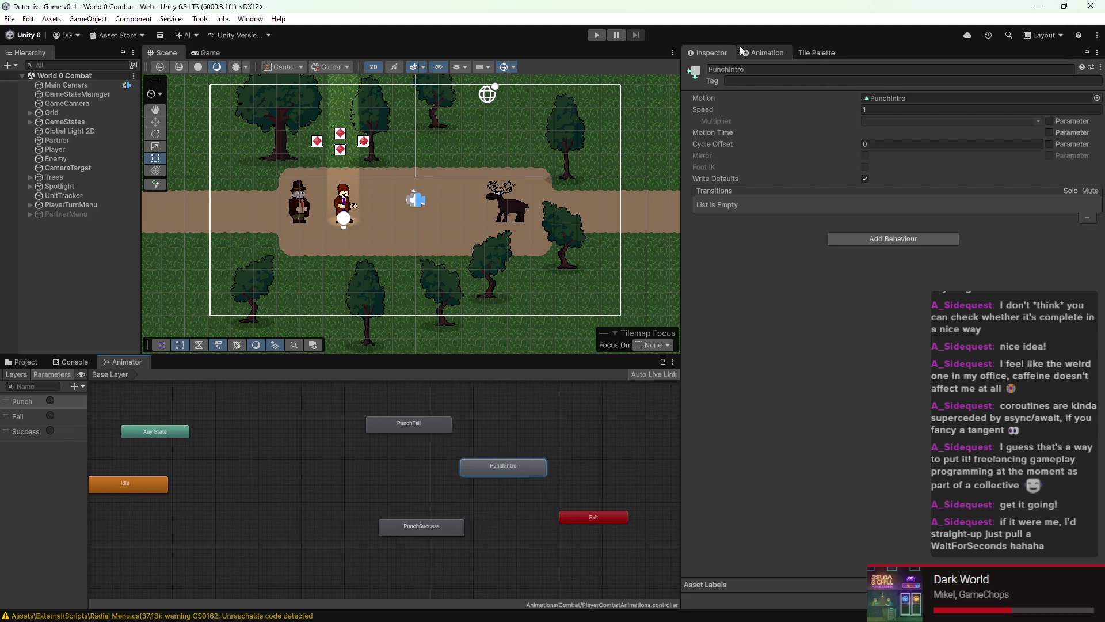
{"action": "left_click", "coordinate": [757, 53]}
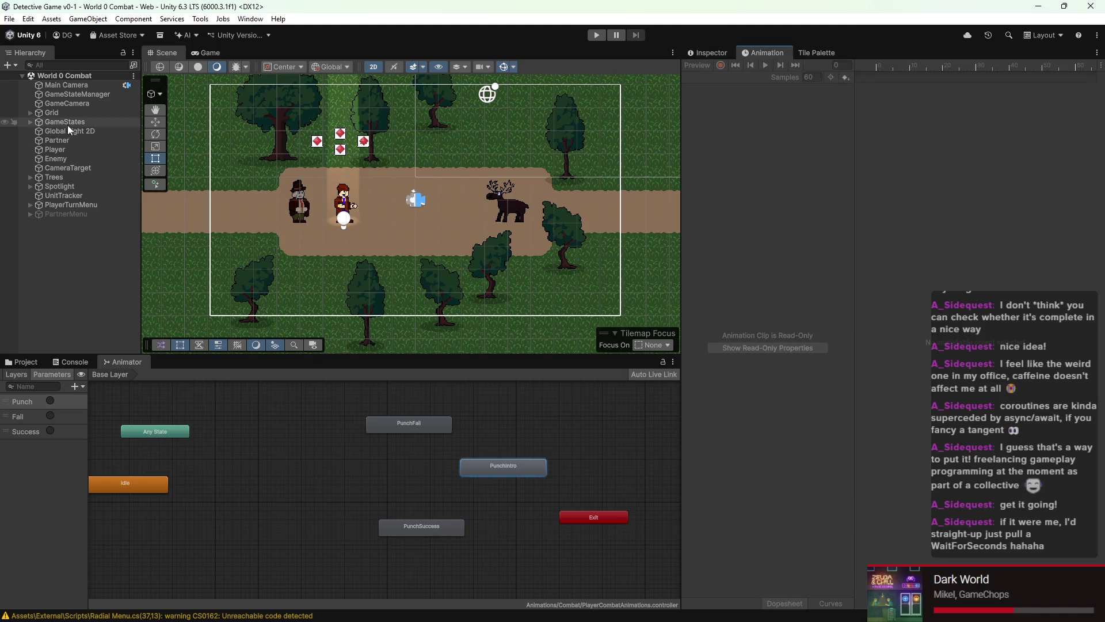
{"action": "left_click", "coordinate": [55, 150]}
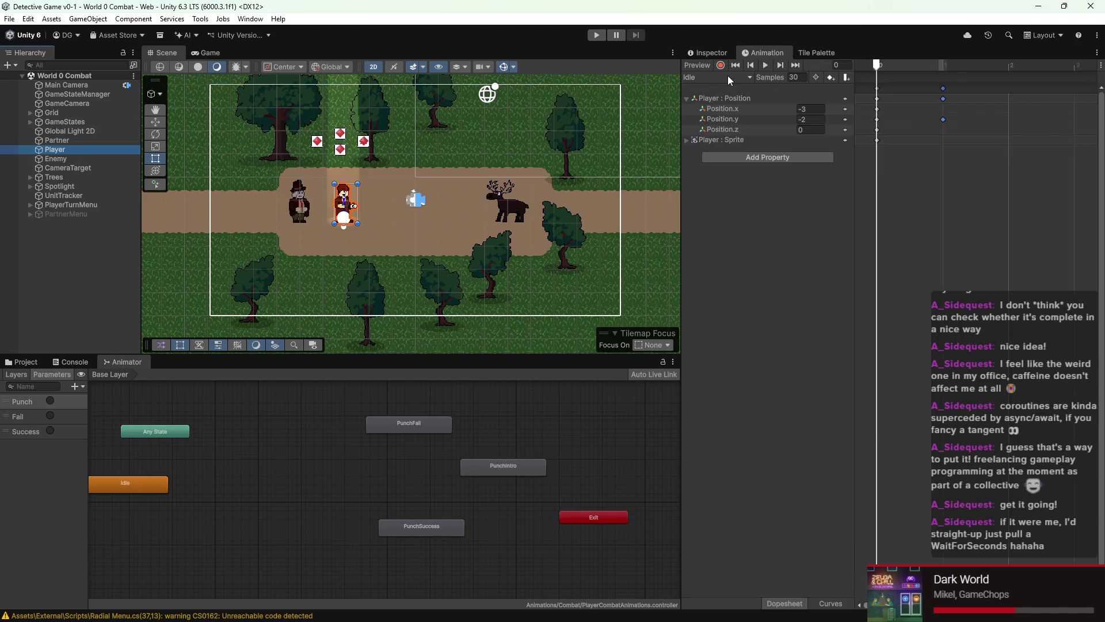
{"action": "left_click", "coordinate": [717, 77]}
{"action": "left_click", "coordinate": [719, 103]}
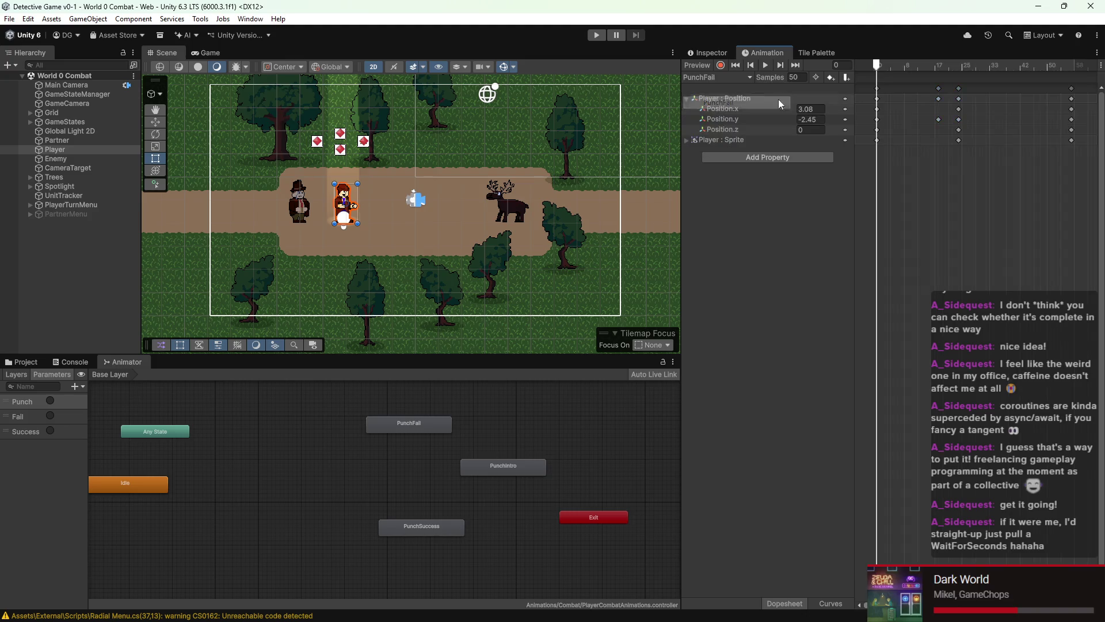
{"action": "left_click_drag", "start_coordinate": [1065, 68], "coordinate": [1071, 67]}
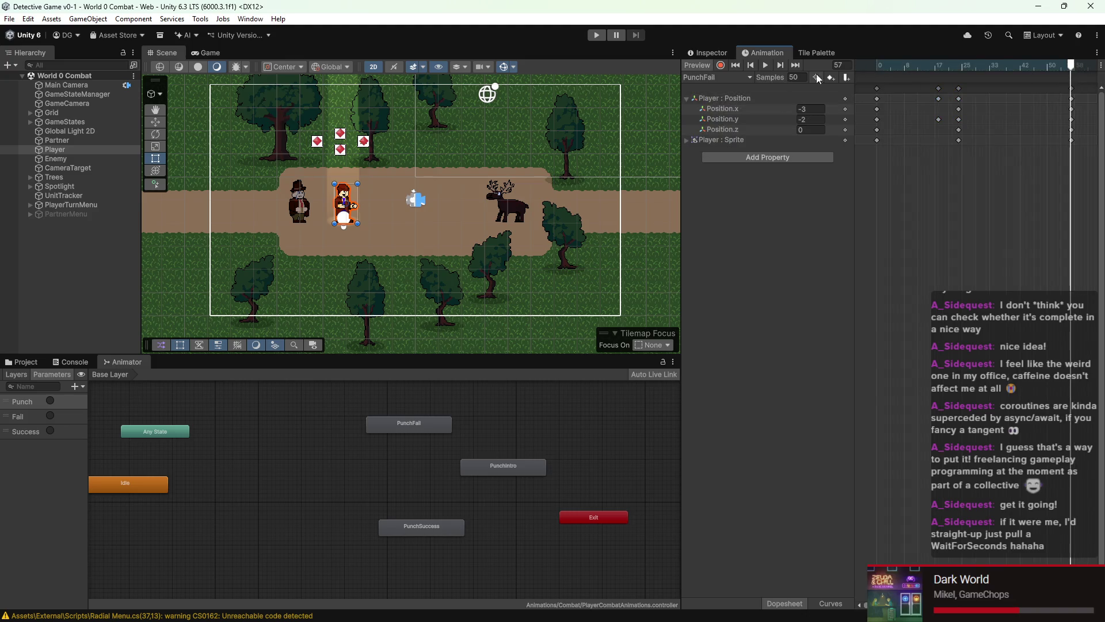
{"action": "left_click", "coordinate": [846, 79]}
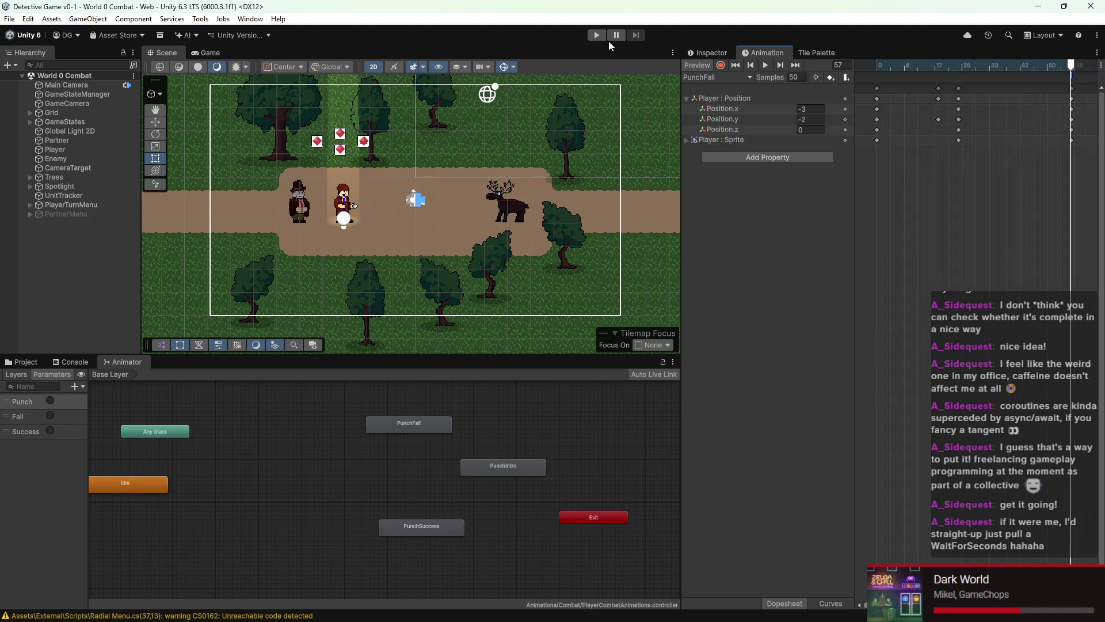
{"action": "left_click", "coordinate": [694, 56]}
Step: Set the PunchFail event's function to DetectivePunchAttack > MarkAnimationComplete()
{"action": "left_click", "coordinate": [807, 96]}
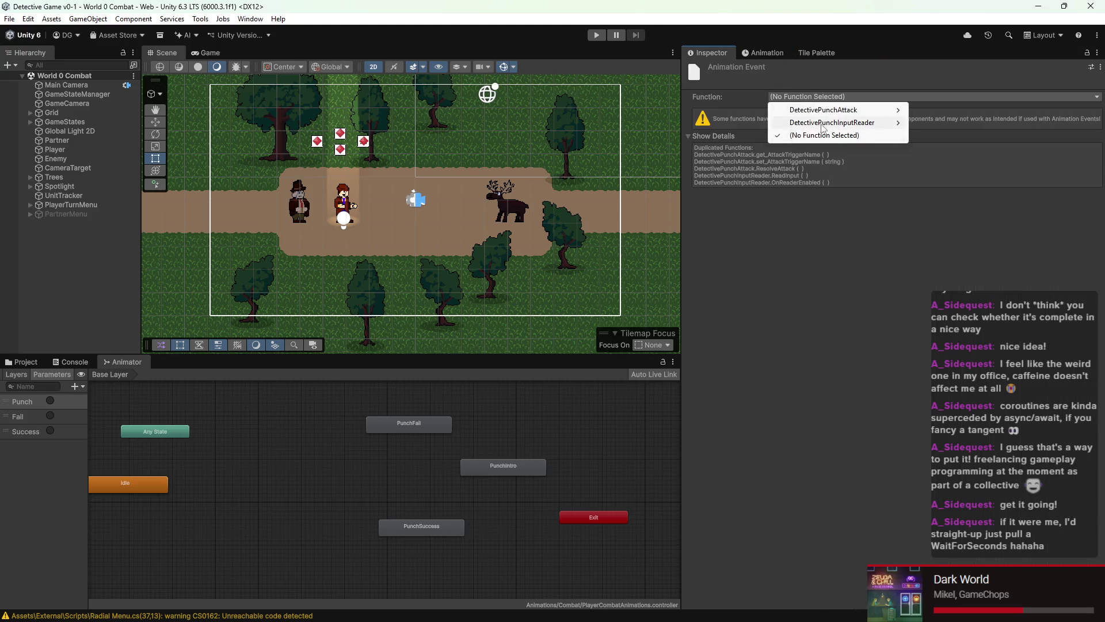
{"action": "mouse_move", "coordinate": [826, 113]}
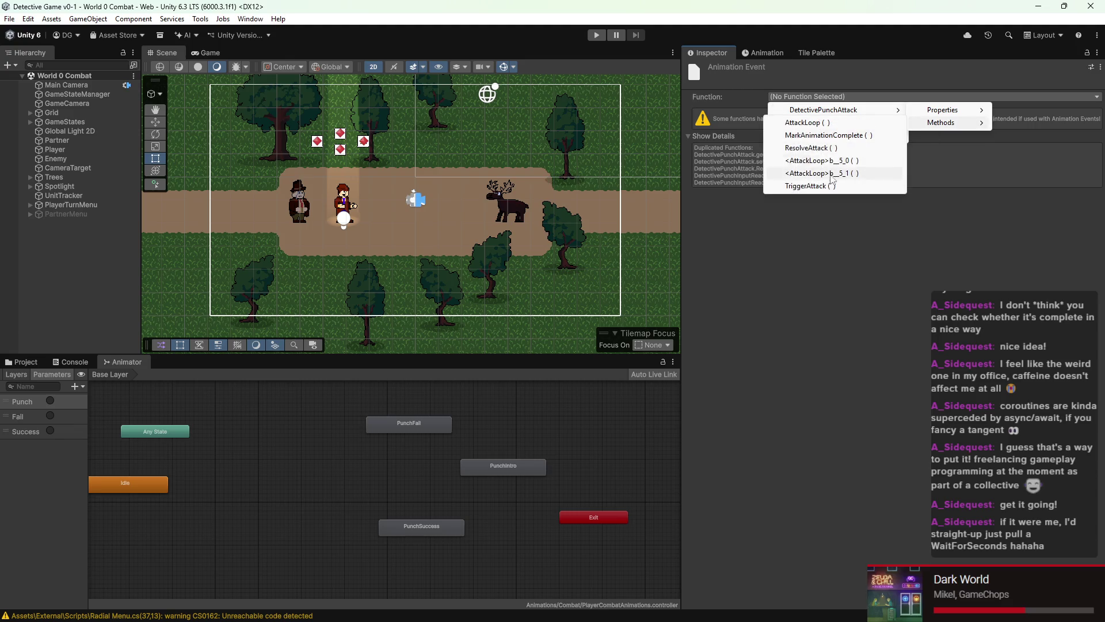
{"action": "mouse_move", "coordinate": [943, 119]}
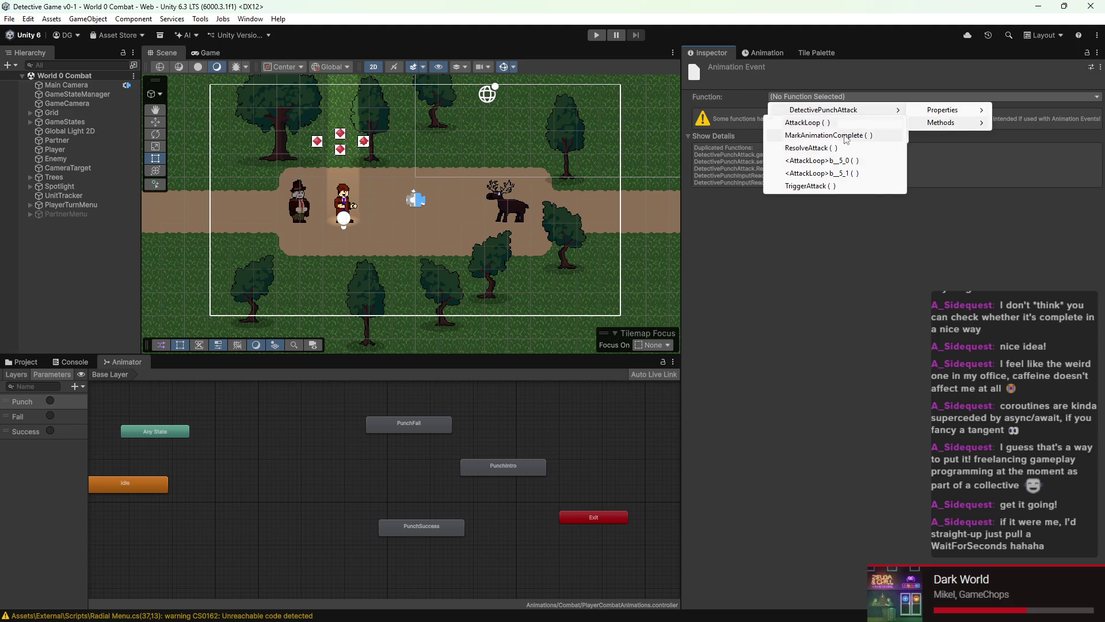
{"action": "left_click", "coordinate": [875, 137]}
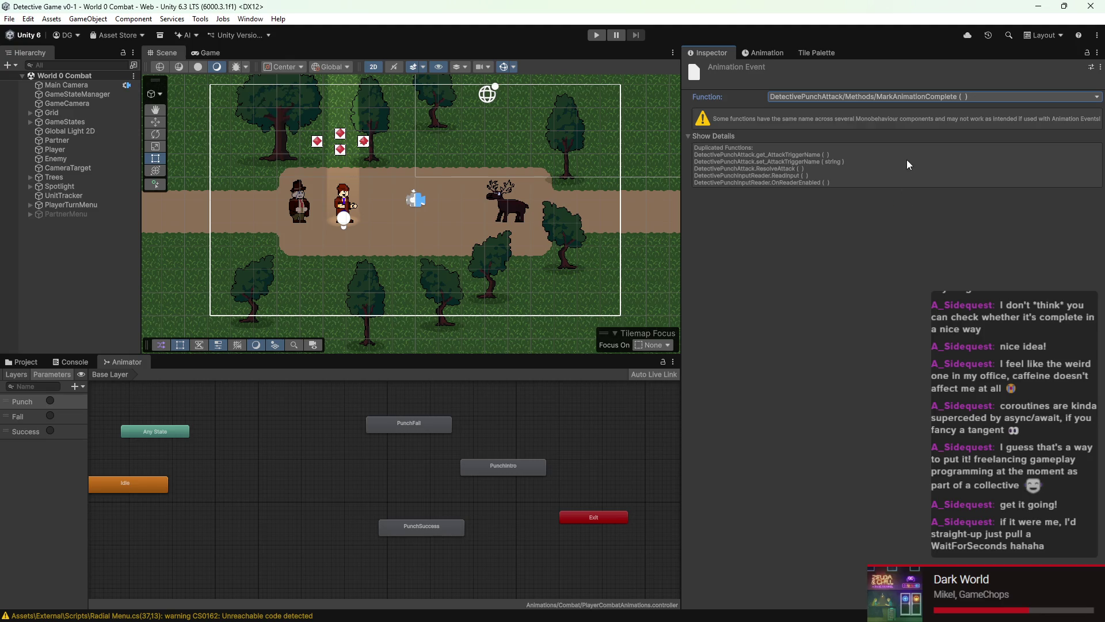
Step: Open the PunchSuccess clip in the Animation window at frame 57
{"action": "left_click", "coordinate": [770, 53]}
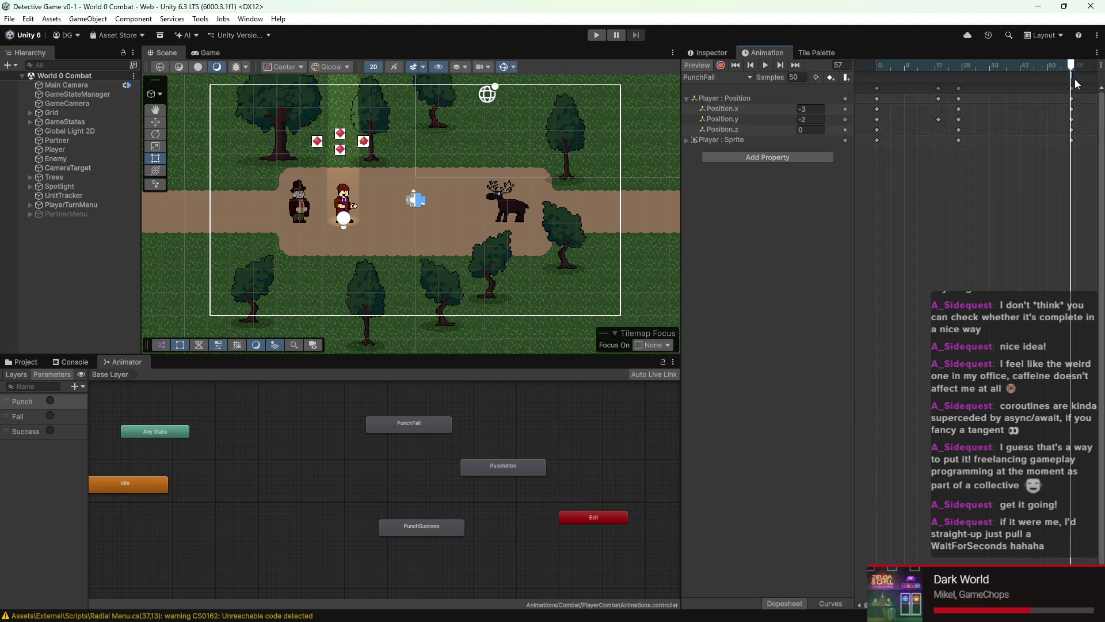
{"action": "left_click", "coordinate": [724, 79]}
{"action": "left_click", "coordinate": [722, 116]}
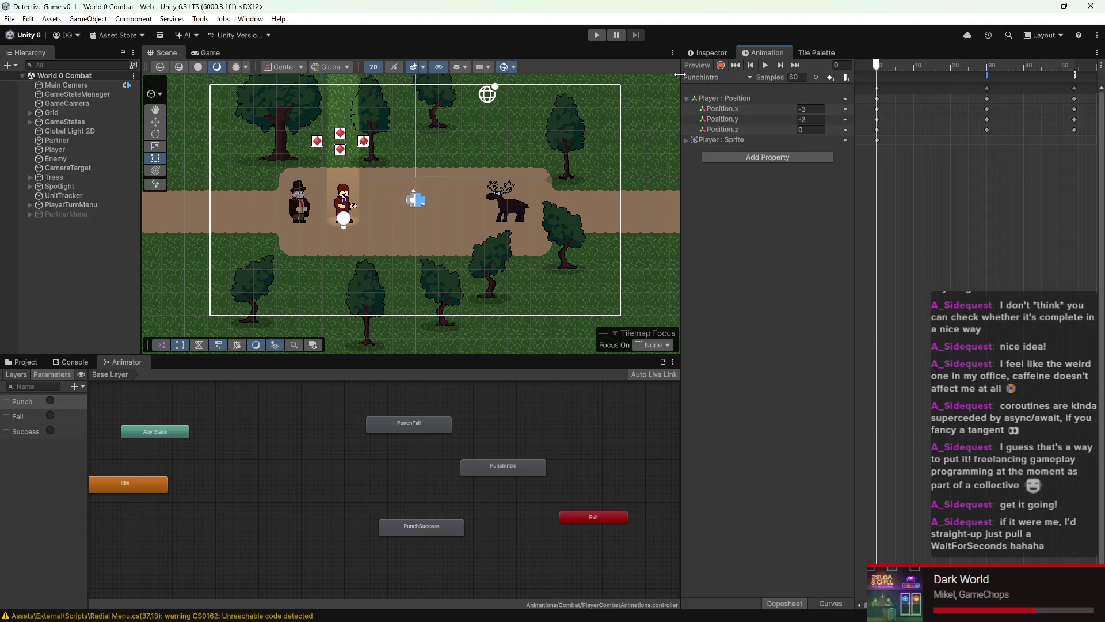
{"action": "left_click", "coordinate": [717, 77]}
{"action": "left_click", "coordinate": [720, 128]}
{"action": "left_click", "coordinate": [1072, 65]}
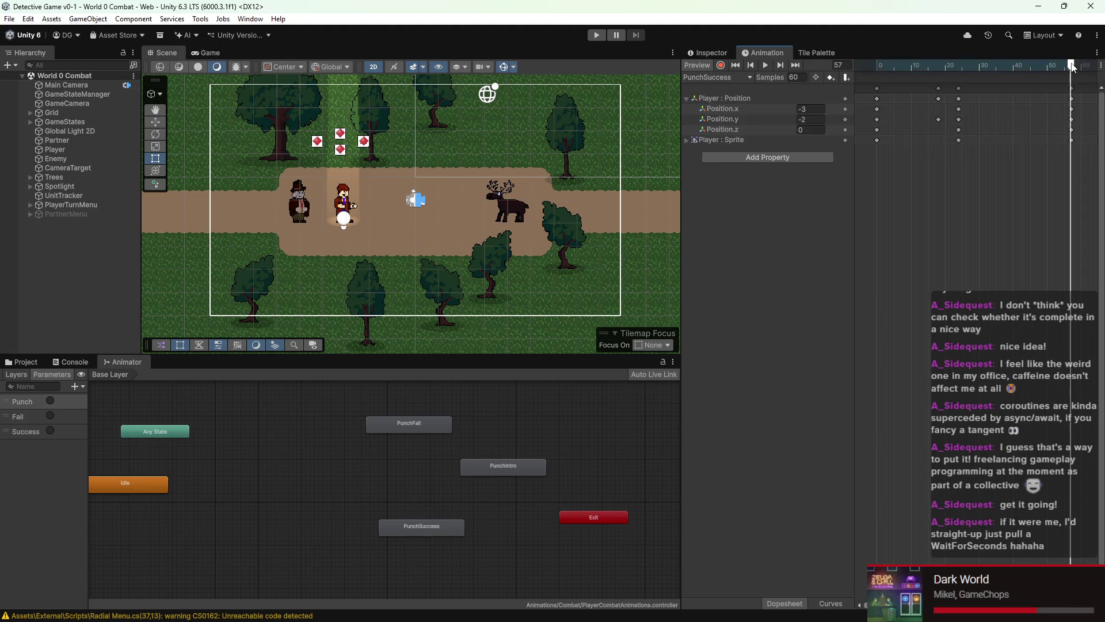
Step: Switch the Animation window back to PunchIntro and check its event at frame 54
{"action": "left_click", "coordinate": [702, 77]}
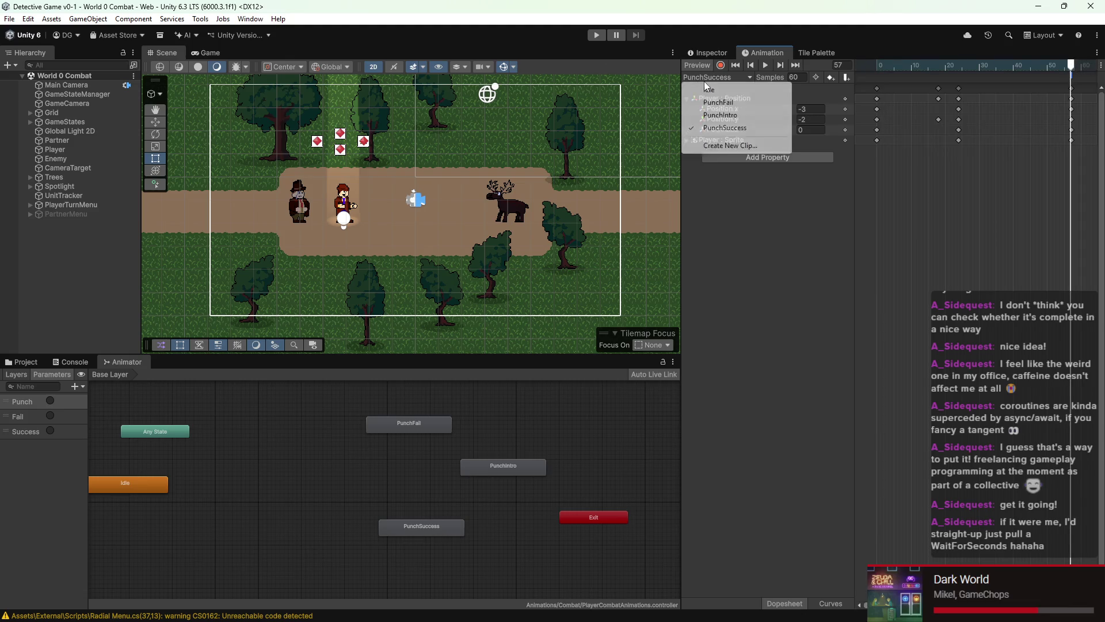
{"action": "left_click", "coordinate": [720, 115]}
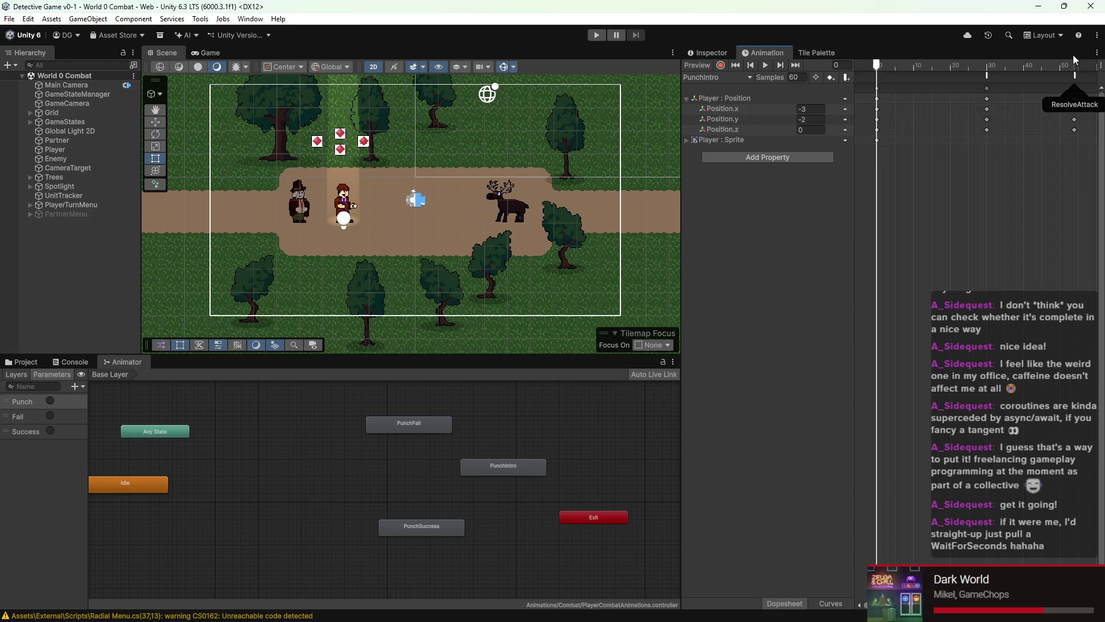
{"action": "left_click", "coordinate": [1074, 66]}
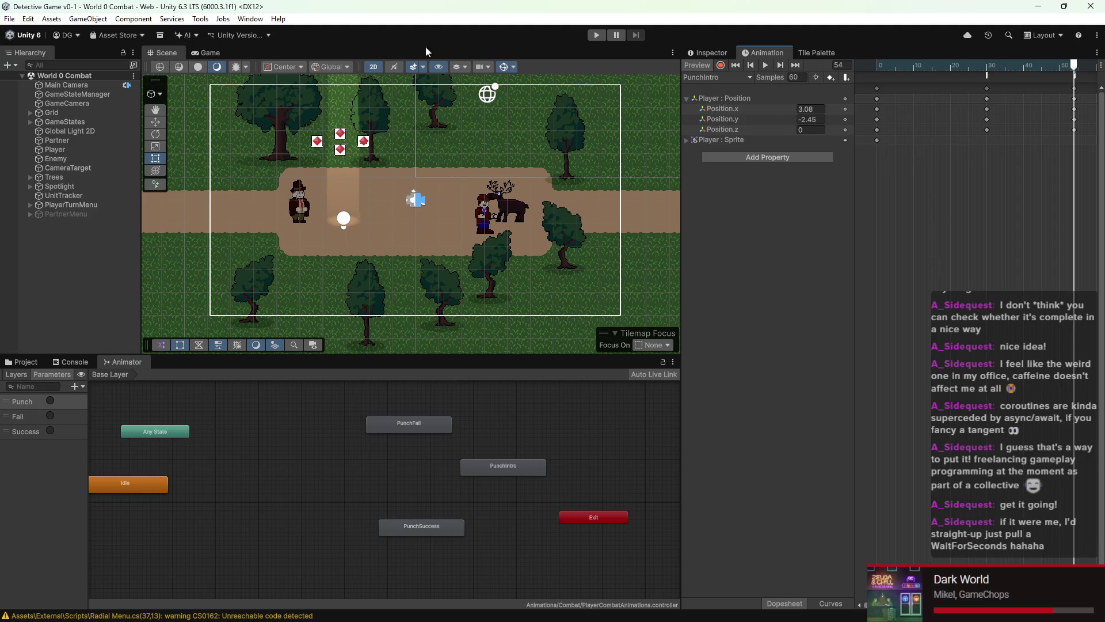
Step: Run the combat scene in Play mode to test the punch, then stop it
{"action": "left_click", "coordinate": [596, 38]}
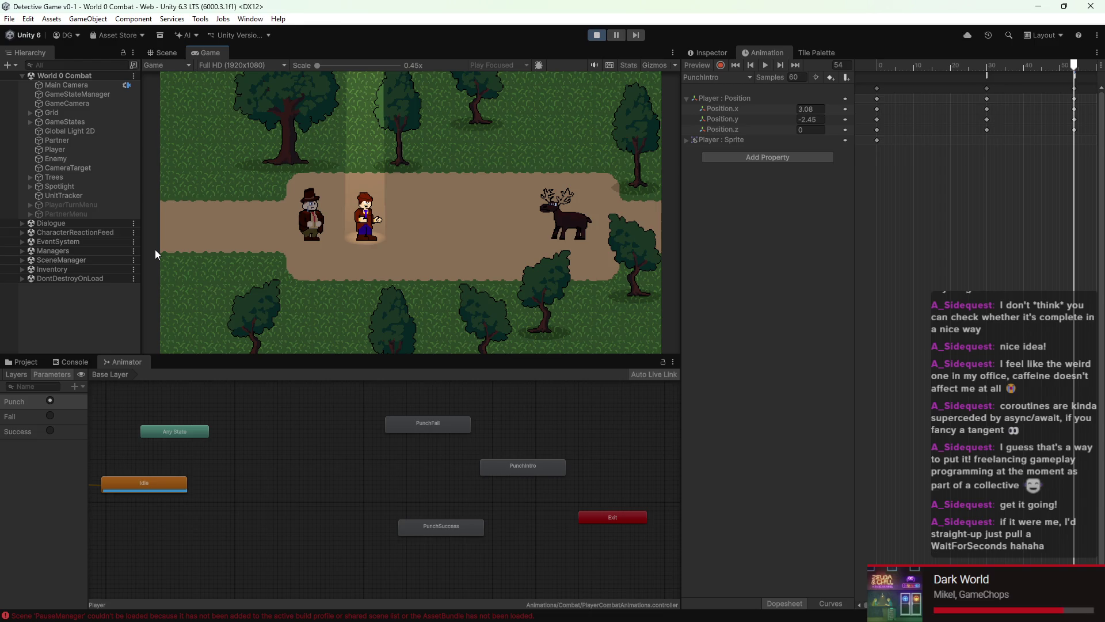
{"action": "left_click", "coordinate": [598, 36]}
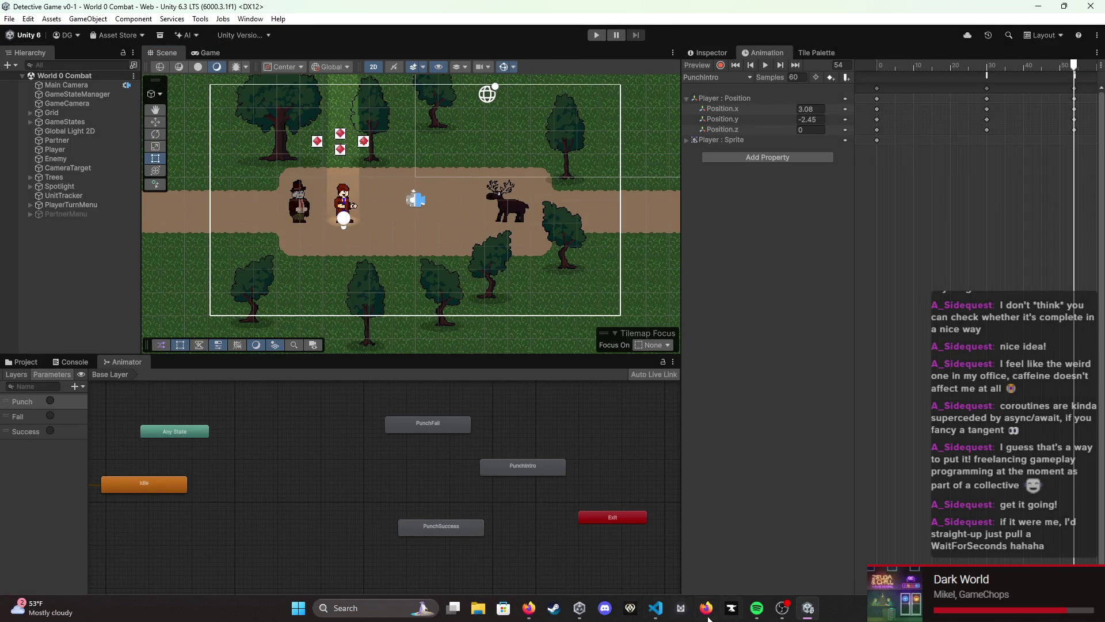
{"action": "left_click", "coordinate": [656, 608]}
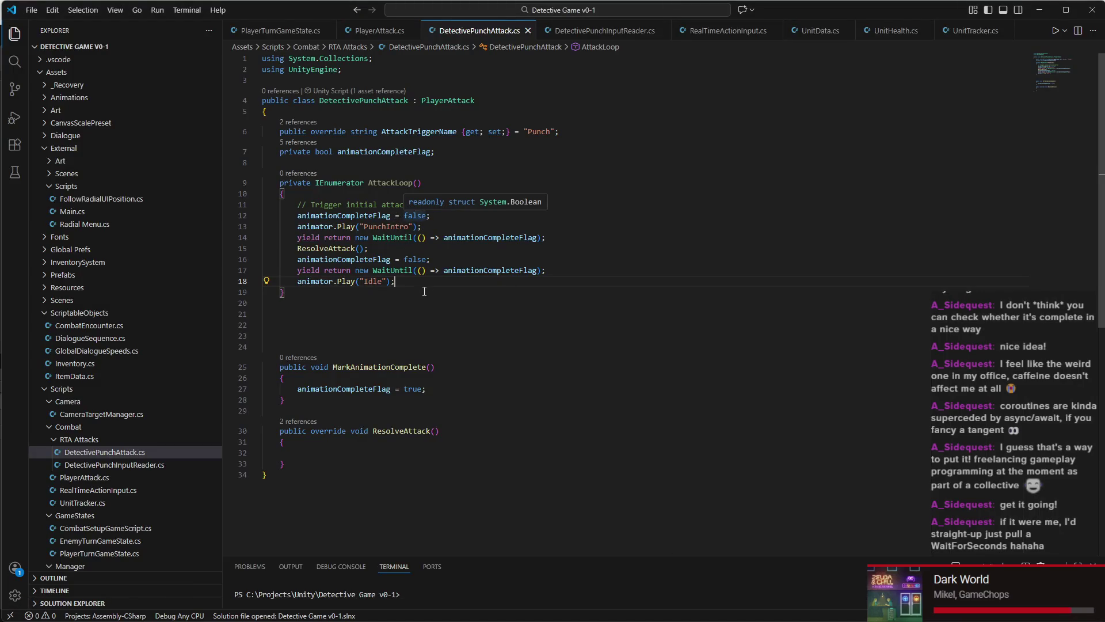
Step: Finish reviewing AttackLoop in VS Code and return to the Unity editor
{"action": "mouse_move", "coordinate": [437, 620]}
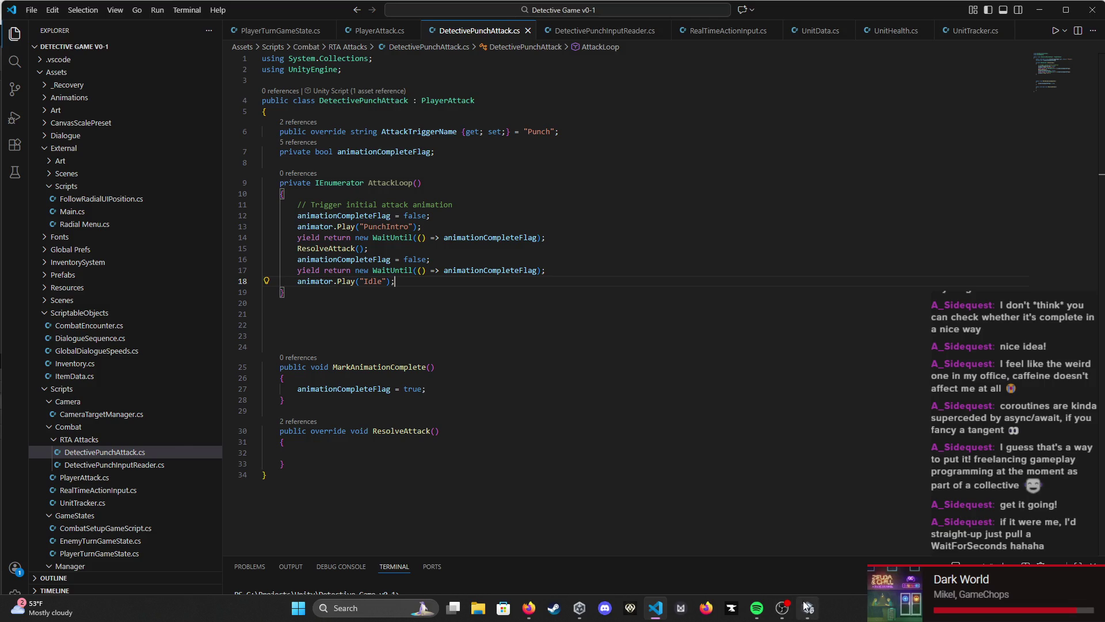
{"action": "left_click", "coordinate": [782, 607]}
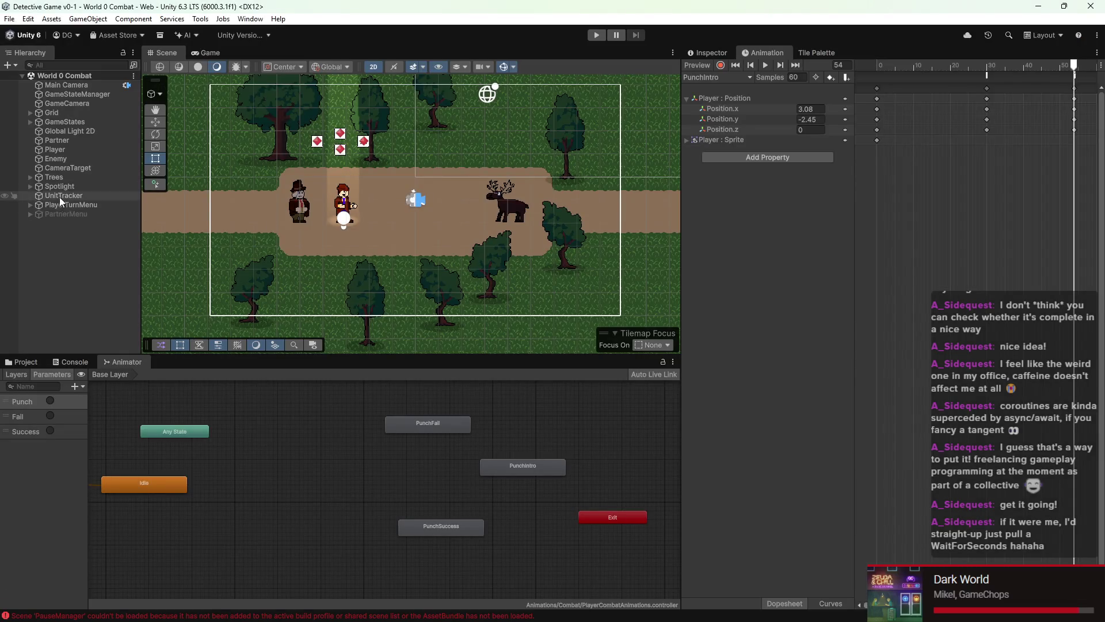
Step: Expand PartnerMenu's Radial Menu buttons and inspect the FIGHT! button's On Click functions without changes
{"action": "left_click", "coordinate": [30, 213]}
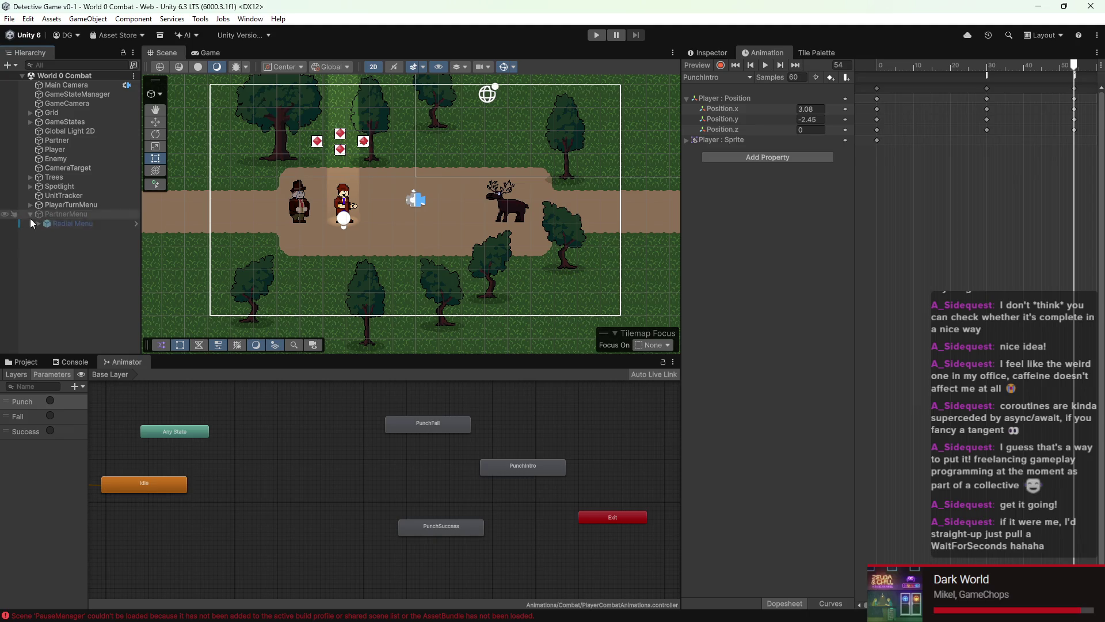
{"action": "left_click", "coordinate": [34, 223]}
{"action": "left_click", "coordinate": [39, 224]}
{"action": "left_click", "coordinate": [46, 242]}
{"action": "left_click", "coordinate": [88, 253]}
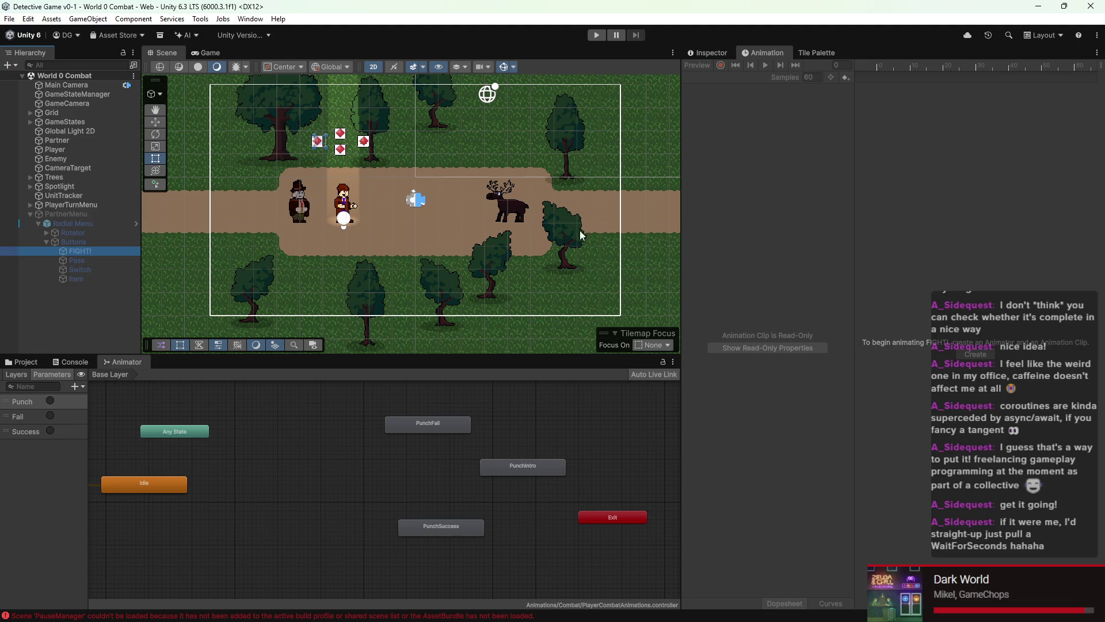
{"action": "left_click", "coordinate": [722, 52]}
{"action": "scroll", "coordinate": [822, 216], "scroll_direction": "down", "scroll_amount": 6}
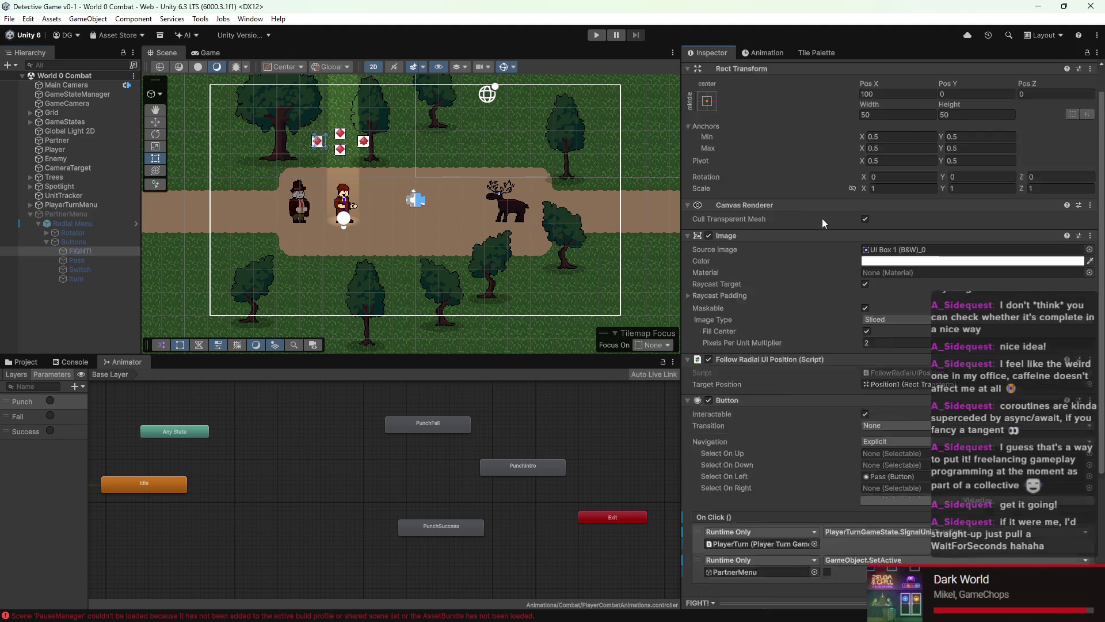
{"action": "scroll", "coordinate": [765, 415], "scroll_direction": "down", "scroll_amount": 3}
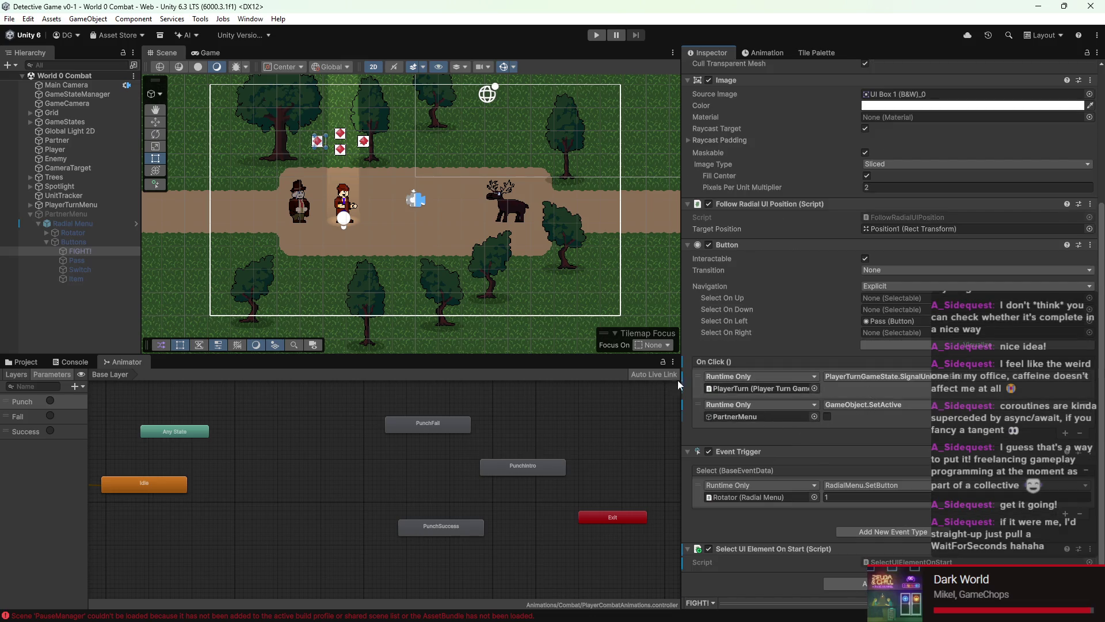
{"action": "left_click", "coordinate": [735, 416]}
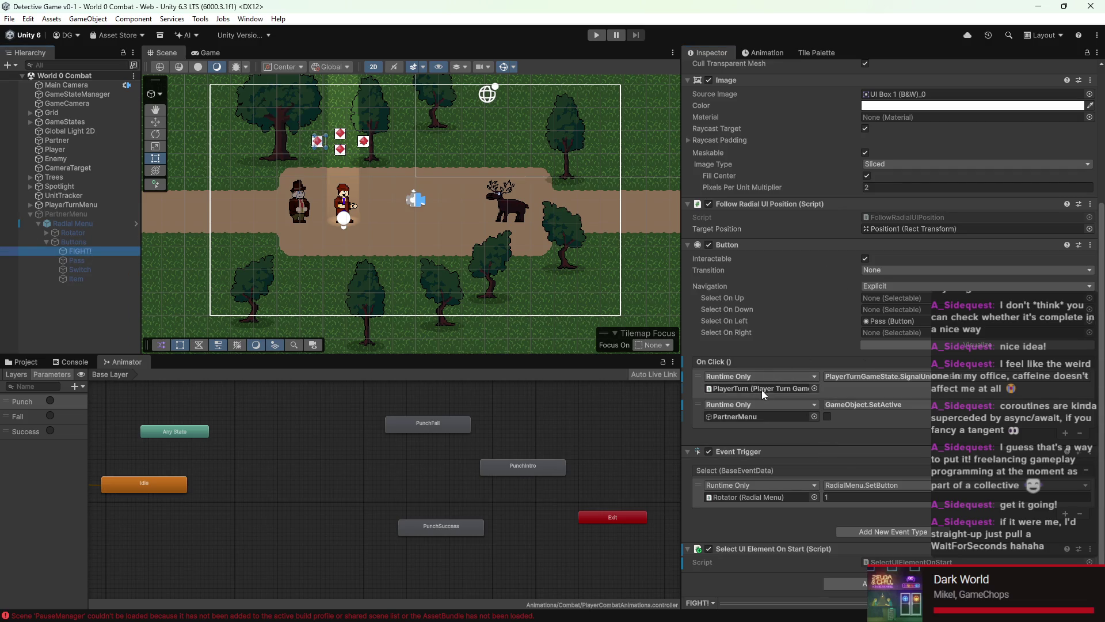
{"action": "left_click", "coordinate": [923, 377]}
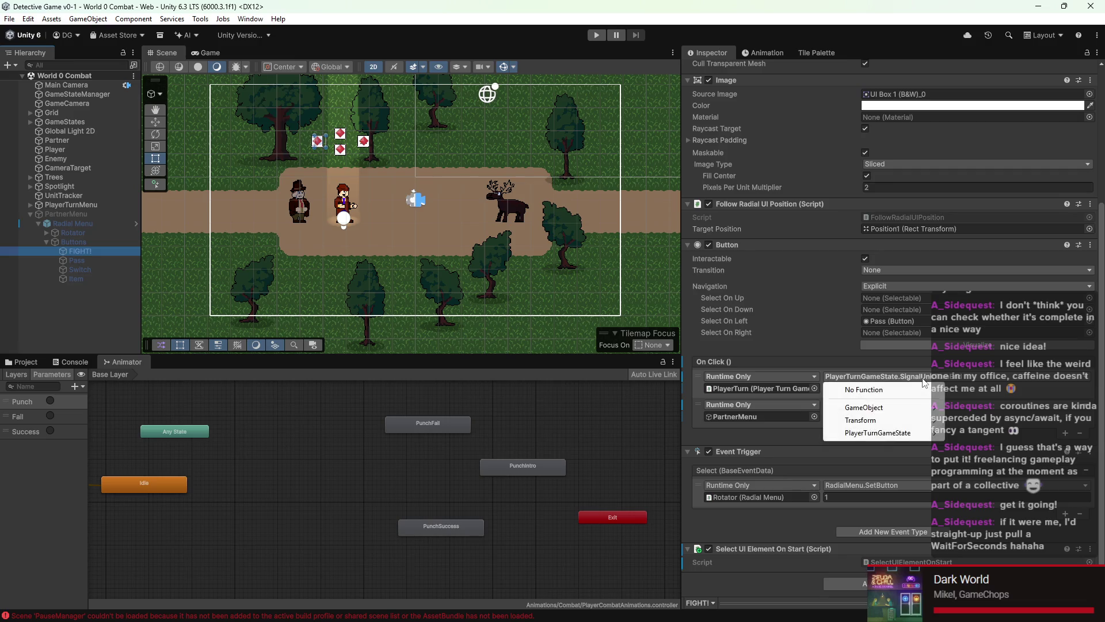
{"action": "left_click", "coordinate": [945, 380]}
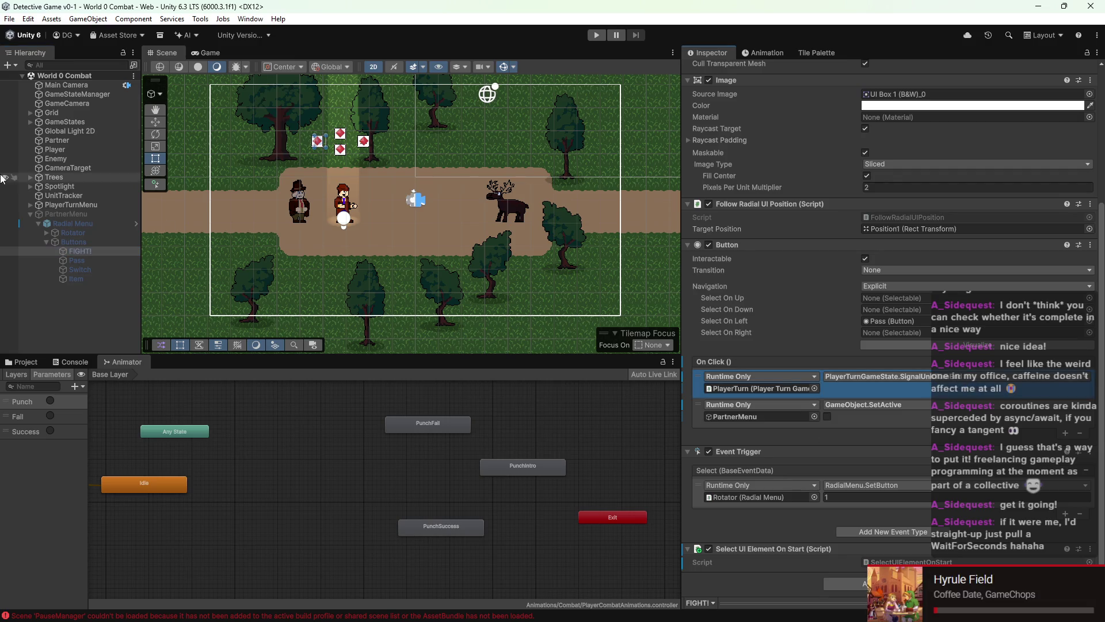
{"action": "left_click", "coordinate": [858, 403]}
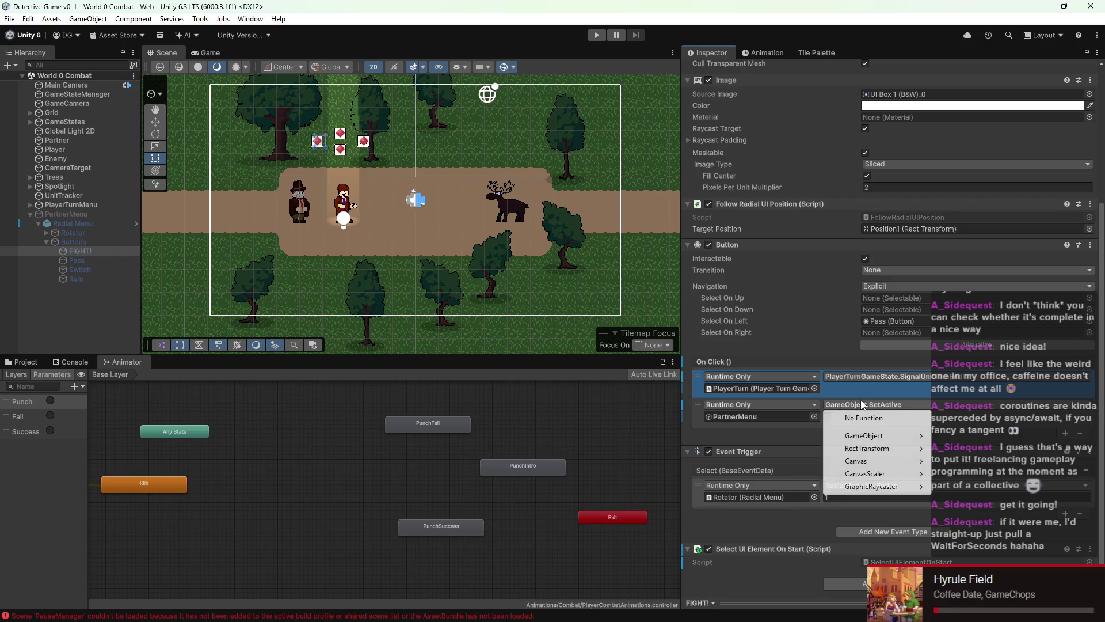
{"action": "left_click", "coordinate": [872, 378]}
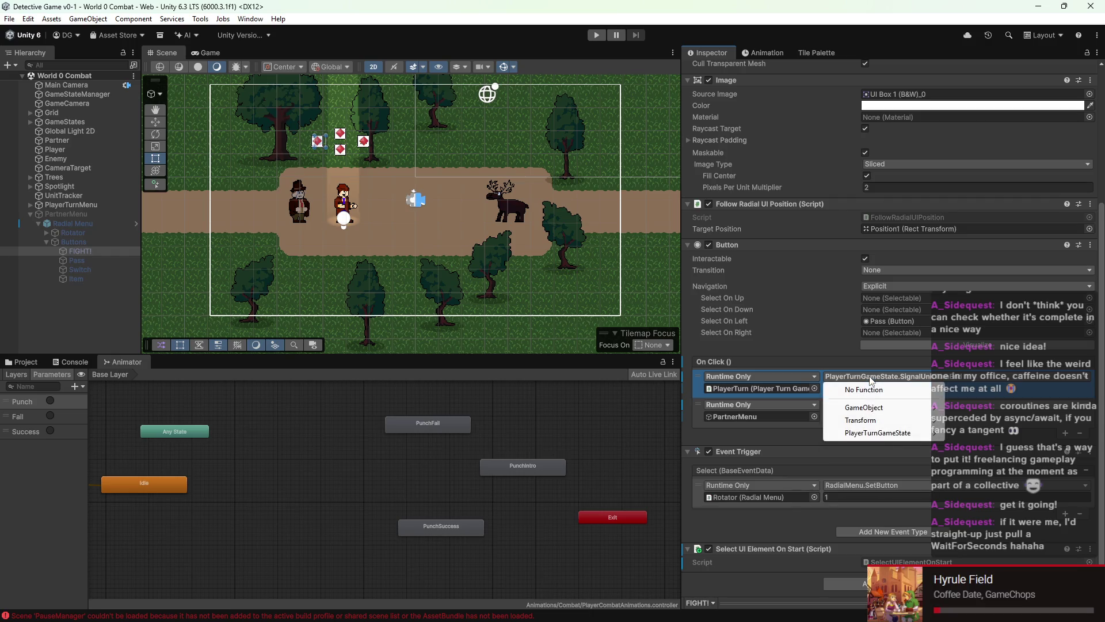
{"action": "left_click", "coordinate": [1004, 390]}
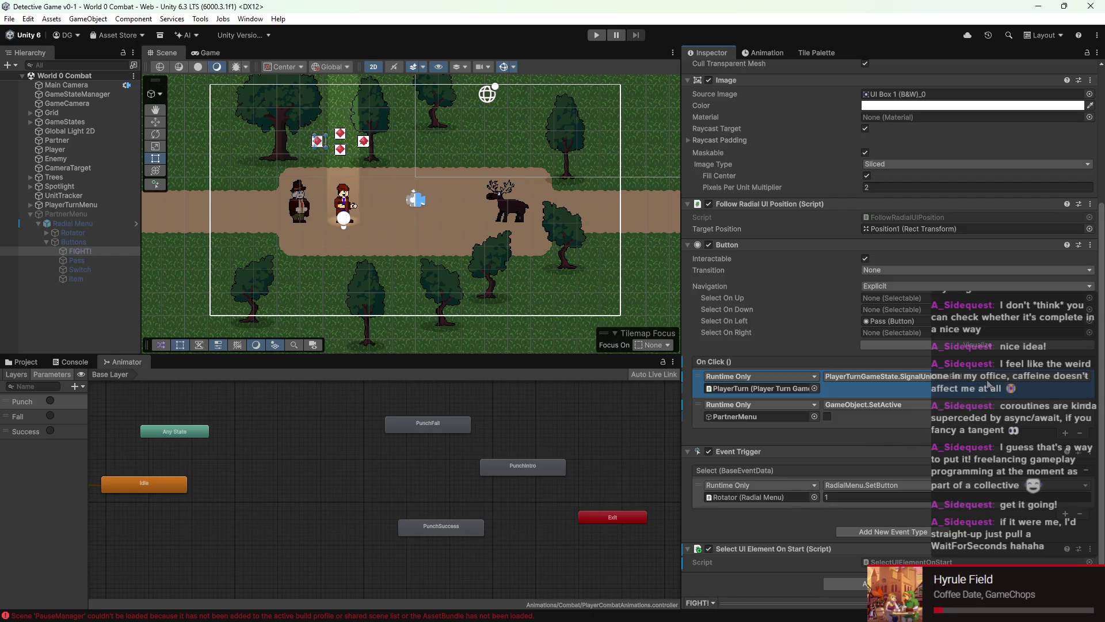
Step: Review the Switch, Item and FIGHT! buttons, then collapse PartnerMenu and expand PlayerTurnMenu
{"action": "left_click", "coordinate": [90, 270]}
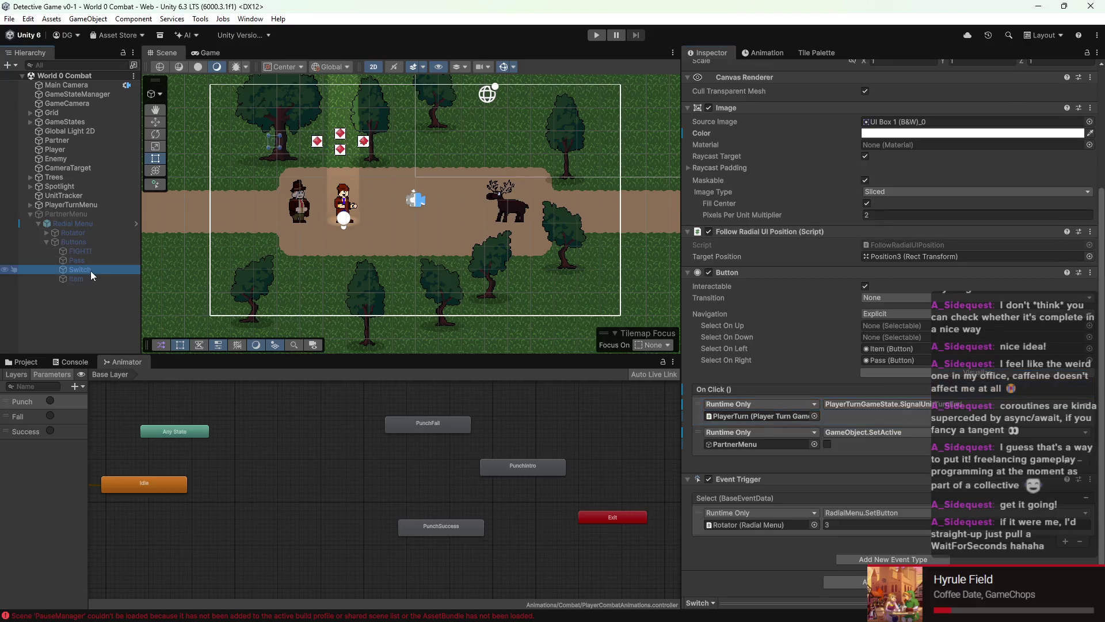
{"action": "left_click", "coordinate": [87, 280]}
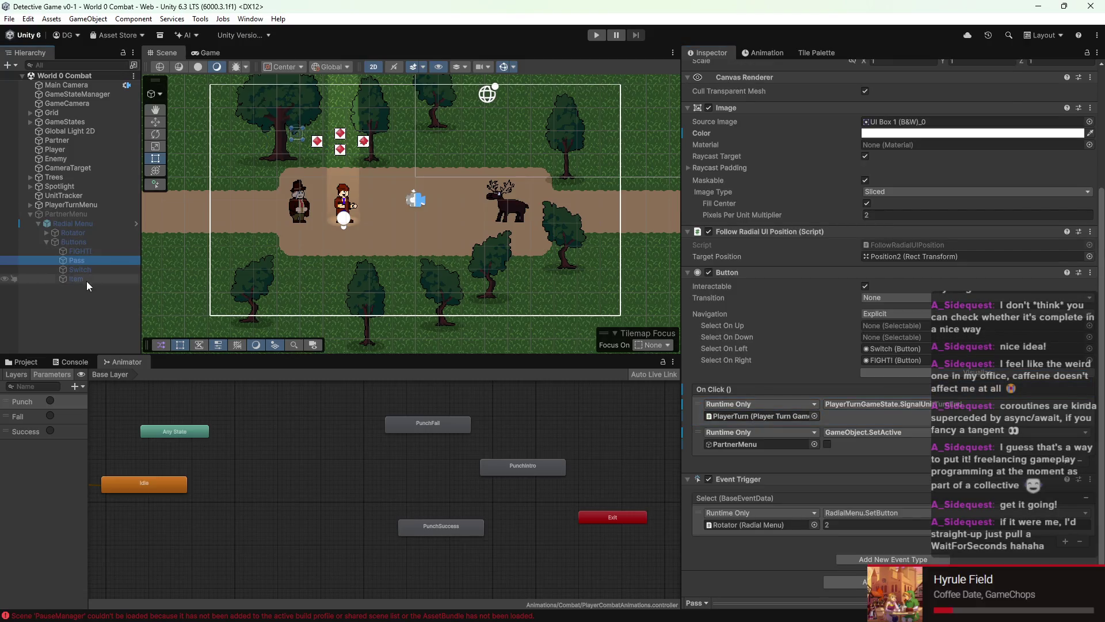
{"action": "left_click", "coordinate": [90, 248]}
{"action": "left_click", "coordinate": [30, 214]}
{"action": "left_click", "coordinate": [30, 205]}
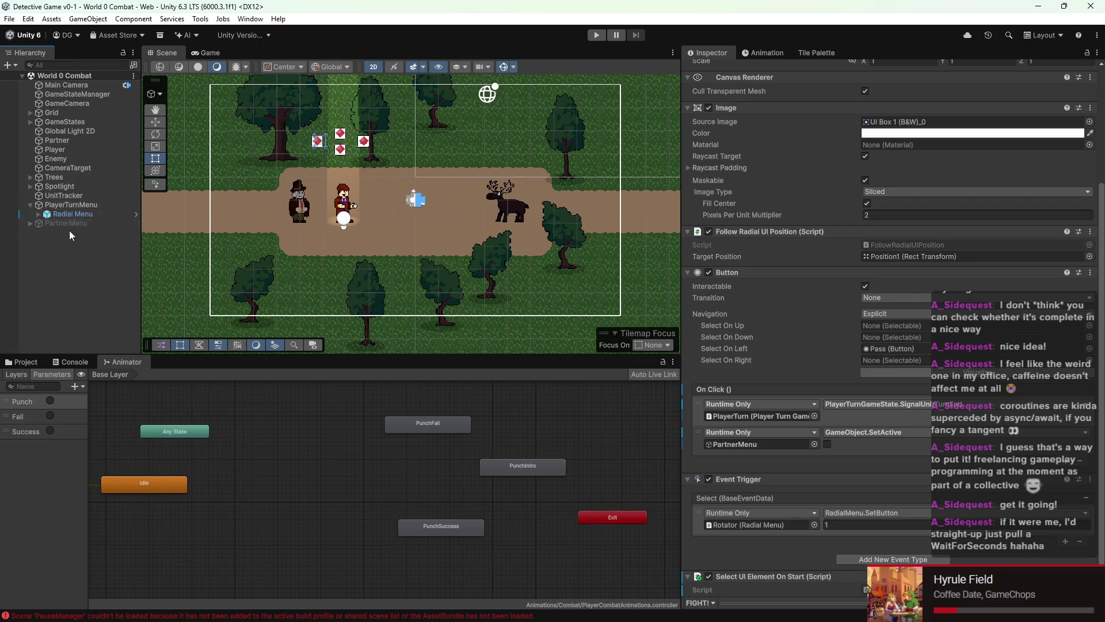
Step: Select PlayerTurnMenu's FIGHT! button and view its On Click choices, showing DetectivePunchAttack.TriggerAttack
{"action": "left_click", "coordinate": [46, 233]}
{"action": "left_click", "coordinate": [80, 242]}
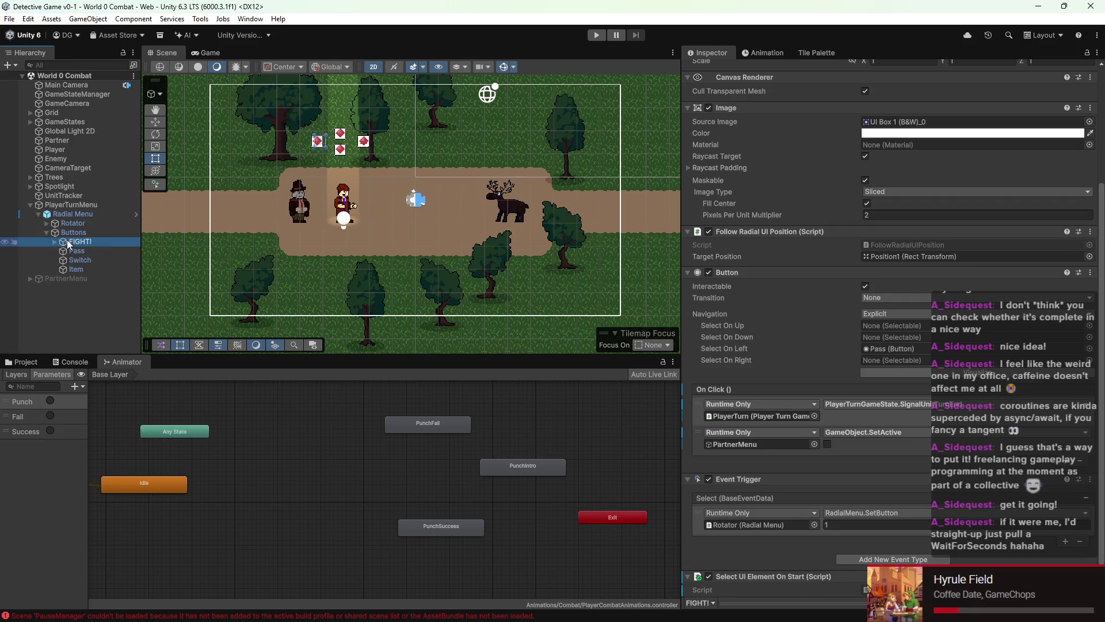
{"action": "left_click", "coordinate": [910, 343]}
{"action": "mouse_move", "coordinate": [879, 449]}
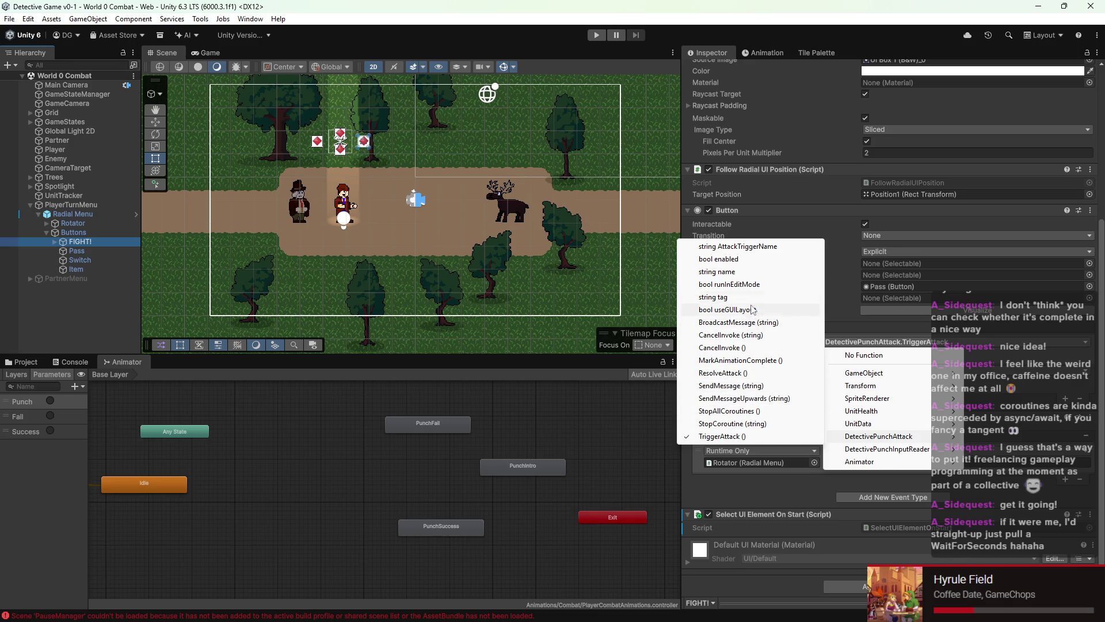
{"action": "mouse_move", "coordinate": [840, 599]}
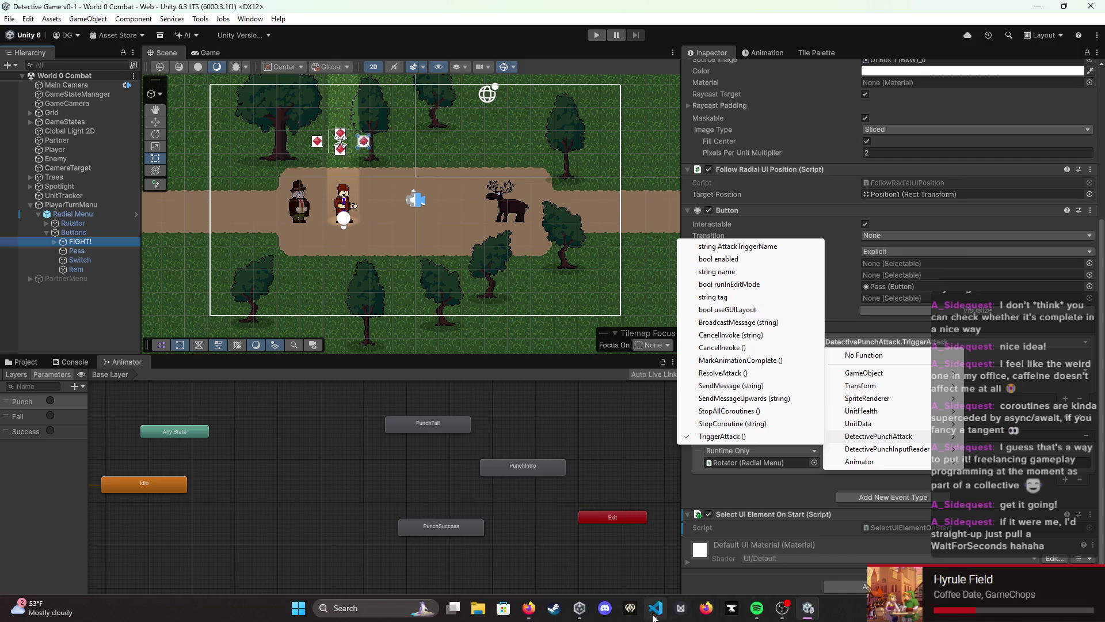
{"action": "left_click", "coordinate": [655, 608]}
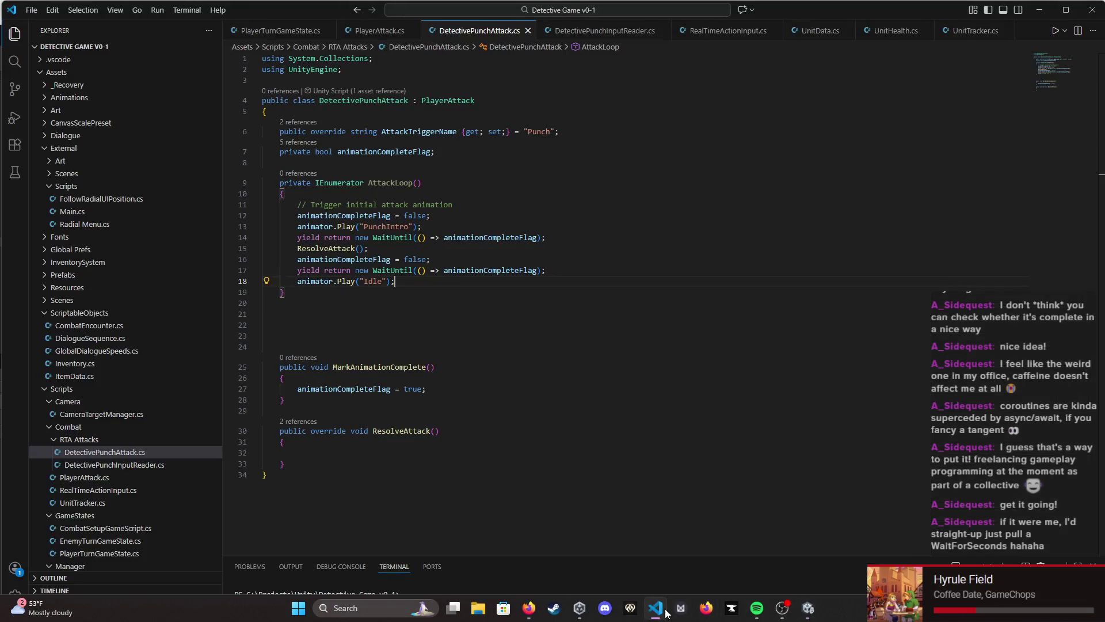
Step: Above AttackLoop, add 'public void StartAttack() { StartCoroutine(AttackLoop()); }' and save
{"action": "left_click", "coordinate": [315, 183]}
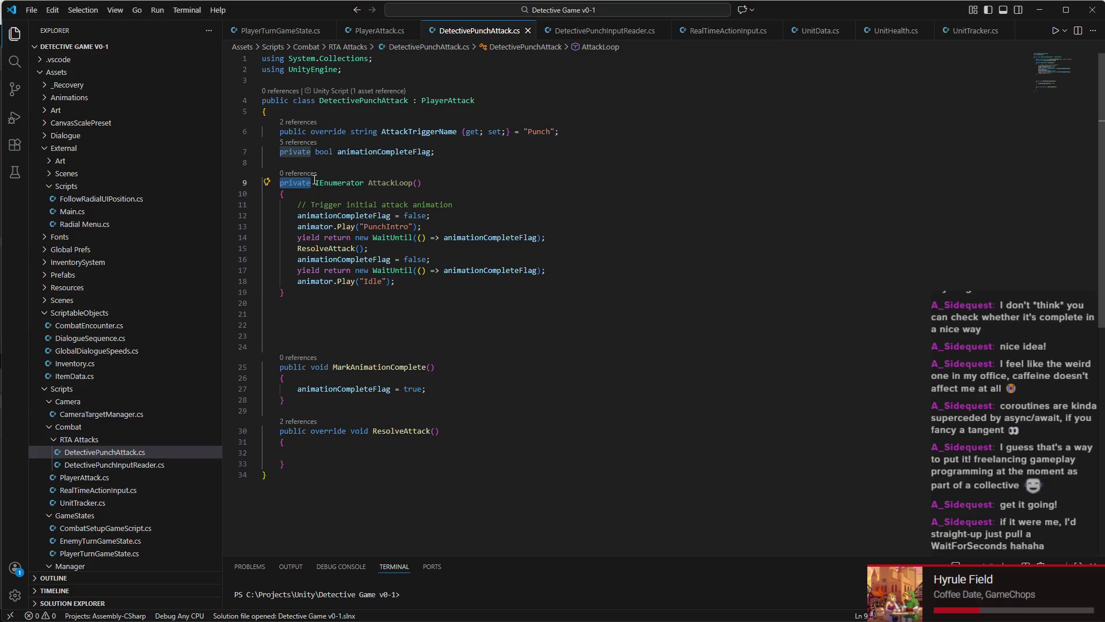
{"action": "key", "text": "Up"}
{"action": "key", "text": "Return"}
{"action": "key", "text": "Return"}
{"action": "key", "text": "Return"}
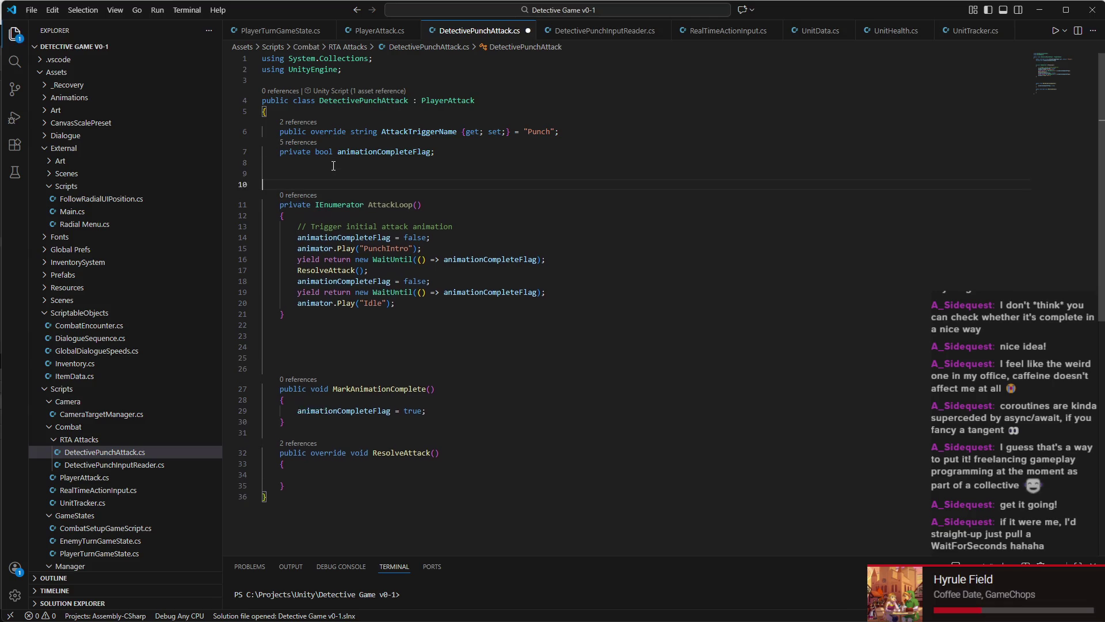
{"action": "key", "text": "Up"}
{"action": "key", "text": "Up"}
{"action": "type", "text": "pu"}
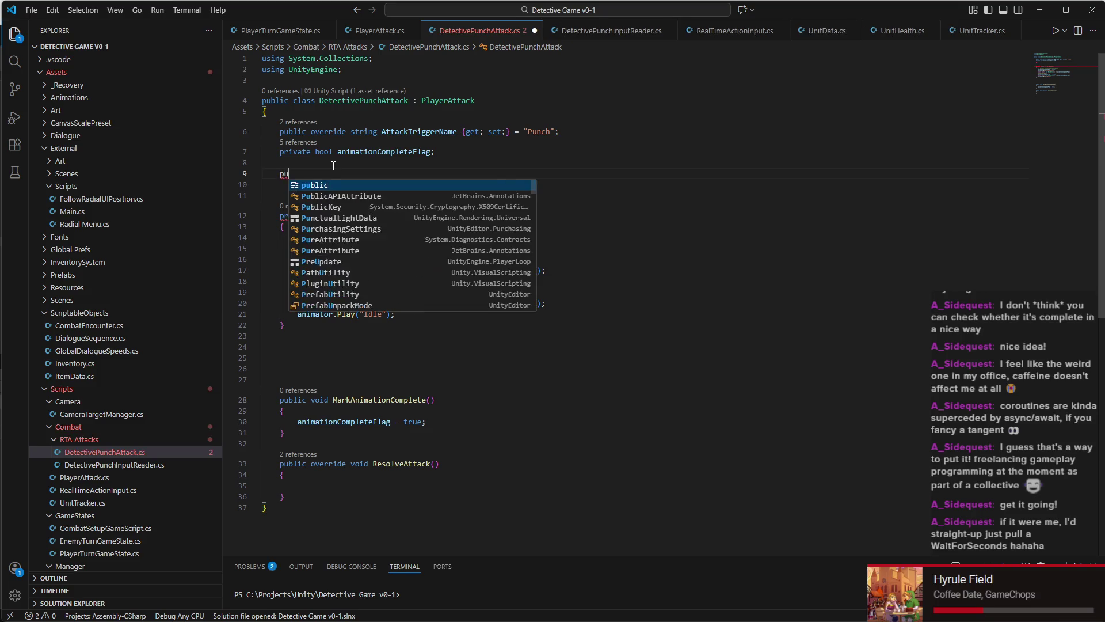
{"action": "type", "text": "blic void AS"}
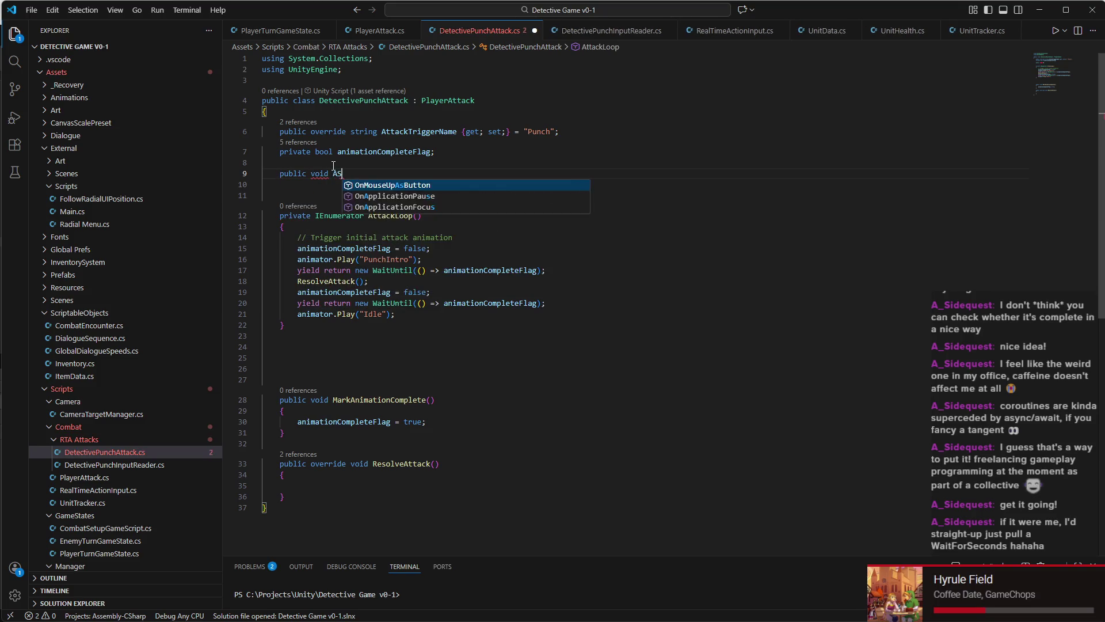
{"action": "key", "text": "BackSpace"}
{"action": "key", "text": "BackSpace"}
{"action": "type", "text": "StartAttack"}
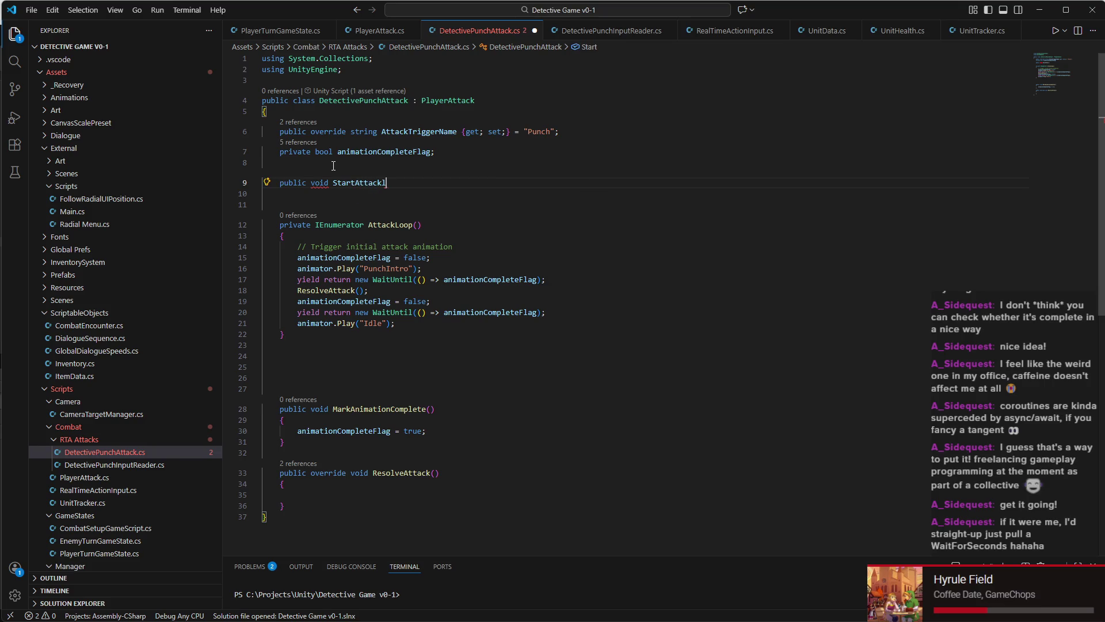
{"action": "type", "text": "()"}
{"action": "key", "text": "Return"}
{"action": "type", "text": "{"}
{"action": "key", "text": "Return"}
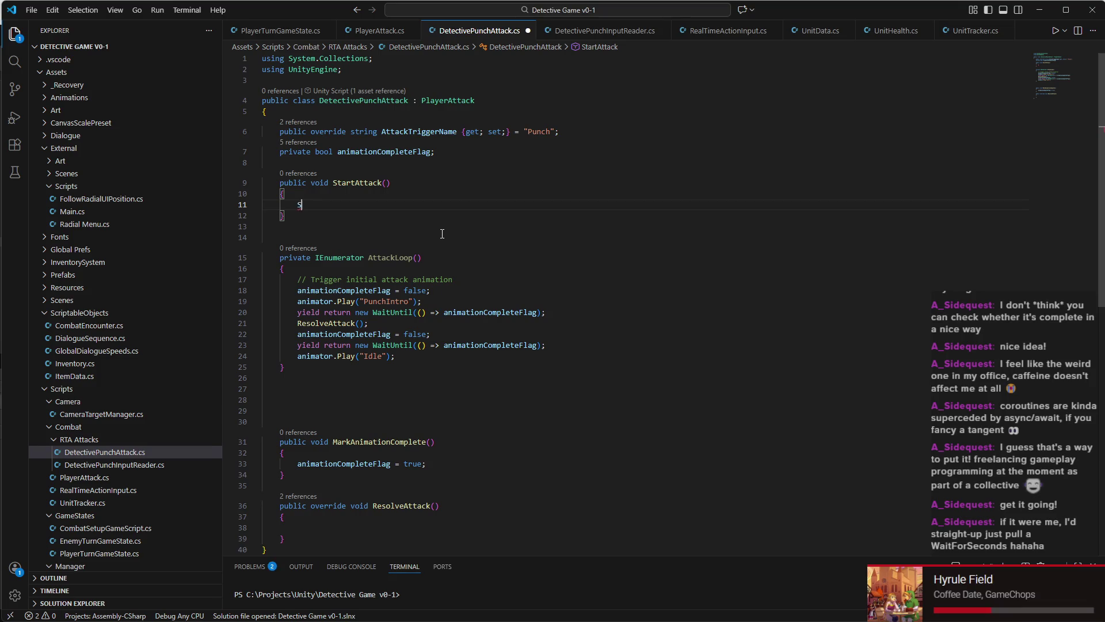
{"action": "type", "text": "StartCoroutine"}
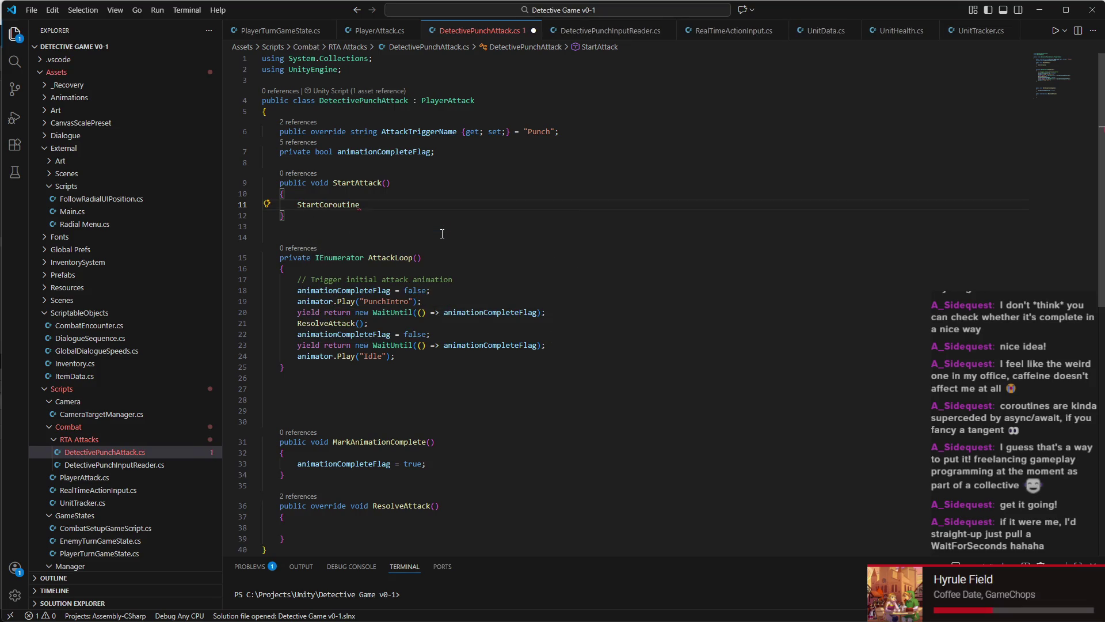
{"action": "type", "text": "(Atta"}
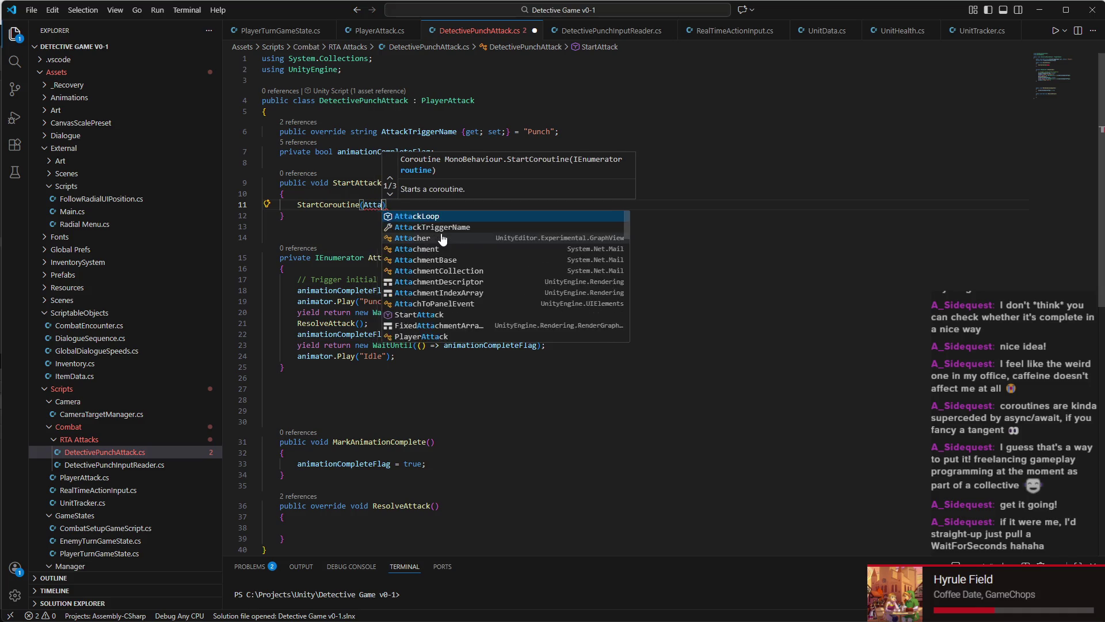
{"action": "type", "text": "ckLoop());"}
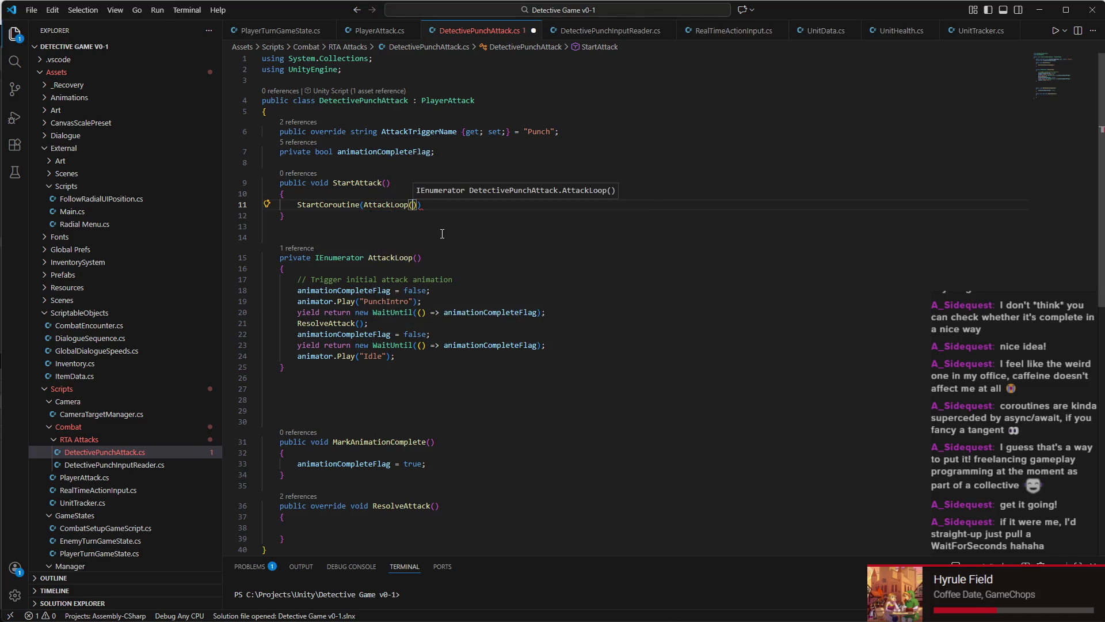
{"action": "key", "text": "ctrl+s"}
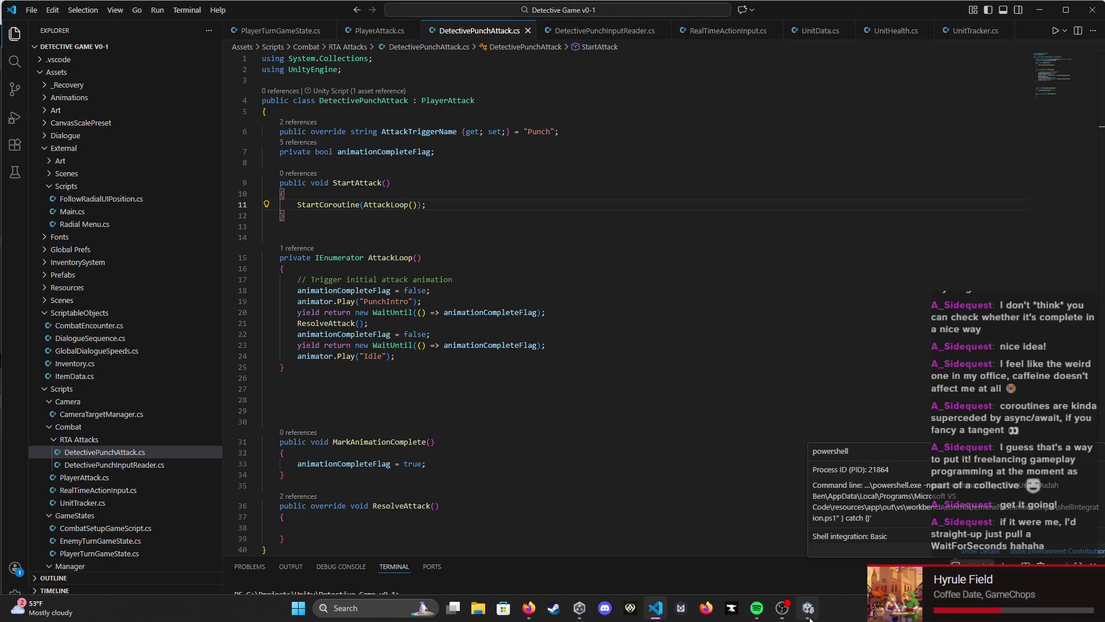
{"action": "left_click", "coordinate": [809, 615]}
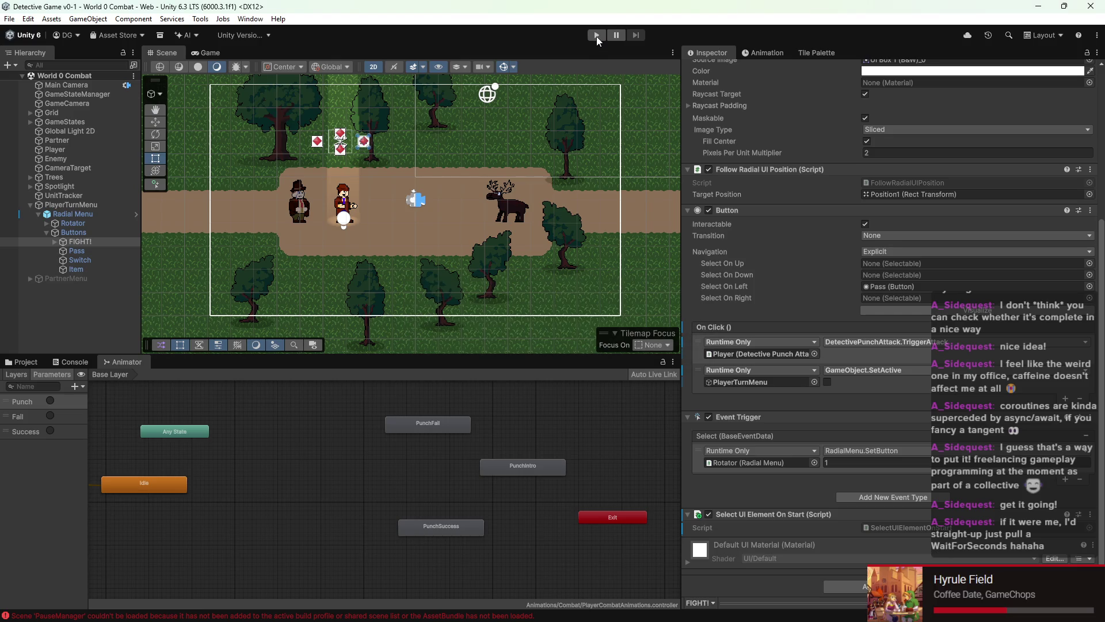
Step: Set FIGHT!'s On Click to call DetectivePunchAttack.StartAttack(), save the scene, and enter Play mode
{"action": "scroll", "coordinate": [1030, 398], "scroll_direction": "up", "scroll_amount": 3}
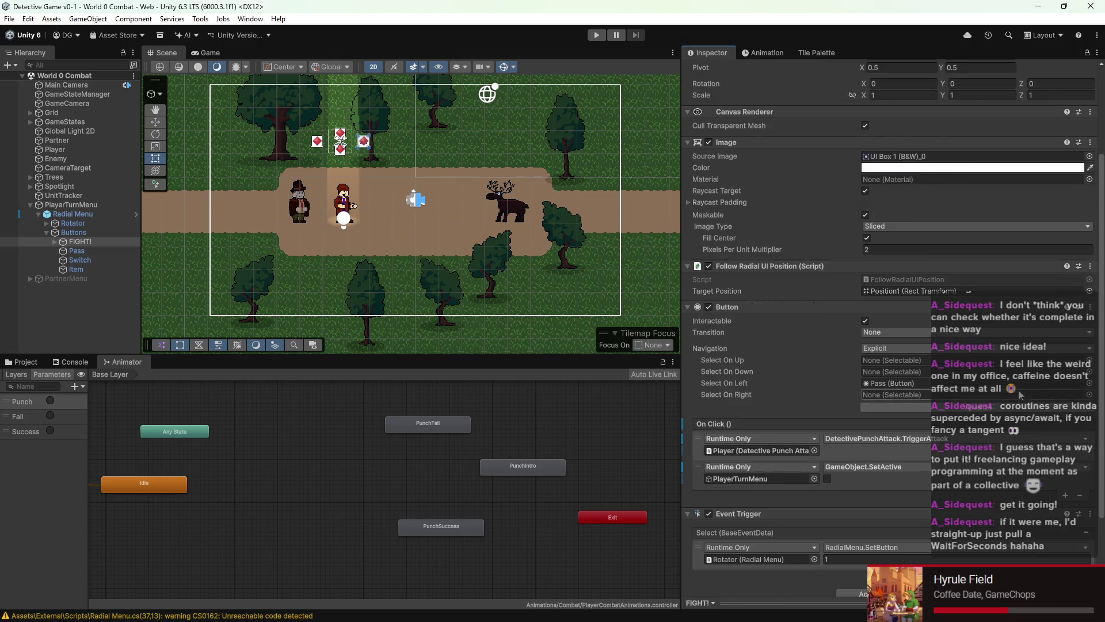
{"action": "scroll", "coordinate": [1030, 398], "scroll_direction": "down", "scroll_amount": 2}
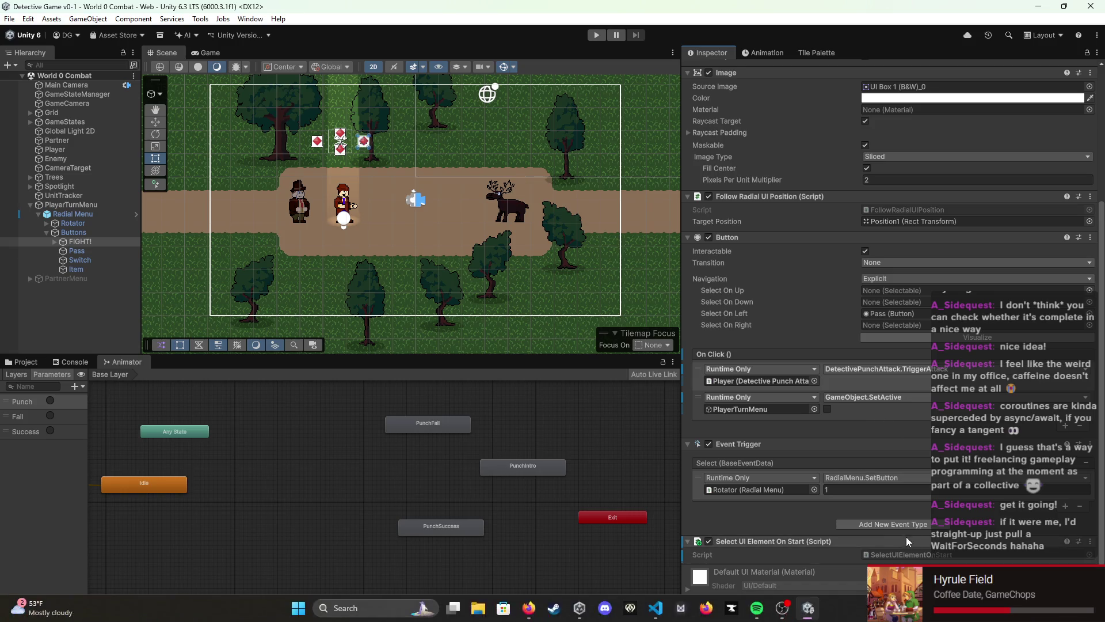
{"action": "scroll", "coordinate": [886, 443], "scroll_direction": "up", "scroll_amount": 1}
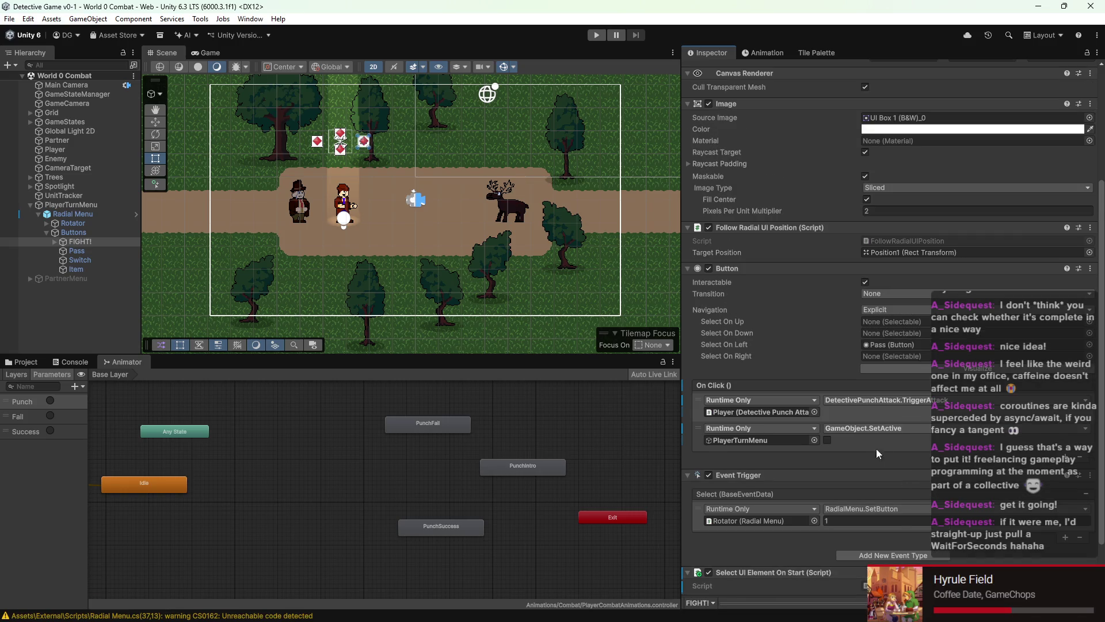
{"action": "left_click", "coordinate": [872, 397]}
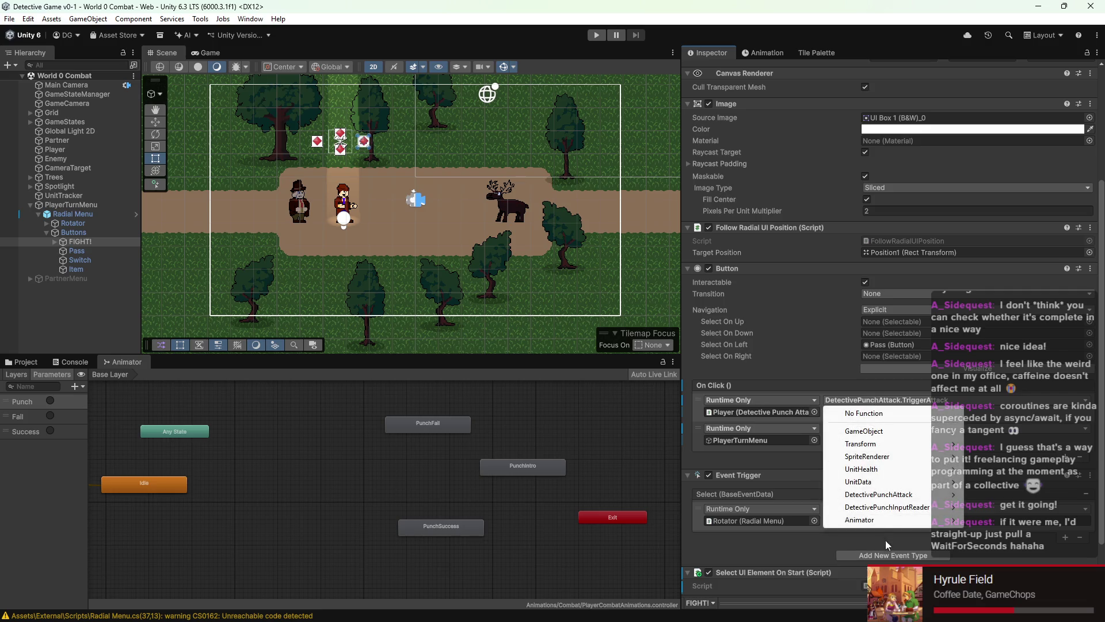
{"action": "mouse_move", "coordinate": [881, 496]}
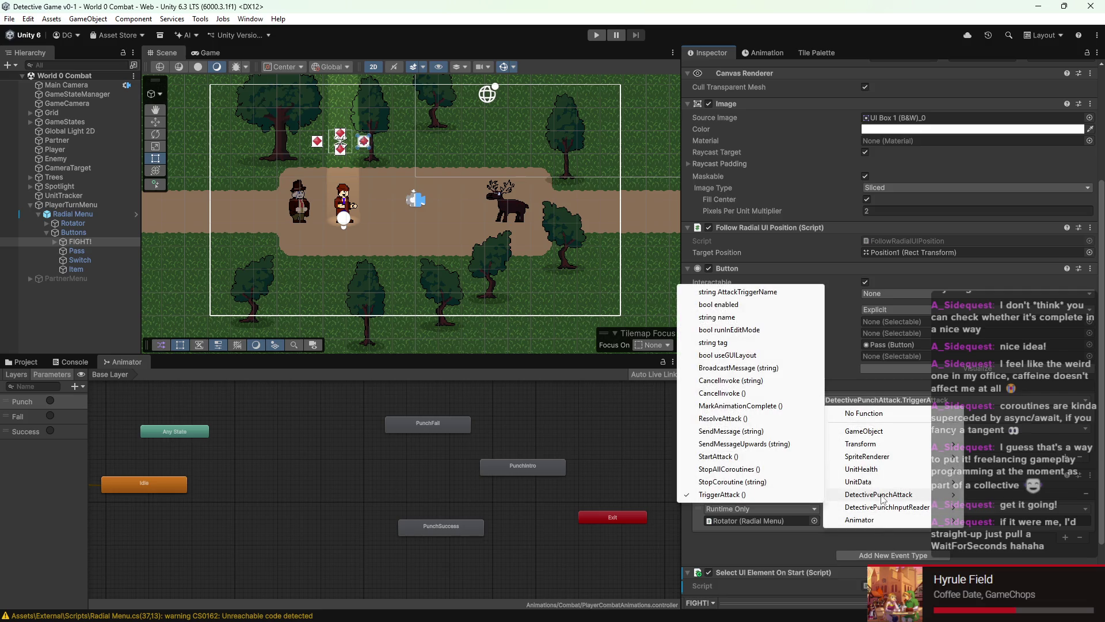
{"action": "left_click", "coordinate": [717, 457]}
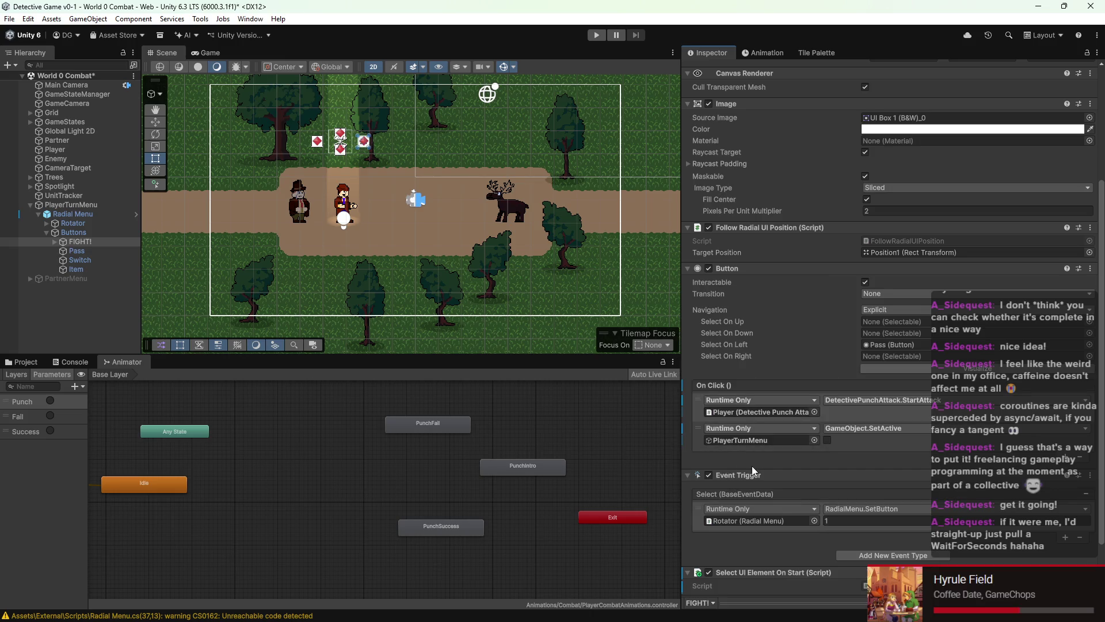
{"action": "key", "text": "ctrl+s"}
{"action": "left_click", "coordinate": [597, 35]}
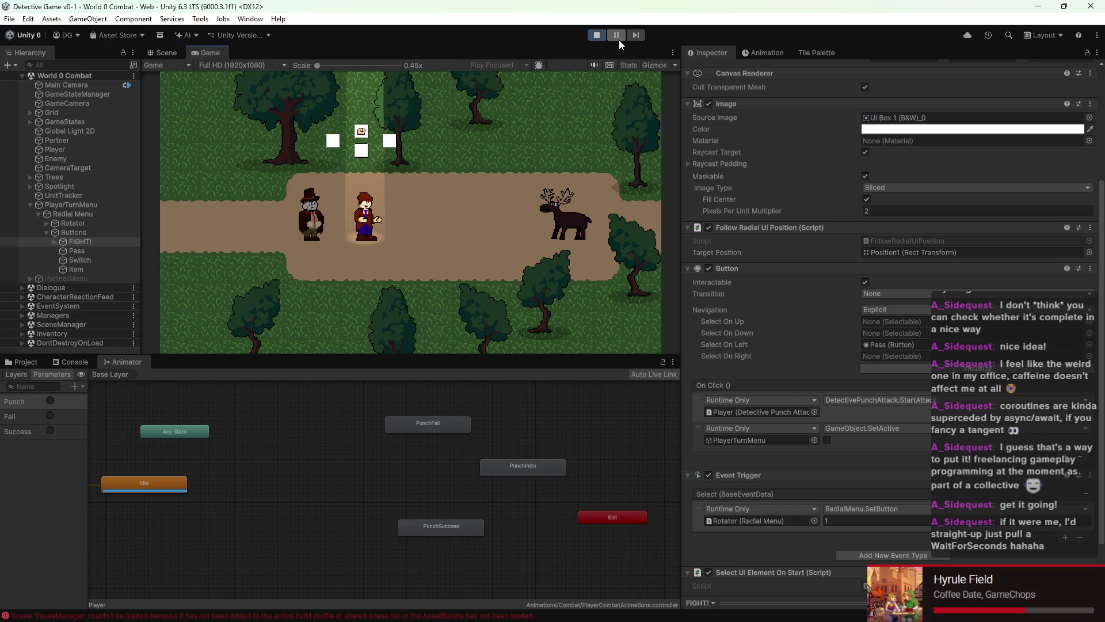
Step: Choose FIGHT! to test the punch, stop the game, and select the PunchIntro state
{"action": "key", "text": "Return"}
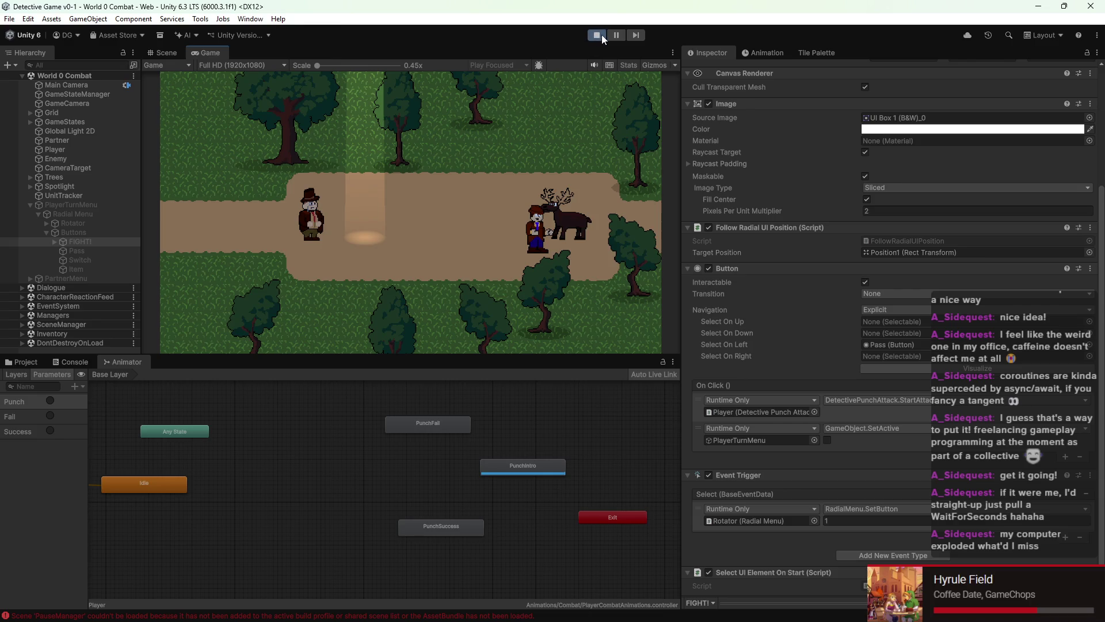
{"action": "left_click", "coordinate": [602, 34]}
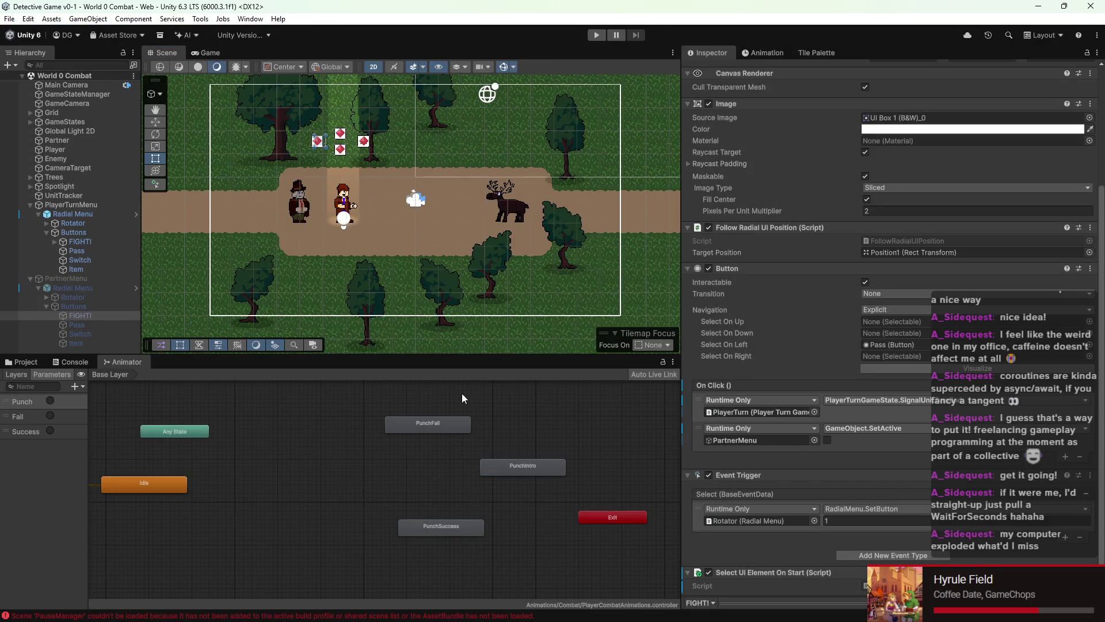
{"action": "left_click", "coordinate": [499, 469]}
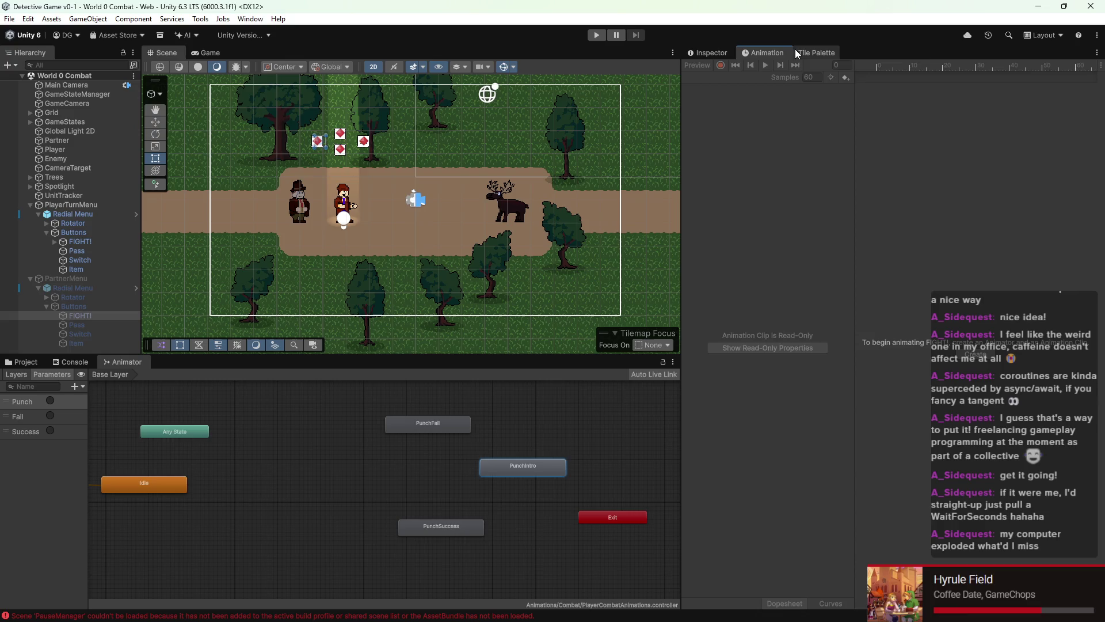
Step: Switch between the Animation panel and FIGHT!'s properties, then select the Punch trigger
{"action": "left_click", "coordinate": [795, 51]}
{"action": "left_click", "coordinate": [713, 53]}
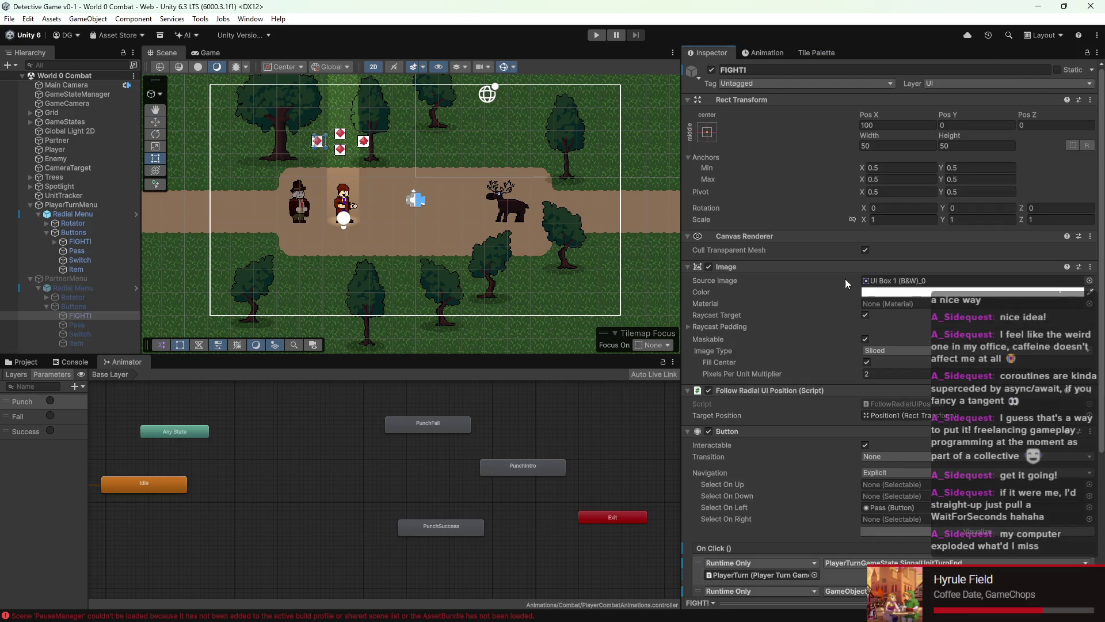
{"action": "scroll", "coordinate": [857, 328], "scroll_direction": "down", "scroll_amount": 8}
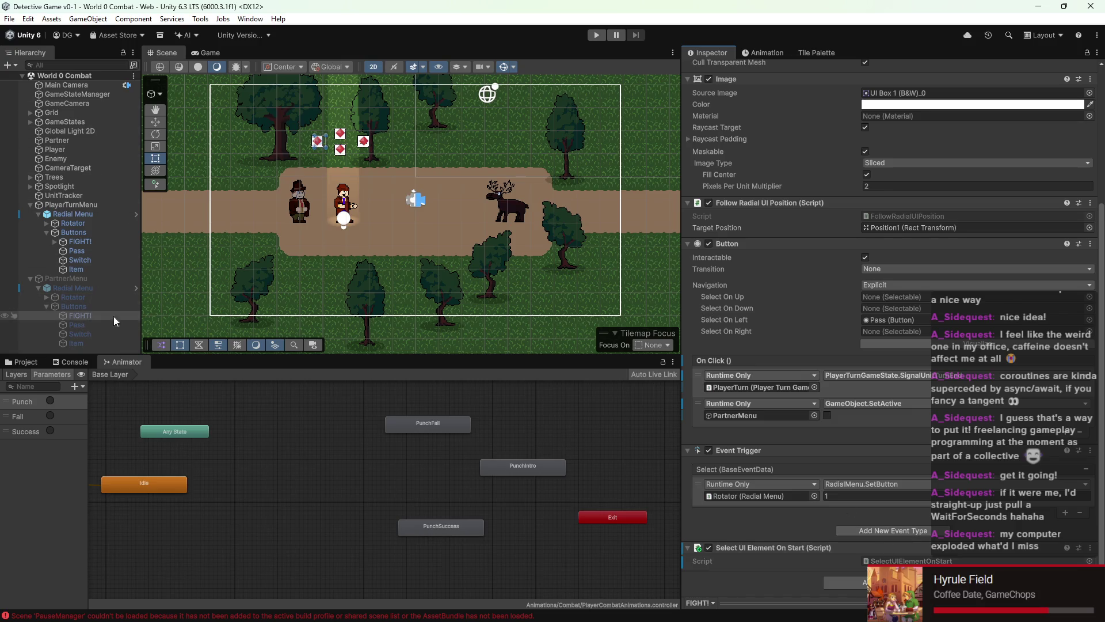
{"action": "scroll", "coordinate": [423, 231], "scroll_direction": "up", "scroll_amount": 3}
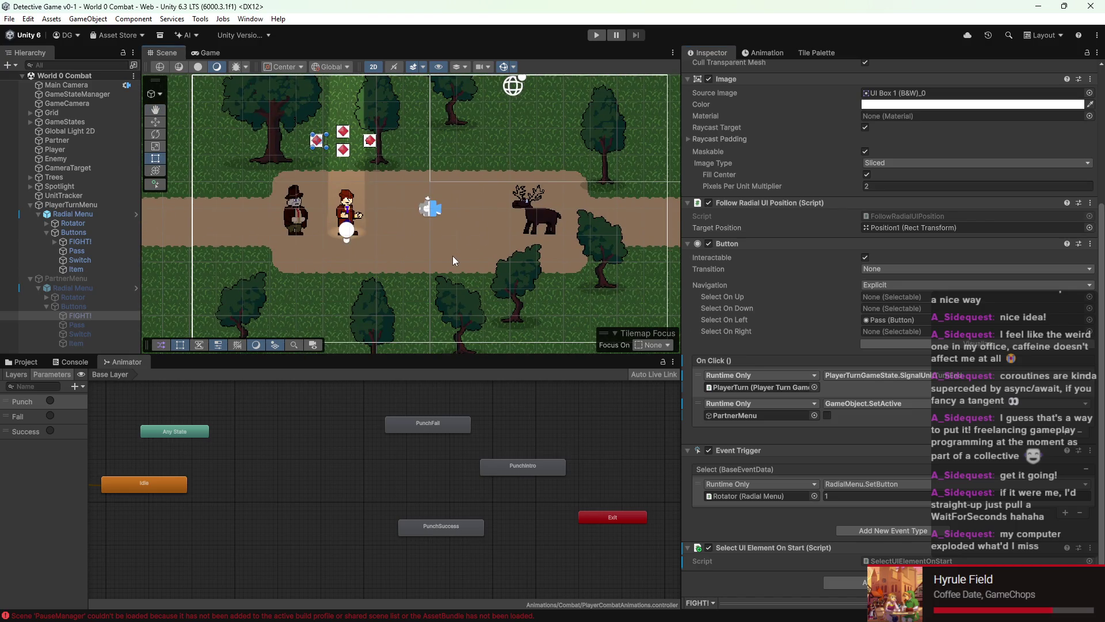
{"action": "left_click", "coordinate": [50, 401]}
Step: Delete the Success, Fail and Punch animator parameters and run the game again
{"action": "left_click", "coordinate": [29, 430]}
{"action": "right_click", "coordinate": [26, 434]}
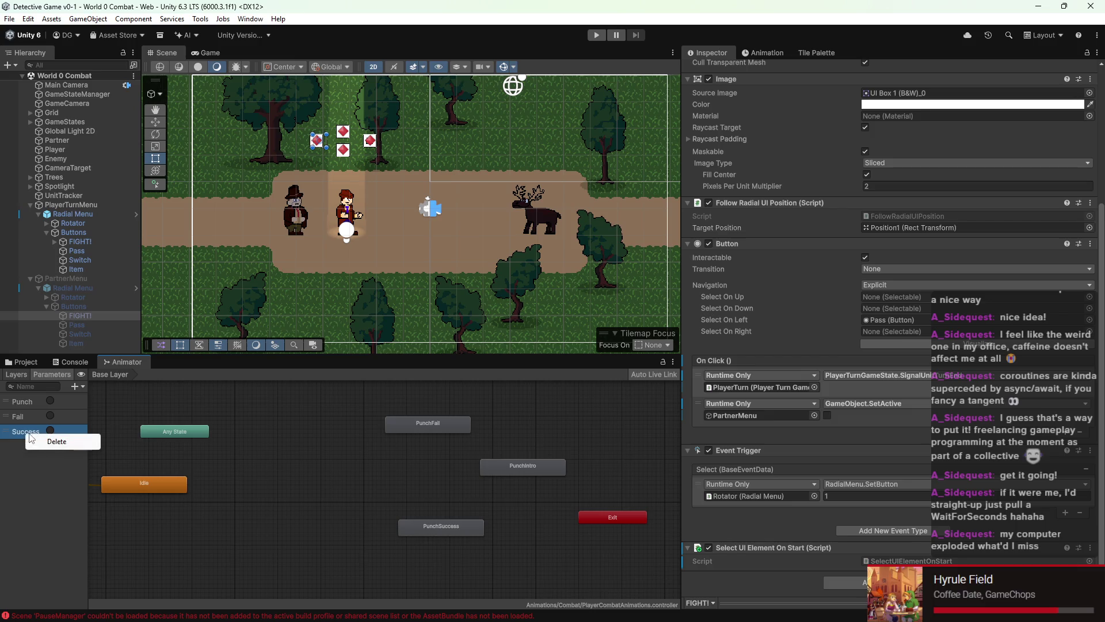
{"action": "left_click", "coordinate": [86, 441]}
{"action": "right_click", "coordinate": [61, 424]}
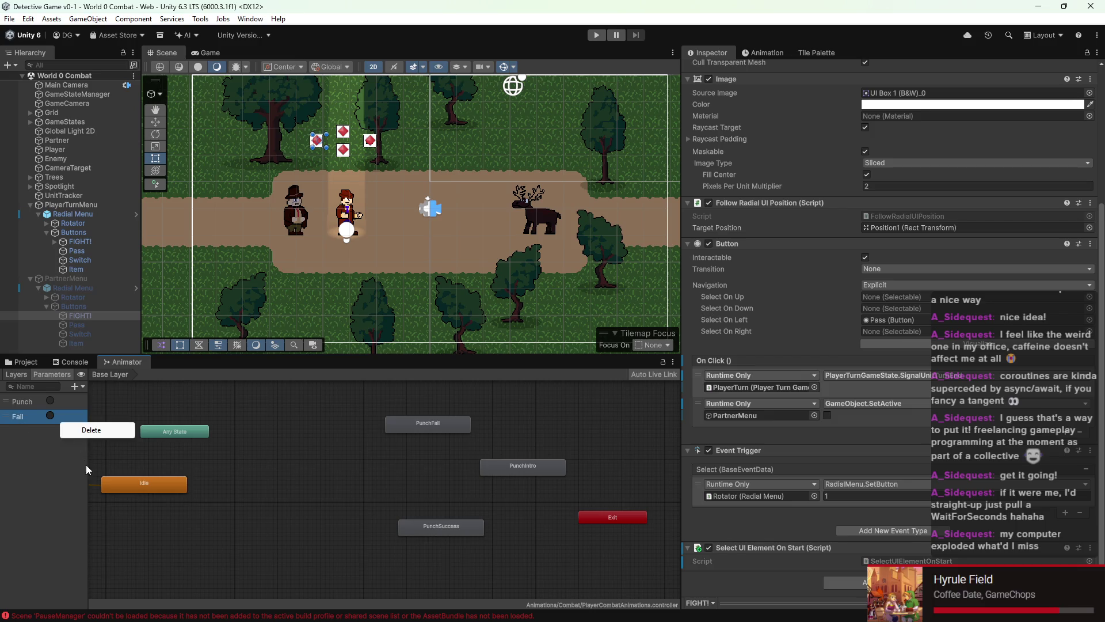
{"action": "left_click", "coordinate": [83, 430]}
{"action": "right_click", "coordinate": [63, 404]}
{"action": "left_click", "coordinate": [72, 411]}
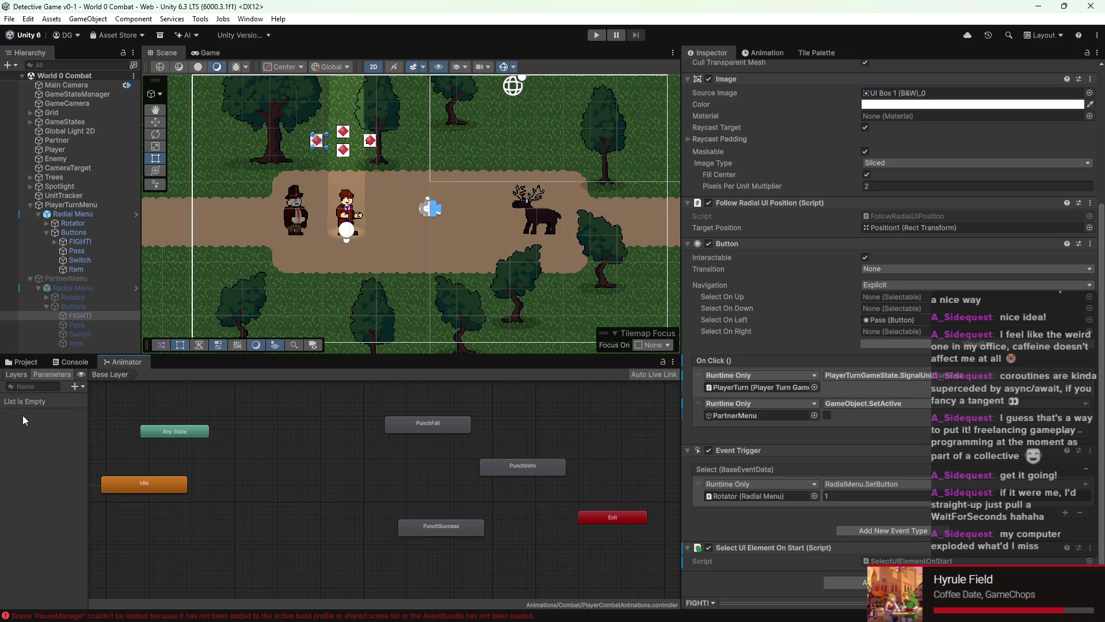
{"action": "left_click", "coordinate": [596, 35]}
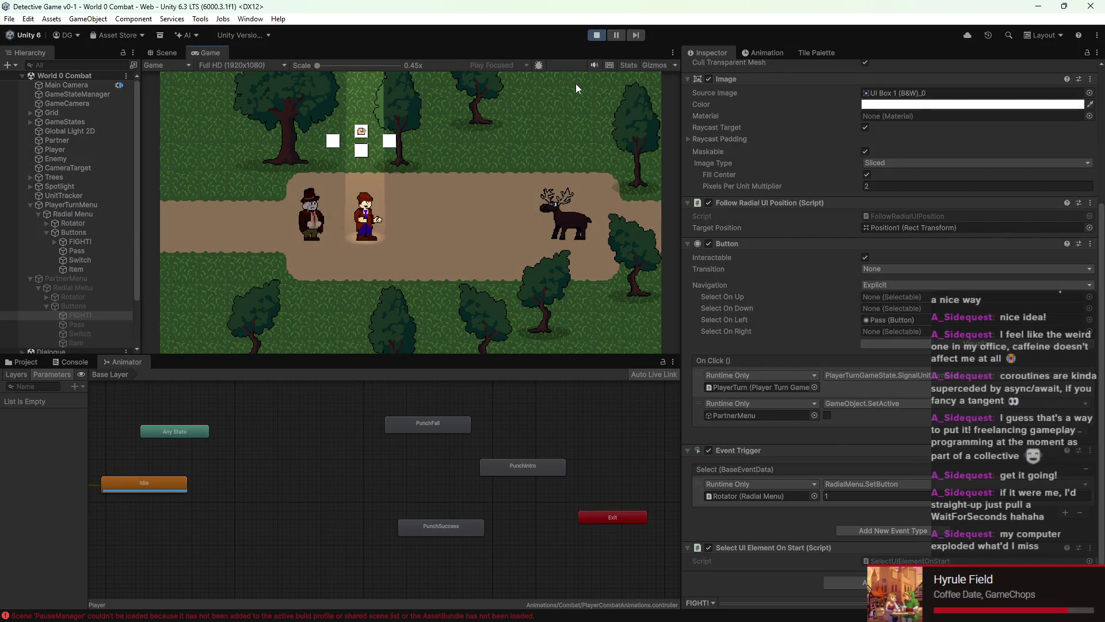
{"action": "key", "text": "Return"}
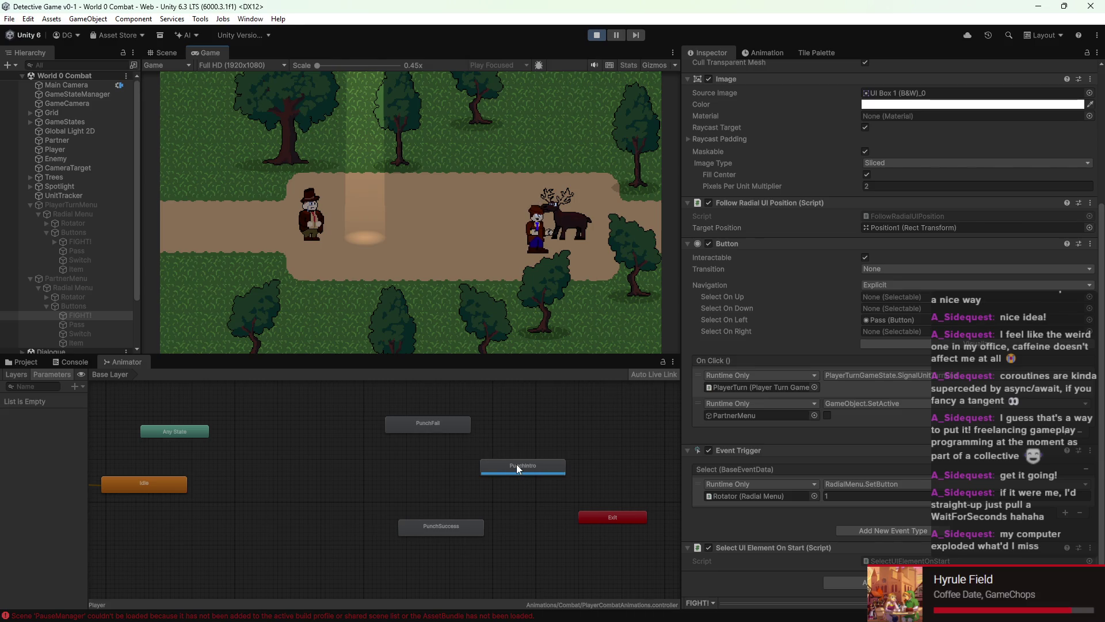
{"action": "left_click", "coordinate": [599, 36]}
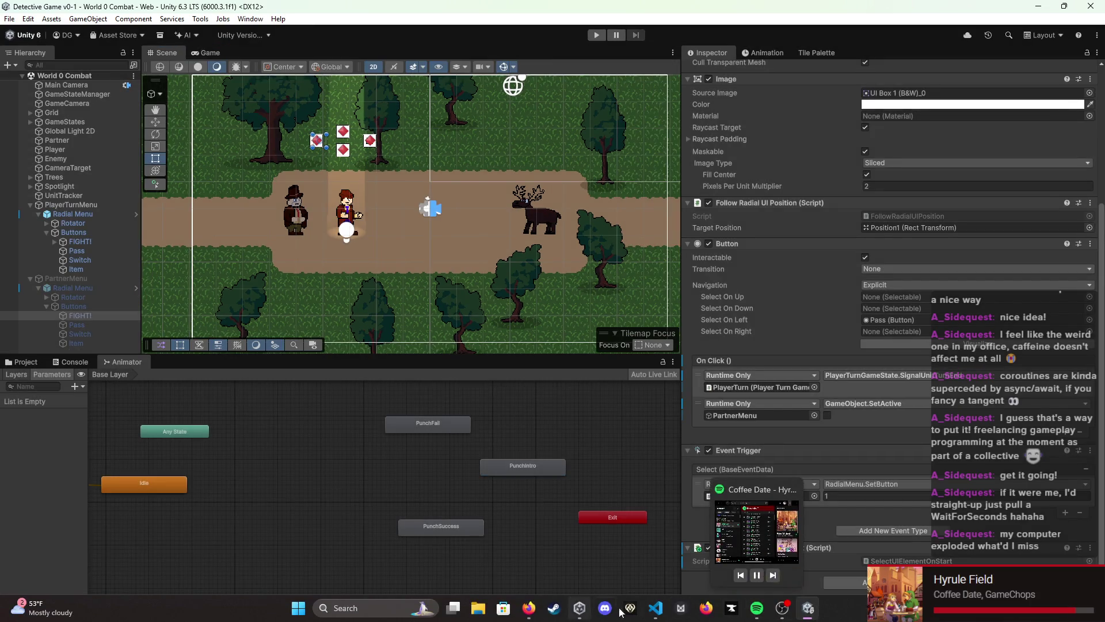
{"action": "left_click", "coordinate": [657, 612]}
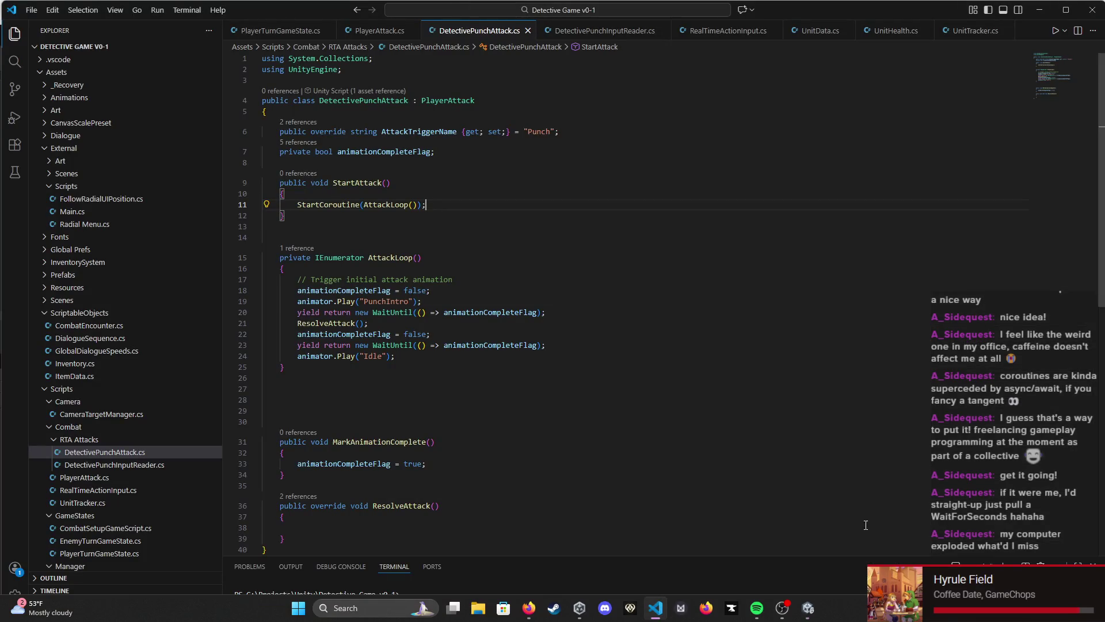
Step: Begin an if statement at the top of ResolveAttack in DetectivePunchAttack.cs
{"action": "scroll", "coordinate": [380, 460], "scroll_direction": "down", "scroll_amount": 2}
{"action": "left_click", "coordinate": [379, 464]}
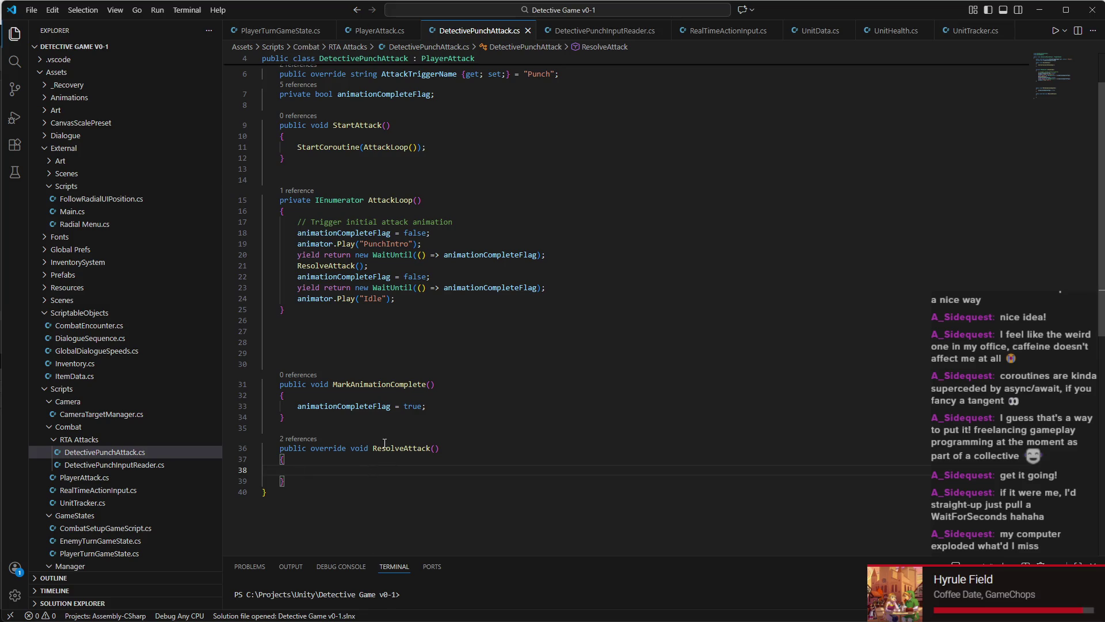
{"action": "scroll", "coordinate": [327, 371], "scroll_direction": "down", "scroll_amount": 2}
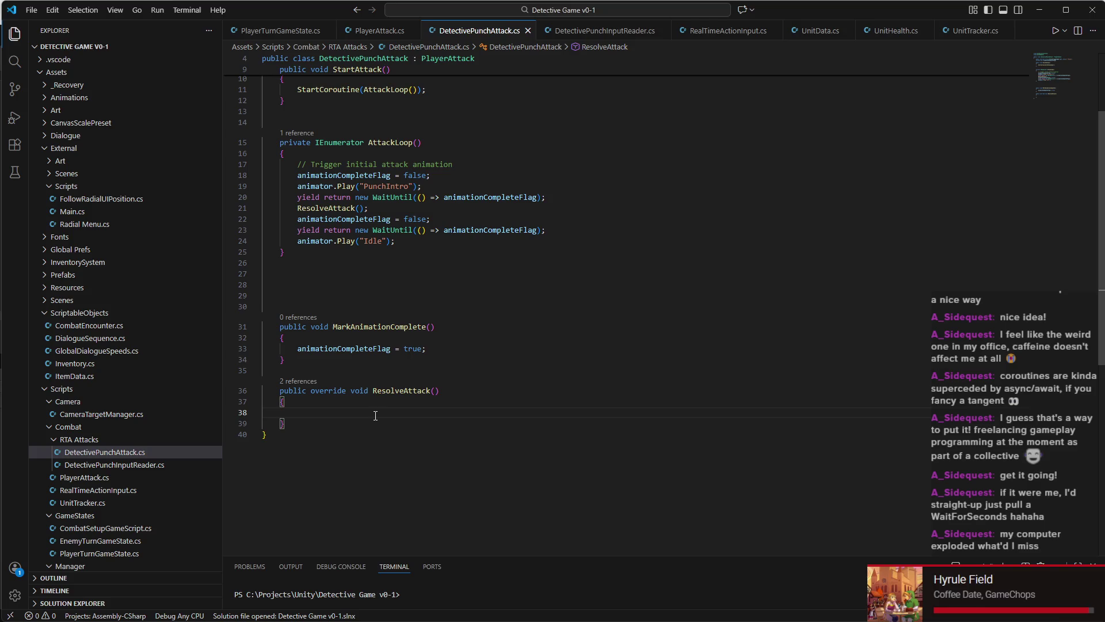
{"action": "type", "text": "if (R"}
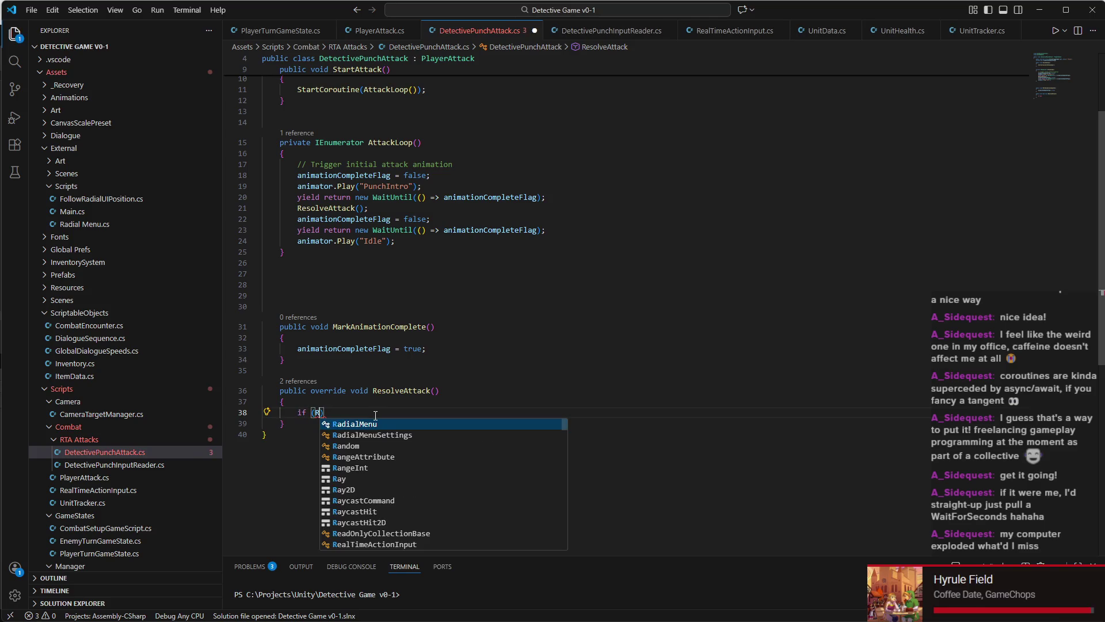
{"action": "key", "text": "BackSpace"}
{"action": "type", "text": "r"}
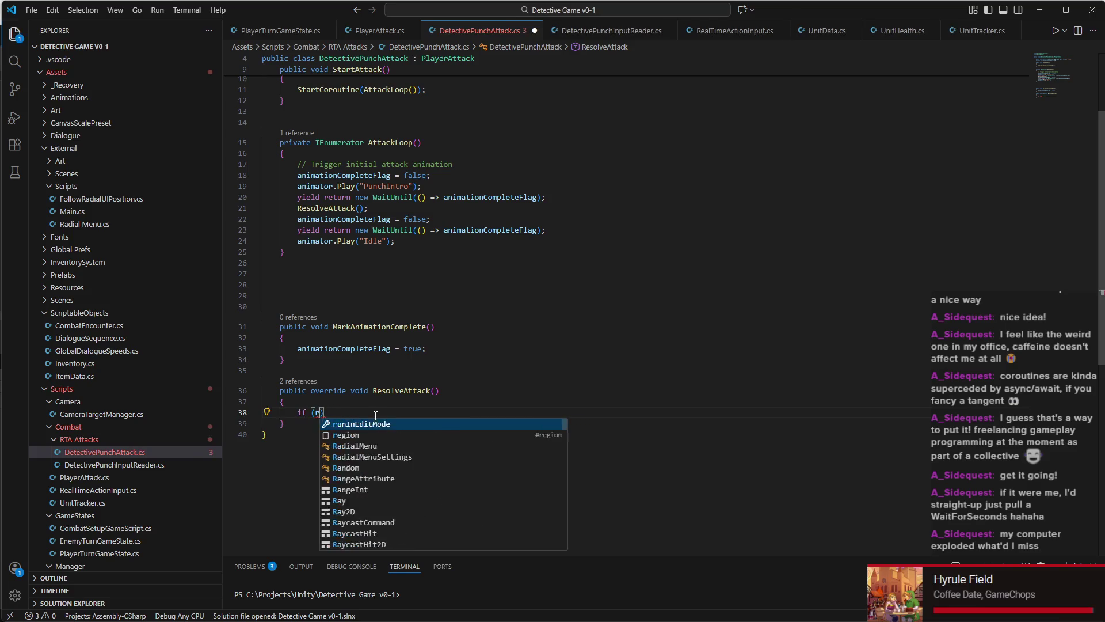
{"action": "key", "text": "BackSpace"}
{"action": "scroll", "coordinate": [485, 351], "scroll_direction": "up", "scroll_amount": 4}
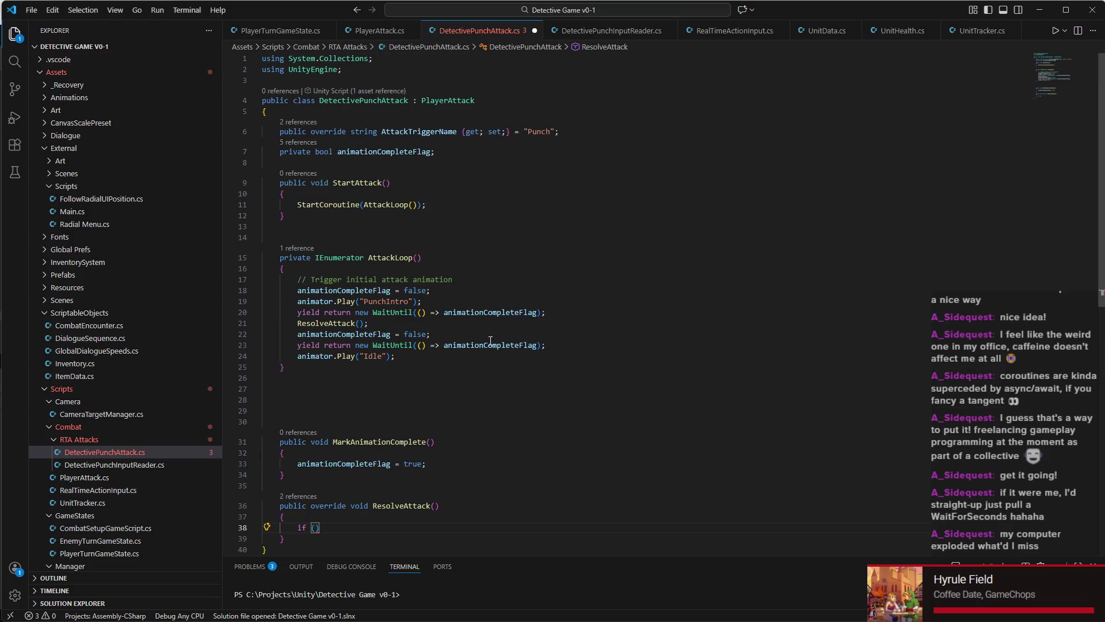
Step: After checking PlayerAttack.cs, complete the condition as input.Result == 1 with an empty brace block
{"action": "left_click", "coordinate": [380, 31]}
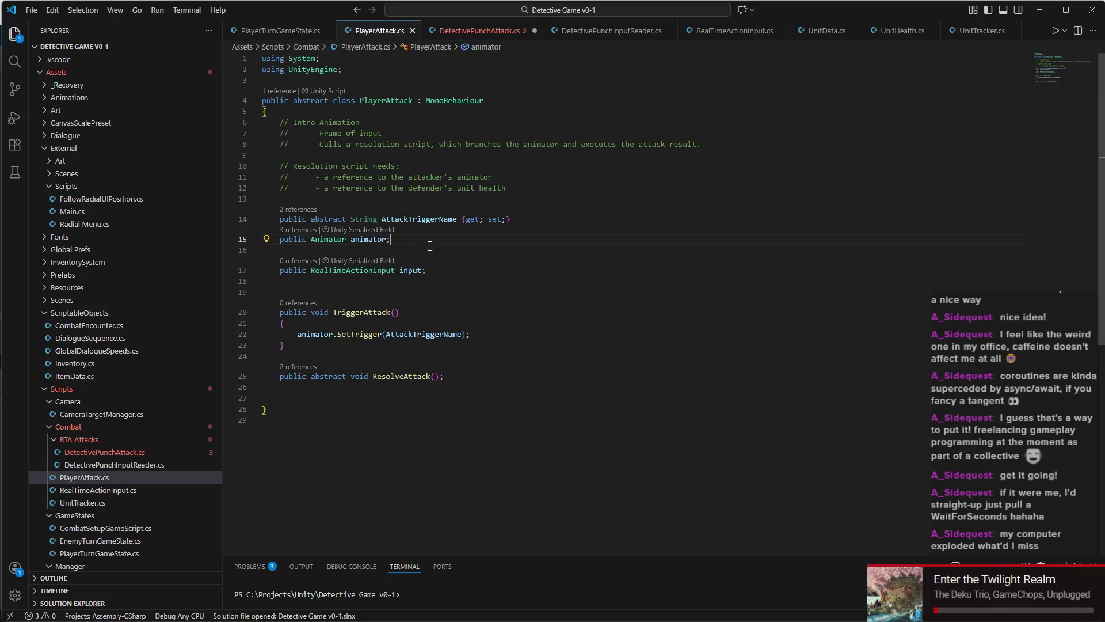
{"action": "left_click", "coordinate": [475, 33]}
{"action": "scroll", "coordinate": [534, 467], "scroll_direction": "down", "scroll_amount": 5}
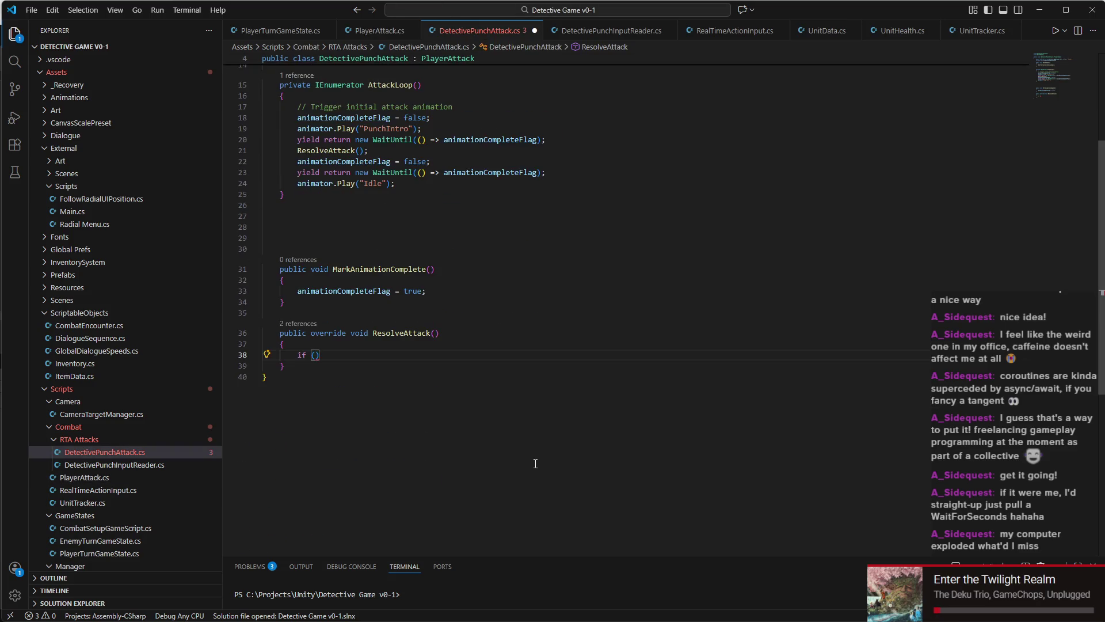
{"action": "type", "text": "input."}
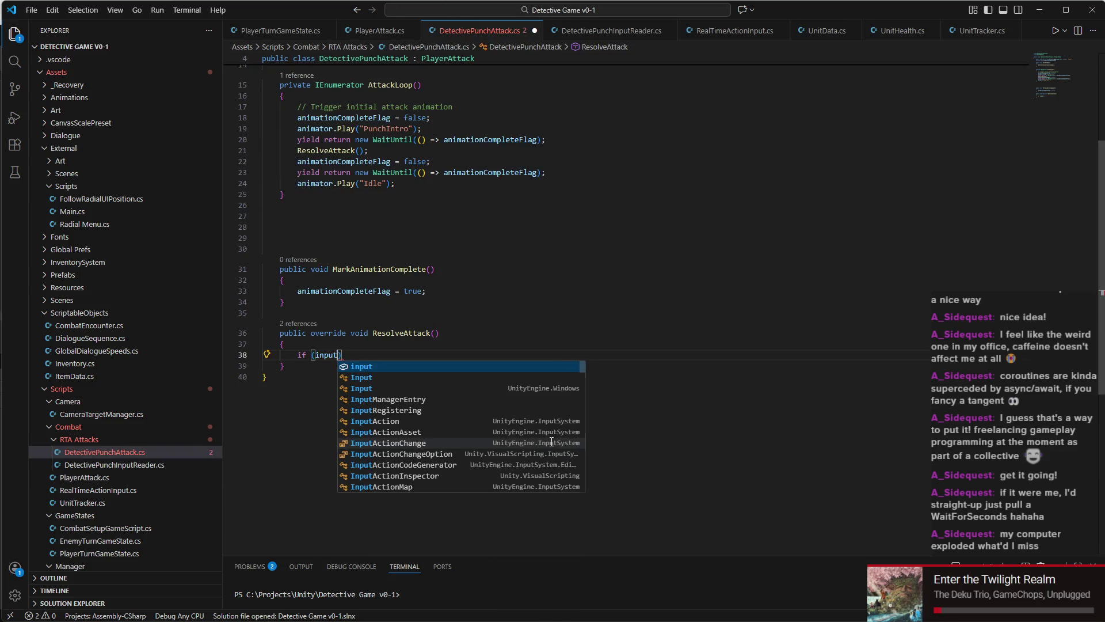
{"action": "type", "text": "Result."}
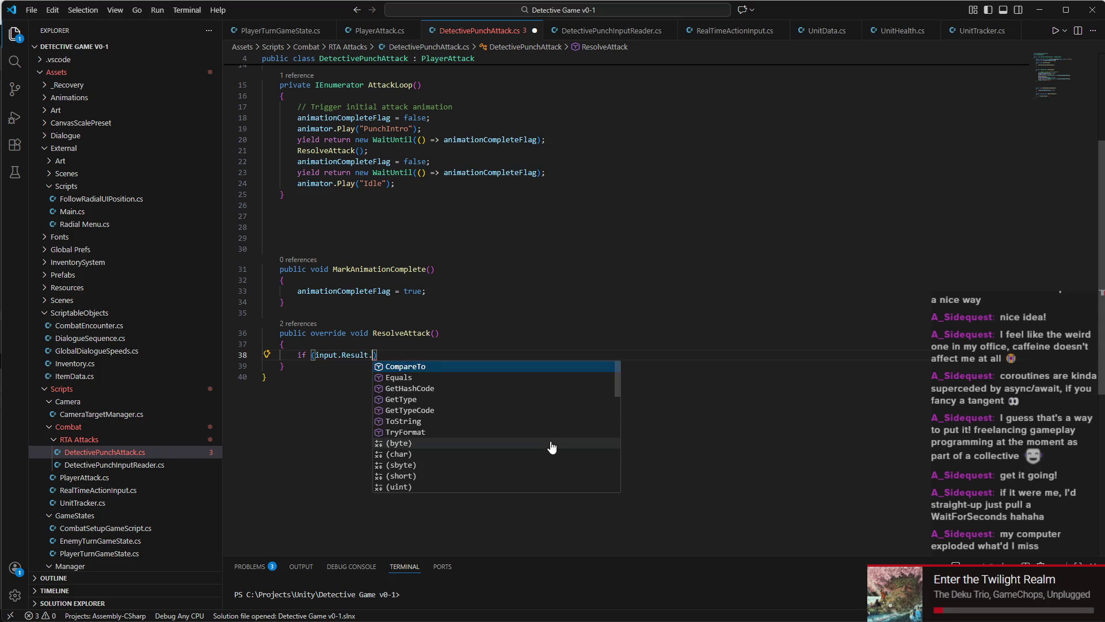
{"action": "key", "text": "BackSpace"}
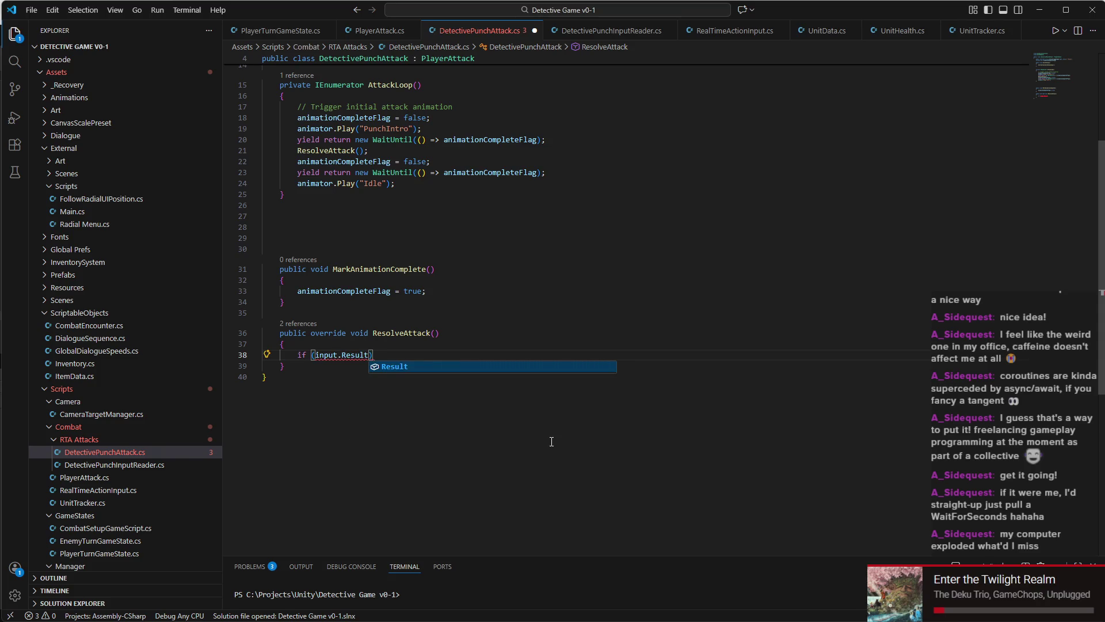
{"action": "type", "text": "== 1"}
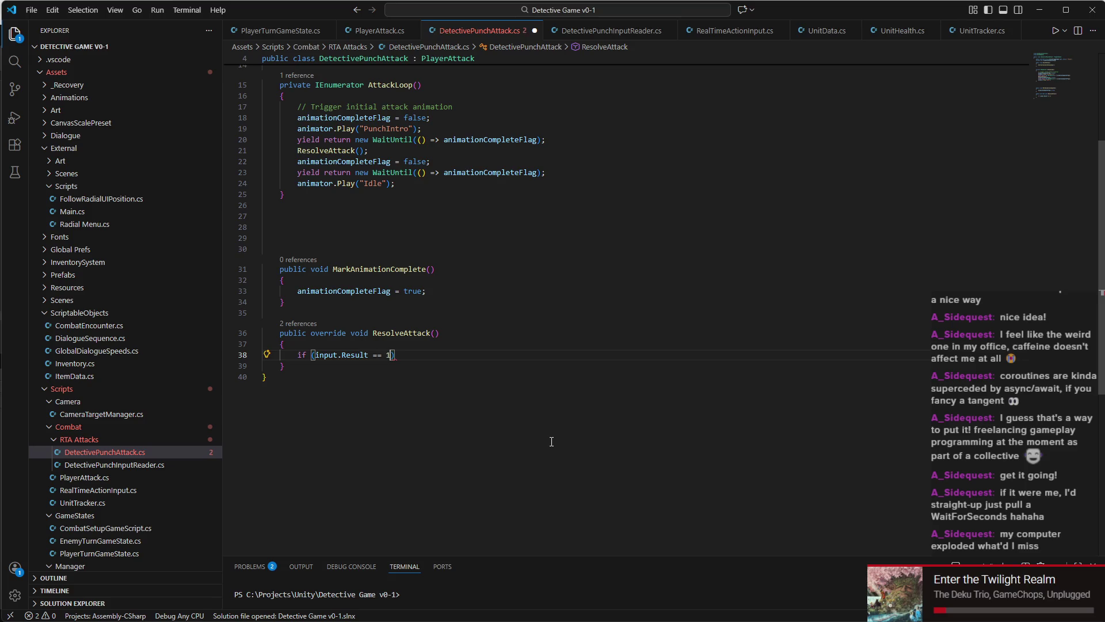
{"action": "type", "text": ")"}
{"action": "key", "text": "Return"}
{"action": "type", "text": "{"}
{"action": "key", "text": "Return"}
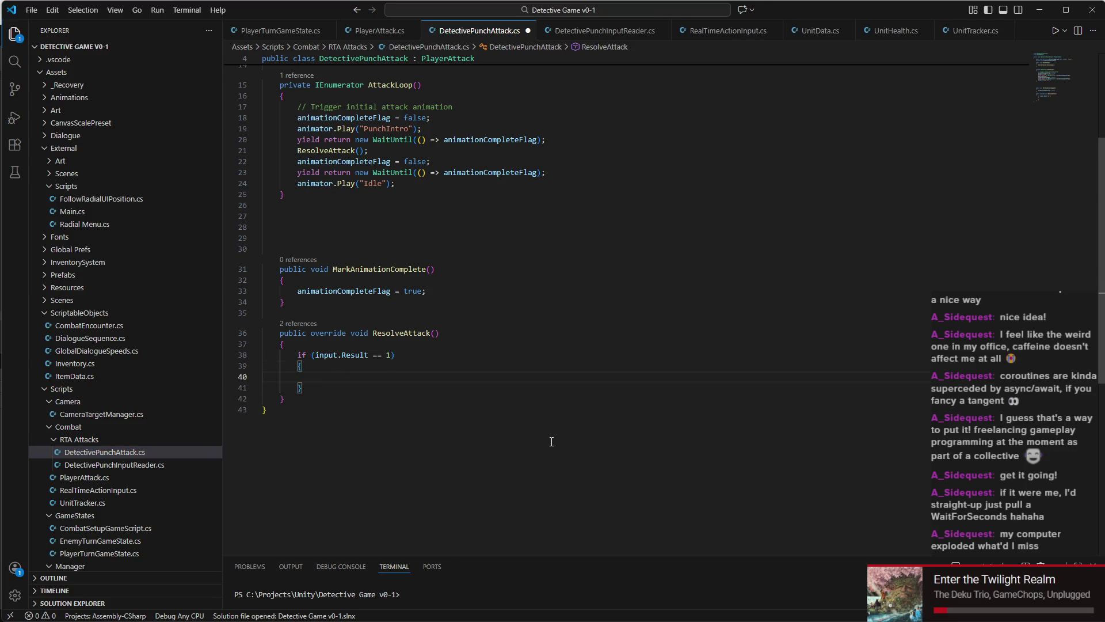
Step: After checking DetectivePunchInputReader.cs, make the if branch call animator.Play("PunchSuccess");
{"action": "left_click", "coordinate": [616, 30]}
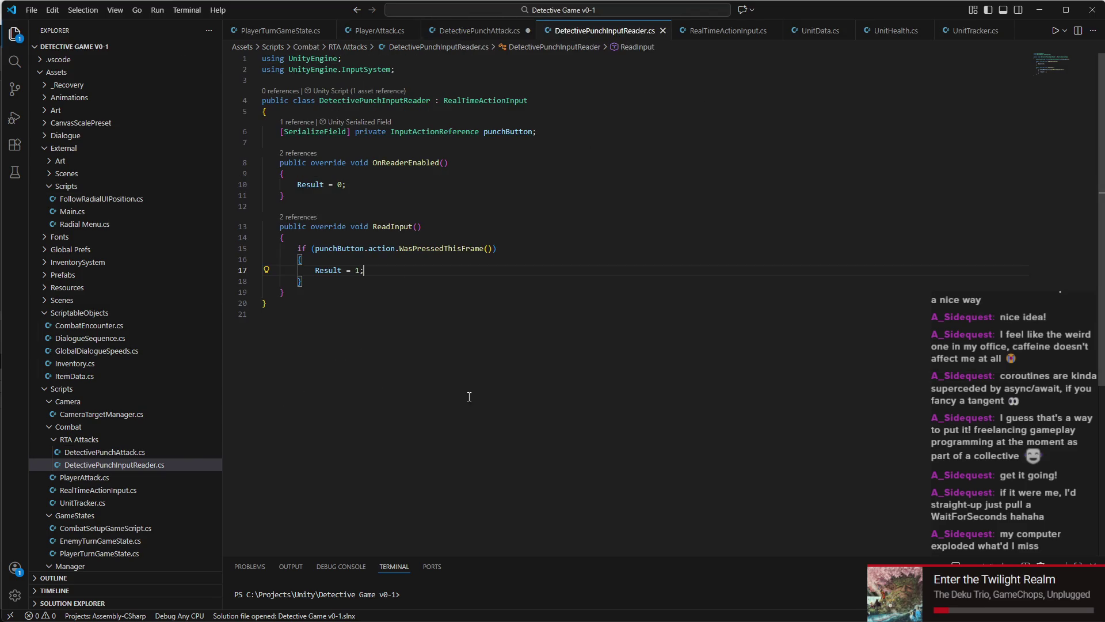
{"action": "left_click", "coordinate": [427, 248]}
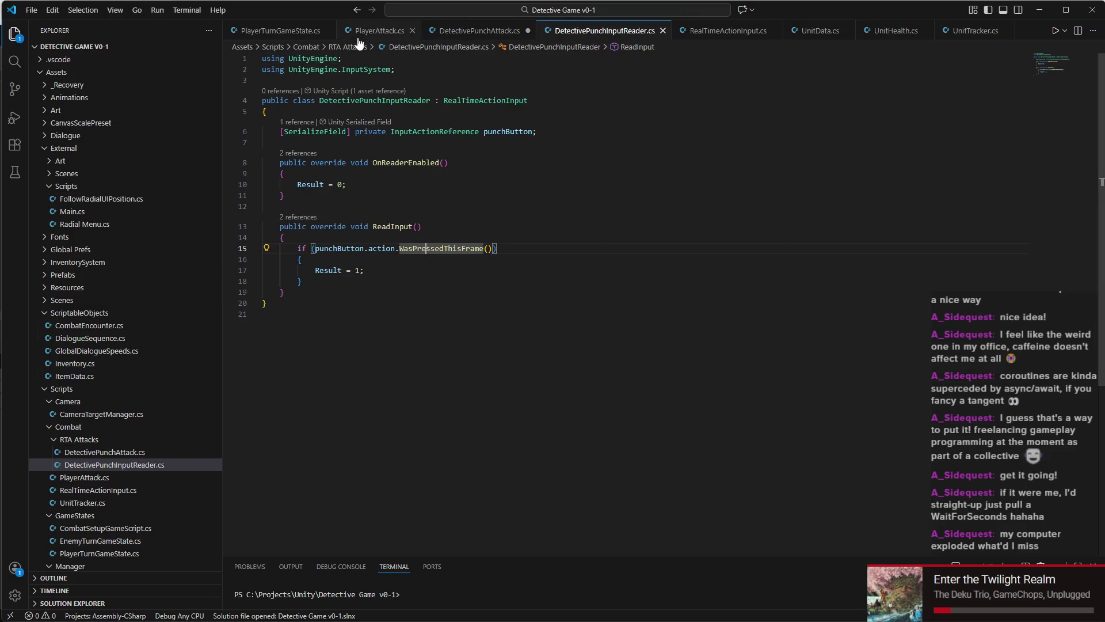
{"action": "left_click", "coordinate": [454, 30]}
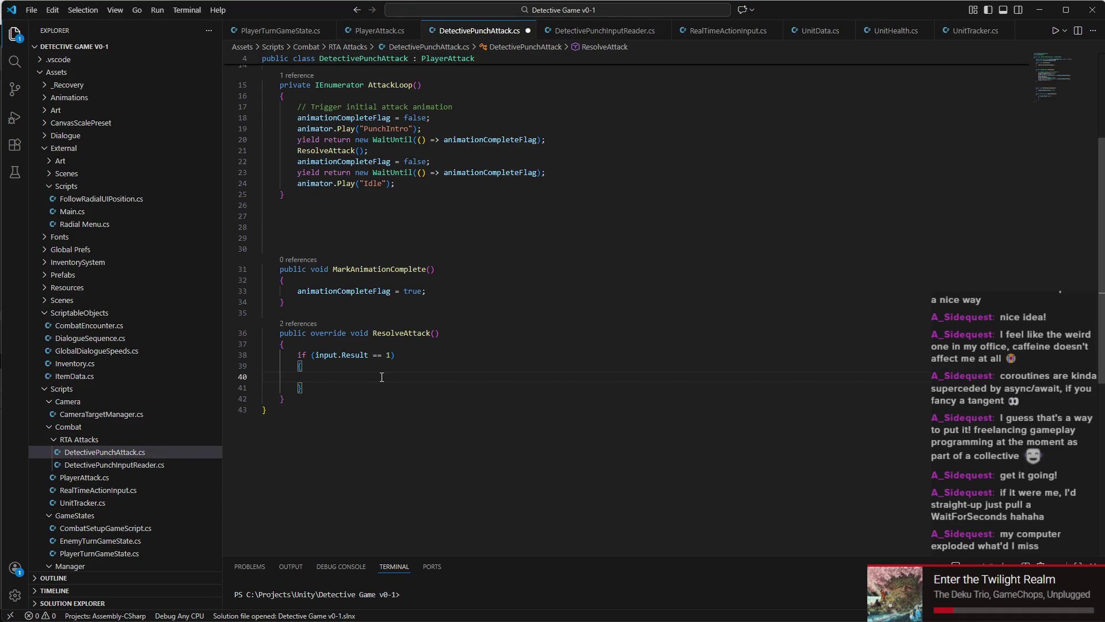
{"action": "type", "text": "anim"}
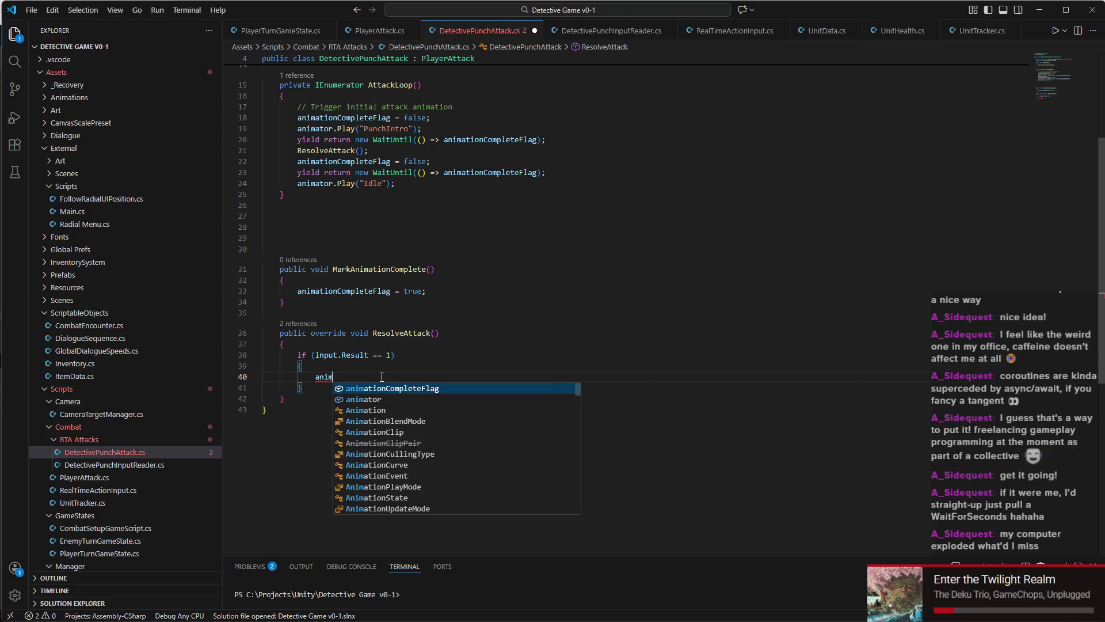
{"action": "key", "text": "Down"}
{"action": "key", "text": "Tab"}
{"action": "type", "text": ".Pla"}
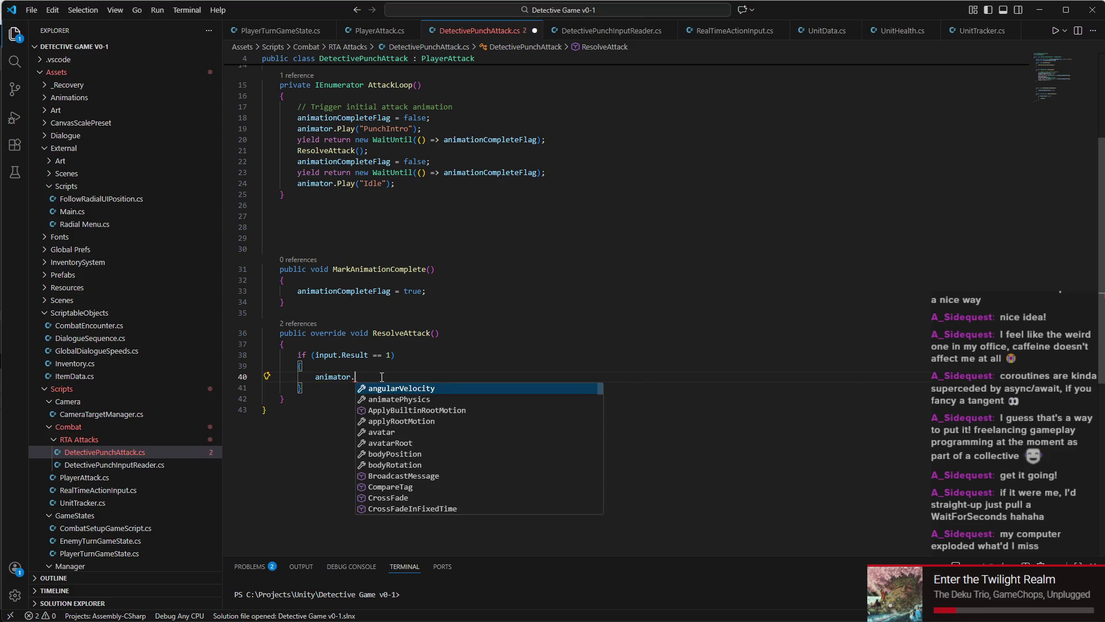
{"action": "key", "text": "Tab"}
{"action": "type", "text": "("}
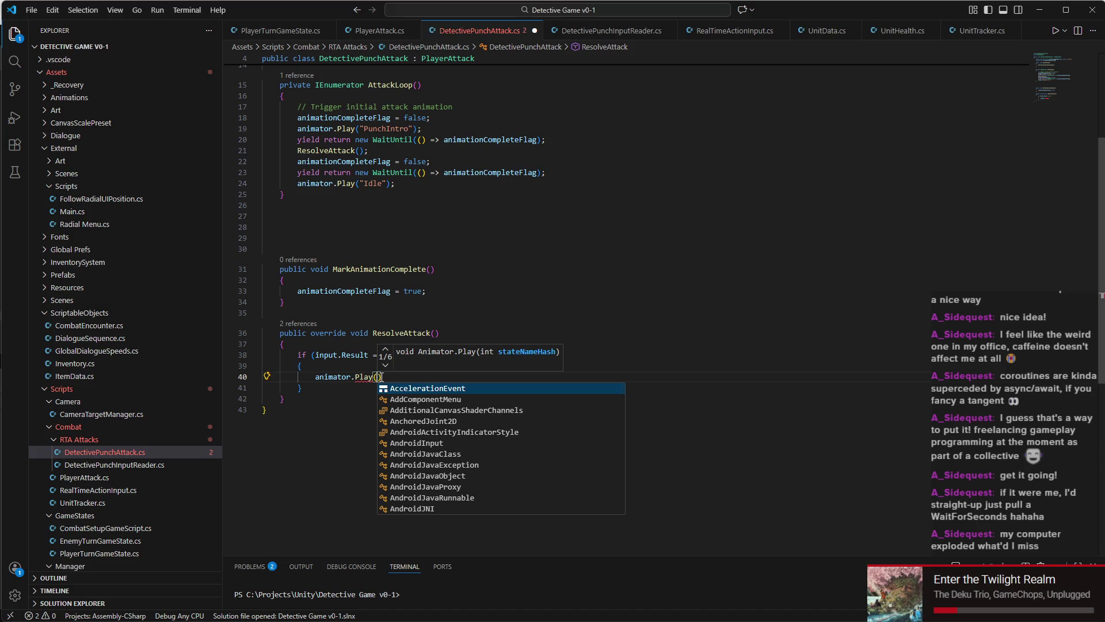
{"action": "type", "text": "\""}
{"action": "type", "text": "PunchSuccess"}
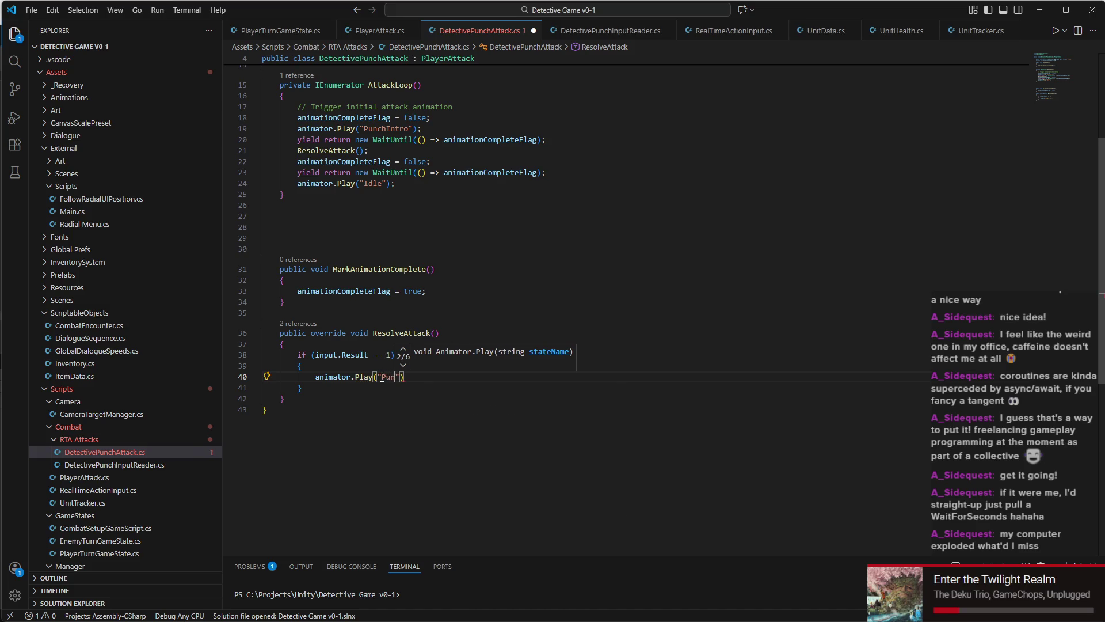
{"action": "type", "text": "\")"}
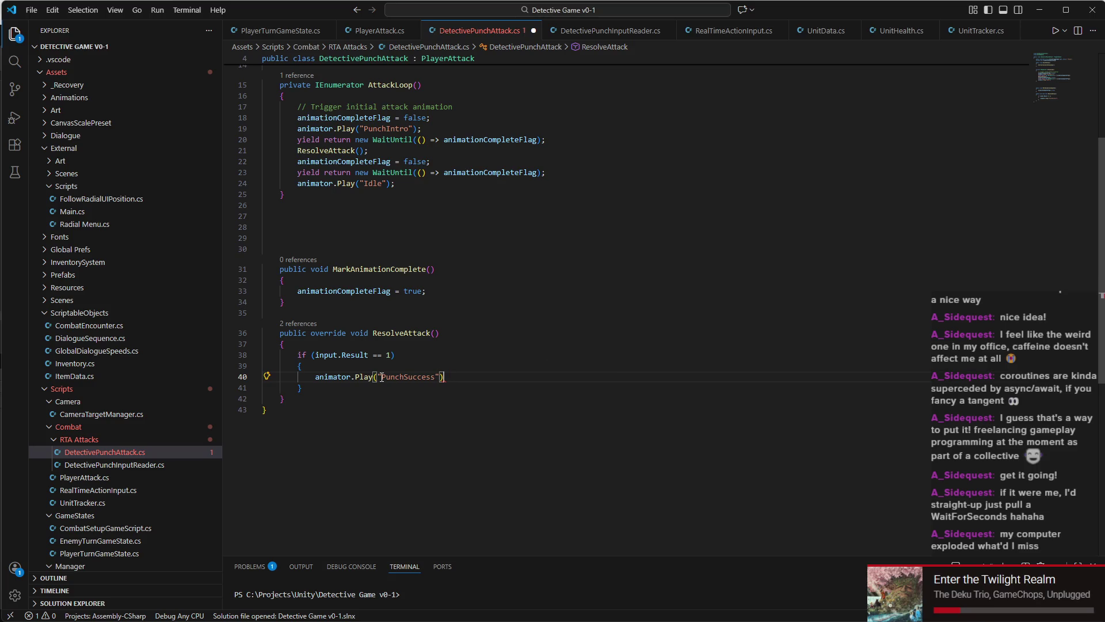
{"action": "type", "text": ";"}
Step: Add an else branch with an opening brace after the if block
{"action": "key", "text": "Down"}
{"action": "key", "text": "Return"}
{"action": "type", "text": "{"}
{"action": "key", "text": "Return"}
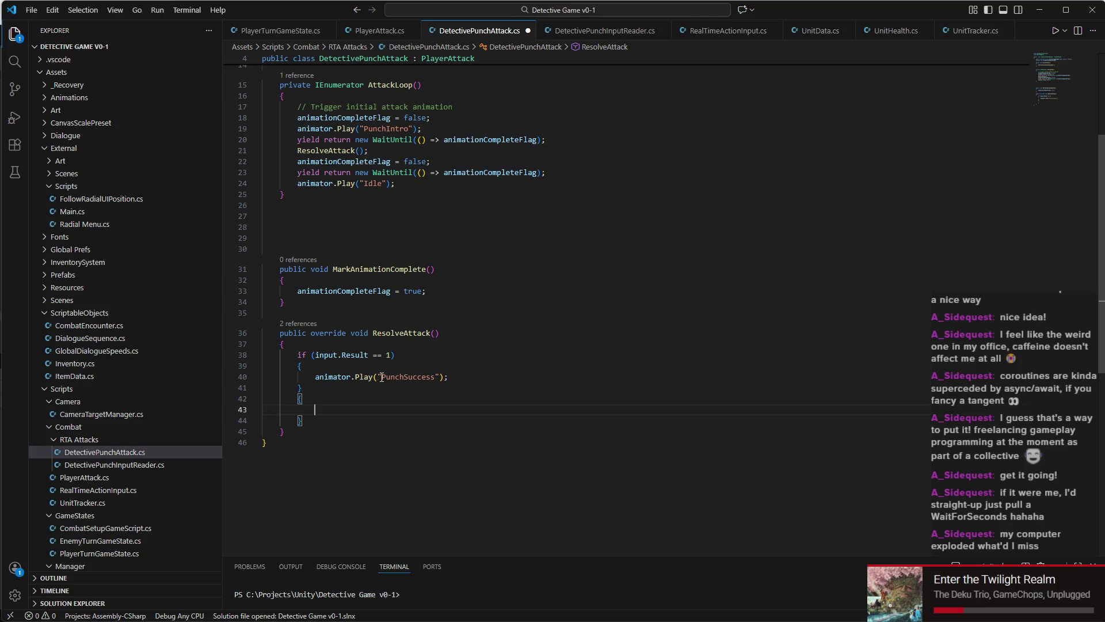
{"action": "key", "text": "ctrl+z"}
{"action": "key", "text": "ctrl+z"}
{"action": "type", "text": "else"}
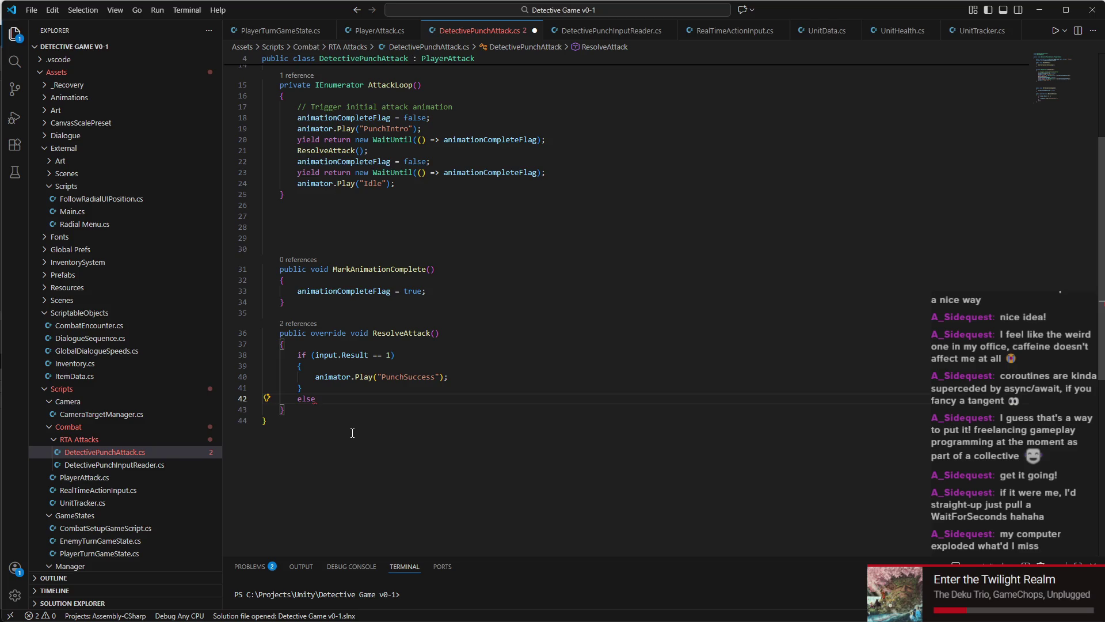
{"action": "key", "text": "Return"}
{"action": "type", "text": "{"}
{"action": "key", "text": "Return"}
Step: Make the else branch call animator.Play("PunchFail"); and save DetectivePunchAttack.cs
{"action": "type", "text": "P"}
{"action": "key", "text": "BackSpace"}
{"action": "type", "text": "anim"}
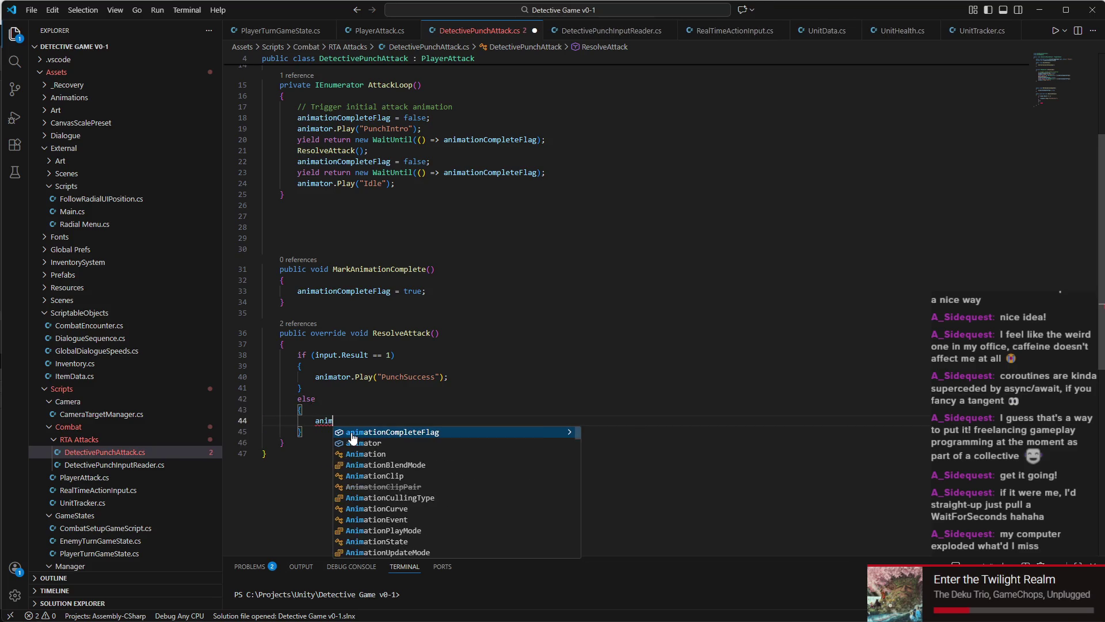
{"action": "type", "text": "ator.play"}
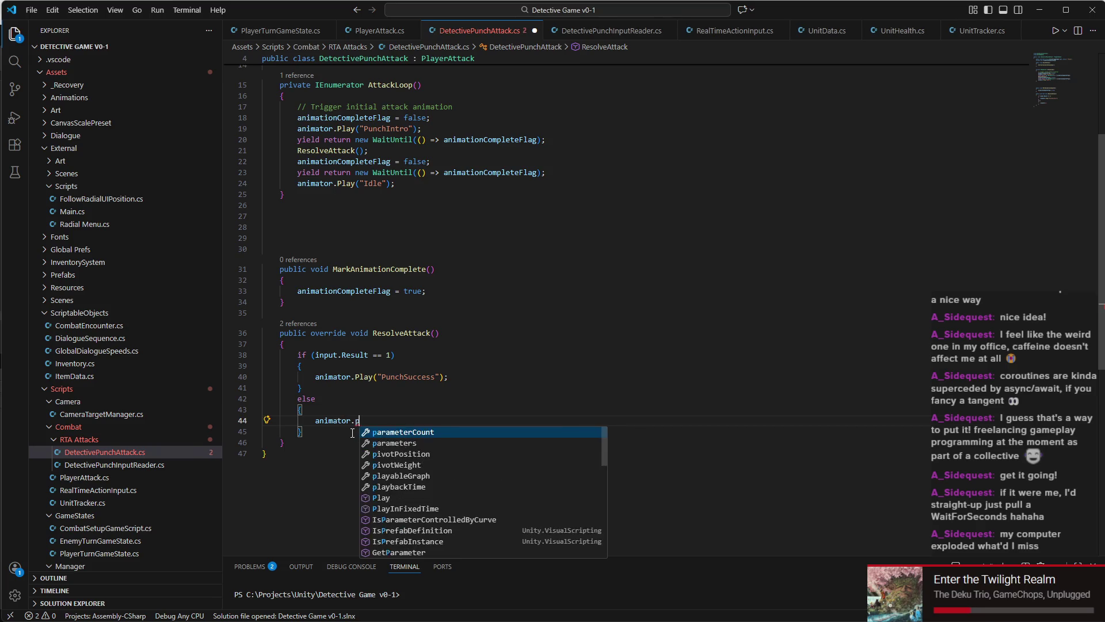
{"action": "key", "text": "Down"}
{"action": "key", "text": "Down"}
{"action": "key", "text": "Return"}
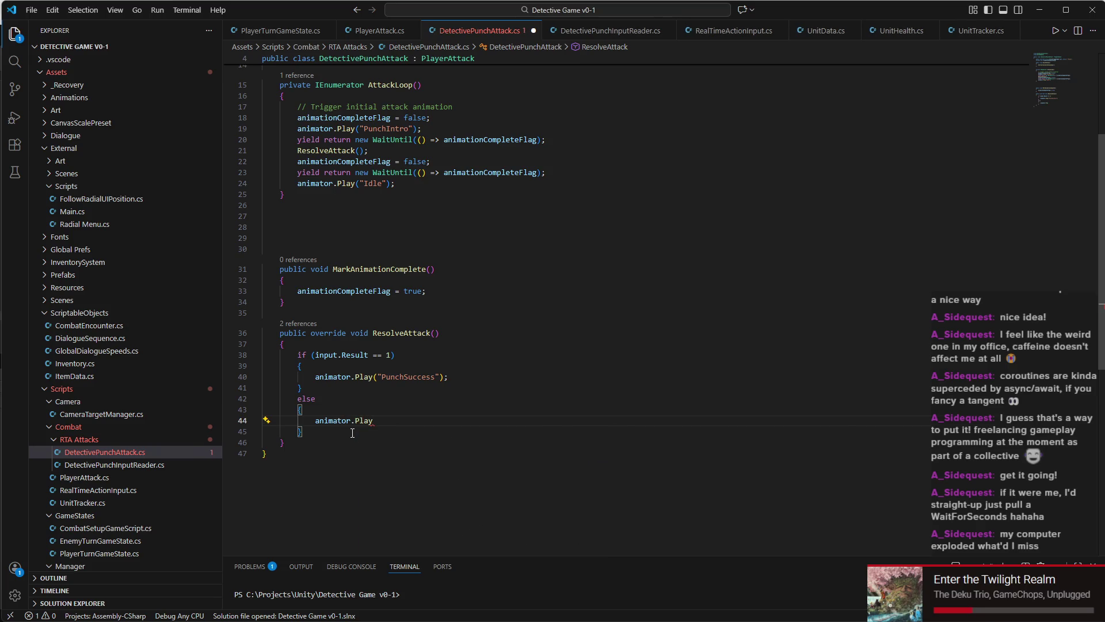
{"action": "type", "text": "("}
{"action": "type", "text": "\"Pu"}
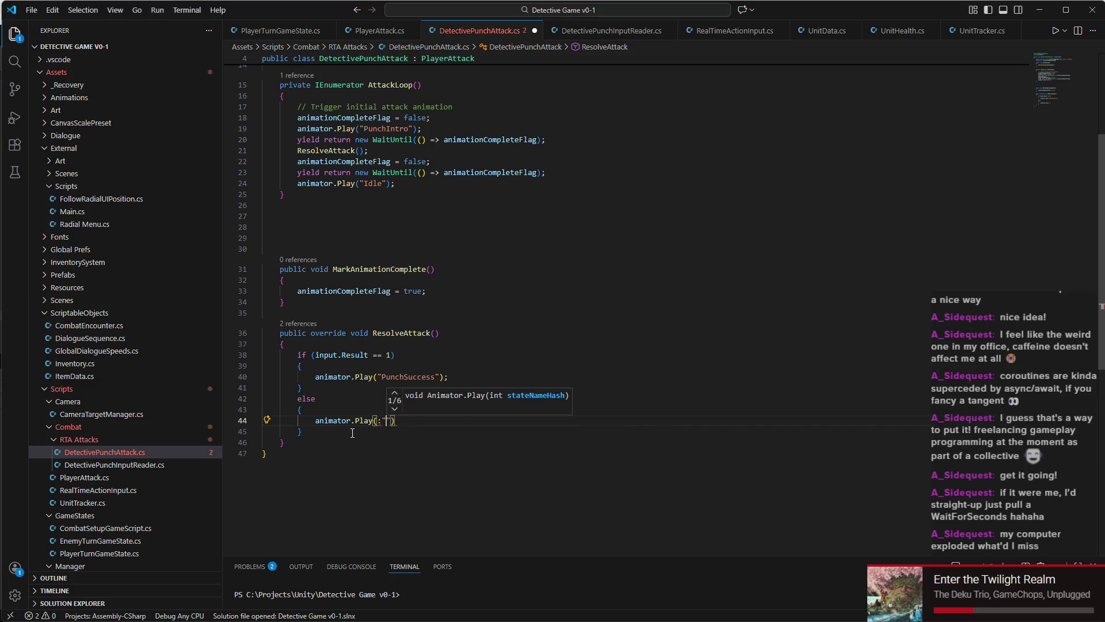
{"action": "type", "text": "nchFail\""}
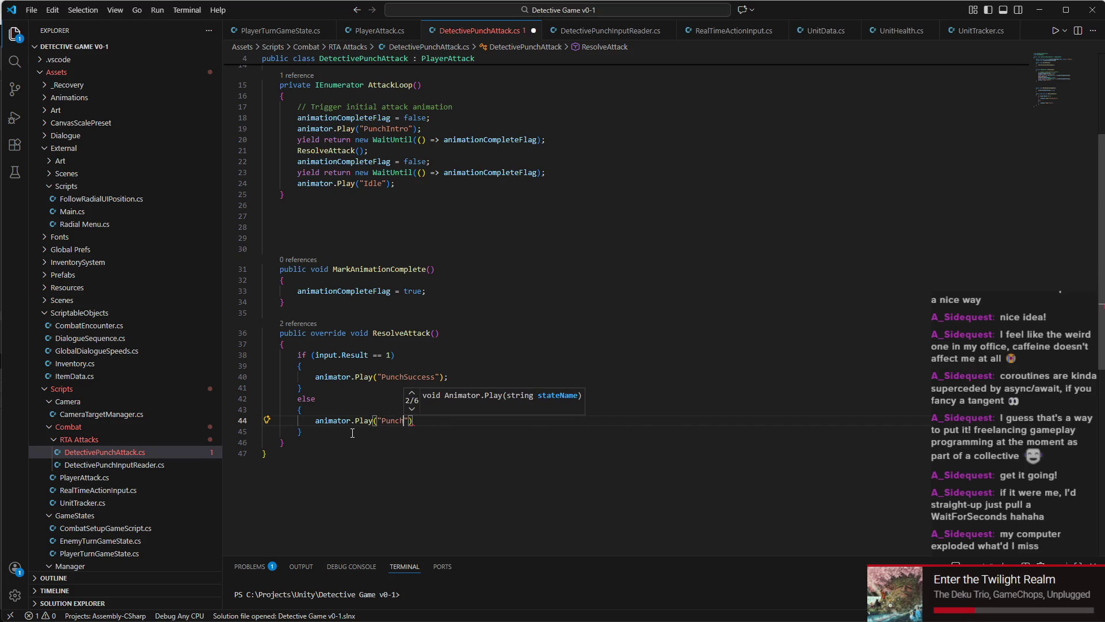
{"action": "type", "text": ");"}
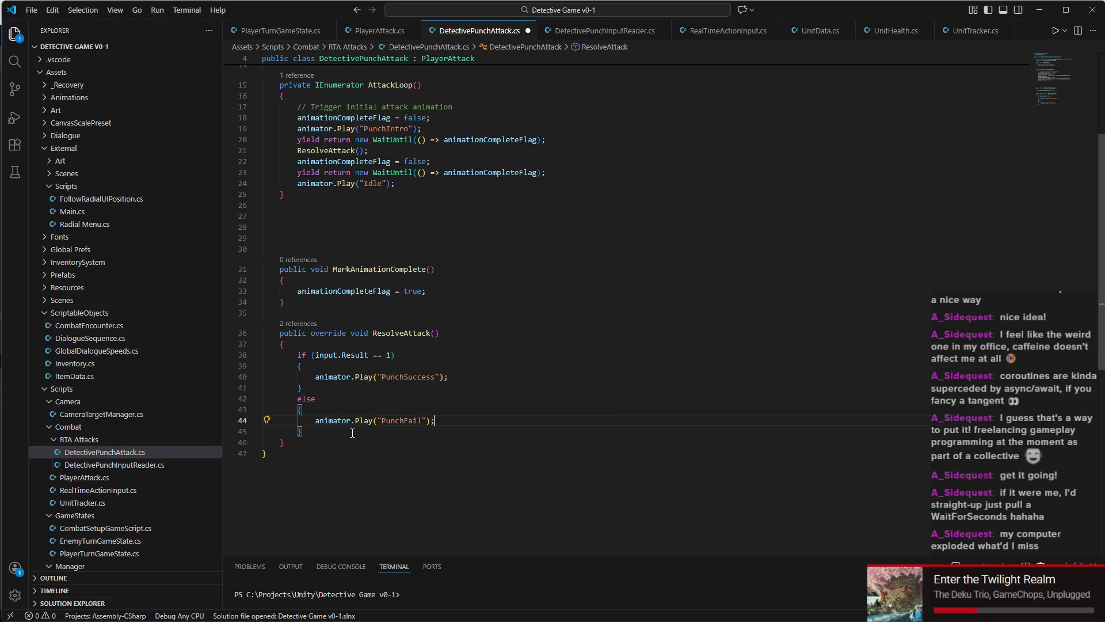
{"action": "key", "text": "ctrl+s"}
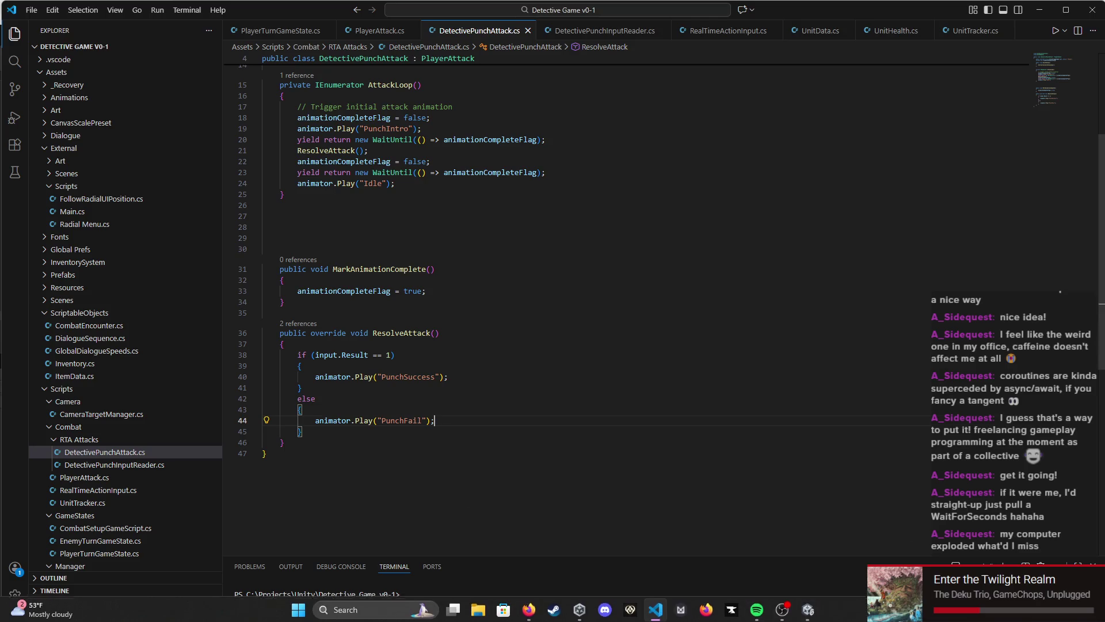
{"action": "mouse_move", "coordinate": [805, 618]}
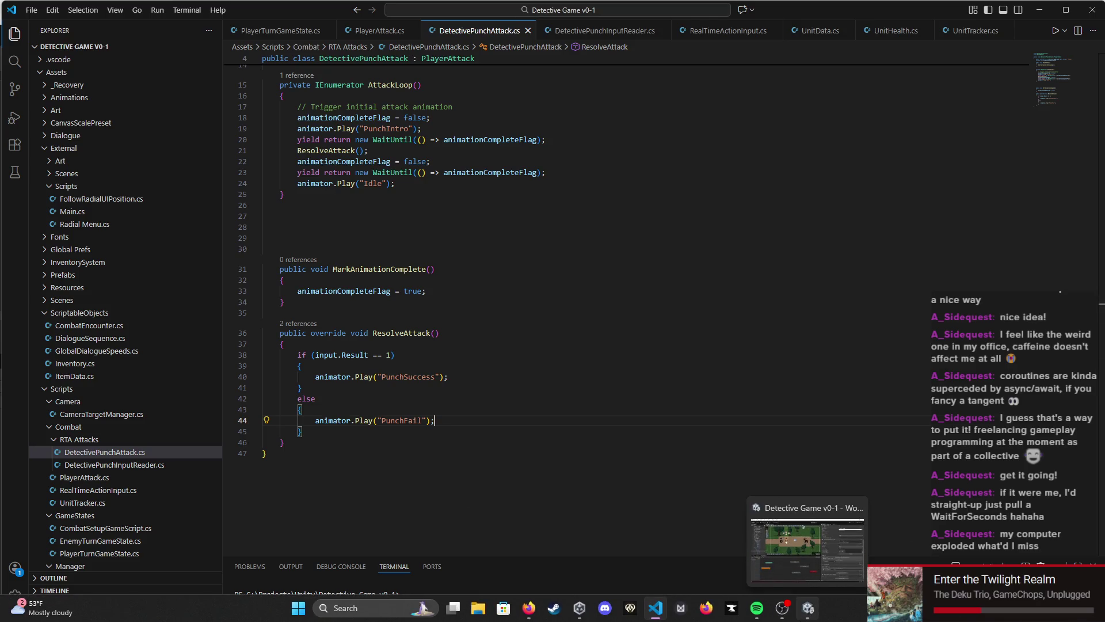
{"action": "left_click", "coordinate": [808, 607]}
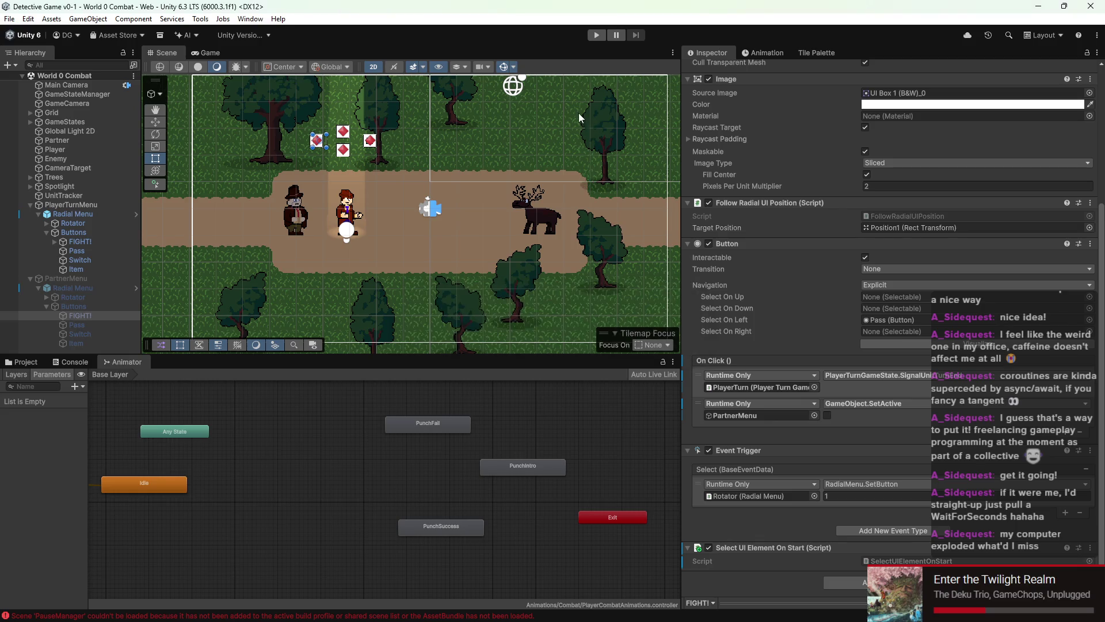
Step: Play the game twice, choosing FIGHT! each time to watch the punch resolve into PunchFail
{"action": "left_click", "coordinate": [597, 36]}
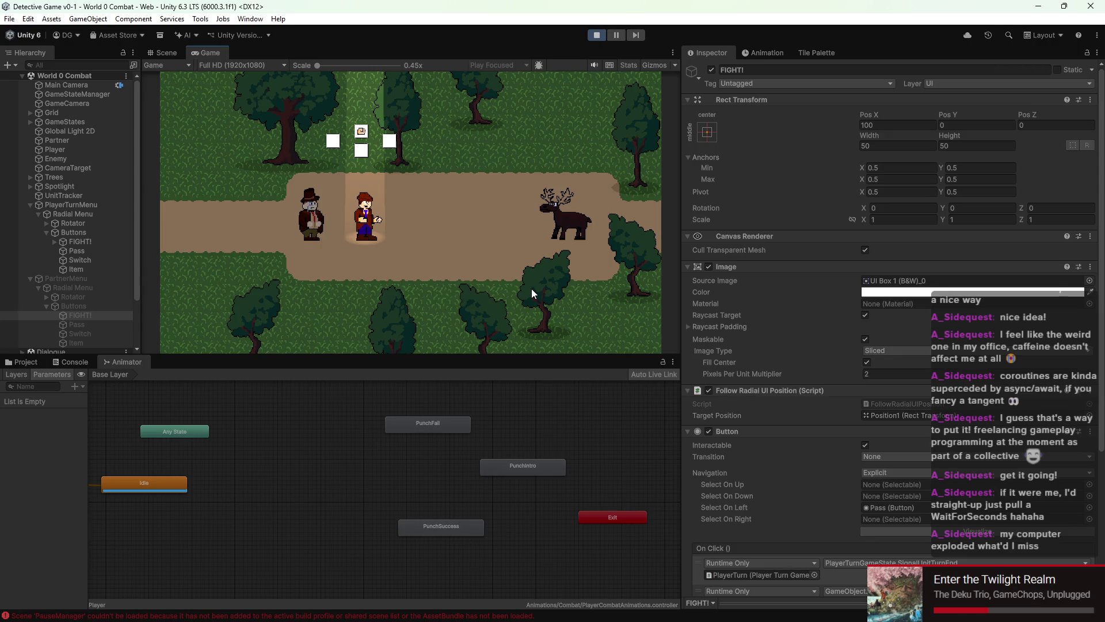
{"action": "key", "text": "Return"}
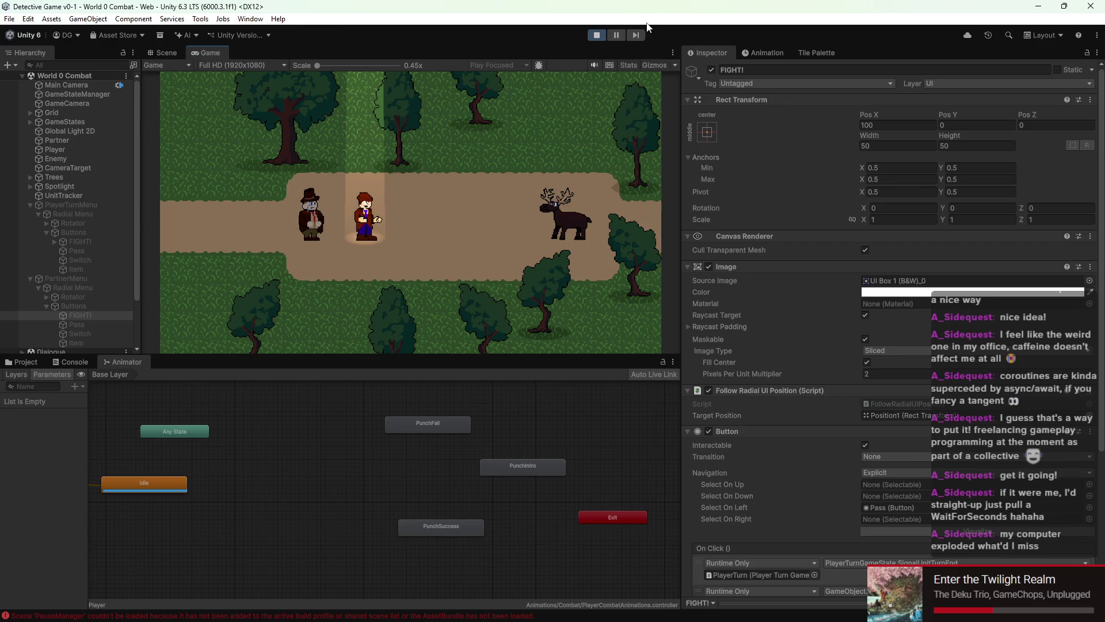
{"action": "left_click", "coordinate": [594, 33]}
{"action": "left_click", "coordinate": [601, 35]}
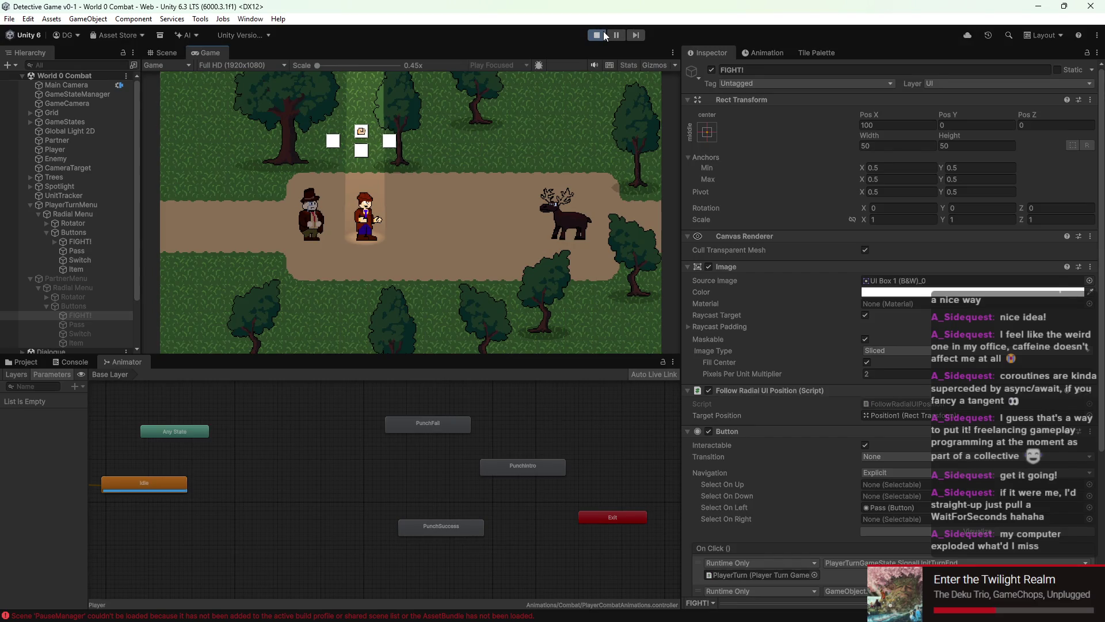
{"action": "key", "text": "Return"}
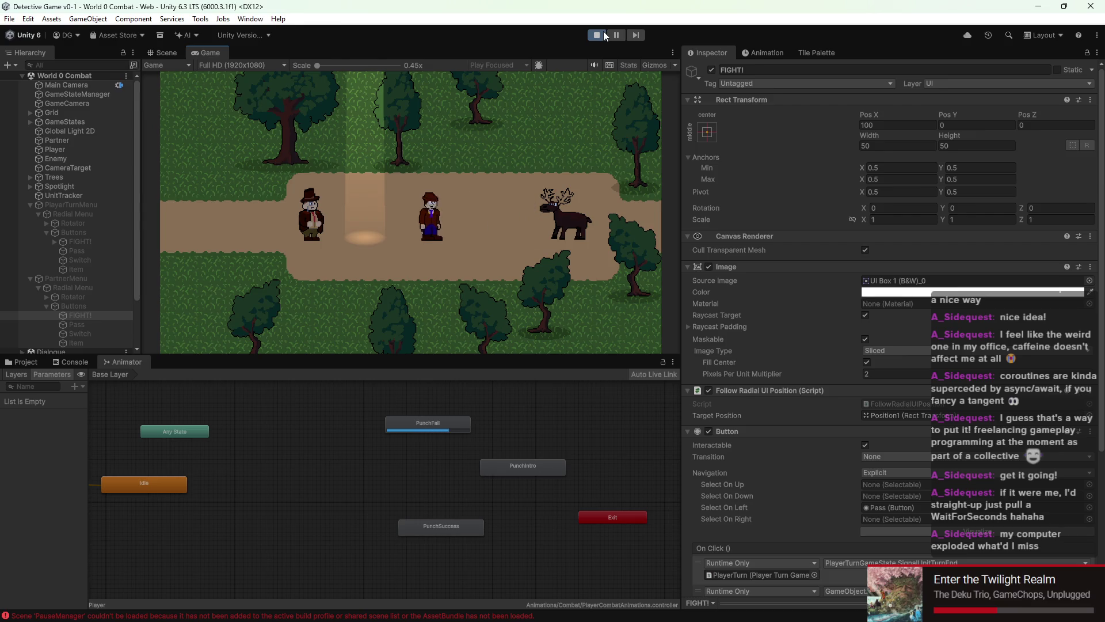
Step: Return to VS Code and switch from DetectivePunchAttack.cs to the DetectivePunchInputReader.cs tab
{"action": "mouse_move", "coordinate": [844, 617]}
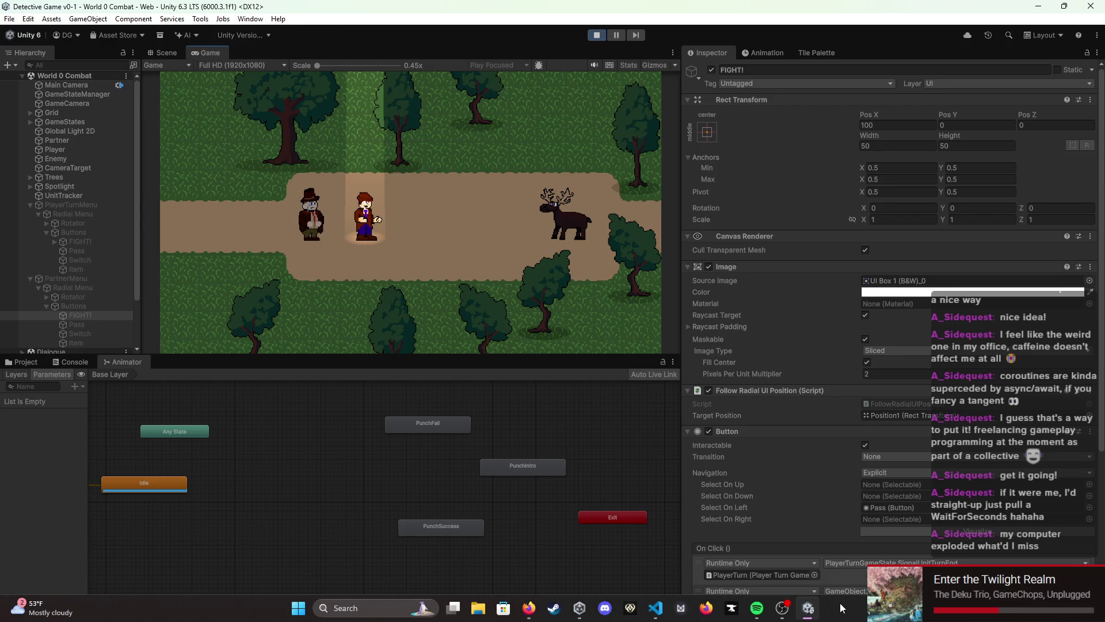
{"action": "left_click", "coordinate": [656, 609]}
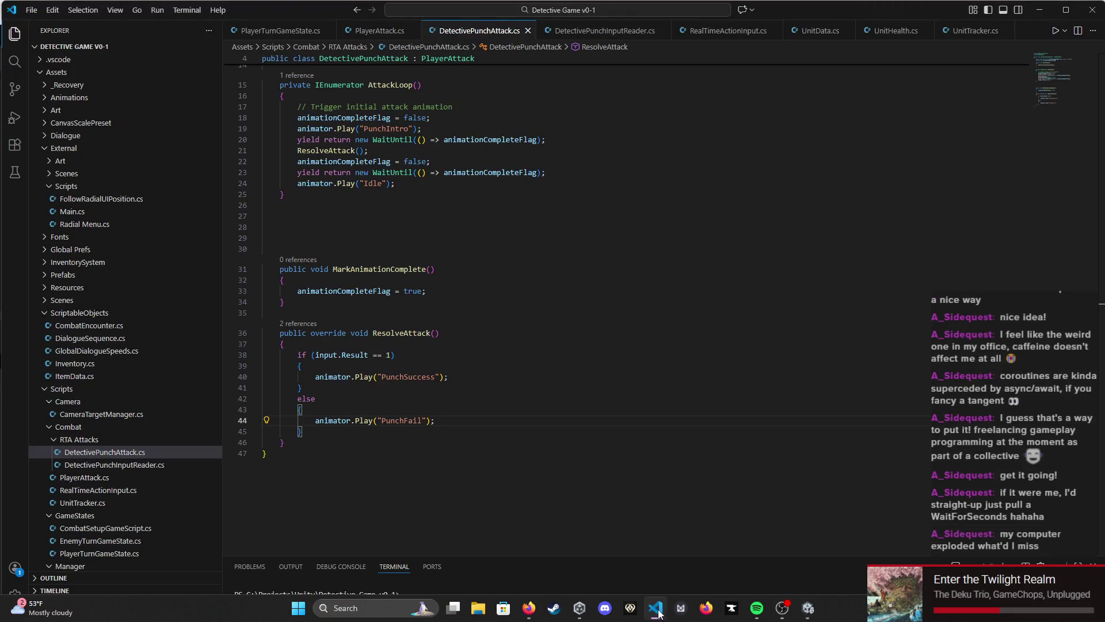
{"action": "left_click", "coordinate": [481, 327]}
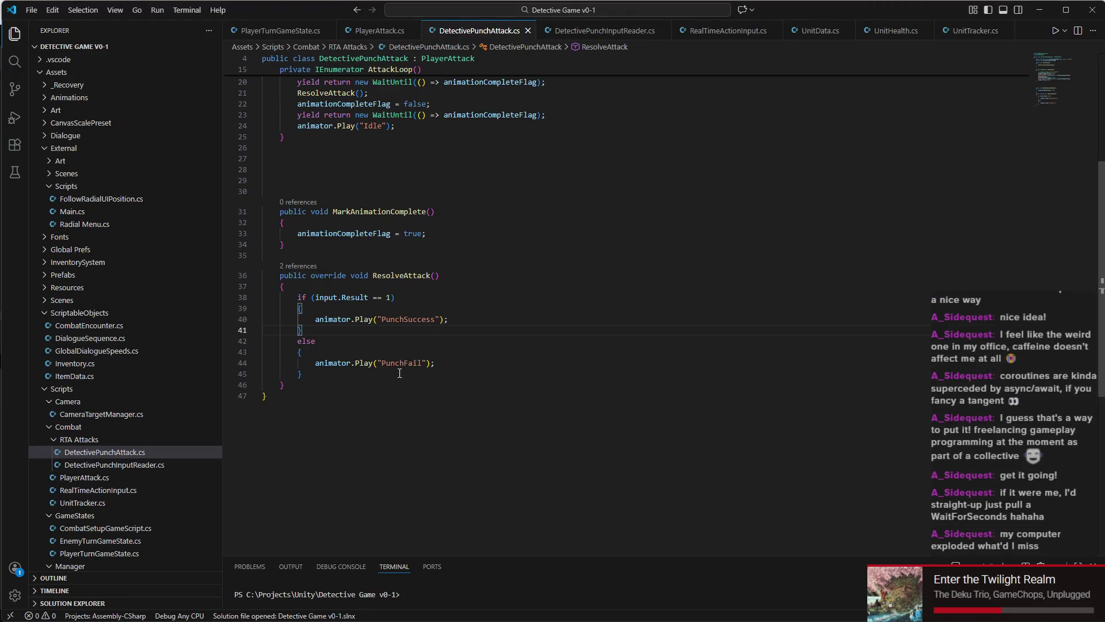
{"action": "scroll", "coordinate": [408, 346], "scroll_direction": "down", "scroll_amount": 1}
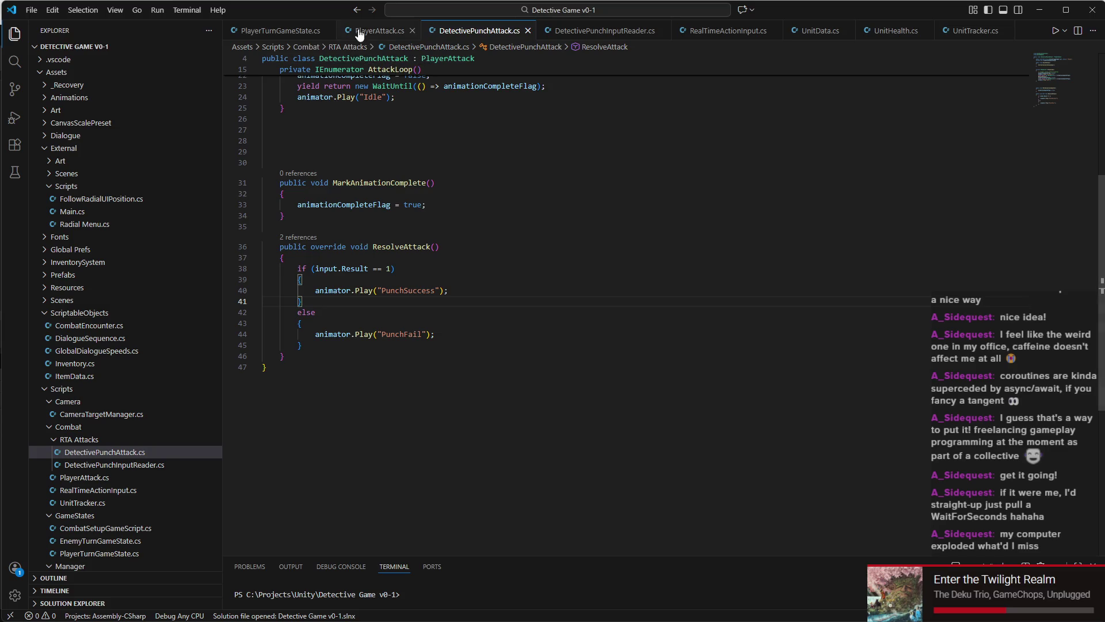
{"action": "scroll", "coordinate": [619, 60], "scroll_direction": "up", "scroll_amount": 1}
{"action": "left_click", "coordinate": [607, 31]}
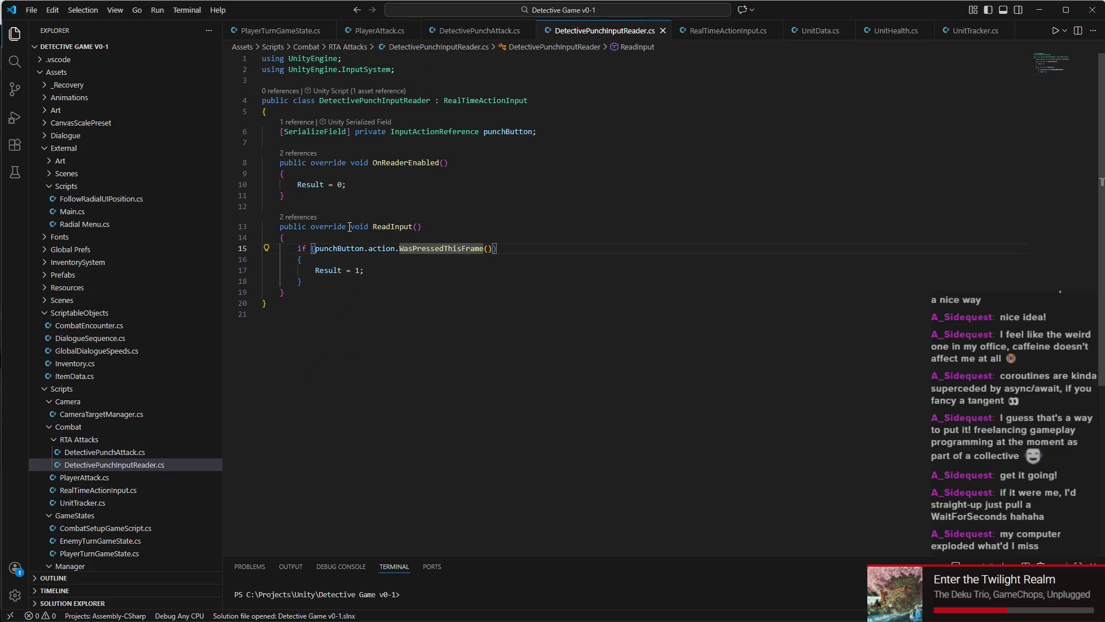
Step: Type a Debug.Log() call at the top of ReadInput, then cut it
{"action": "left_click", "coordinate": [383, 185]}
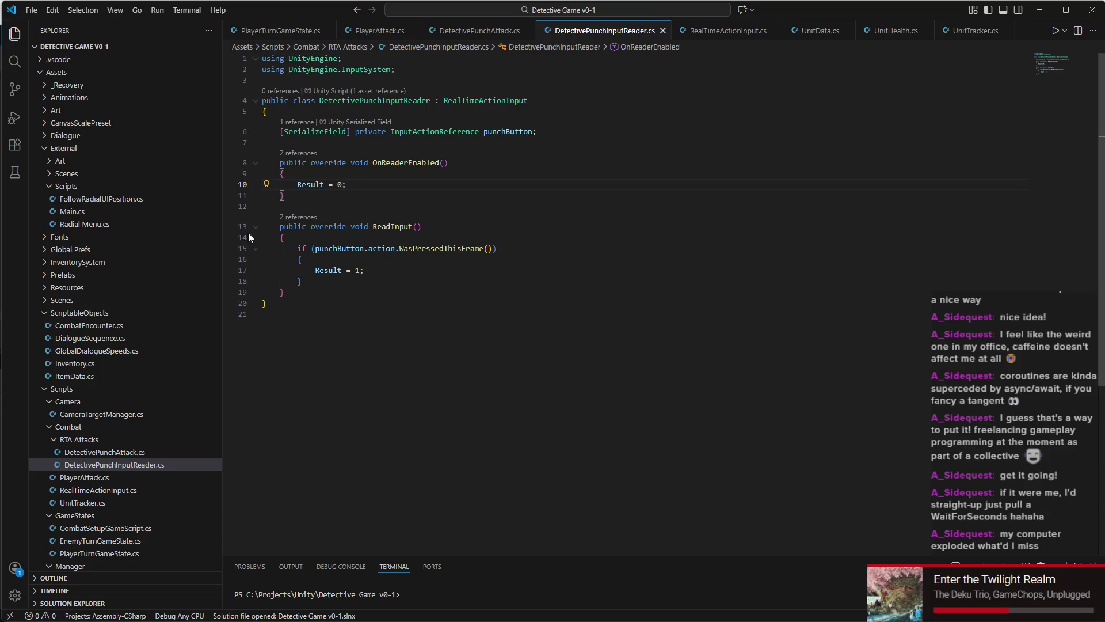
{"action": "left_click", "coordinate": [347, 237]}
{"action": "key", "text": "Return"}
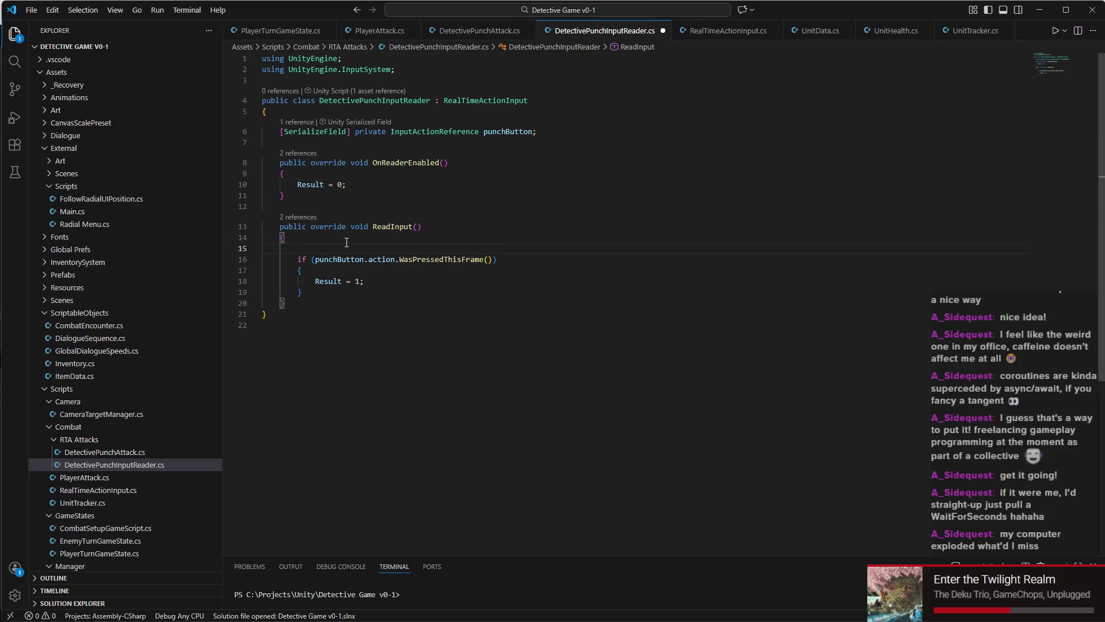
{"action": "type", "text": "De"}
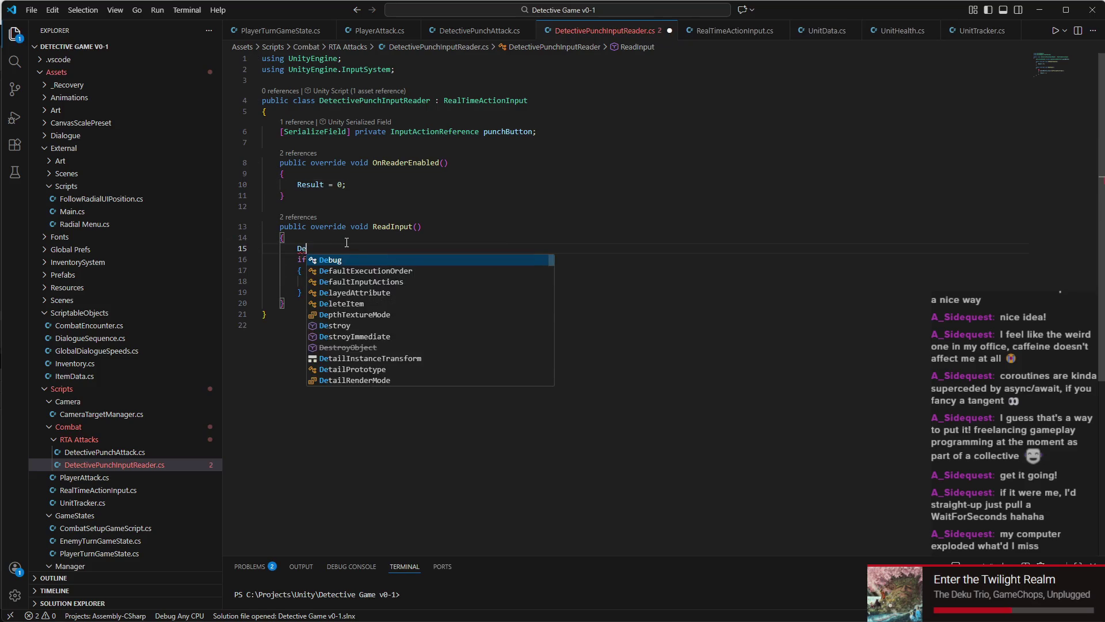
{"action": "type", "text": "bug.Log("}
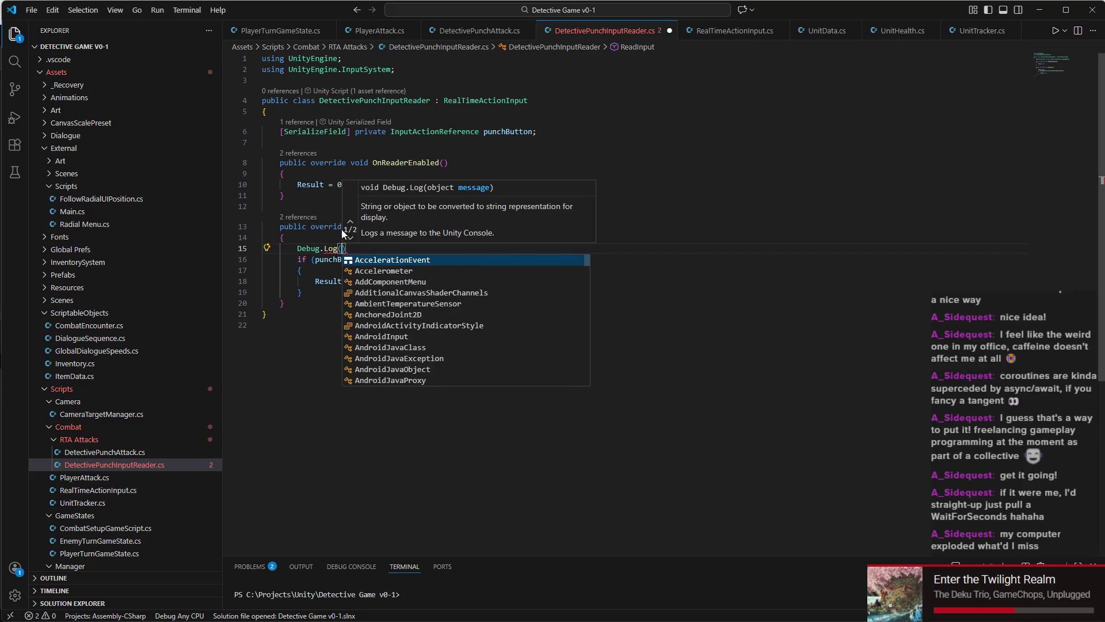
{"action": "key", "text": "Escape"}
{"action": "double_click", "coordinate": [315, 248]}
{"action": "left_click_drag", "start_coordinate": [315, 247], "coordinate": [383, 249]}
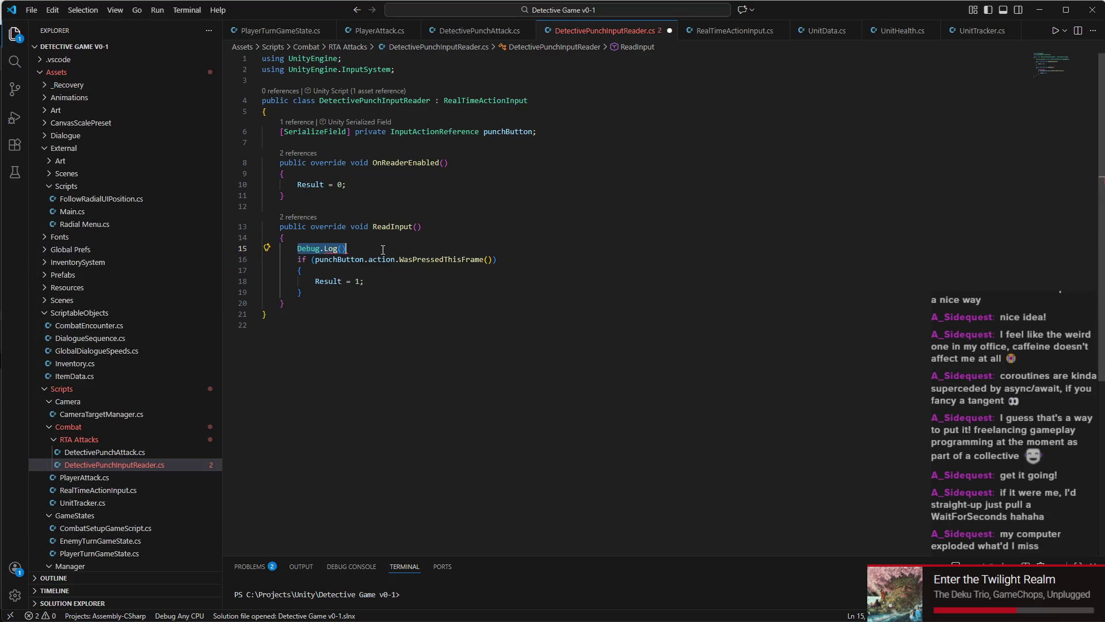
{"action": "key", "text": "ctrl+x"}
Step: Paste it into the punch-pressed if block as Debug.Log("Good input"); and save the script
{"action": "key", "text": "Down"}
{"action": "key", "text": "Down"}
{"action": "key", "text": "End"}
{"action": "key", "text": "Return"}
{"action": "key", "text": "ctrl+v"}
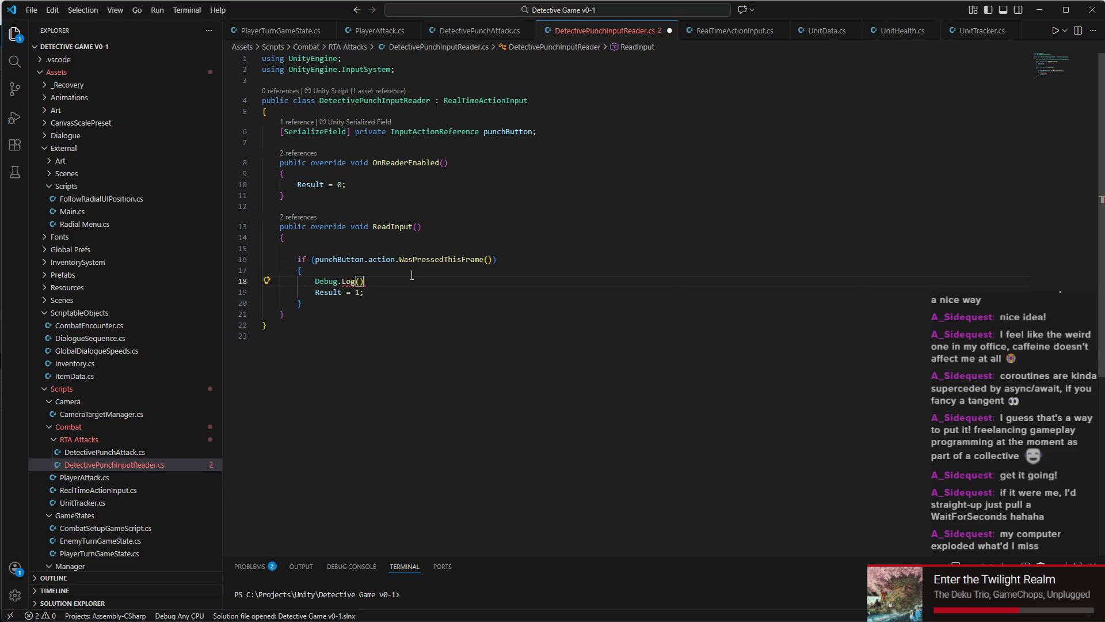
{"action": "type", "text": ";"}
{"action": "key", "text": "Left"}
{"action": "key", "text": "Left"}
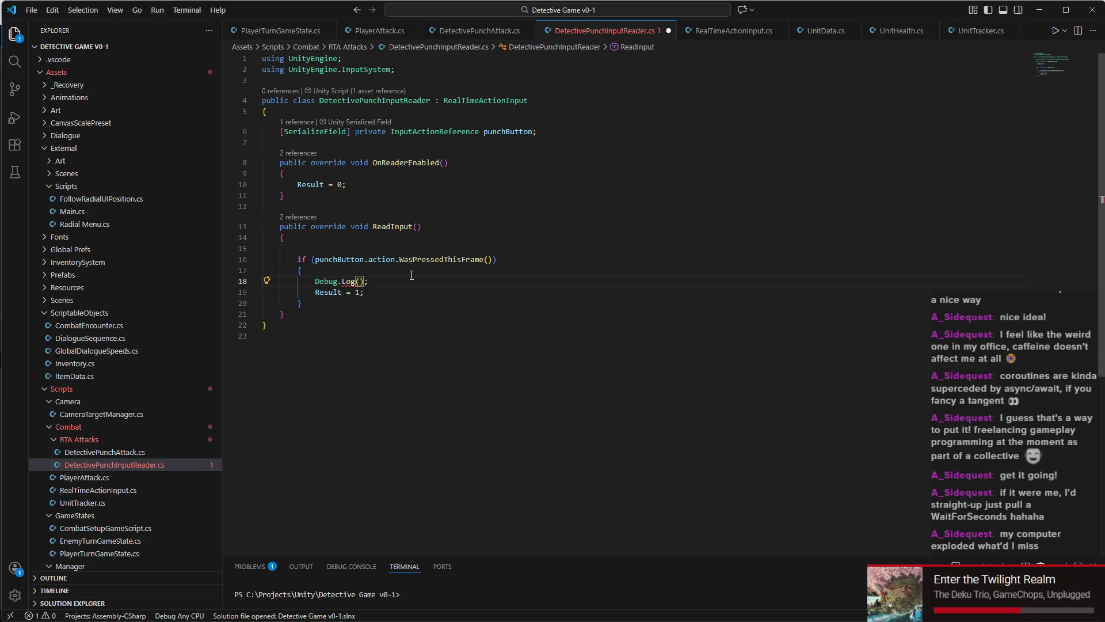
{"action": "type", "text": "\""}
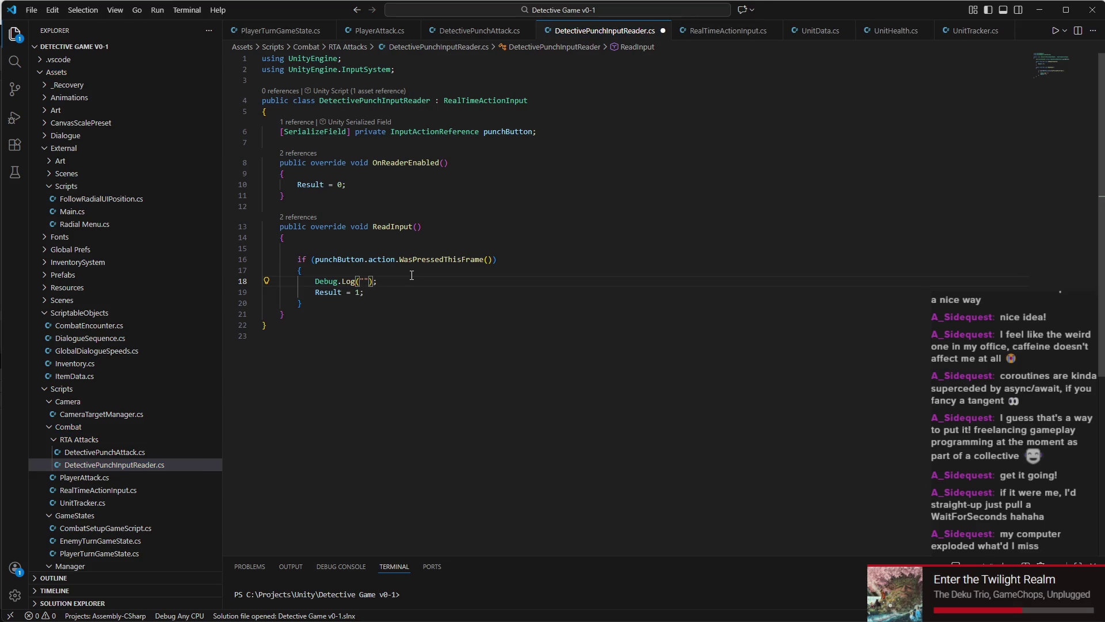
{"action": "type", "text": "Good input"}
{"action": "key", "text": "ctrl+s"}
{"action": "key", "text": "super"}
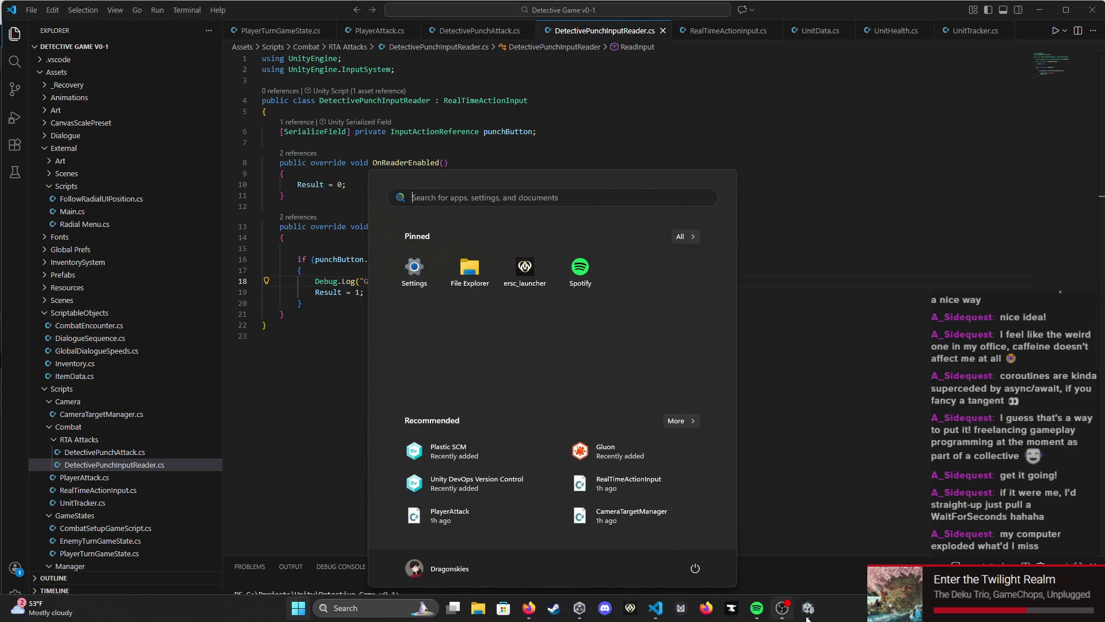
{"action": "left_click", "coordinate": [808, 609]}
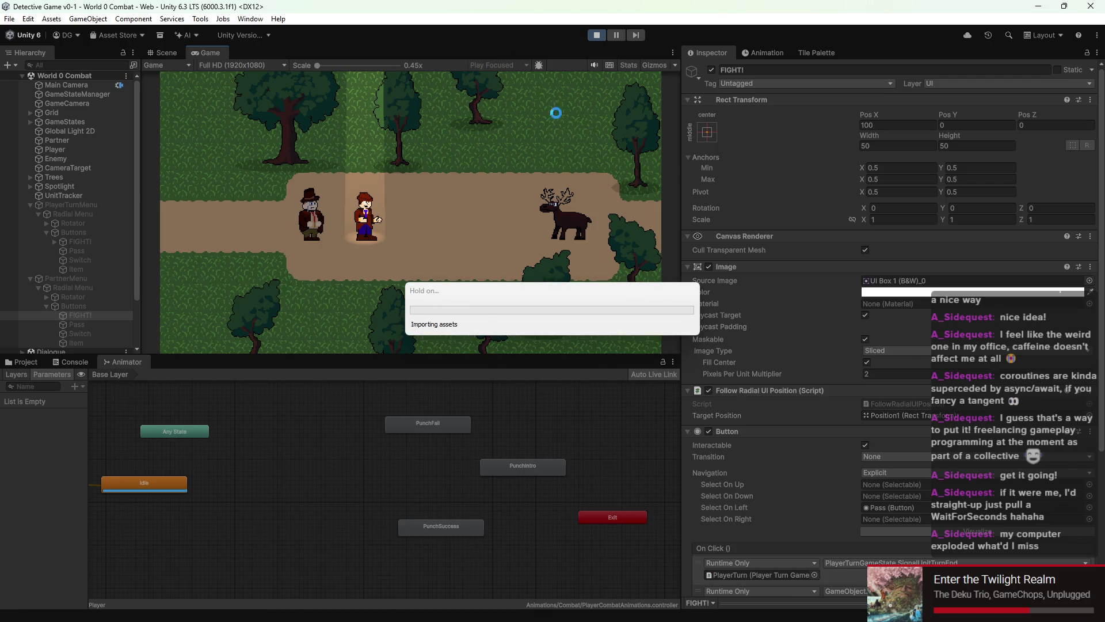
Step: Replay with the console showing collapsed info logs, punch the deer, then stop play mode
{"action": "left_click", "coordinate": [601, 33]}
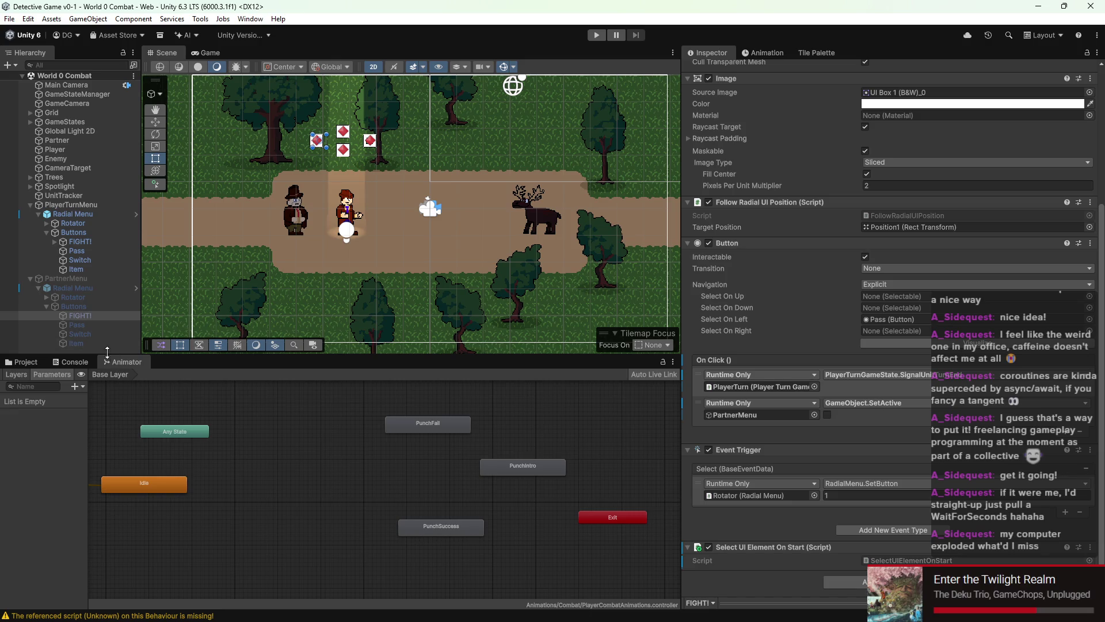
{"action": "left_click", "coordinate": [74, 362]}
{"action": "left_click", "coordinate": [596, 35]}
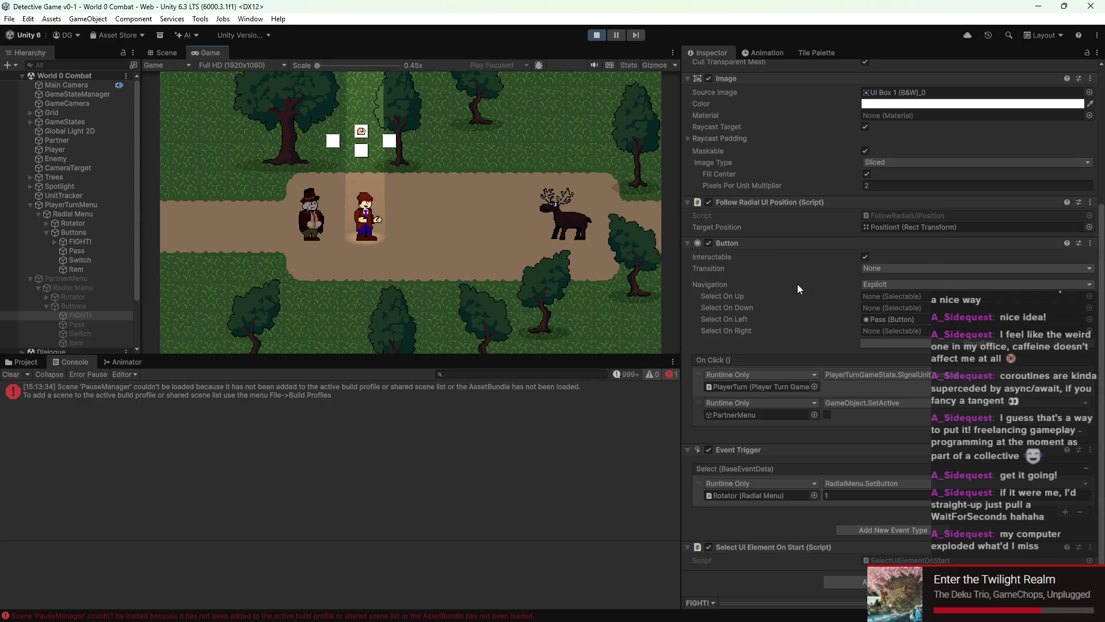
{"action": "left_click", "coordinate": [627, 374]}
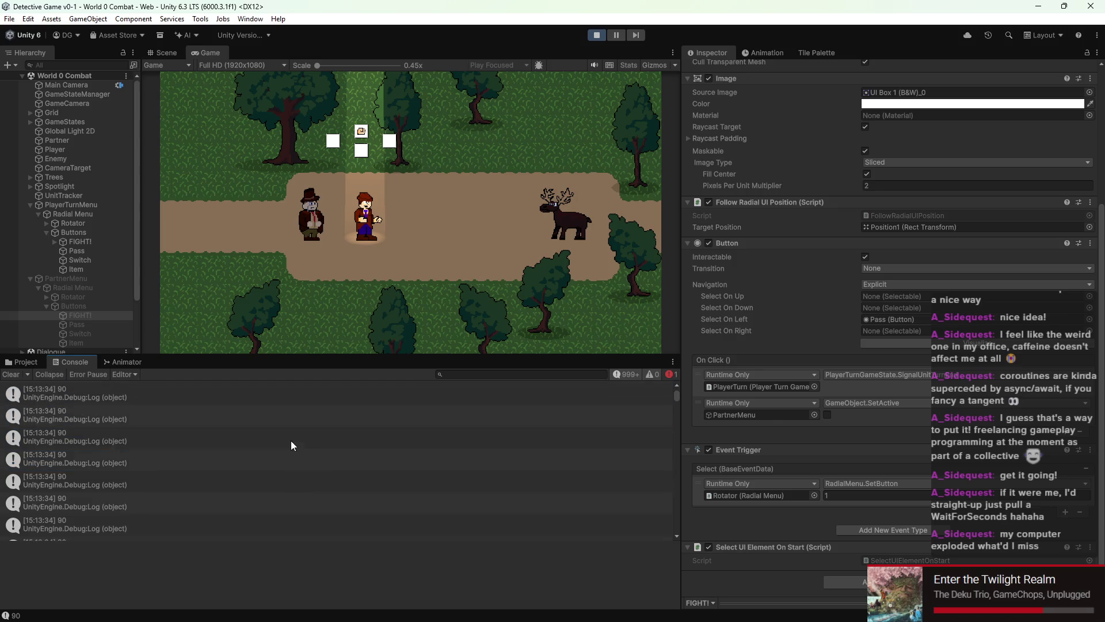
{"action": "left_click", "coordinate": [41, 375]}
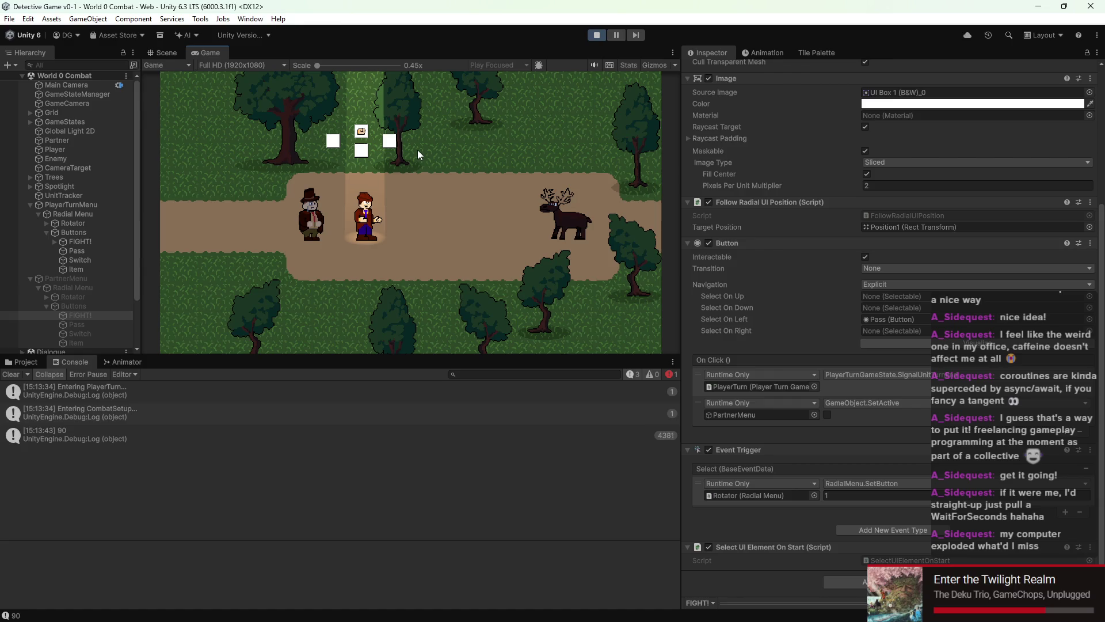
{"action": "key", "text": "Return"}
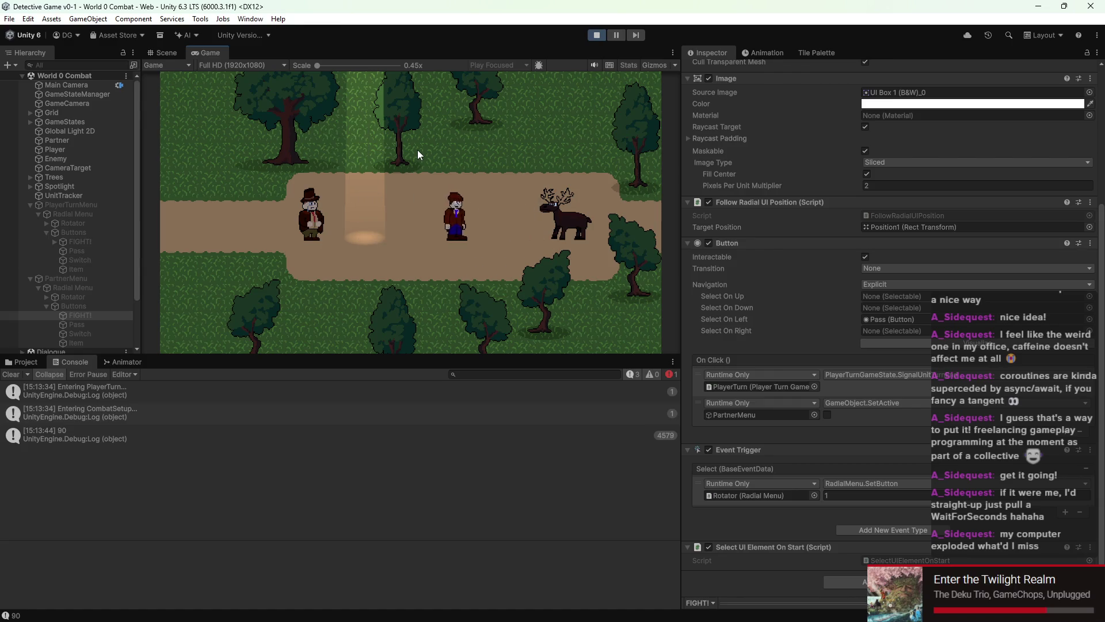
{"action": "left_click", "coordinate": [596, 35]}
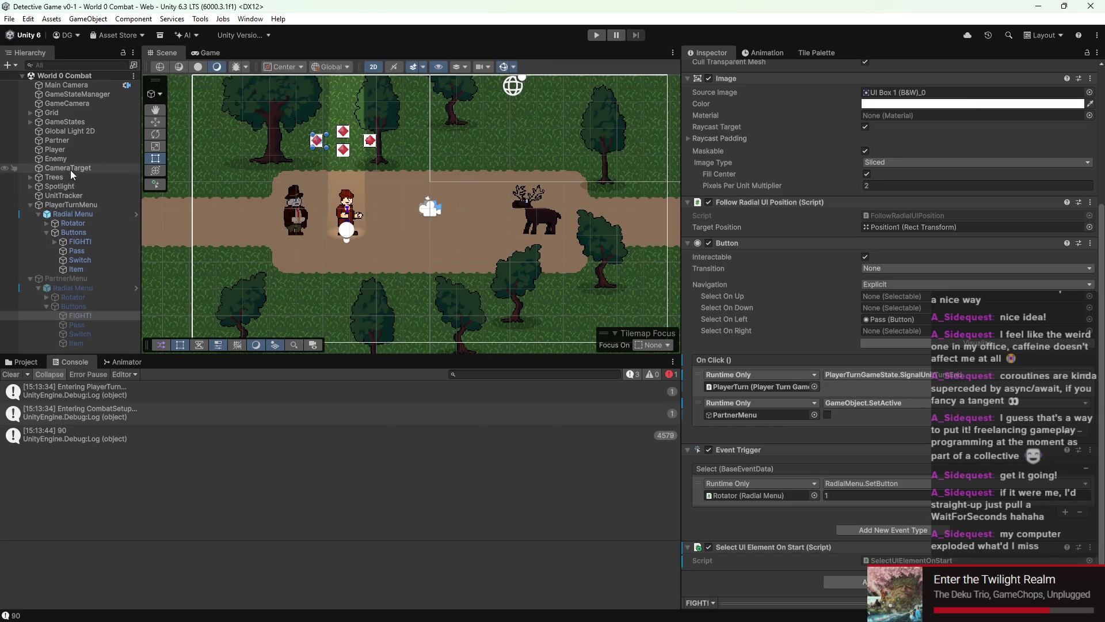
Step: Select Player and open its Detective Punch Input Reader script from the Inspector
{"action": "left_click", "coordinate": [69, 149]}
{"action": "scroll", "coordinate": [787, 454], "scroll_direction": "up", "scroll_amount": 1}
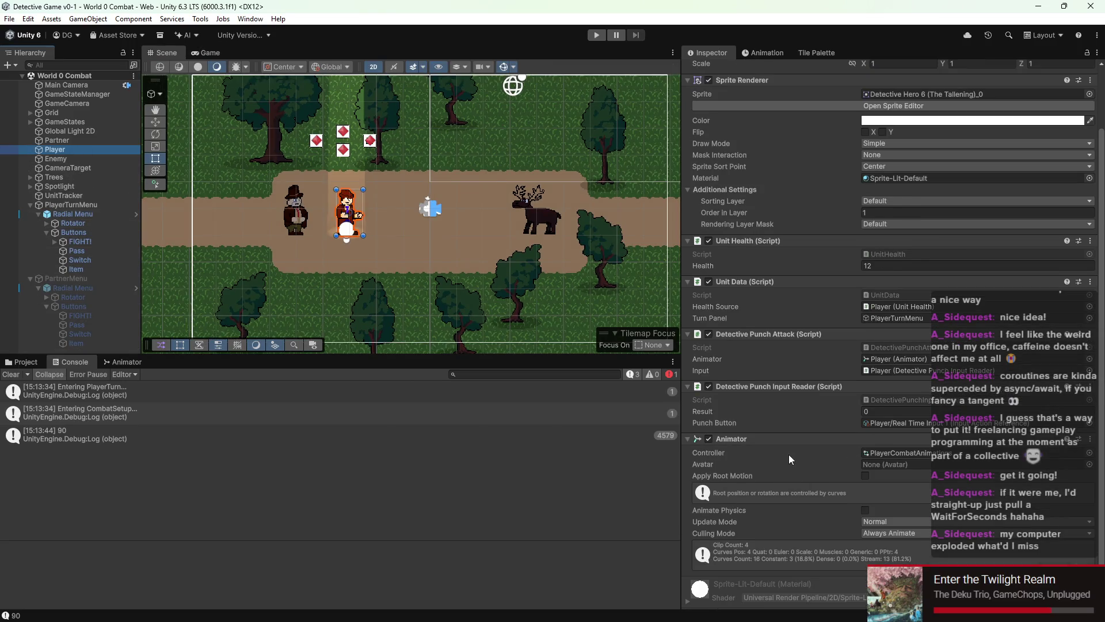
{"action": "left_click", "coordinate": [907, 398]}
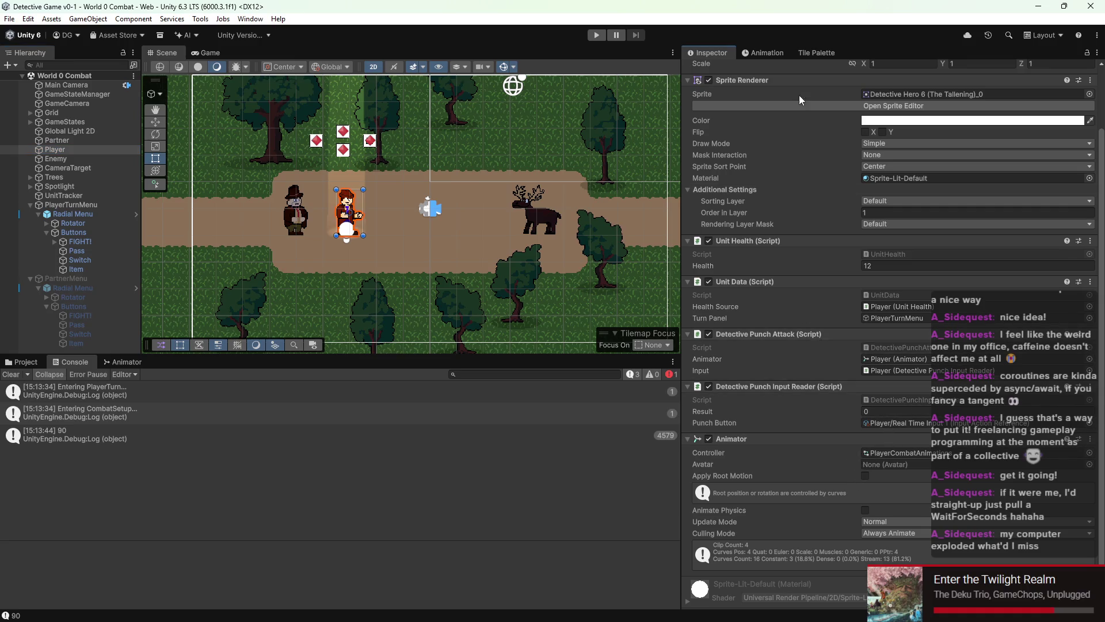
{"action": "double_click", "coordinate": [887, 399]}
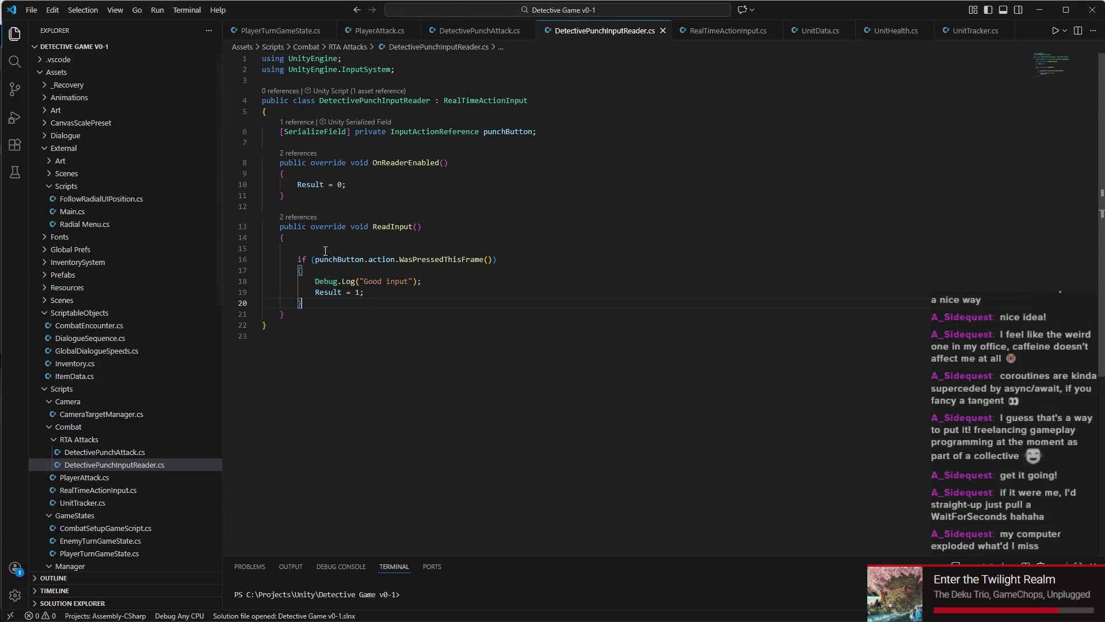
Step: Clear the indentation on ReadInput's blank line and look over the OnReaderEnabled method body
{"action": "left_click", "coordinate": [322, 248]}
{"action": "key", "text": "BackSpace"}
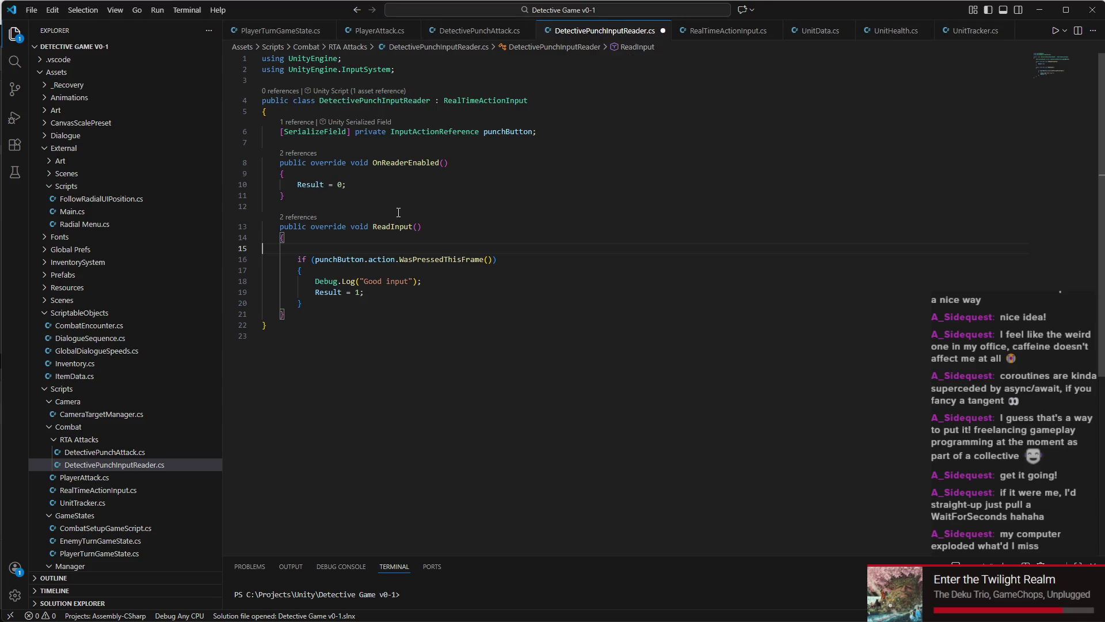
{"action": "left_click", "coordinate": [340, 175]}
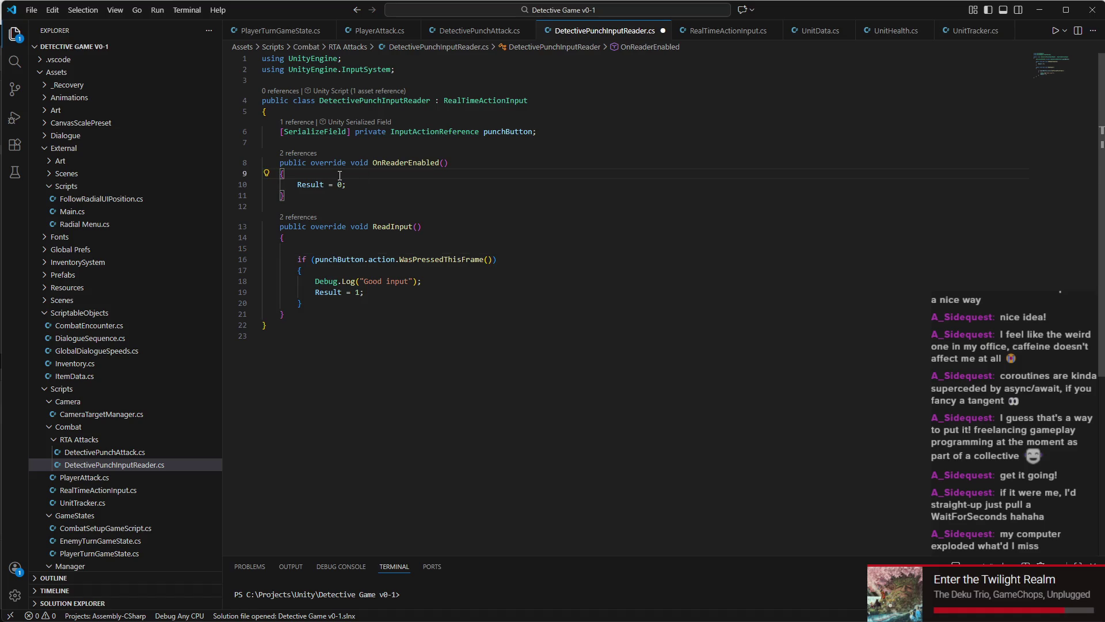
{"action": "mouse_move", "coordinate": [339, 174]}
{"action": "left_mouse_down"}
{"action": "mouse_move", "coordinate": [288, 186]}
{"action": "mouse_move", "coordinate": [349, 202]}
{"action": "left_mouse_up"}
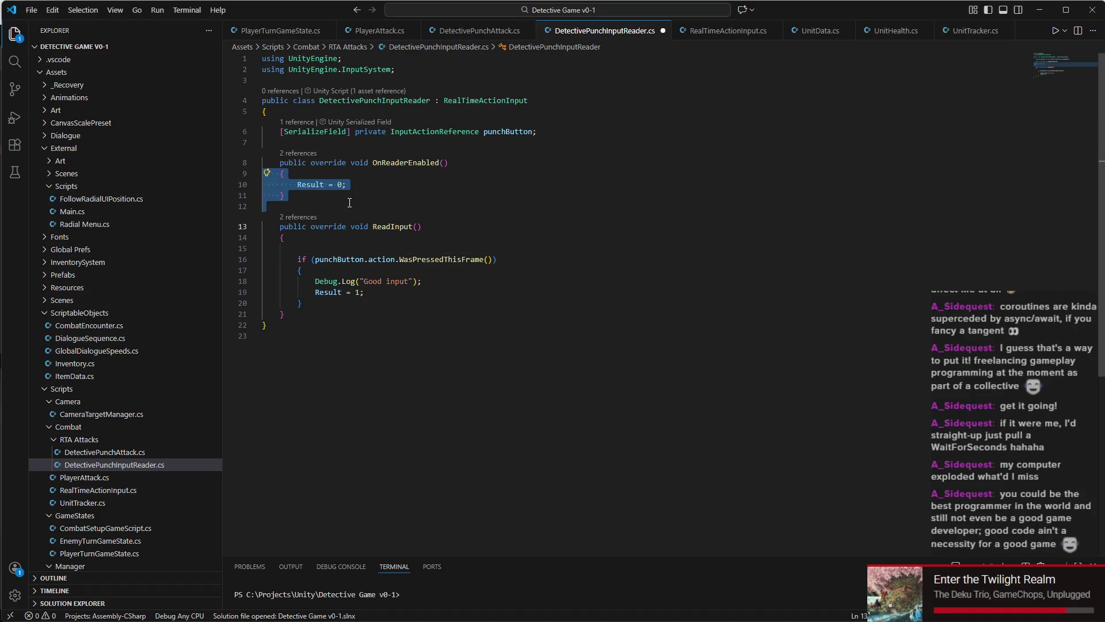
{"action": "left_click", "coordinate": [350, 203]}
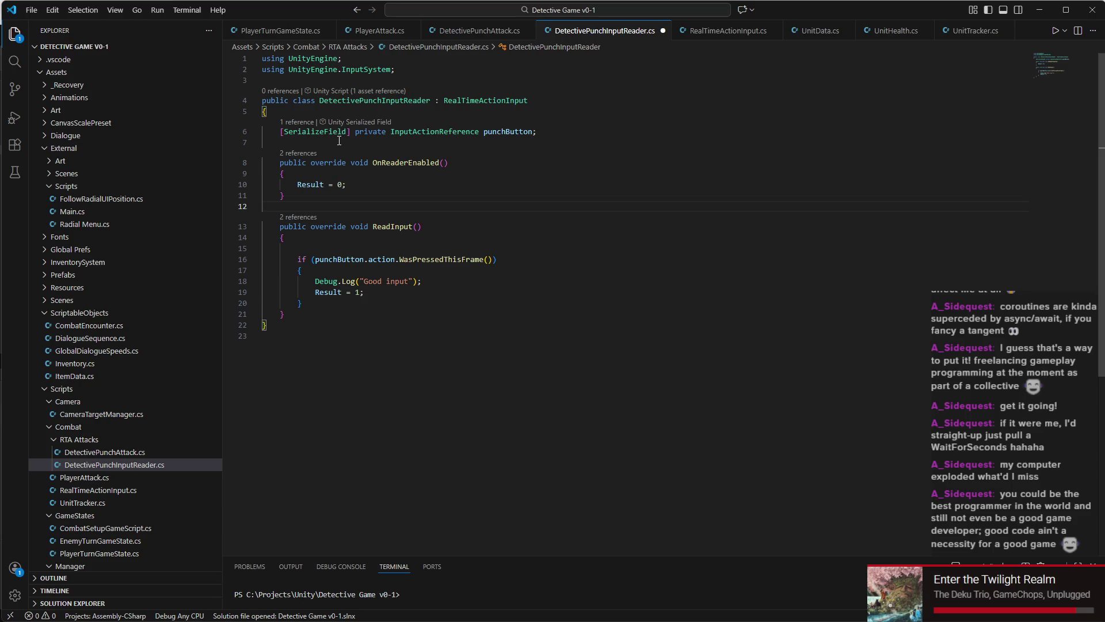
Step: Delete the empty line in ReadInput, save DetectivePunchInputReader.cs, and return to Unity
{"action": "left_click", "coordinate": [309, 247]}
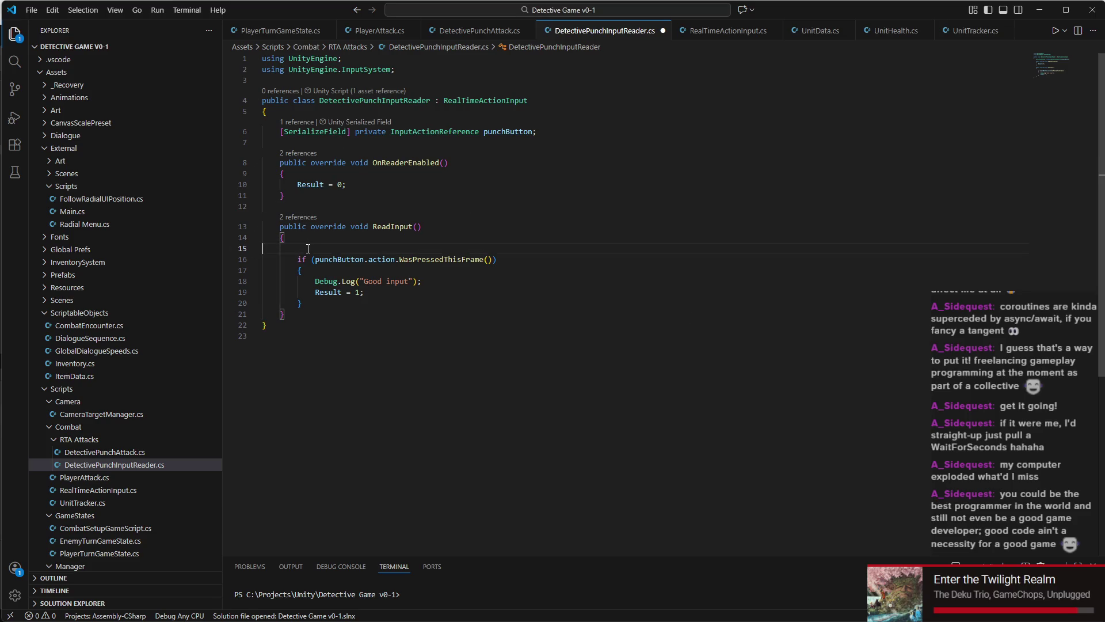
{"action": "key", "text": "BackSpace"}
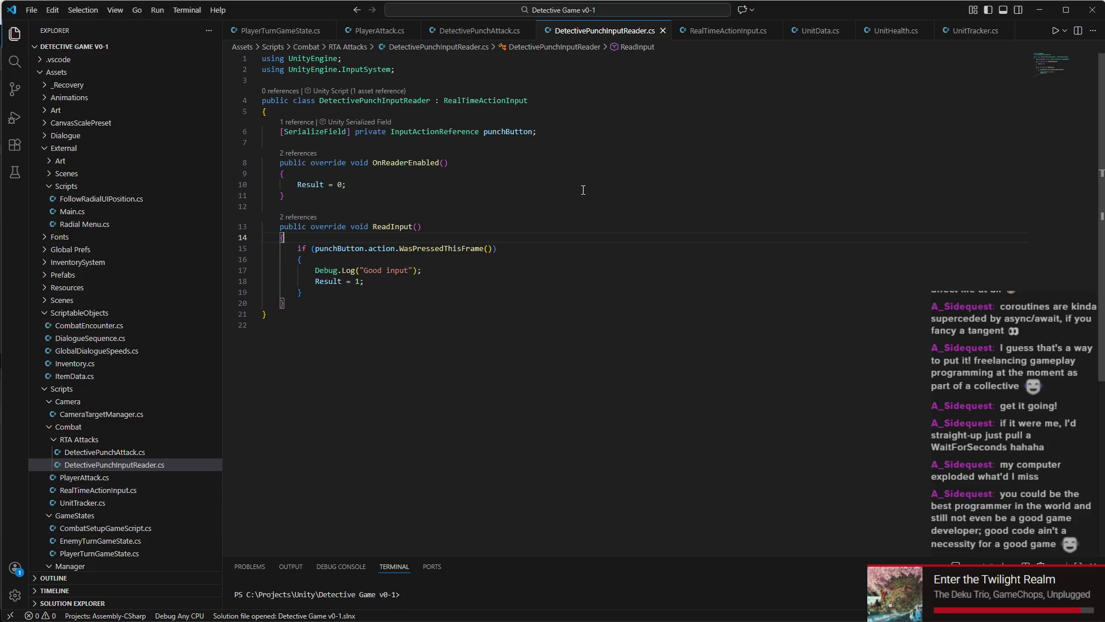
{"action": "mouse_move", "coordinate": [584, 620]}
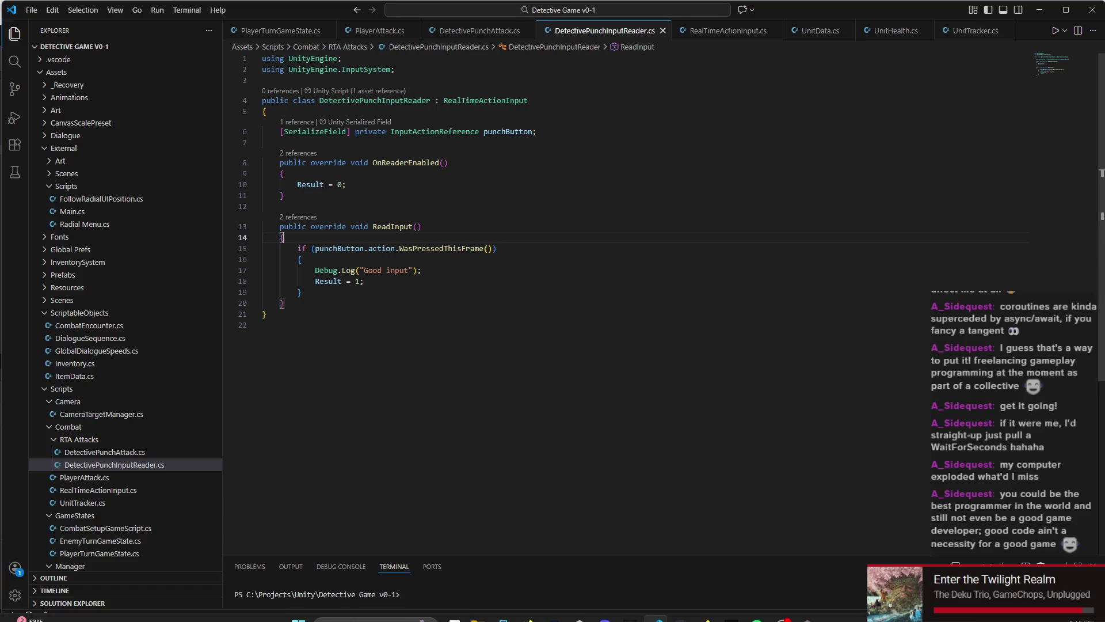
{"action": "left_click", "coordinate": [808, 608]}
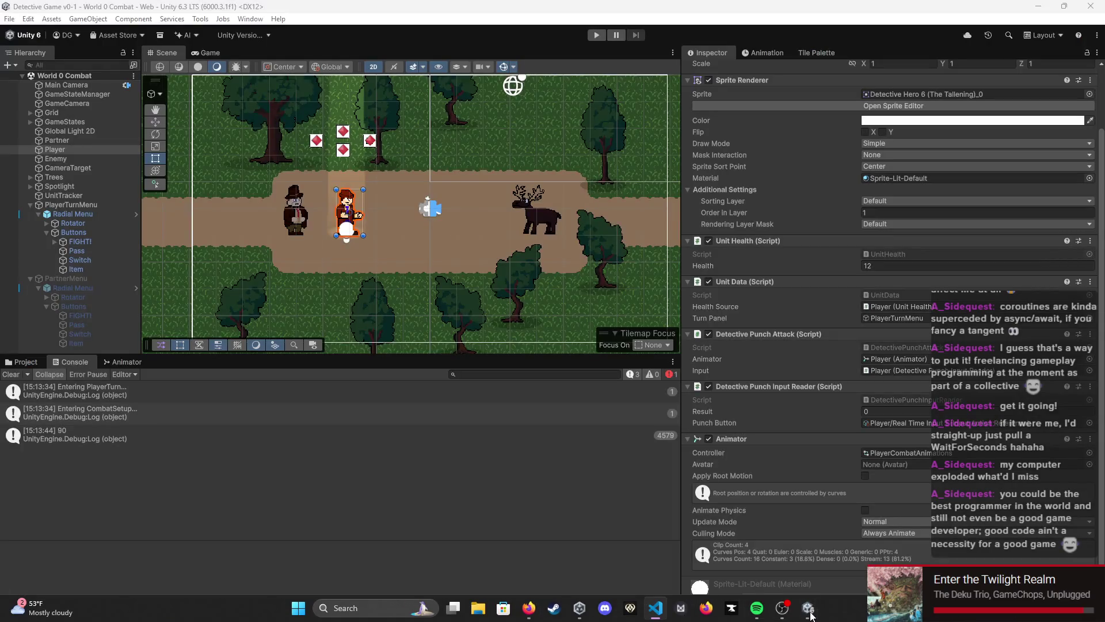
Step: Let Unity recompile the scripts while zooming and panning the Scene view to recentre the characters
{"action": "mouse_move", "coordinate": [782, 607]}
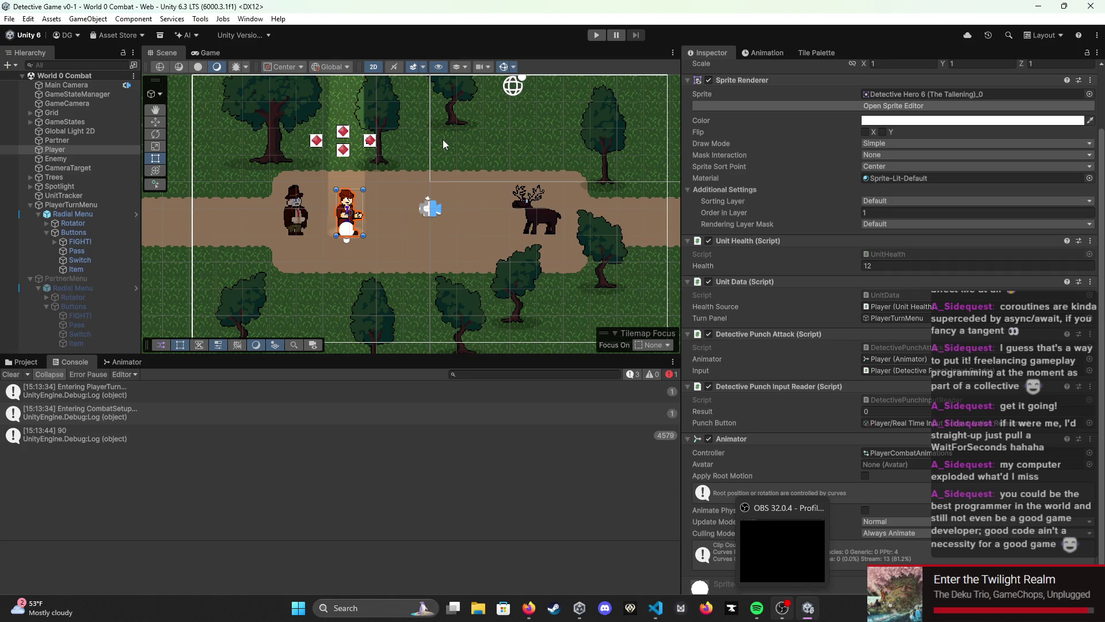
{"action": "scroll", "coordinate": [475, 222], "scroll_direction": "down", "scroll_amount": 3}
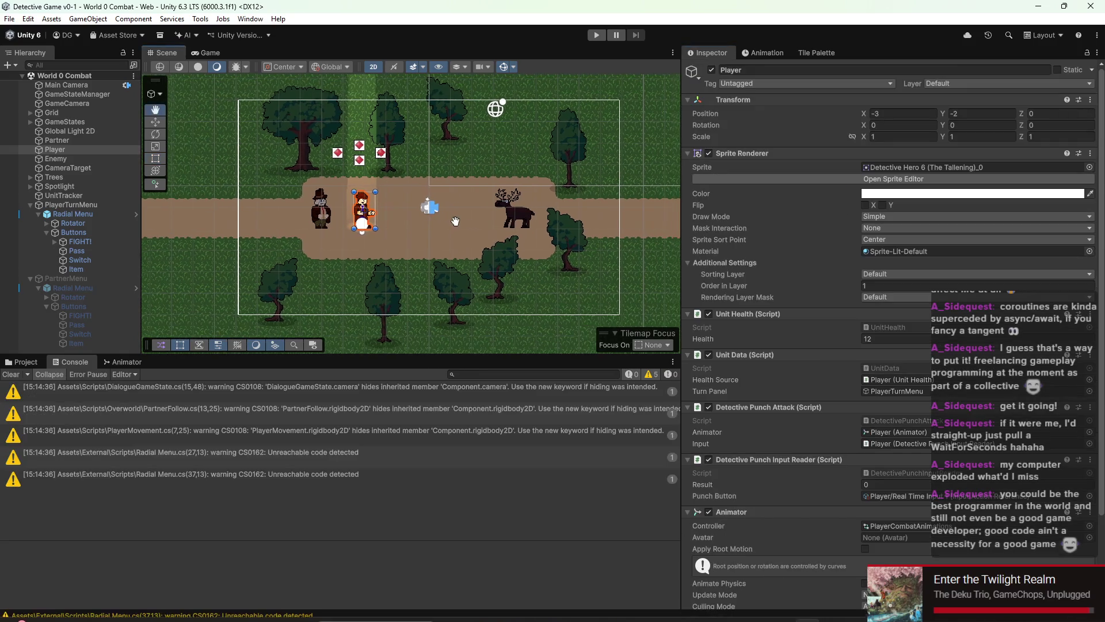
{"action": "scroll", "coordinate": [452, 235], "scroll_direction": "down", "scroll_amount": 2}
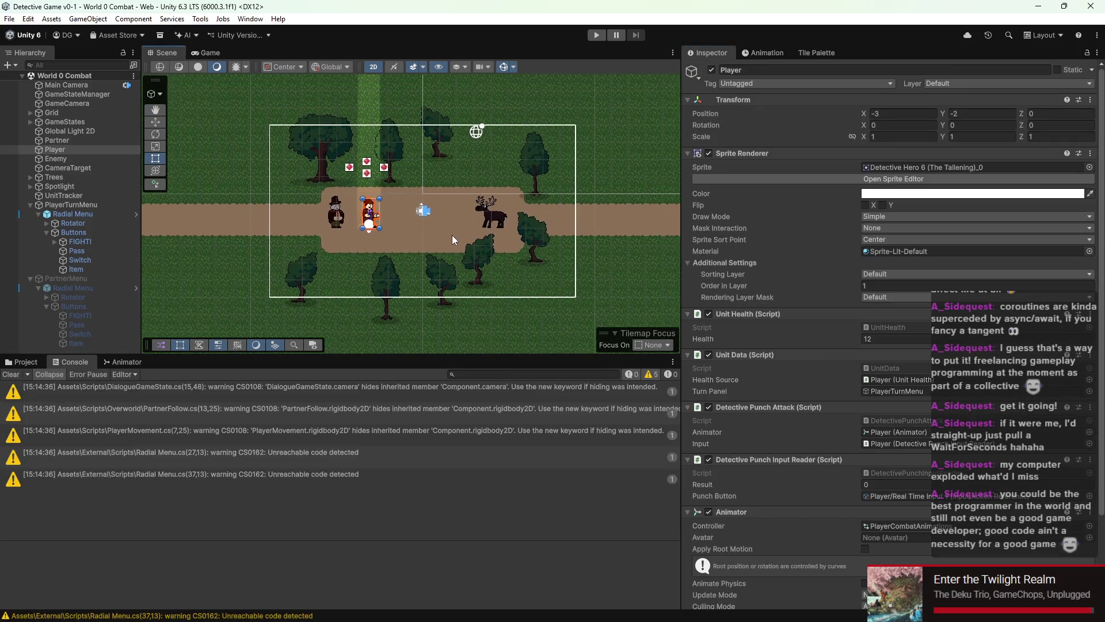
{"action": "left_click_drag", "start_coordinate": [441, 228], "coordinate": [455, 245]}
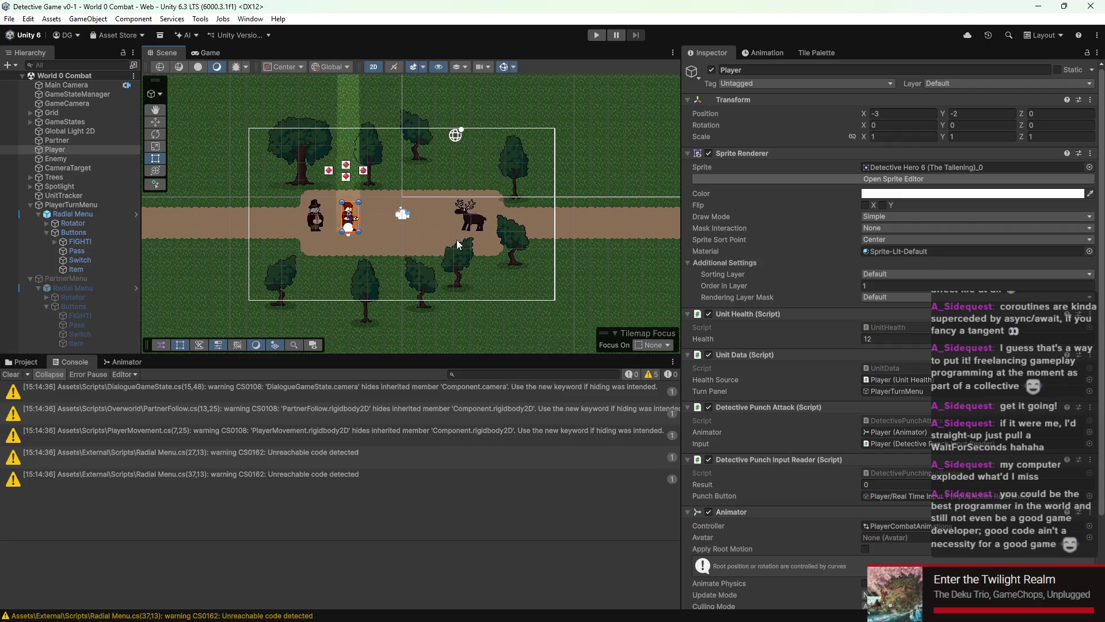
{"action": "scroll", "coordinate": [368, 219], "scroll_direction": "up", "scroll_amount": 3}
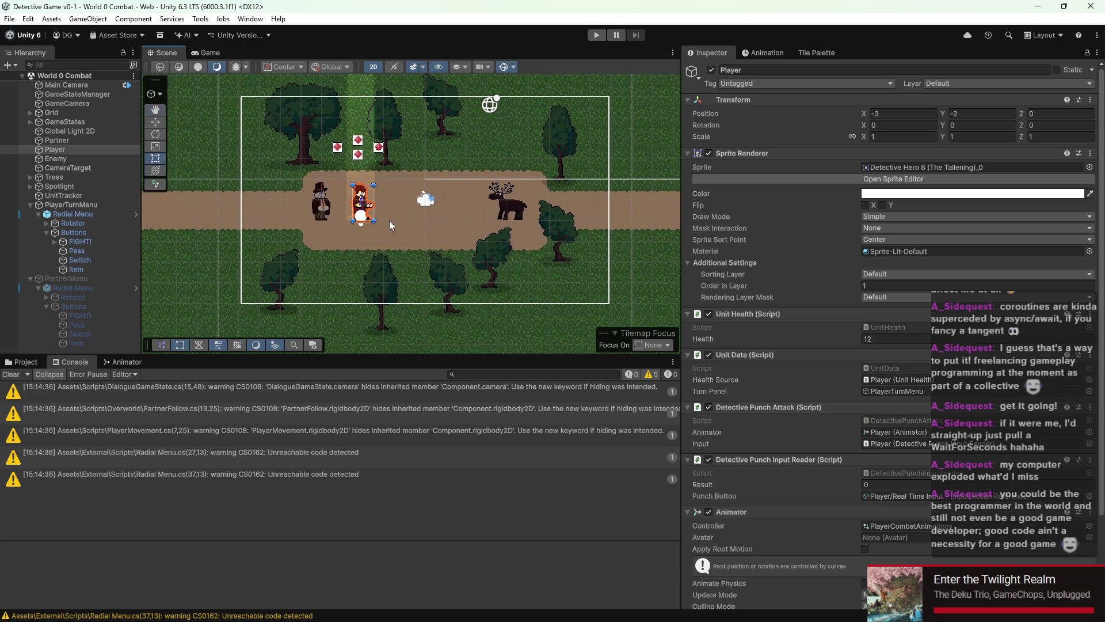
{"action": "left_click_drag", "start_coordinate": [399, 221], "coordinate": [390, 234]}
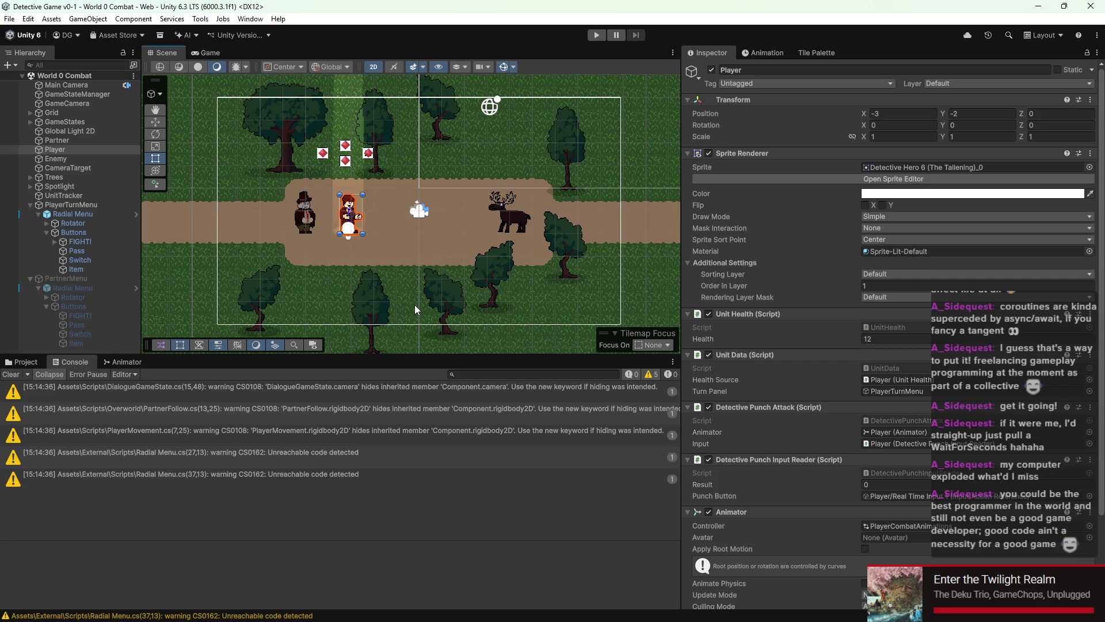
{"action": "scroll", "coordinate": [420, 257], "scroll_direction": "down", "scroll_amount": 2}
{"action": "scroll", "coordinate": [434, 251], "scroll_direction": "up", "scroll_amount": 3}
{"action": "scroll", "coordinate": [439, 235], "scroll_direction": "up", "scroll_amount": 1}
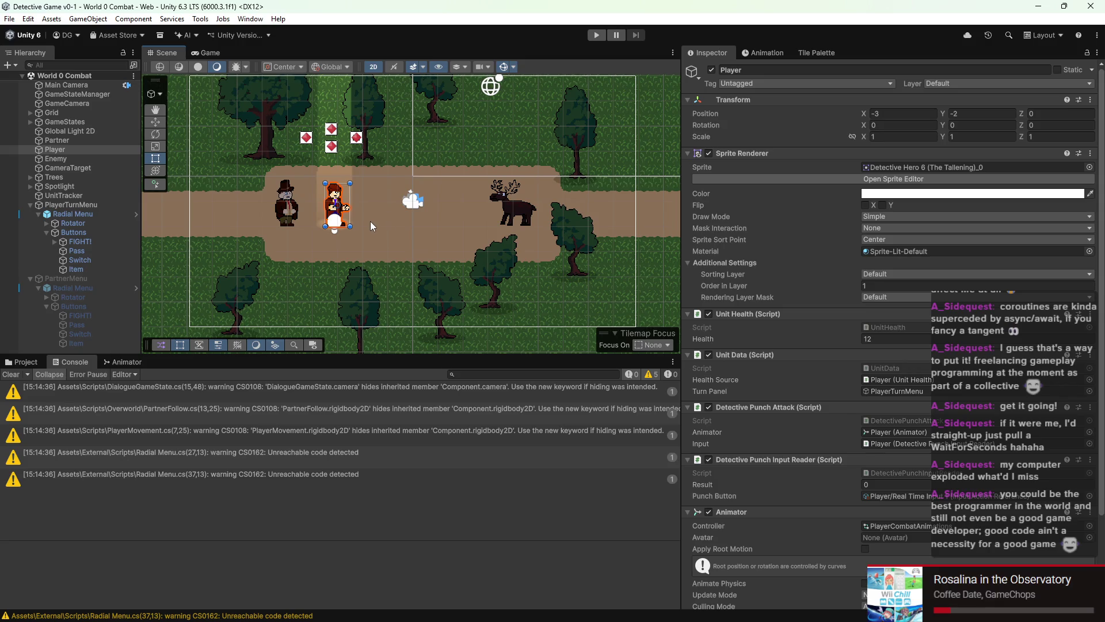
Step: Zoom back out and fine-tune the Scene view's framing of the characters
{"action": "scroll", "coordinate": [863, 314], "scroll_direction": "down", "scroll_amount": 3}
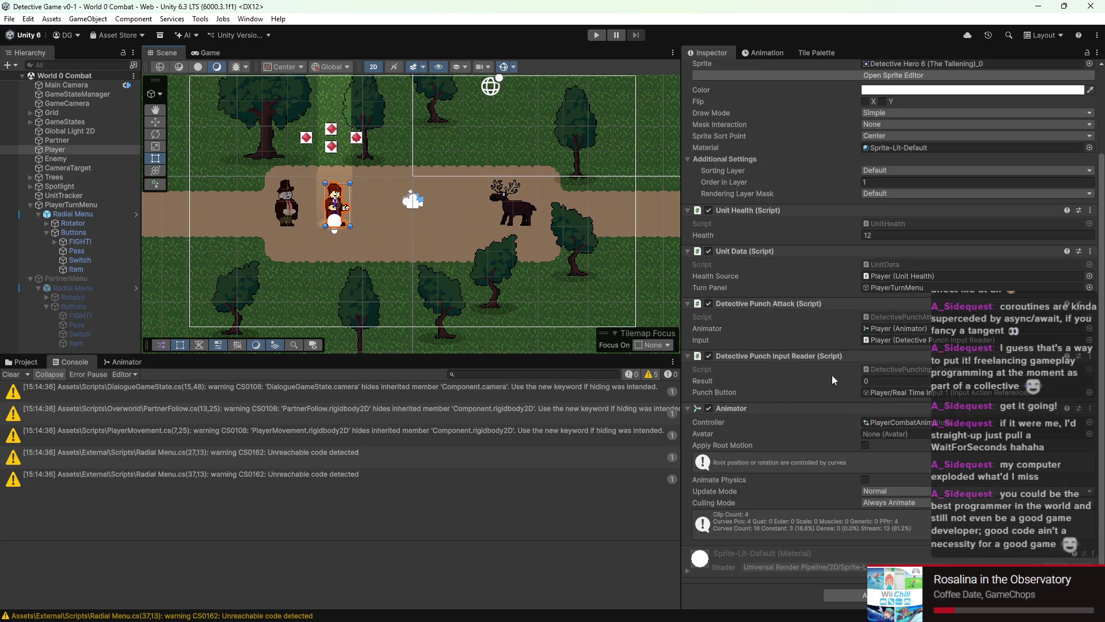
{"action": "scroll", "coordinate": [831, 376], "scroll_direction": "up", "scroll_amount": 3}
{"action": "scroll", "coordinate": [251, 190], "scroll_direction": "down", "scroll_amount": 1}
{"action": "scroll", "coordinate": [251, 190], "scroll_direction": "down", "scroll_amount": 2}
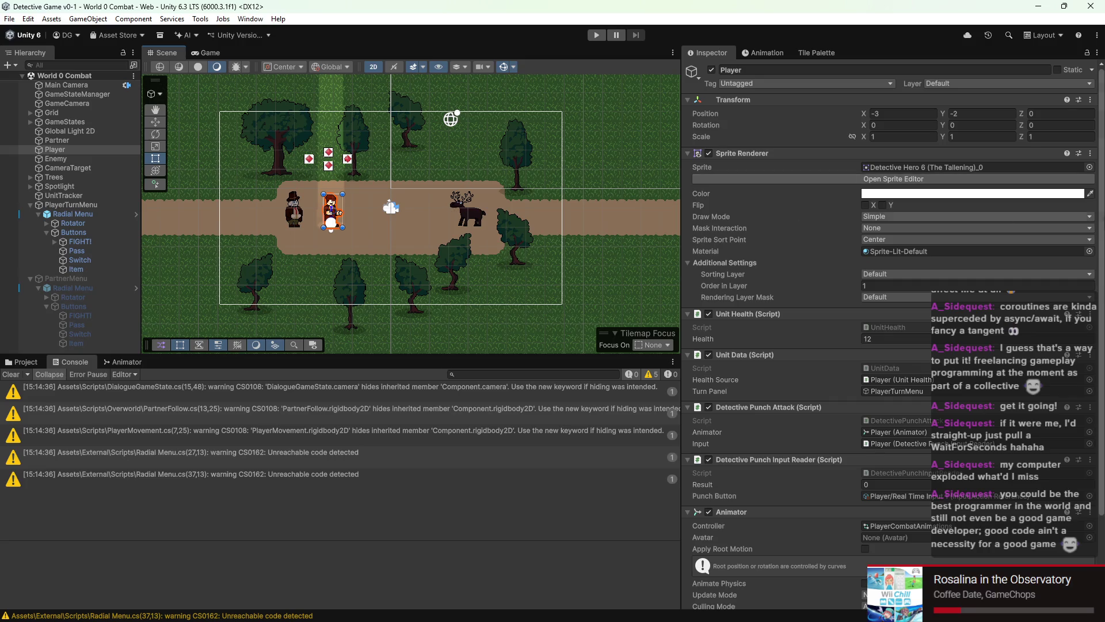
{"action": "scroll", "coordinate": [1008, 222], "scroll_direction": "down", "scroll_amount": 3}
{"action": "scroll", "coordinate": [248, 242], "scroll_direction": "down", "scroll_amount": 1}
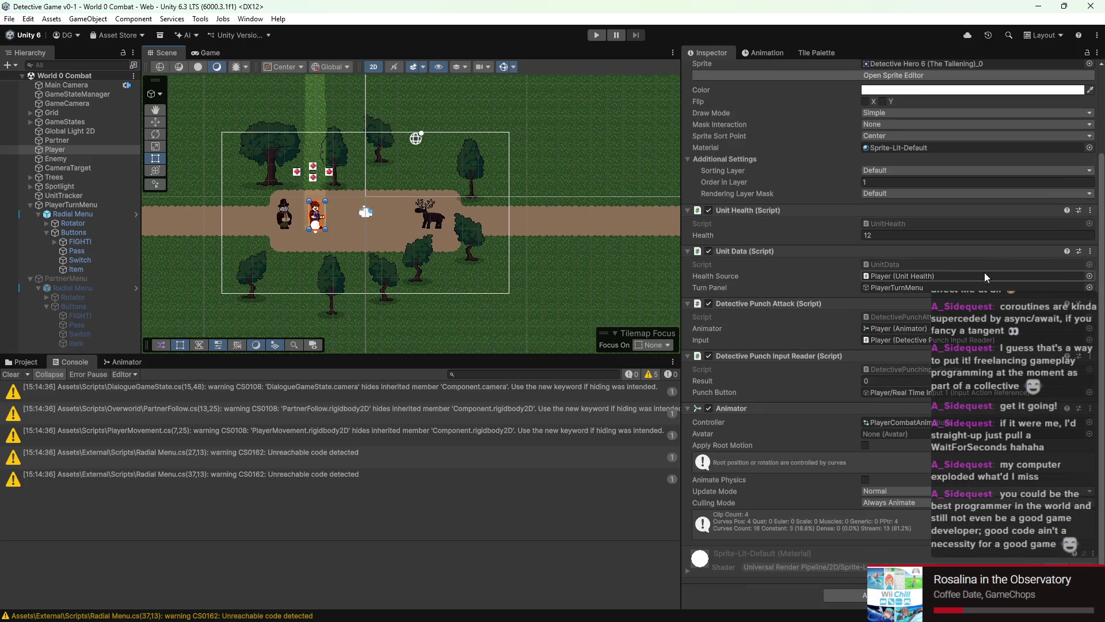
{"action": "left_click", "coordinate": [902, 432]}
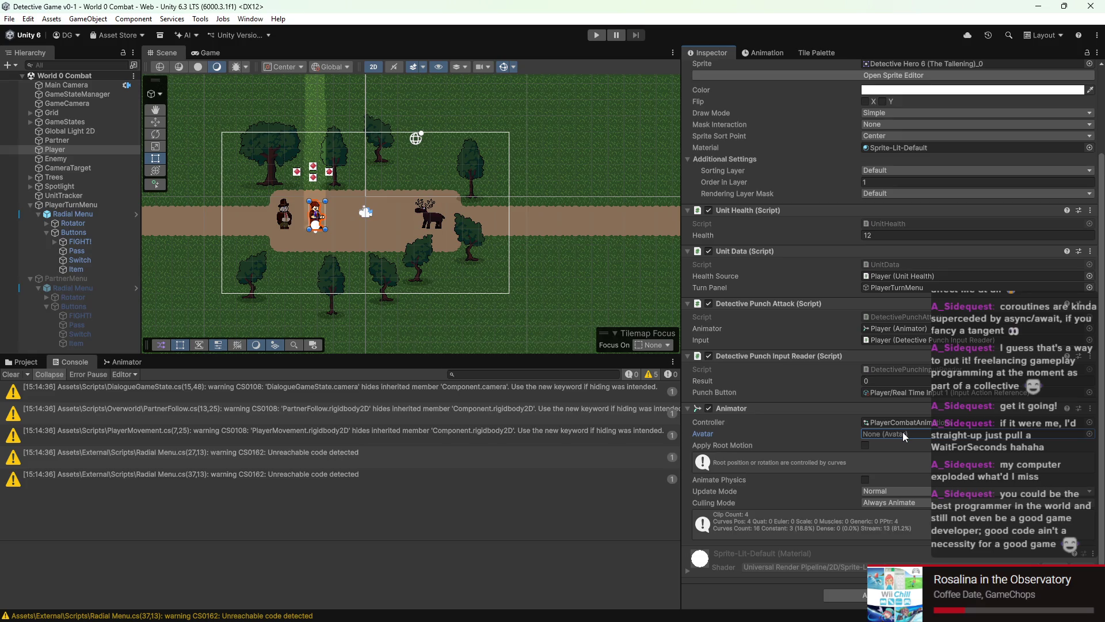
{"action": "left_click_drag", "start_coordinate": [356, 245], "coordinate": [368, 245]}
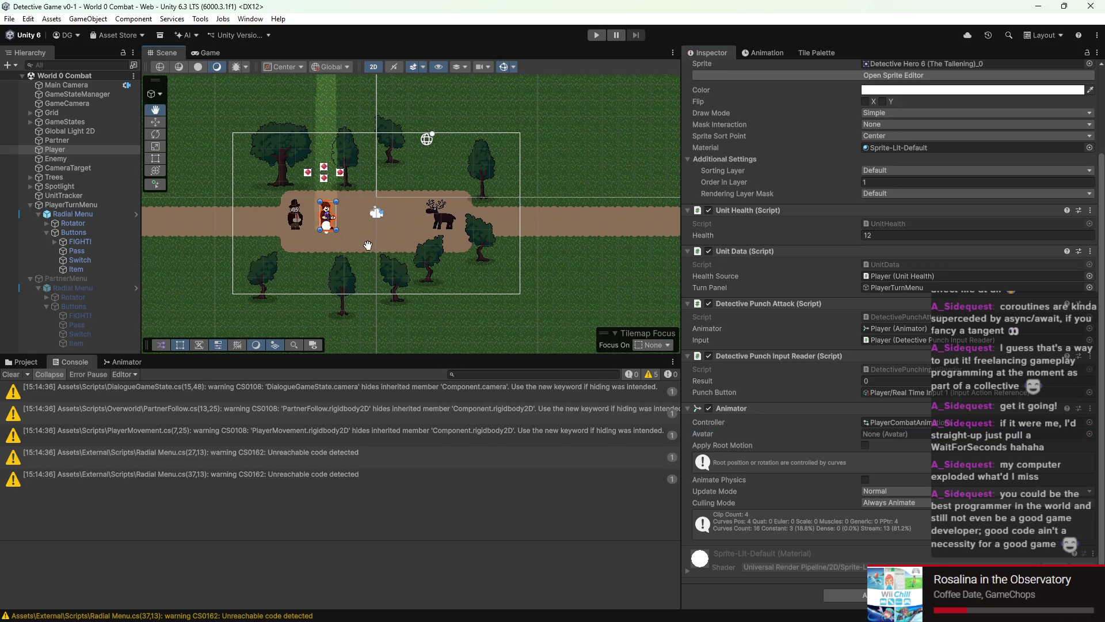
{"action": "key", "text": "Down"}
{"action": "key", "text": "Left"}
{"action": "key", "text": "Up"}
{"action": "key", "text": "Right"}
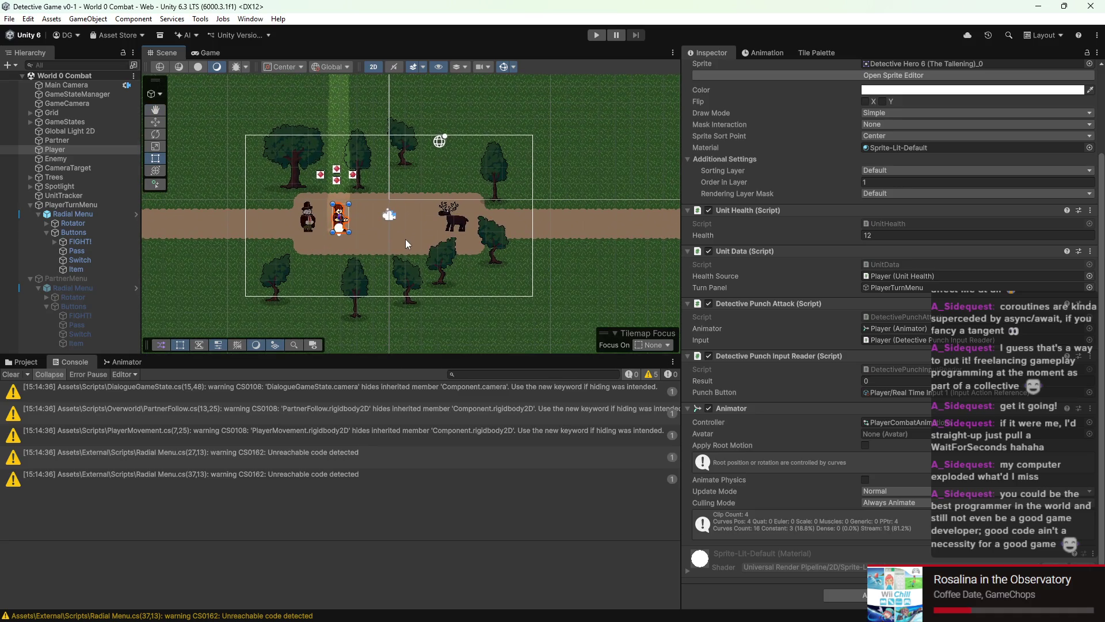
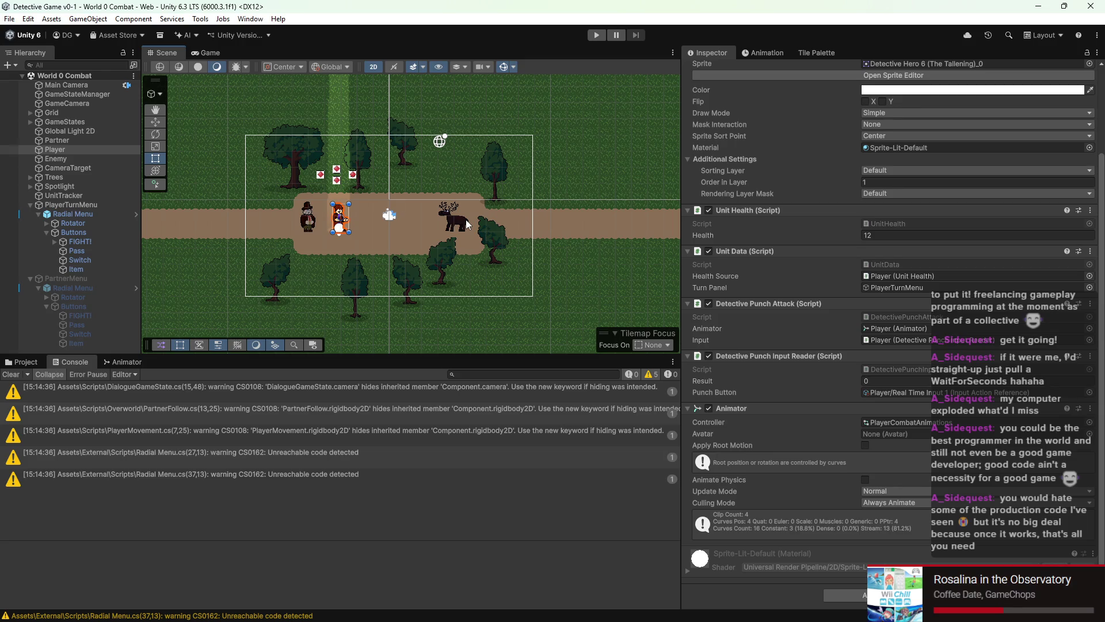
Step: Open the Player's PunchIntro clip in the Animation window and inspect its EnableInputReader event
{"action": "scroll", "coordinate": [367, 192], "scroll_direction": "up", "scroll_amount": 5}
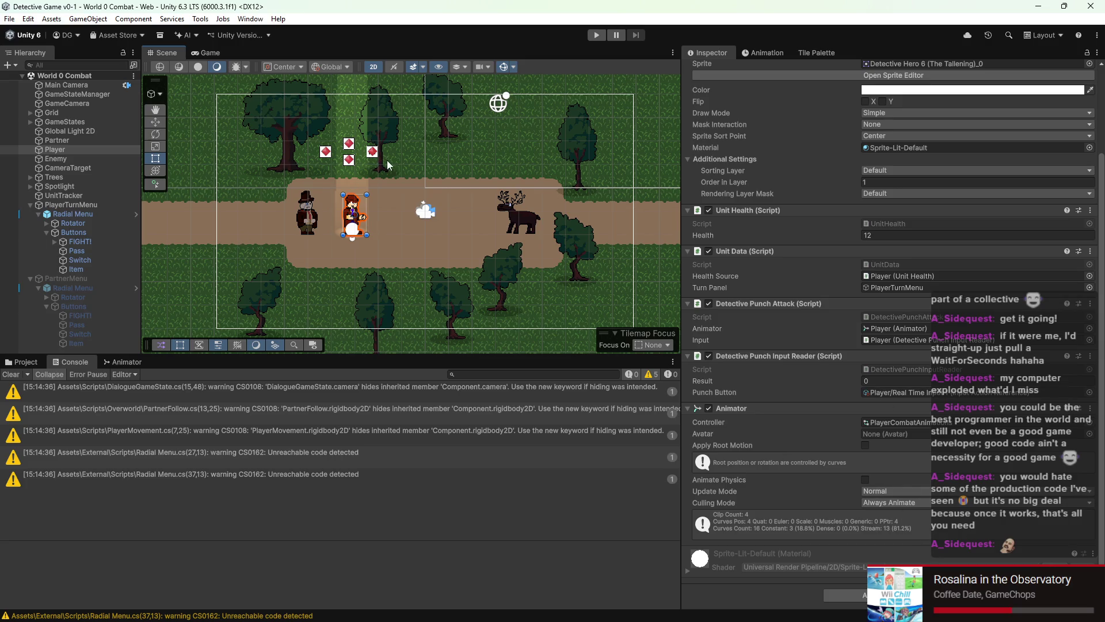
{"action": "left_click_drag", "start_coordinate": [388, 163], "coordinate": [373, 160]}
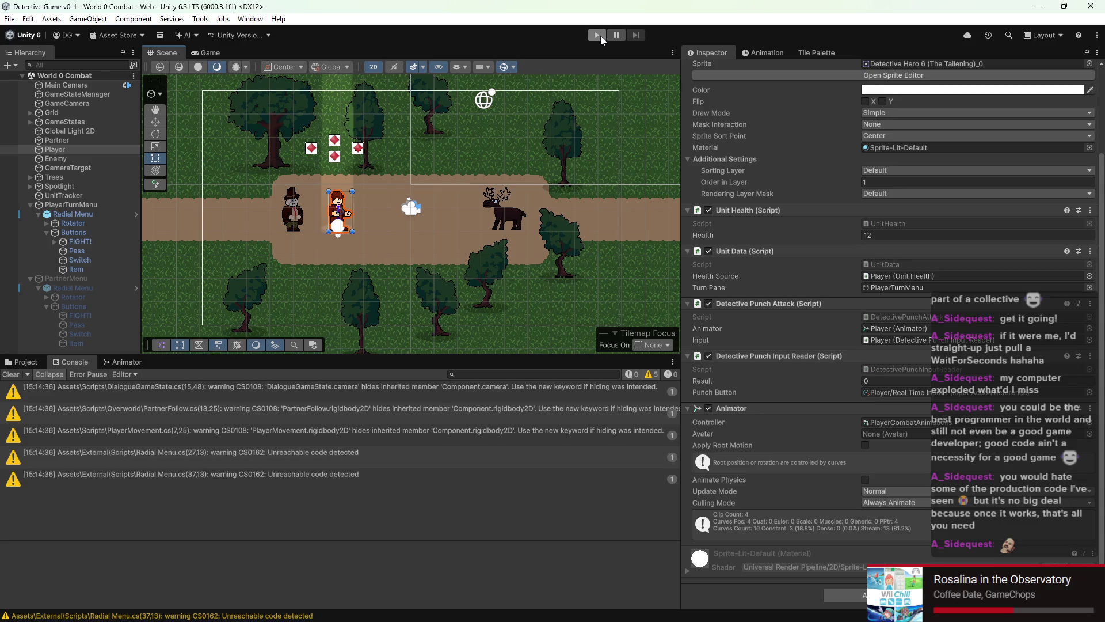
{"action": "left_click", "coordinate": [764, 52]}
{"action": "left_click", "coordinate": [725, 78]}
{"action": "left_click", "coordinate": [928, 141]}
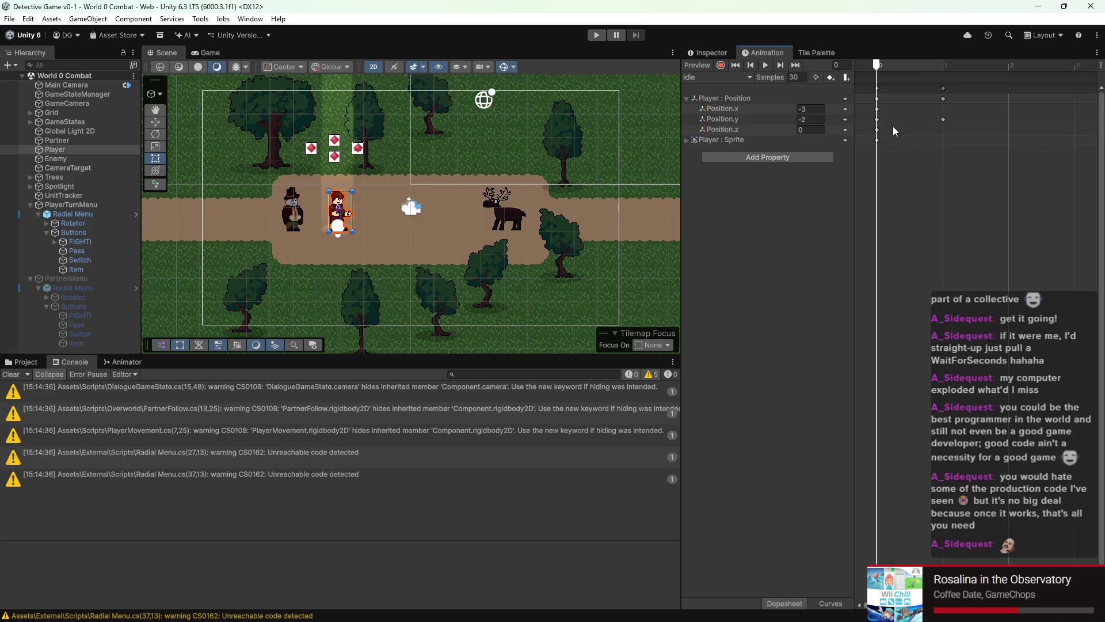
{"action": "left_click", "coordinate": [716, 78]}
{"action": "left_click", "coordinate": [748, 115]}
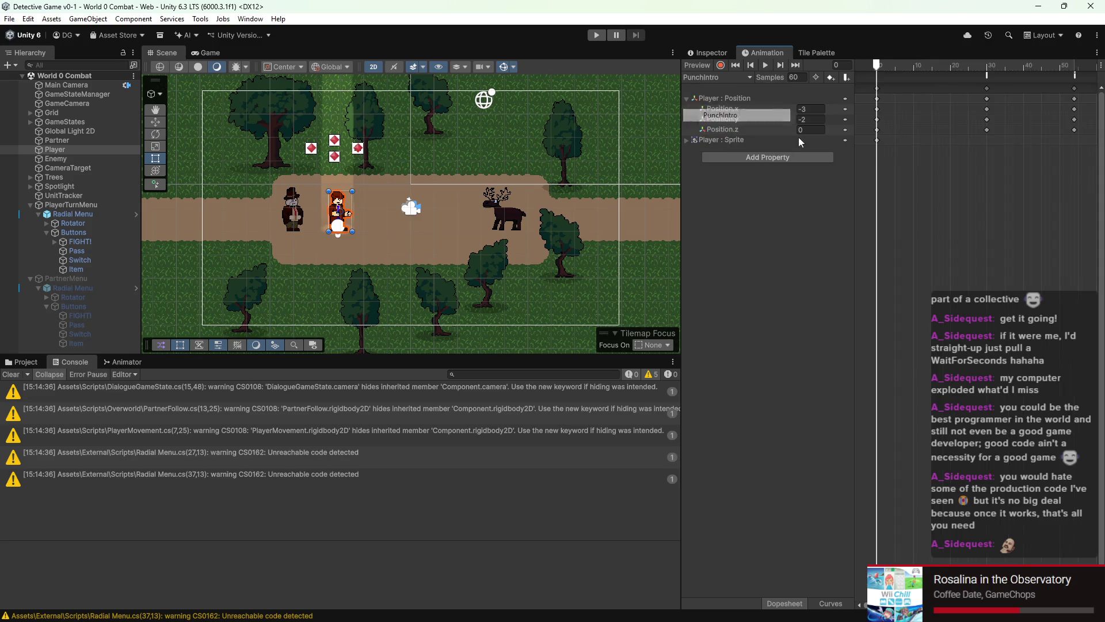
{"action": "left_click", "coordinate": [978, 78]}
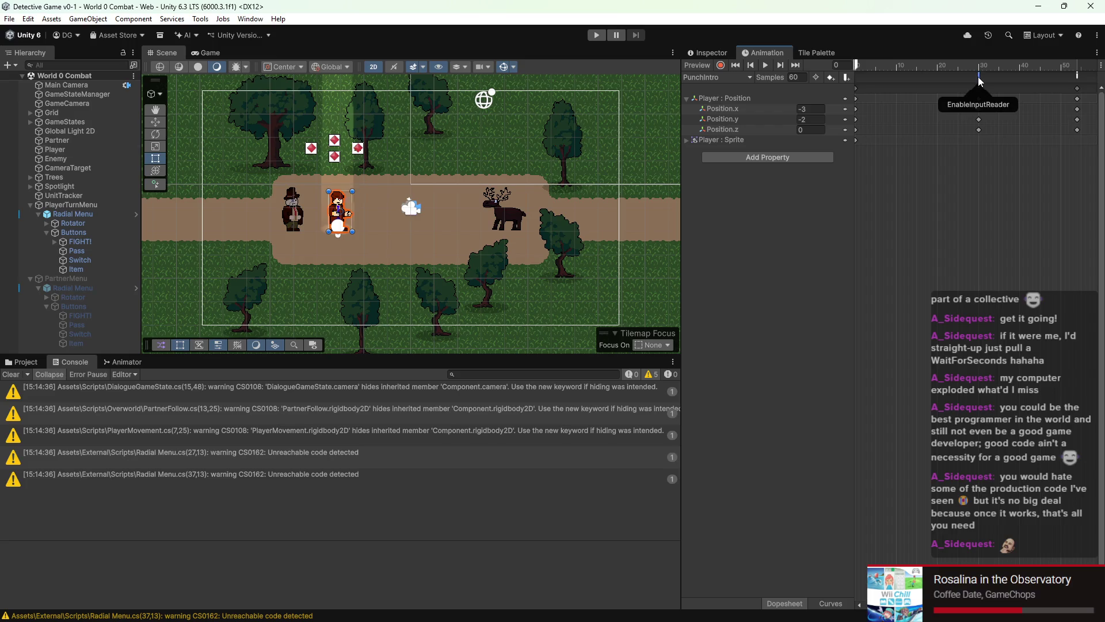
{"action": "left_click", "coordinate": [712, 53]}
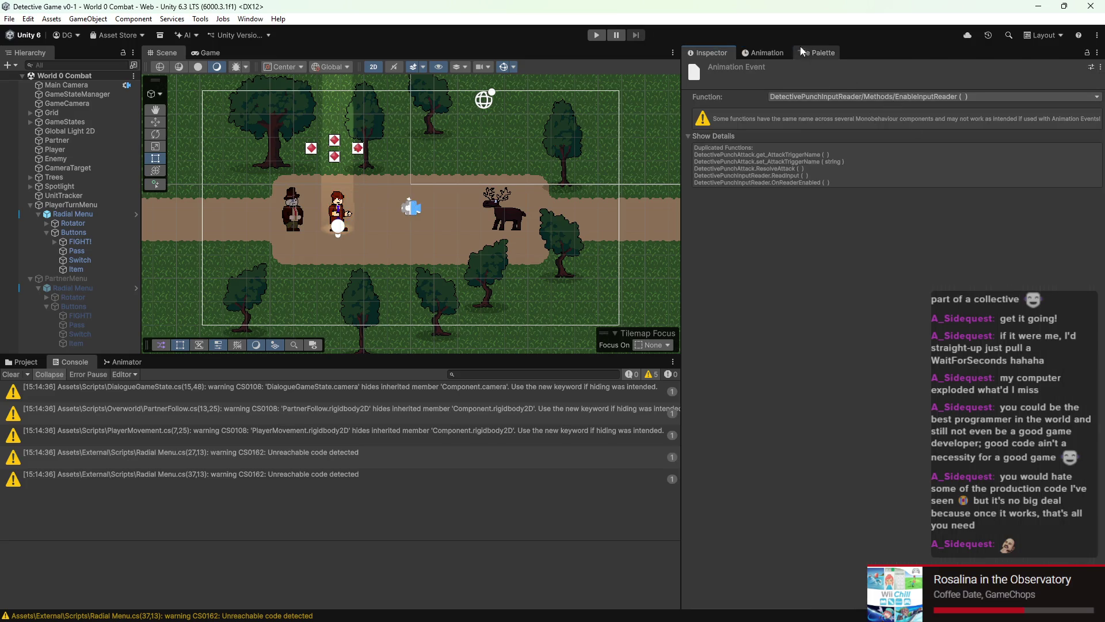
{"action": "left_click", "coordinate": [762, 52]}
Step: Make the frame-54 event call DetectivePunchInputReader's DisableInputReader, then run the scene
{"action": "left_click", "coordinate": [1077, 77]}
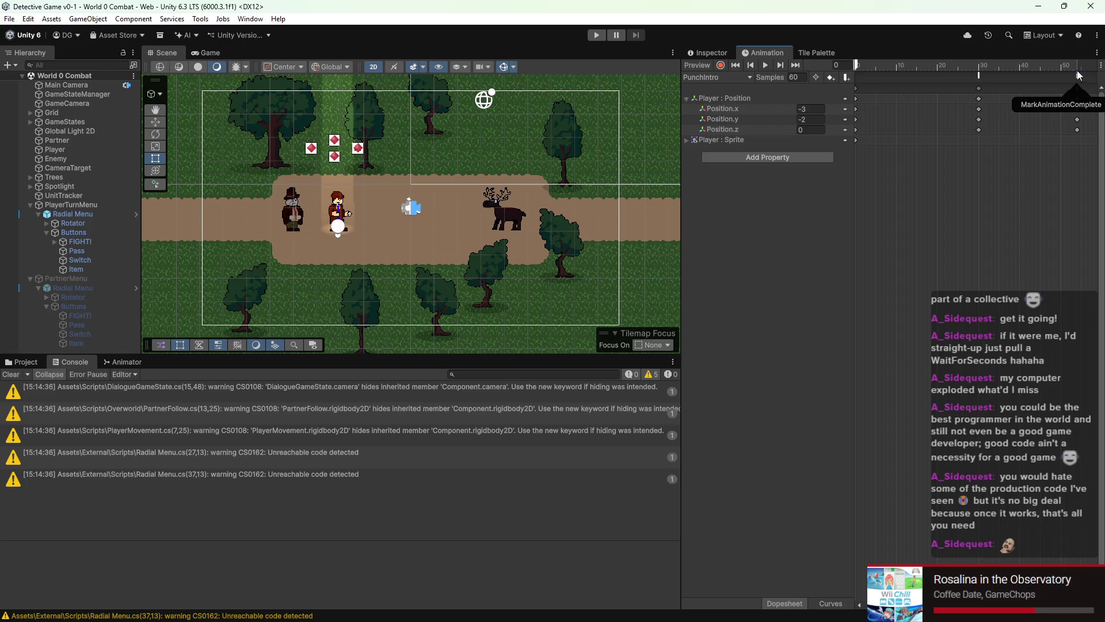
{"action": "left_click", "coordinate": [1078, 78]}
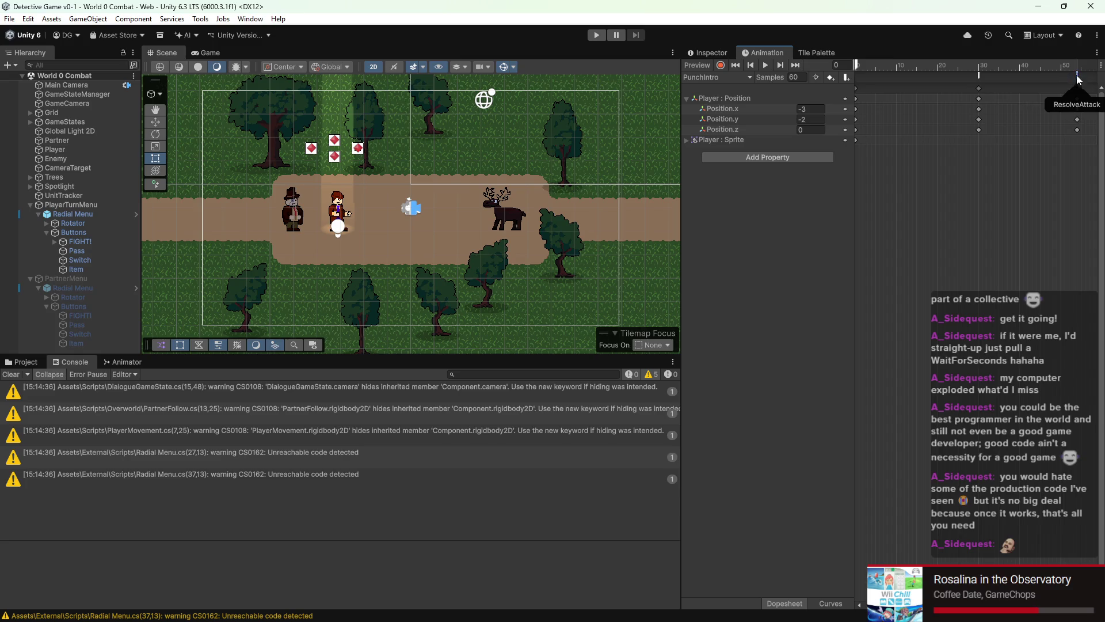
{"action": "left_click", "coordinate": [1078, 65]}
{"action": "scroll", "coordinate": [921, 152], "scroll_direction": "up", "scroll_amount": 1}
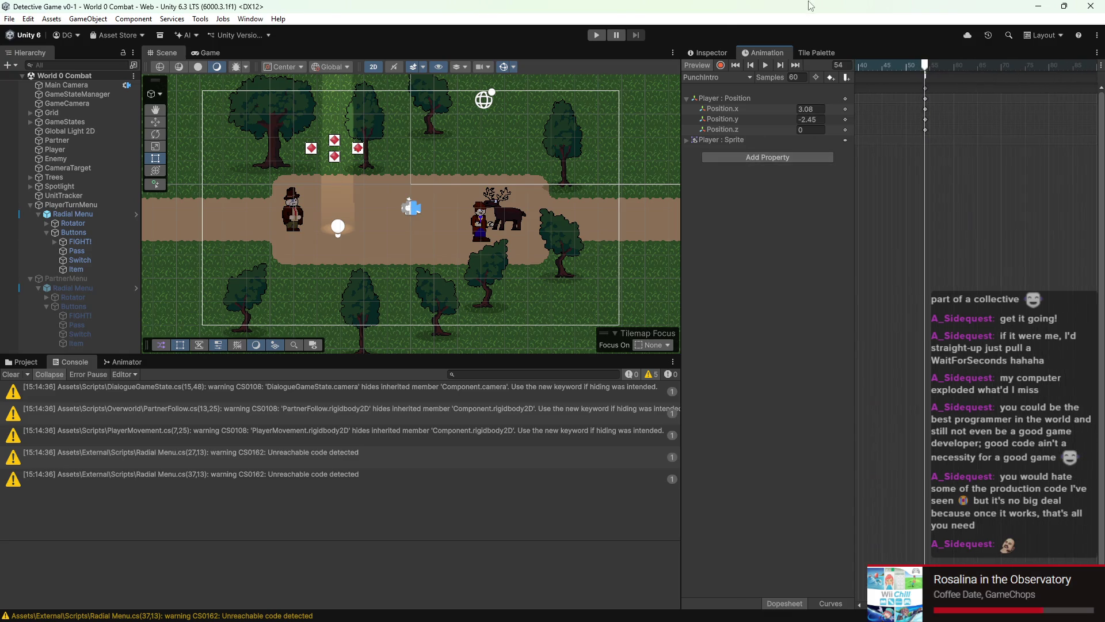
{"action": "left_click", "coordinate": [707, 53]}
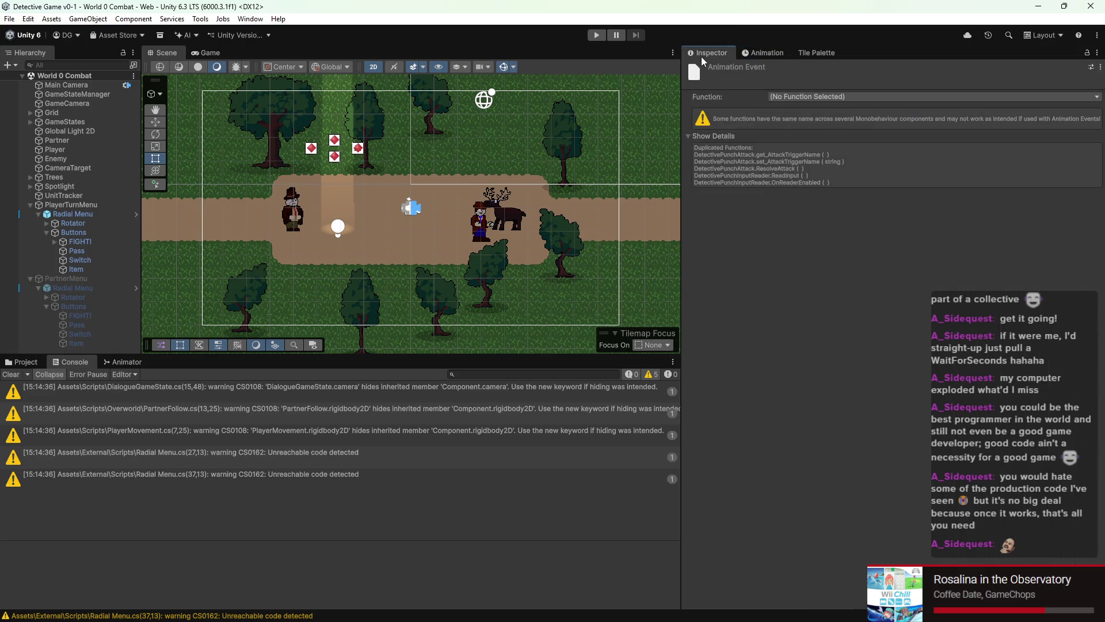
{"action": "left_click", "coordinate": [852, 96]}
{"action": "mouse_move", "coordinate": [848, 114]}
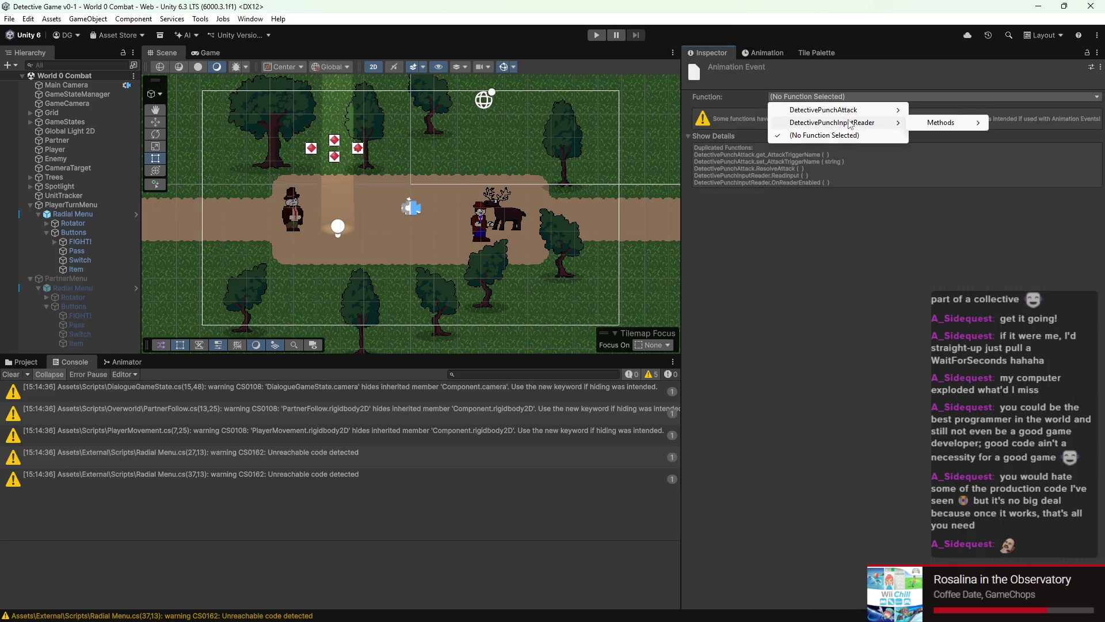
{"action": "mouse_move", "coordinate": [941, 113]}
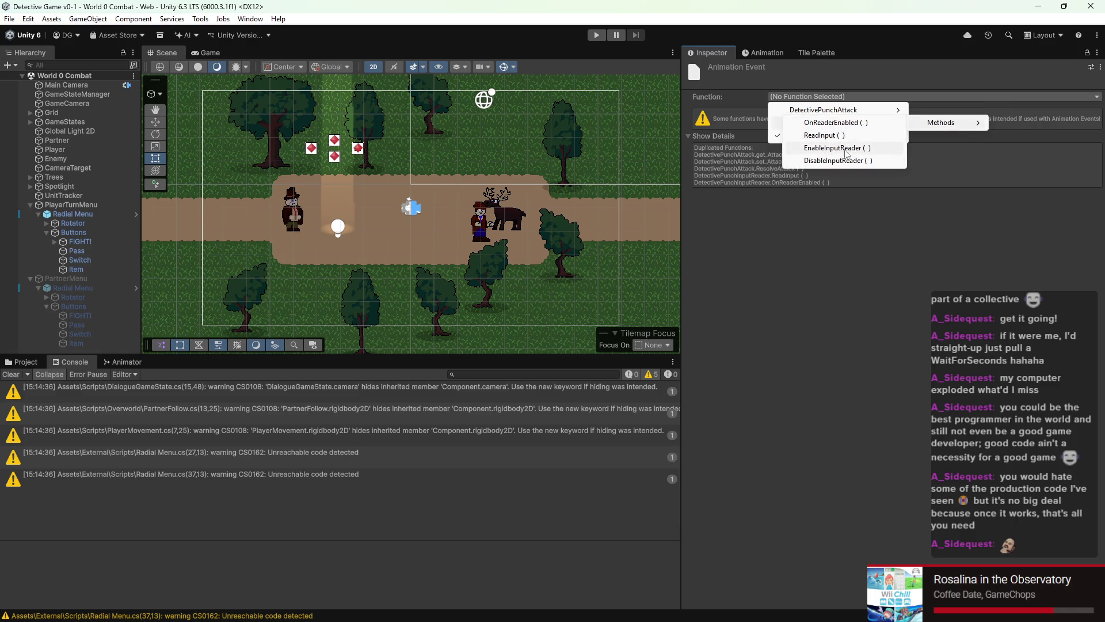
{"action": "left_click", "coordinate": [845, 161]}
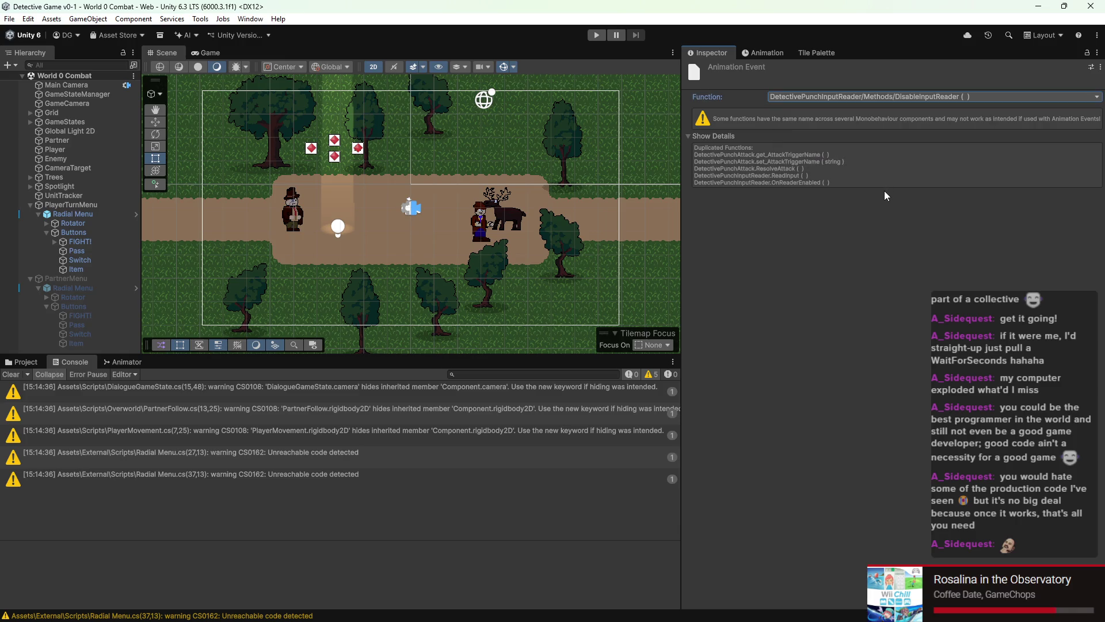
{"action": "left_click", "coordinate": [596, 35]}
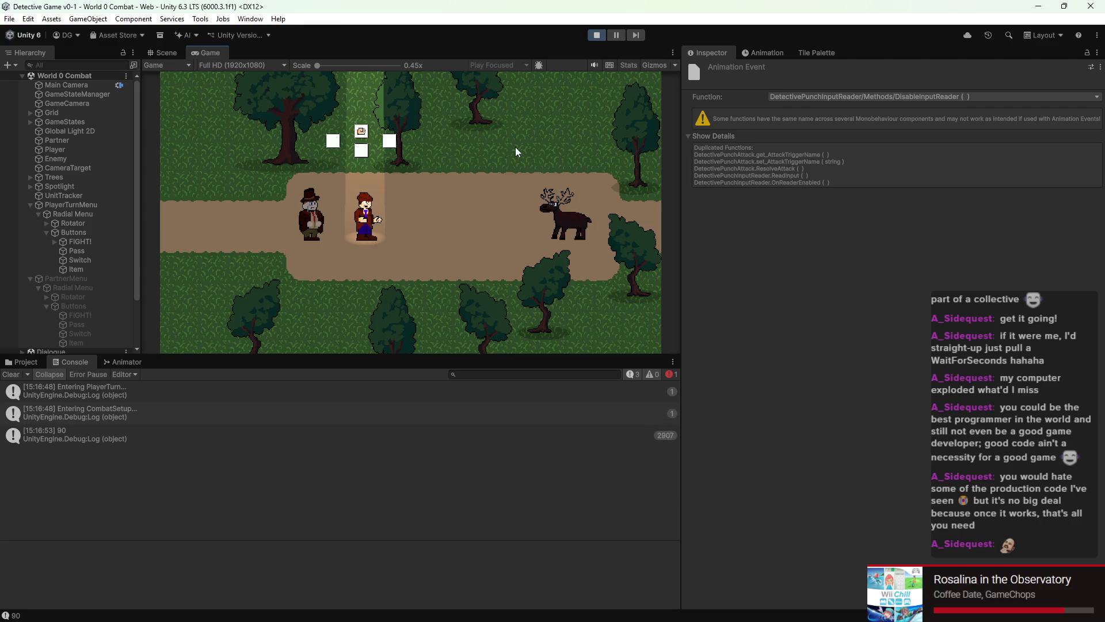
{"action": "key", "text": "space"}
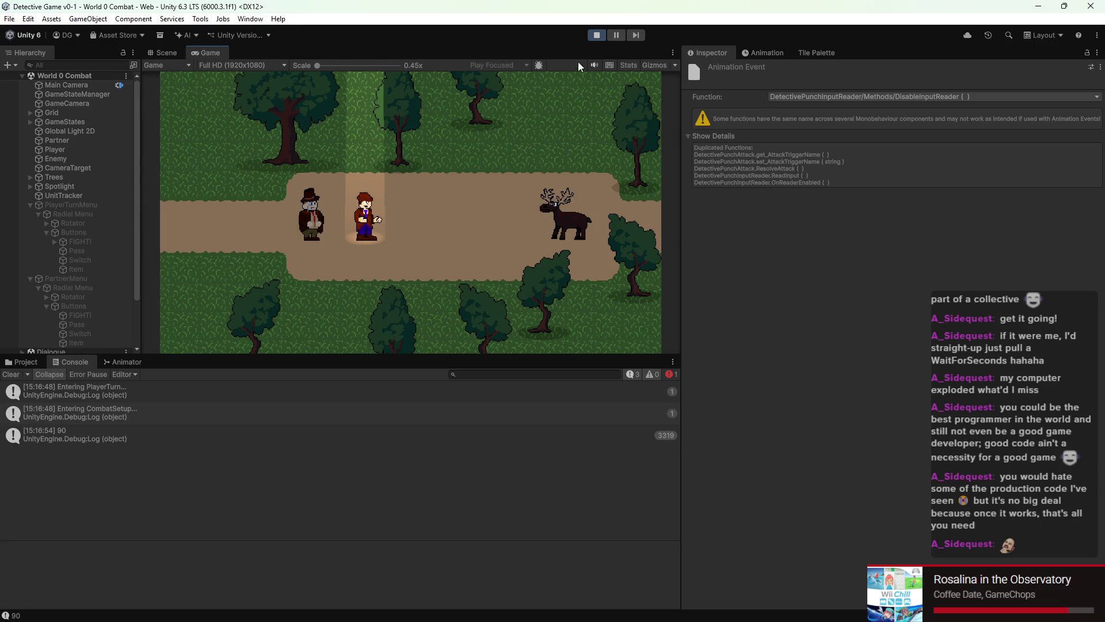
{"action": "left_click", "coordinate": [596, 35]}
{"action": "left_click", "coordinate": [596, 35]}
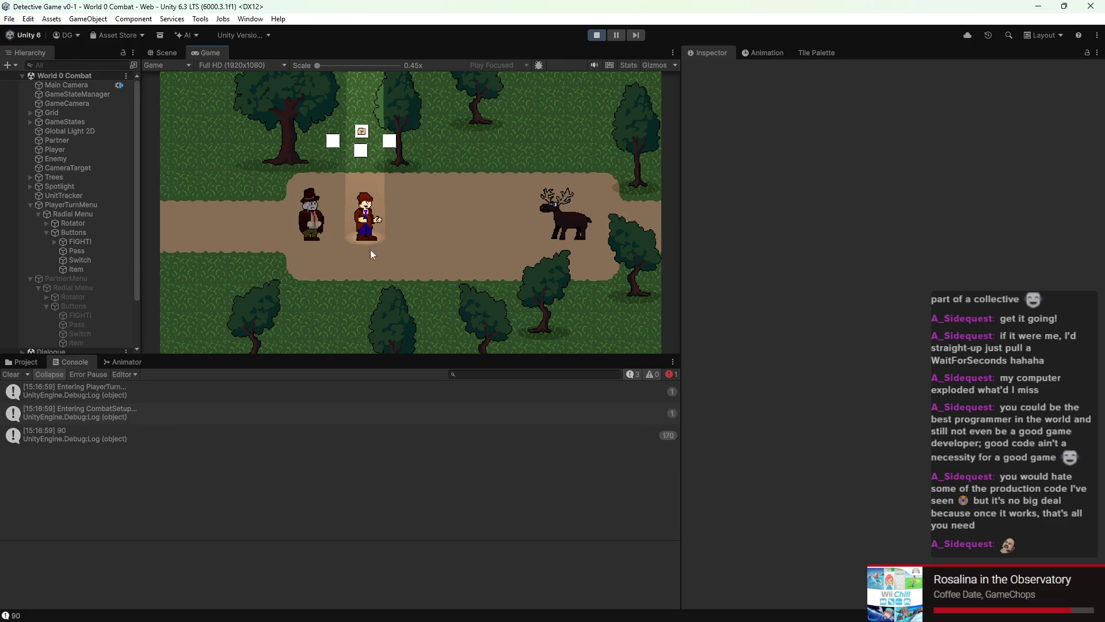
{"action": "key", "text": "space"}
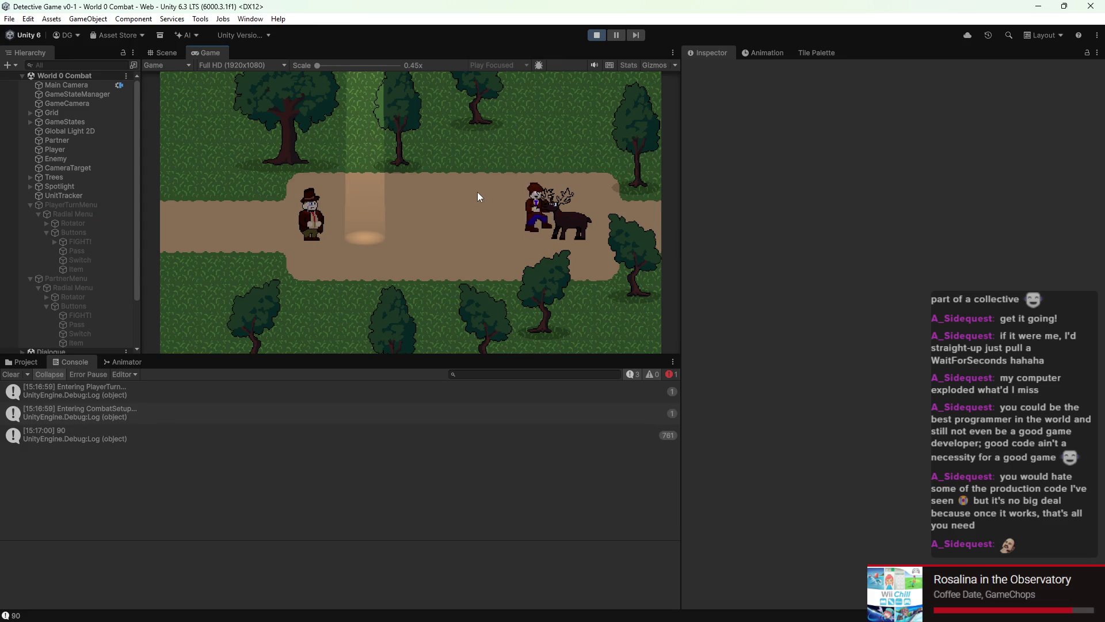
{"action": "left_click", "coordinate": [598, 35]}
{"action": "left_click", "coordinate": [600, 36]}
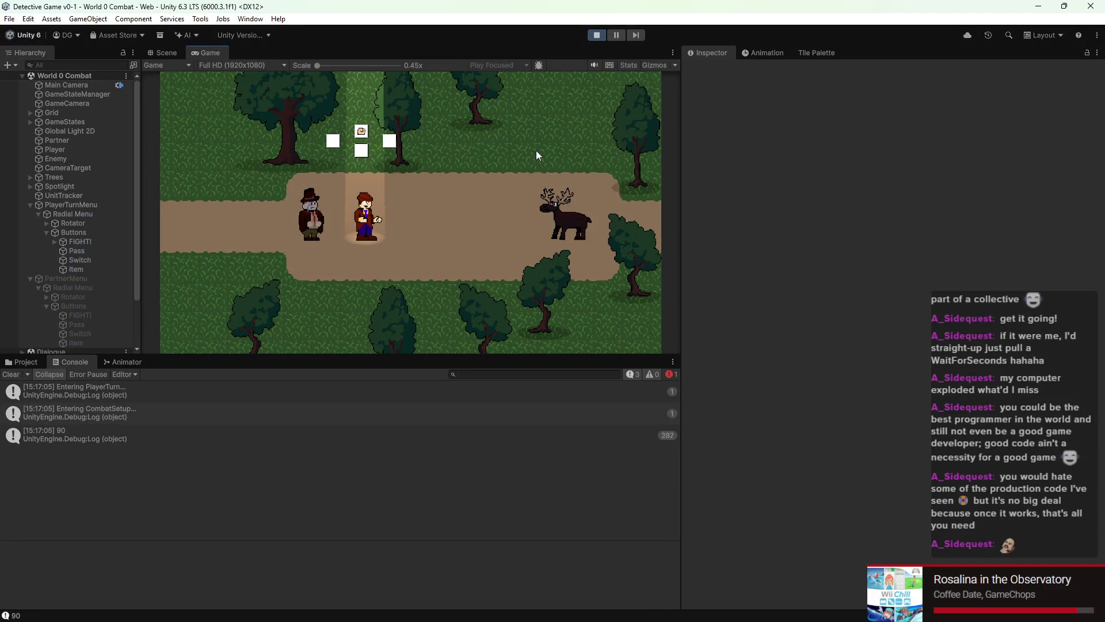
{"action": "key", "text": "space"}
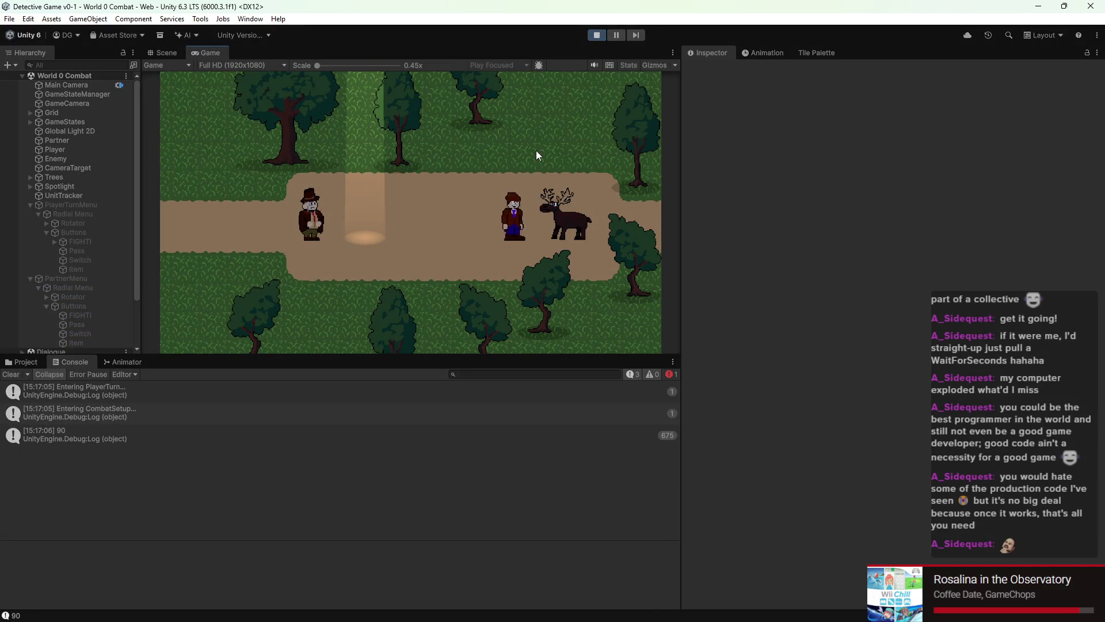
{"action": "left_click", "coordinate": [602, 37]}
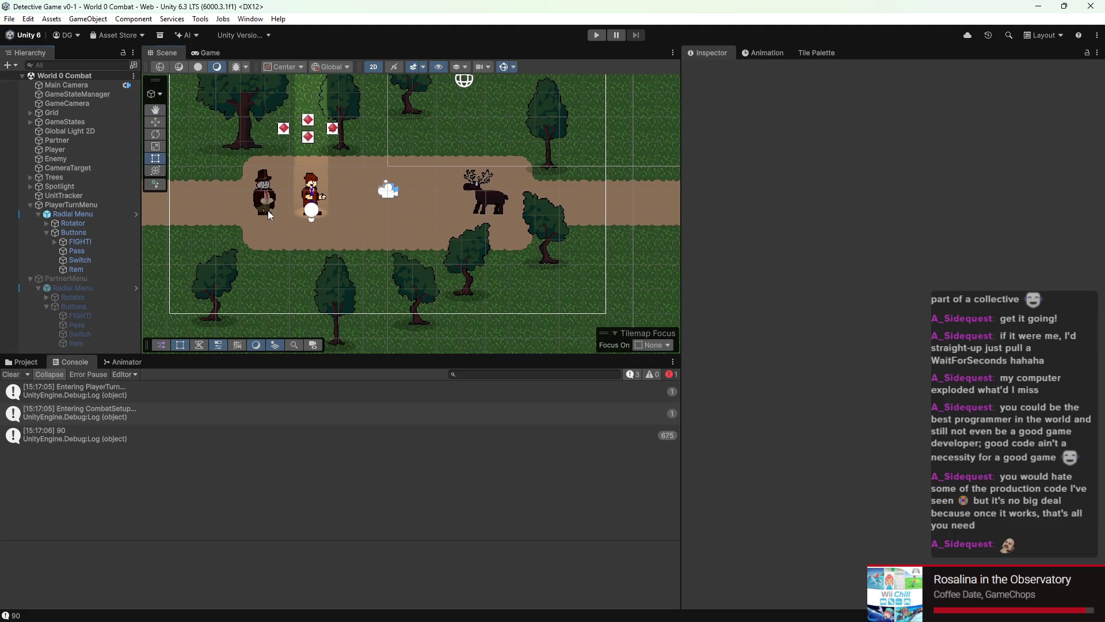
Step: Pan and zoom the Scene view around the battle map
{"action": "scroll", "coordinate": [267, 209], "scroll_direction": "down", "scroll_amount": 2}
{"action": "scroll", "coordinate": [292, 225], "scroll_direction": "down", "scroll_amount": 1}
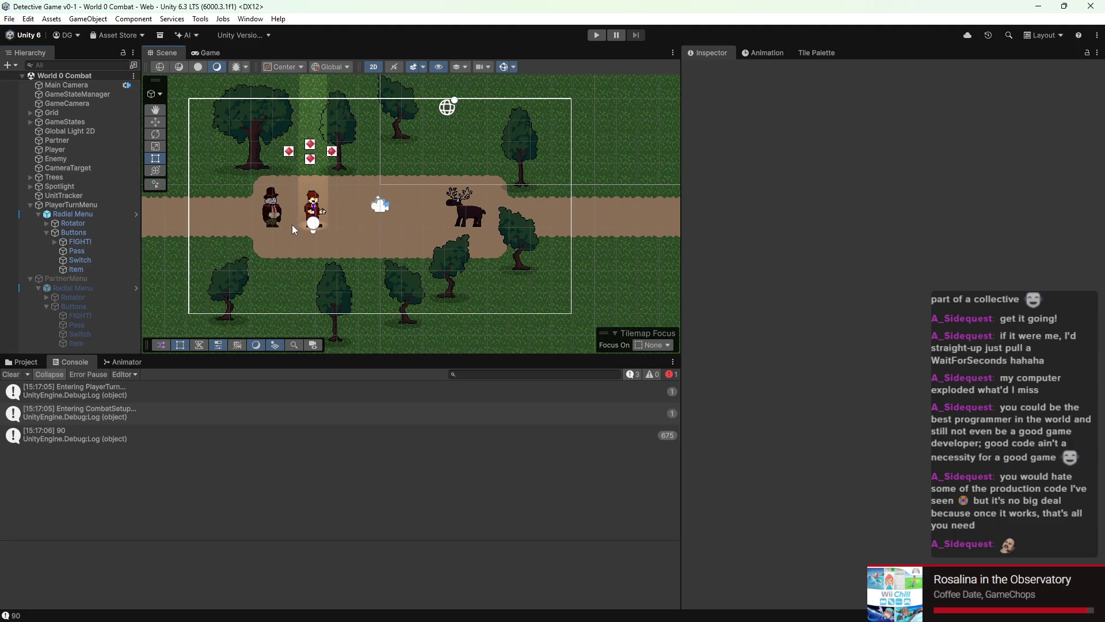
{"action": "left_click_drag", "start_coordinate": [292, 225], "coordinate": [344, 234]}
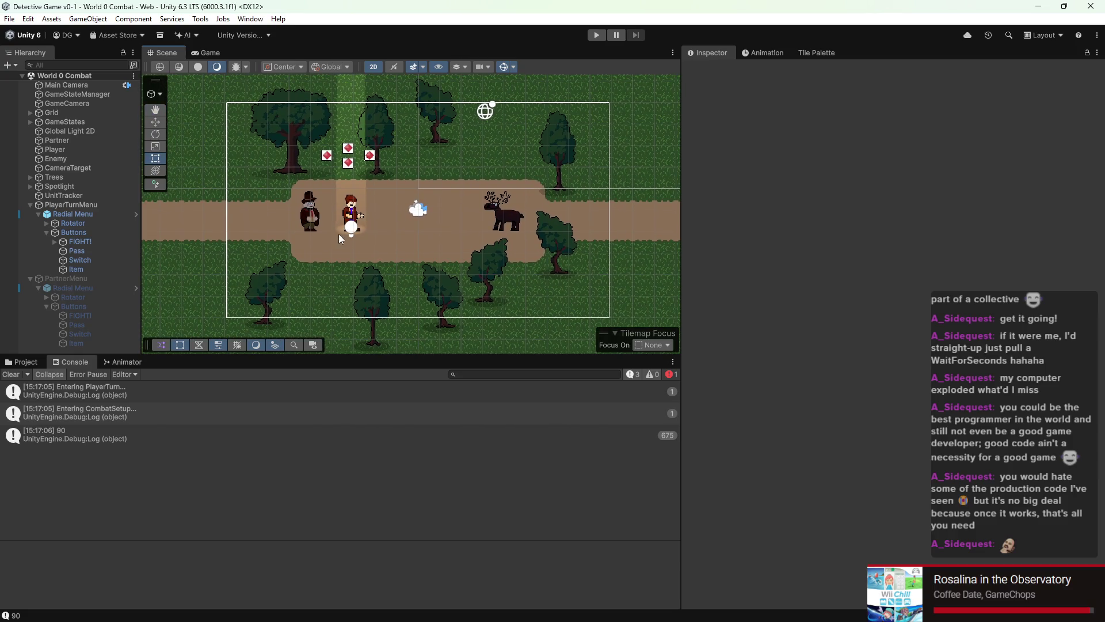
{"action": "scroll", "coordinate": [340, 234], "scroll_direction": "up", "scroll_amount": 2}
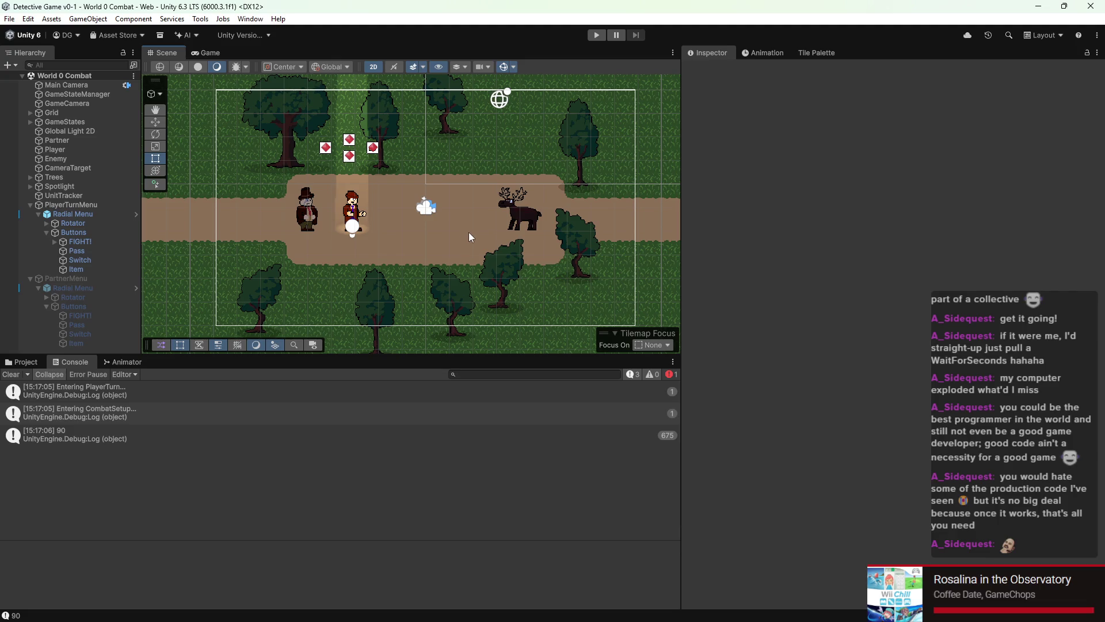
{"action": "mouse_move", "coordinate": [551, 199]}
{"action": "left_mouse_down"}
{"action": "mouse_move", "coordinate": [489, 183]}
{"action": "mouse_move", "coordinate": [414, 225]}
{"action": "mouse_move", "coordinate": [429, 277]}
{"action": "mouse_move", "coordinate": [448, 212]}
{"action": "mouse_move", "coordinate": [437, 235]}
{"action": "mouse_move", "coordinate": [414, 240]}
{"action": "left_mouse_up"}
{"action": "scroll", "coordinate": [403, 236], "scroll_direction": "down", "scroll_amount": 4}
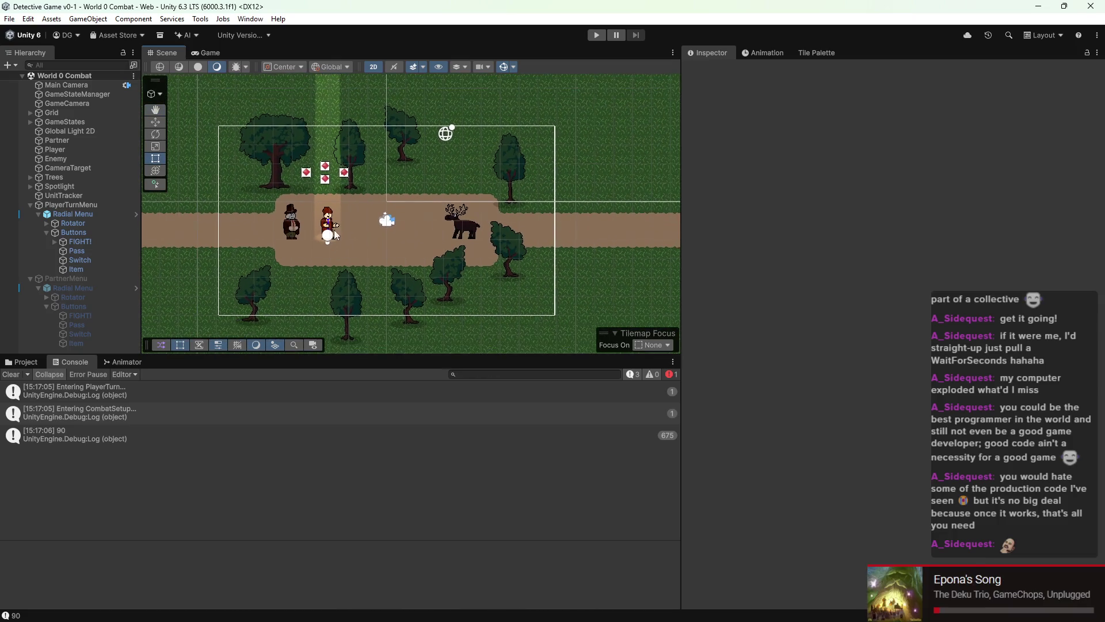
{"action": "scroll", "coordinate": [379, 231], "scroll_direction": "up", "scroll_amount": 2}
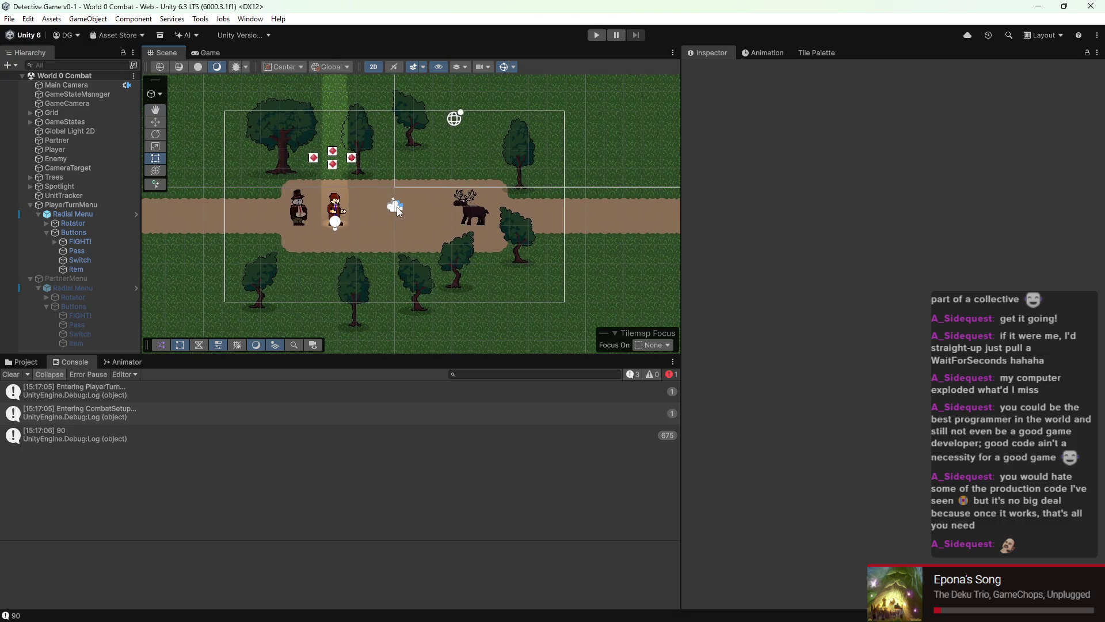
{"action": "scroll", "coordinate": [397, 208], "scroll_direction": "up", "scroll_amount": 1}
{"action": "left_click_drag", "start_coordinate": [398, 207], "coordinate": [411, 209]}
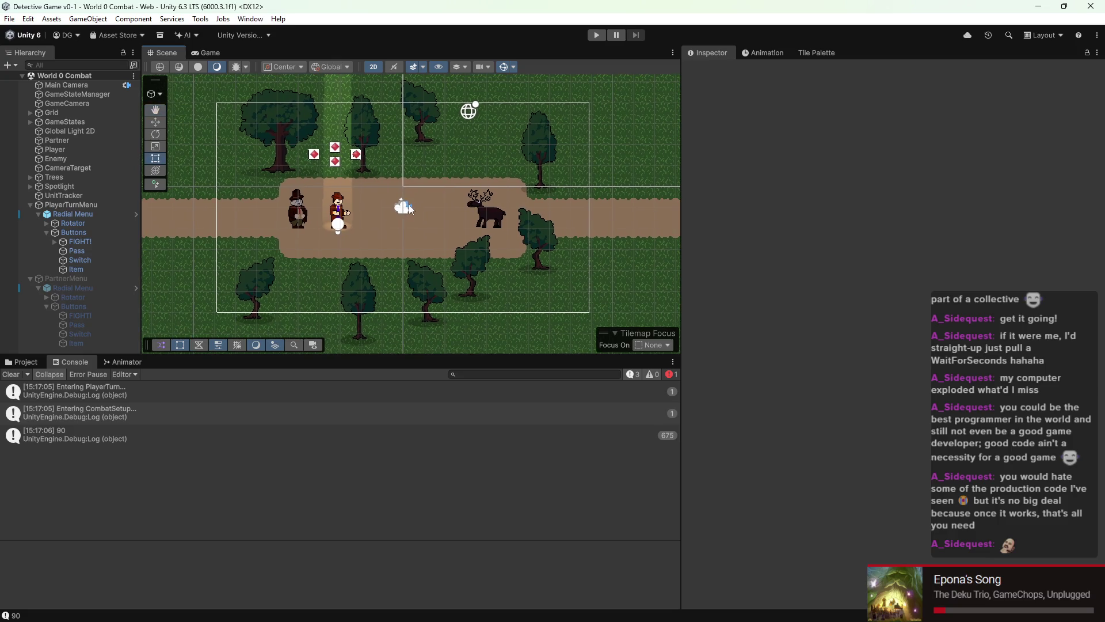
{"action": "scroll", "coordinate": [410, 207], "scroll_direction": "up", "scroll_amount": 2}
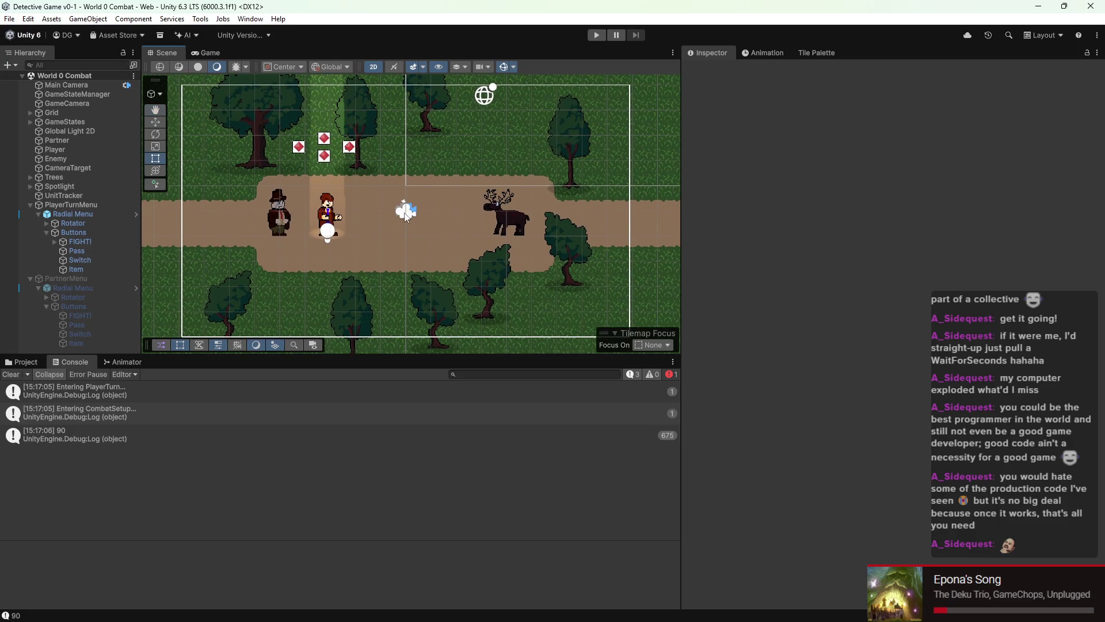
{"action": "scroll", "coordinate": [405, 214], "scroll_direction": "down", "scroll_amount": 2}
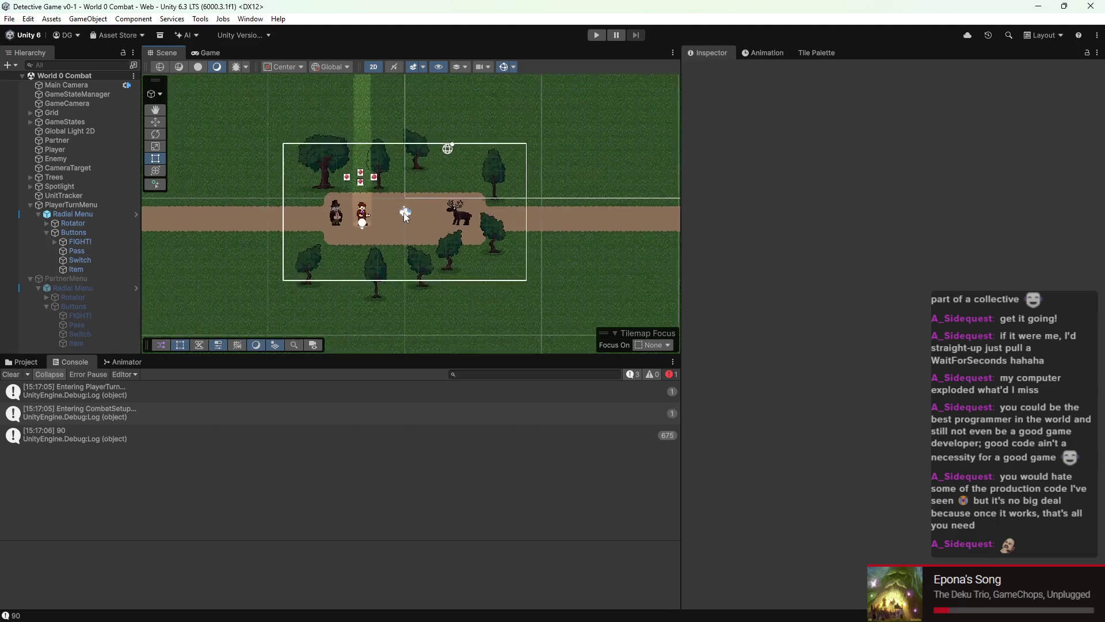
{"action": "scroll", "coordinate": [405, 214], "scroll_direction": "up", "scroll_amount": 3}
{"action": "left_click_drag", "start_coordinate": [402, 217], "coordinate": [402, 215]}
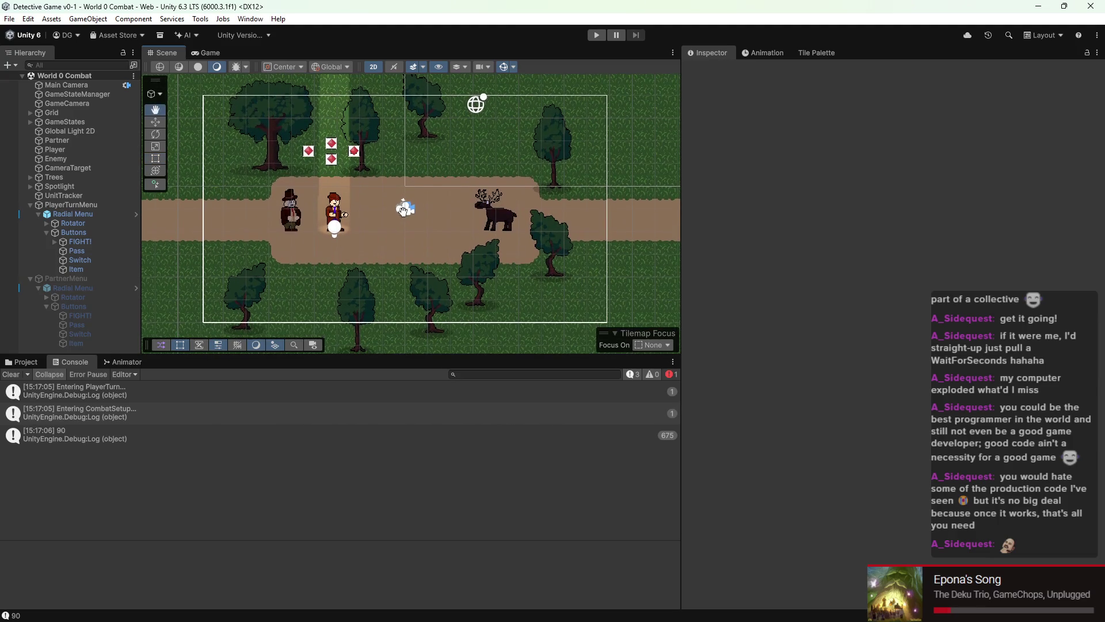
{"action": "scroll", "coordinate": [406, 218], "scroll_direction": "down", "scroll_amount": 1}
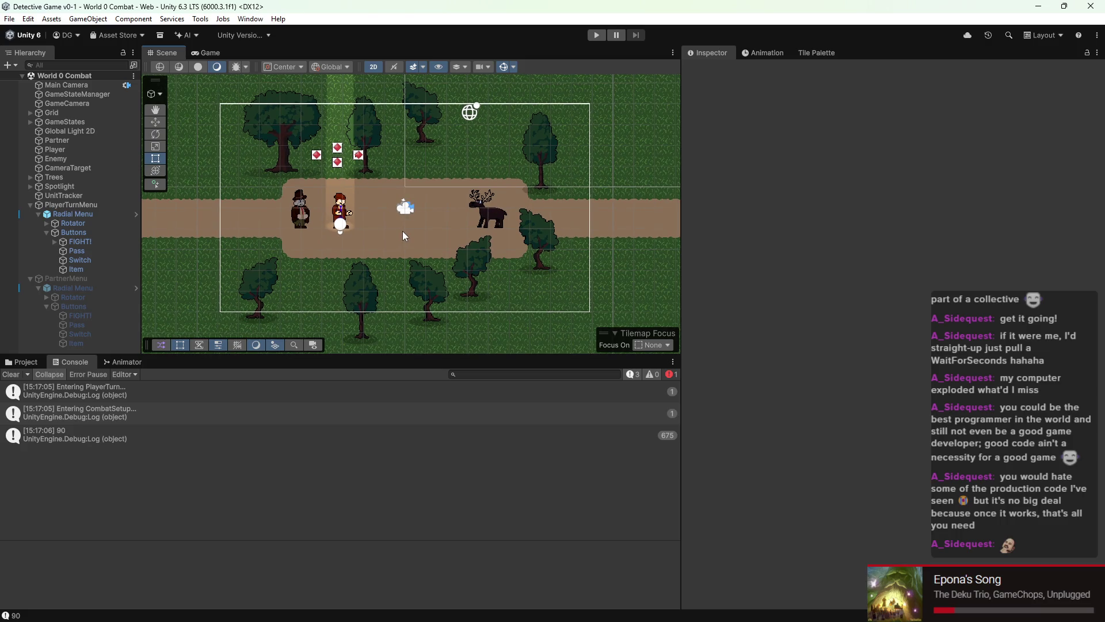
Step: Show the PunchIntro clip's Player position properties, then return to DetectivePunchInputReader.cs in VS Code
{"action": "left_click", "coordinate": [764, 53]}
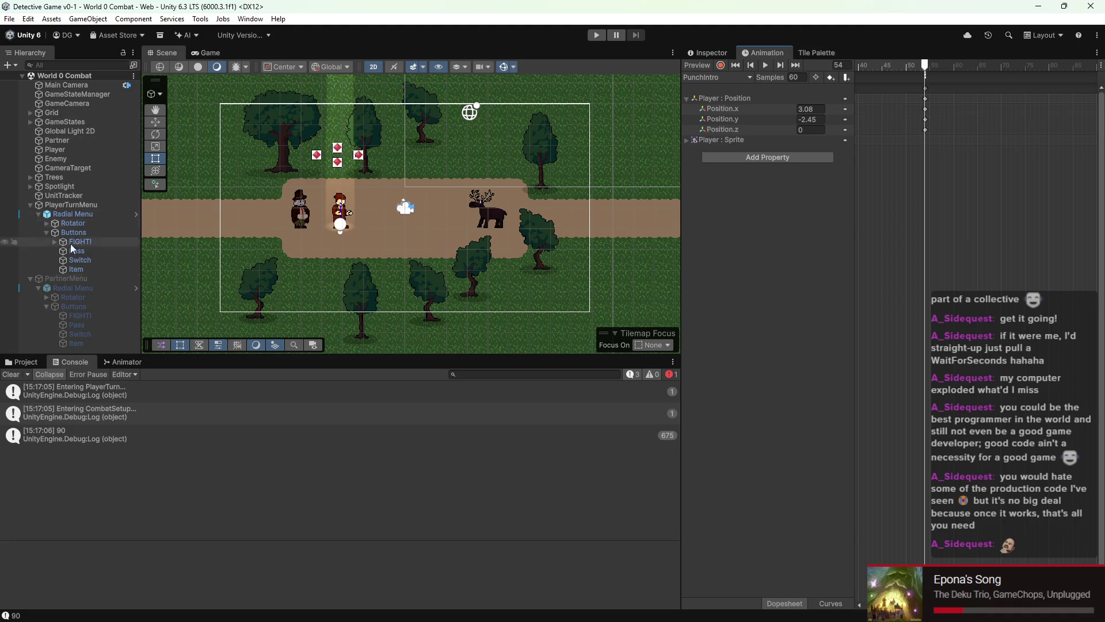
{"action": "mouse_move", "coordinate": [69, 619]}
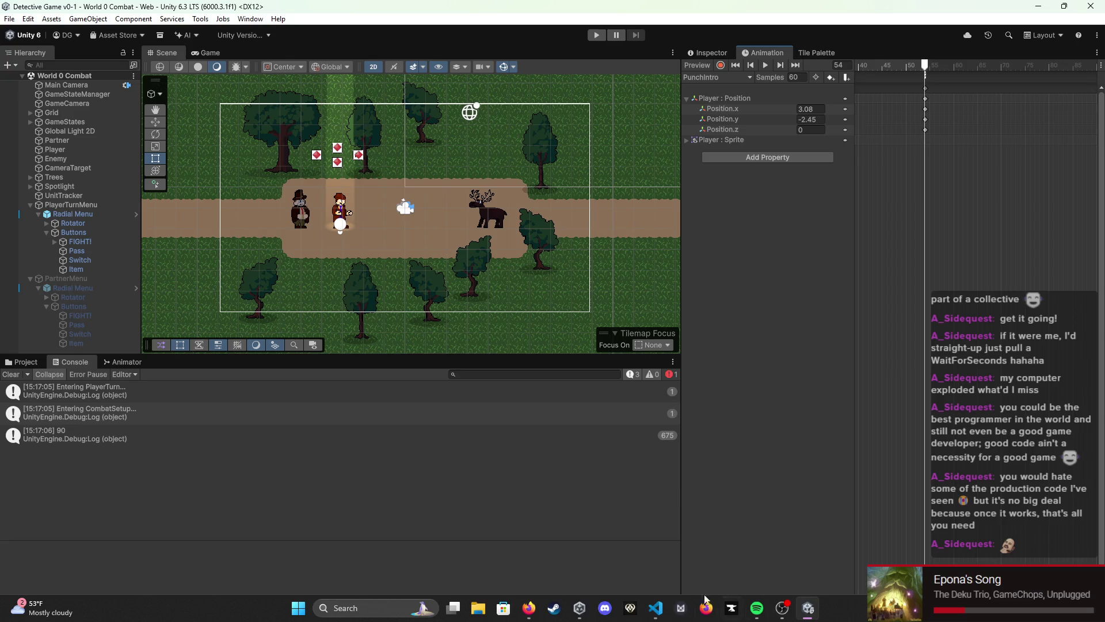
{"action": "left_click", "coordinate": [655, 615]}
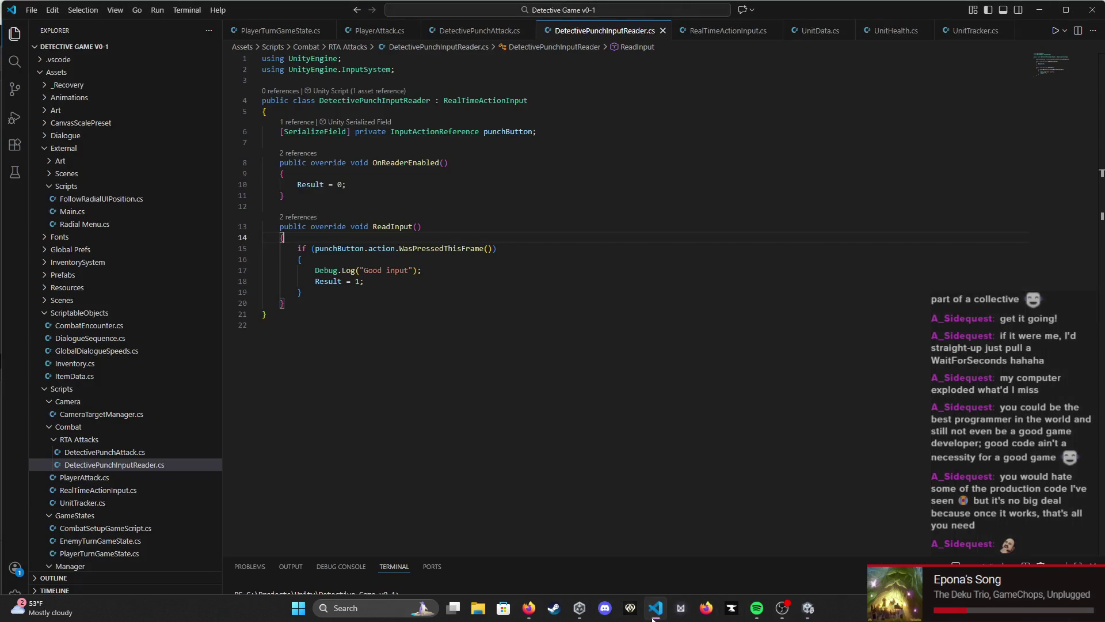
Step: In RealTimeActionInput.cs, add Debug.Log("Input reader on!"); to EnableInputReader
{"action": "left_click", "coordinate": [416, 183]}
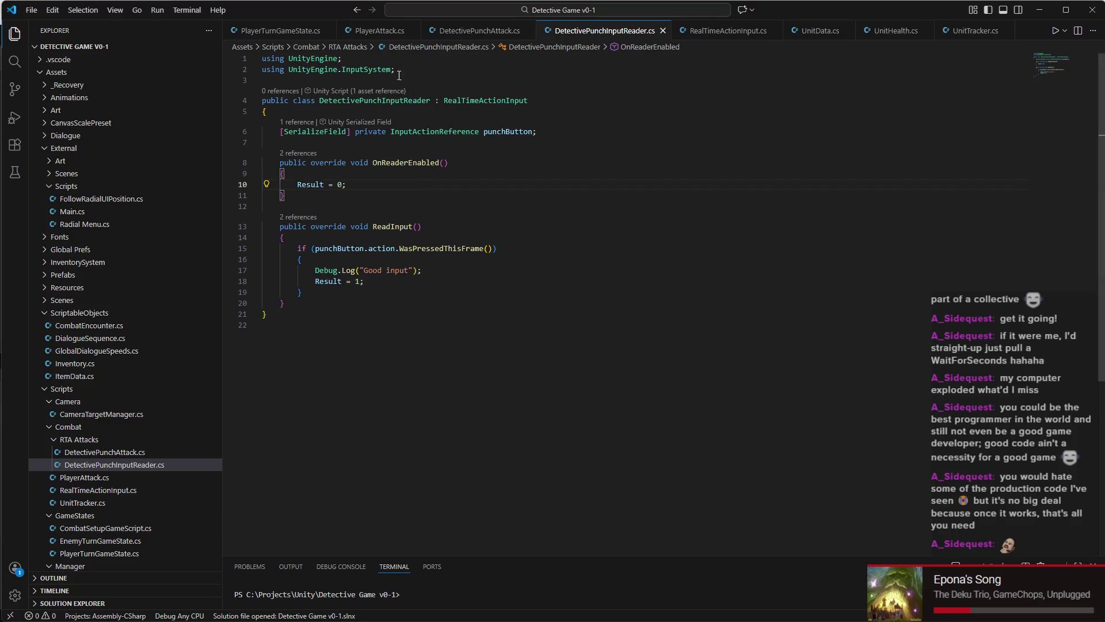
{"action": "scroll", "coordinate": [140, 361], "scroll_direction": "down", "scroll_amount": 2}
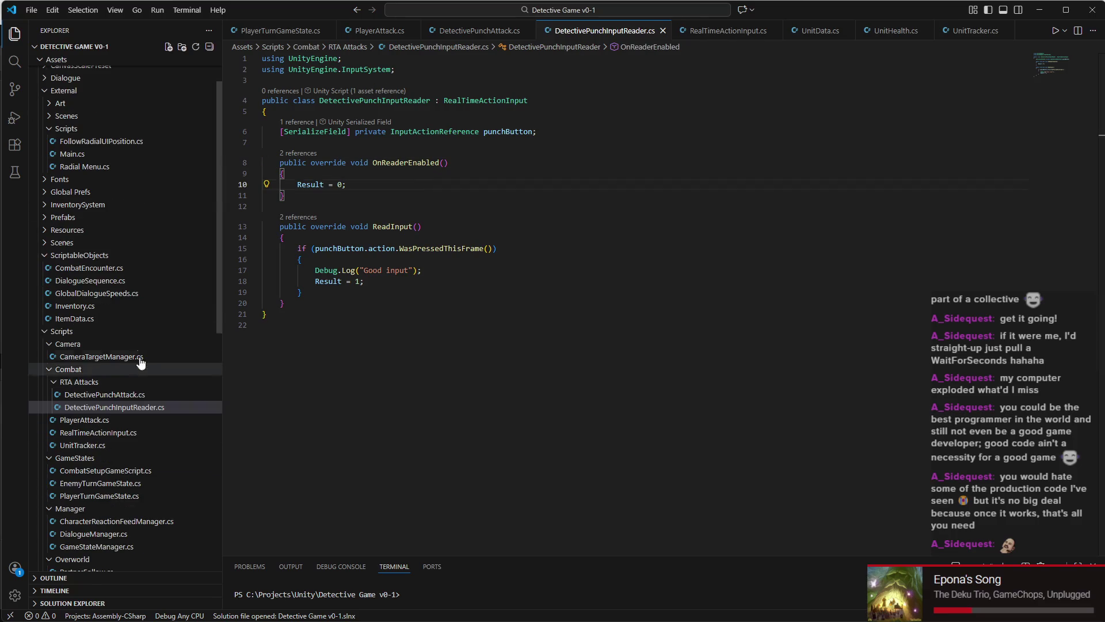
{"action": "left_click", "coordinate": [133, 433]}
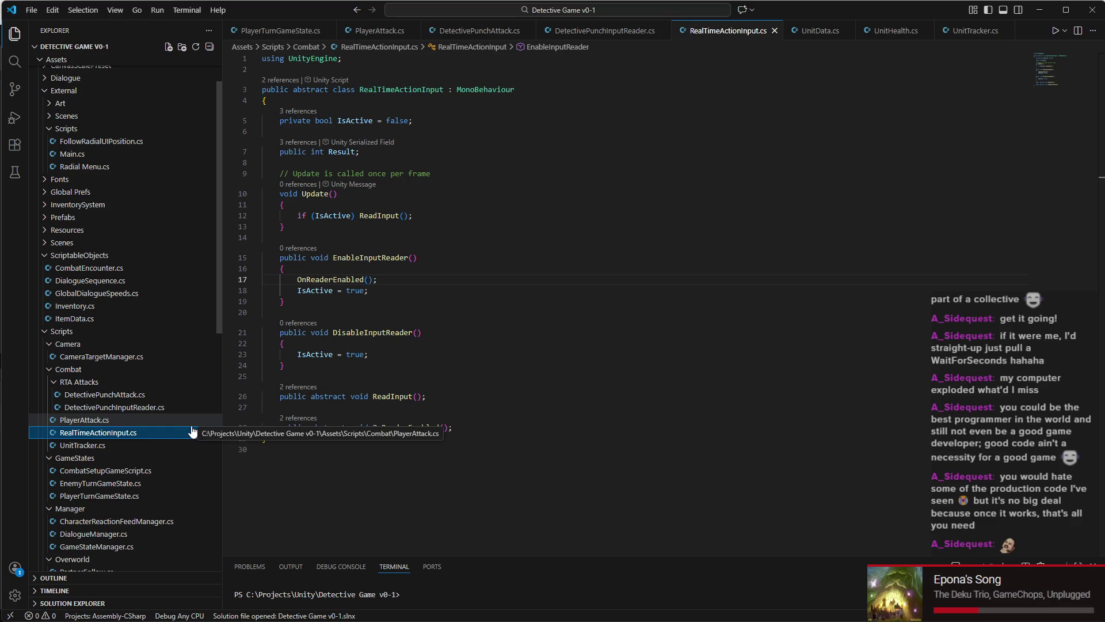
{"action": "left_click", "coordinate": [381, 267]}
{"action": "key", "text": "Return"}
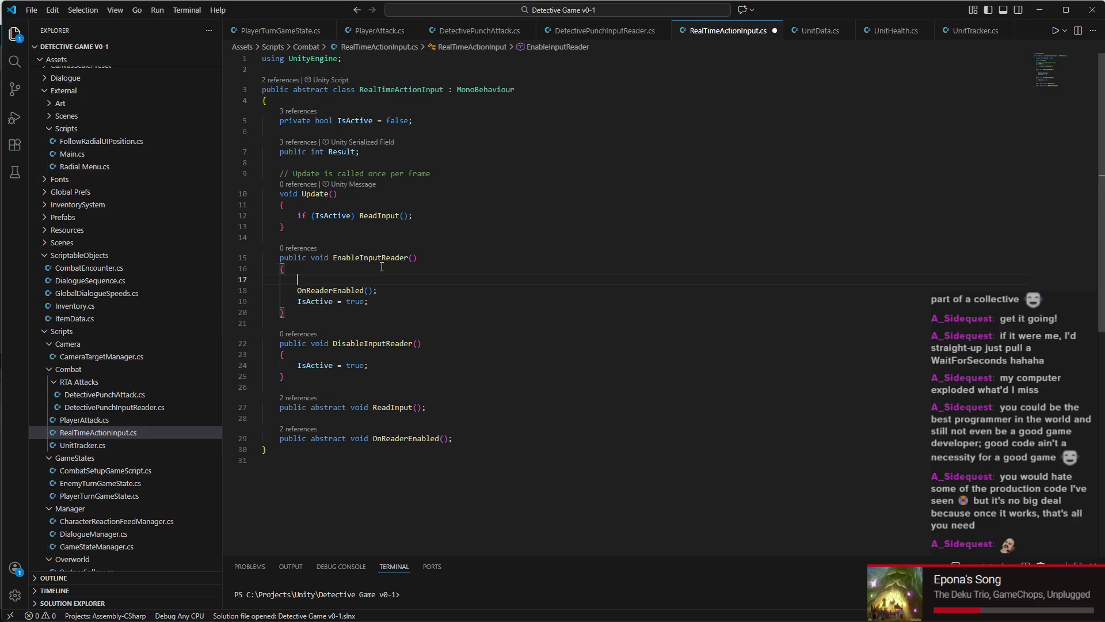
{"action": "type", "text": "Debug.LogException"}
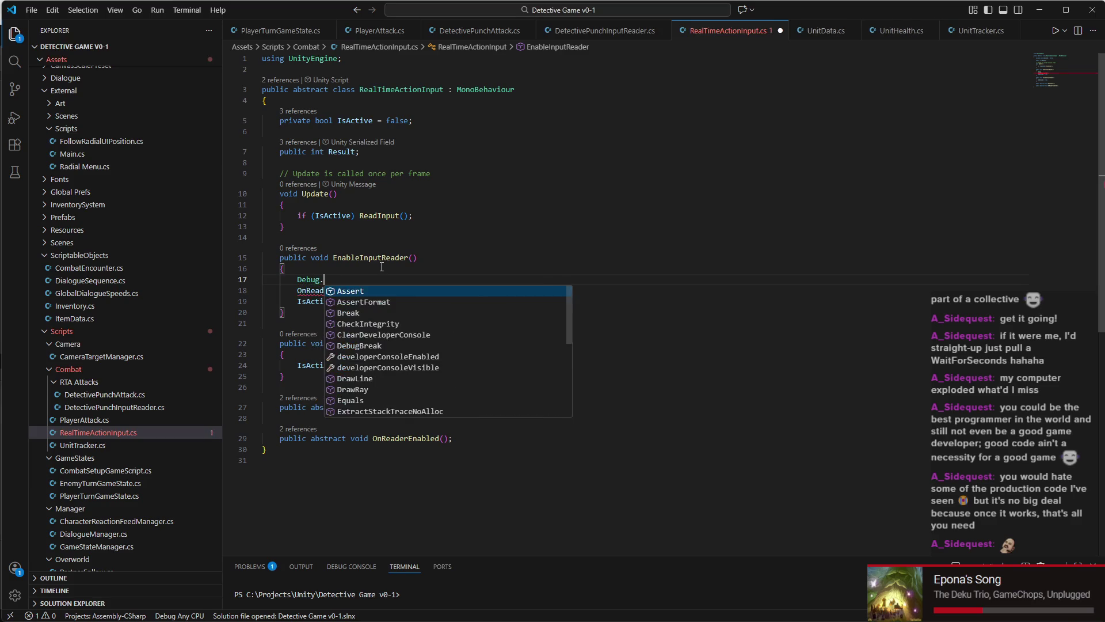
{"action": "key", "text": "BackSpace"}
{"action": "key", "text": "BackSpace"}
{"action": "key", "text": "BackSpace"}
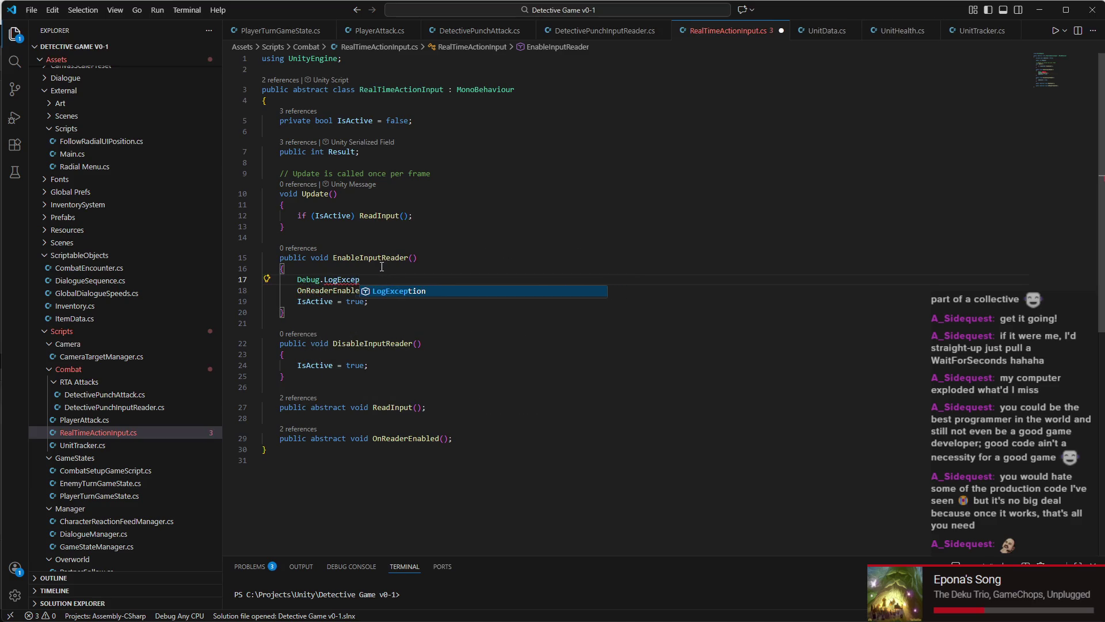
{"action": "type", "text": "("}
{"action": "type", "text": "\"Inpu"}
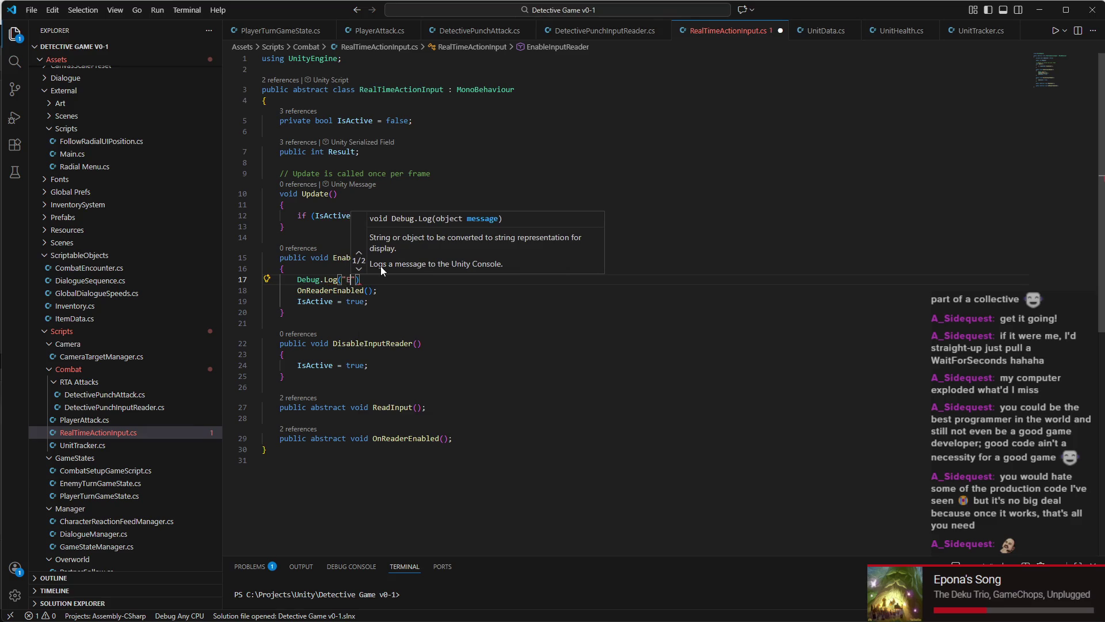
{"action": "type", "text": "t reader on!"}
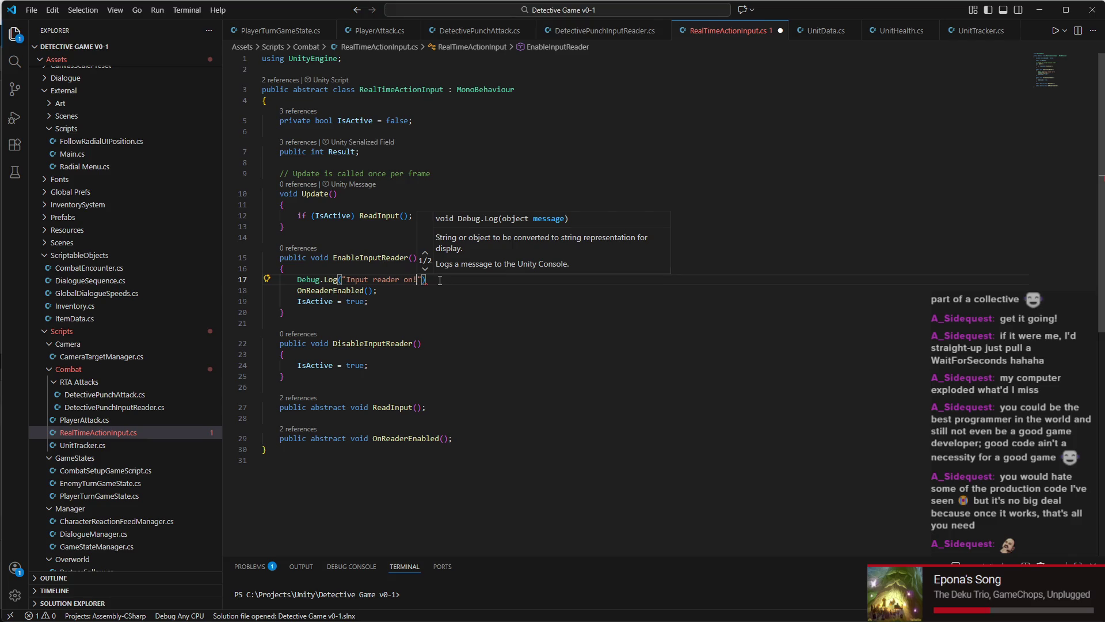
{"action": "key", "text": "End"}
{"action": "type", "text": ";"}
Step: Copy the log line into DisableInputReader as "Input reader off!" and save the script
{"action": "left_click_drag", "start_coordinate": [436, 278], "coordinate": [368, 301]}
{"action": "key", "text": "ctrl+c"}
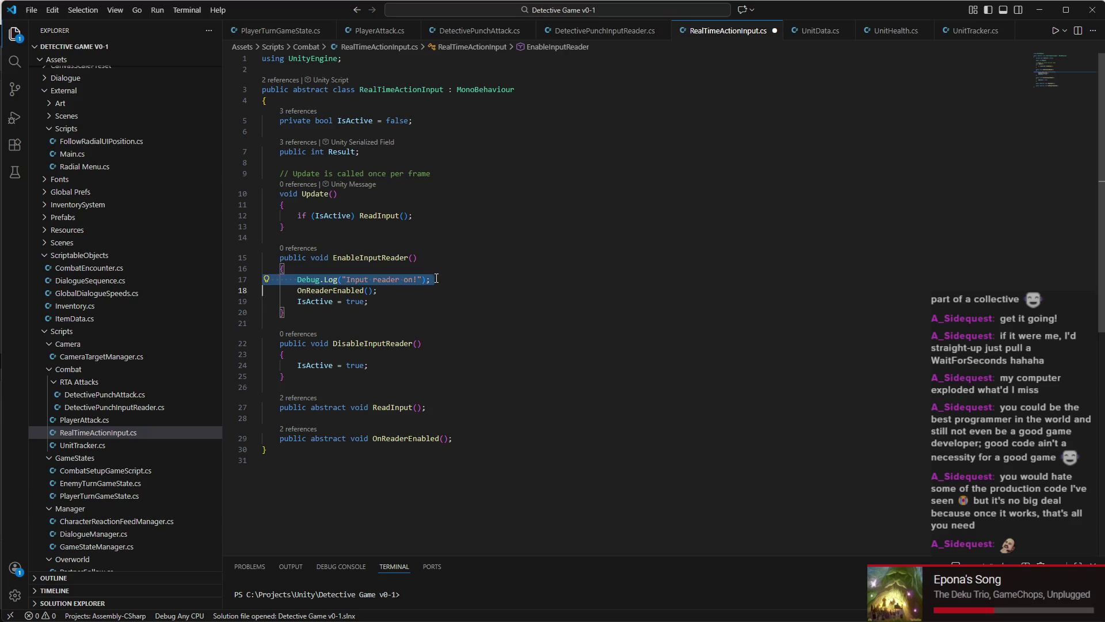
{"action": "left_click", "coordinate": [374, 354]}
{"action": "key", "text": "Return"}
{"action": "key", "text": "ctrl+v"}
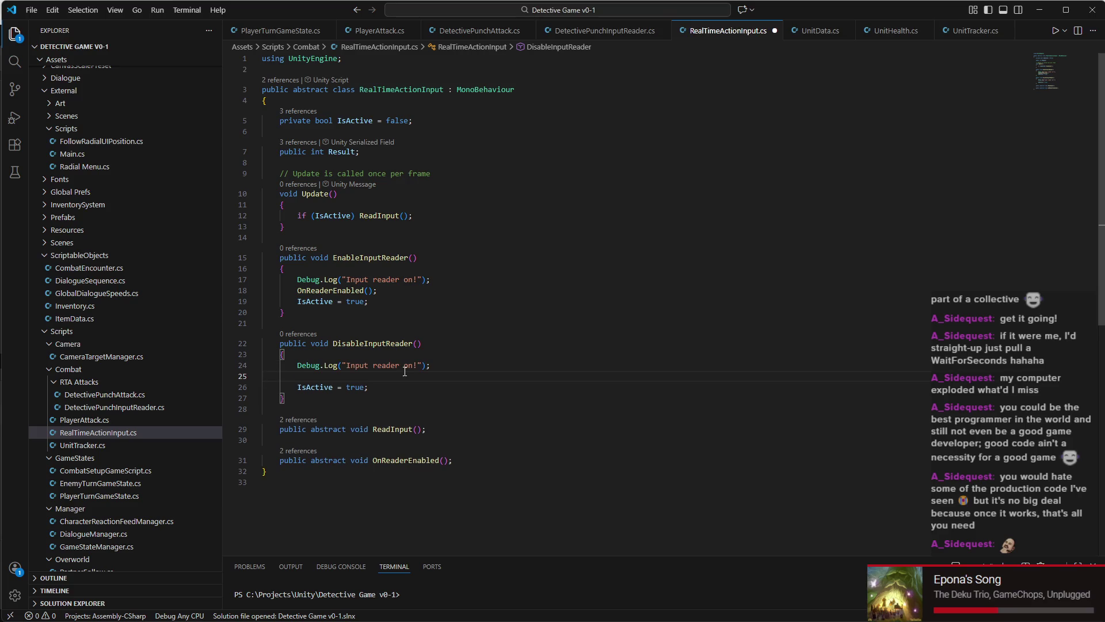
{"action": "double_click", "coordinate": [409, 365]}
{"action": "type", "text": "off"}
{"action": "key", "text": "ctrl+s"}
{"action": "left_click", "coordinate": [807, 608]}
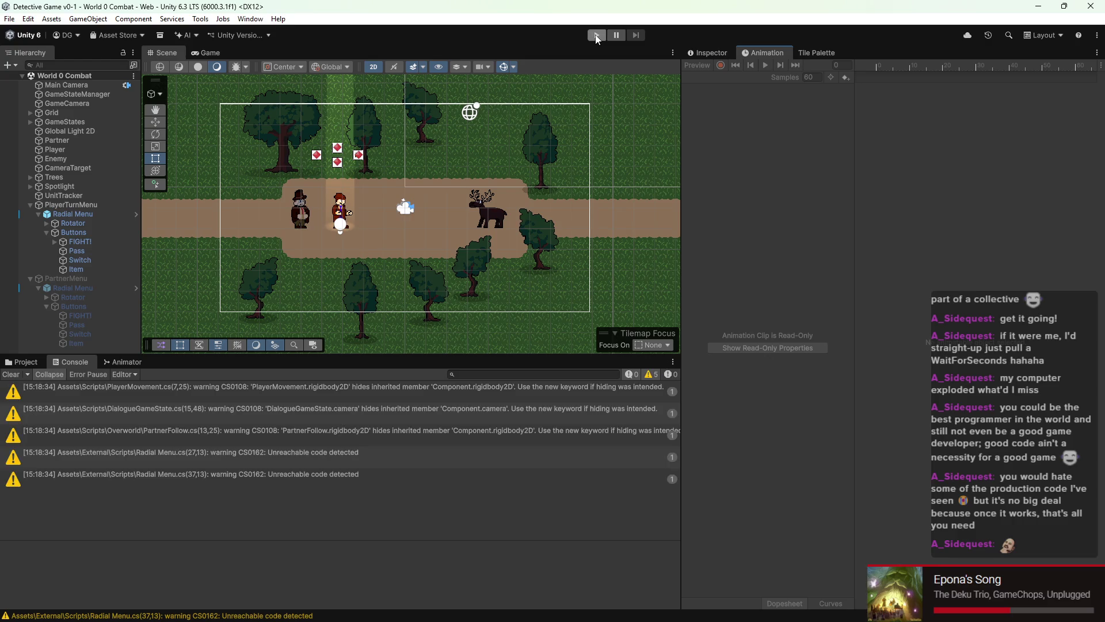
Step: Run the combat scene twice, launching the punch with Space to check the logs, then select the Player
{"action": "left_click", "coordinate": [597, 35]}
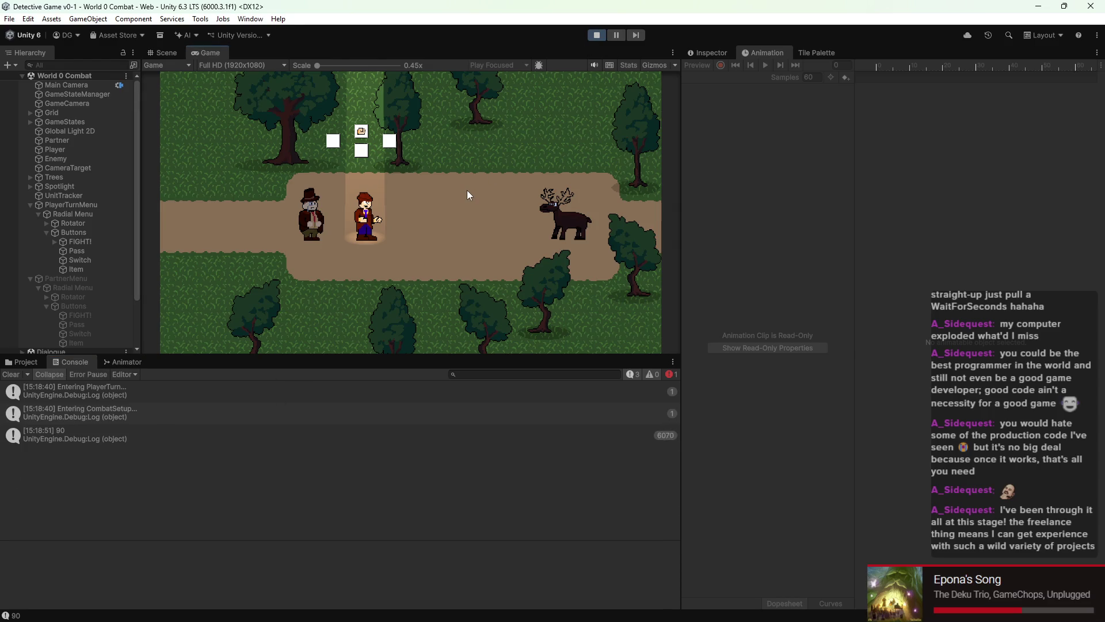
{"action": "key", "text": "space"}
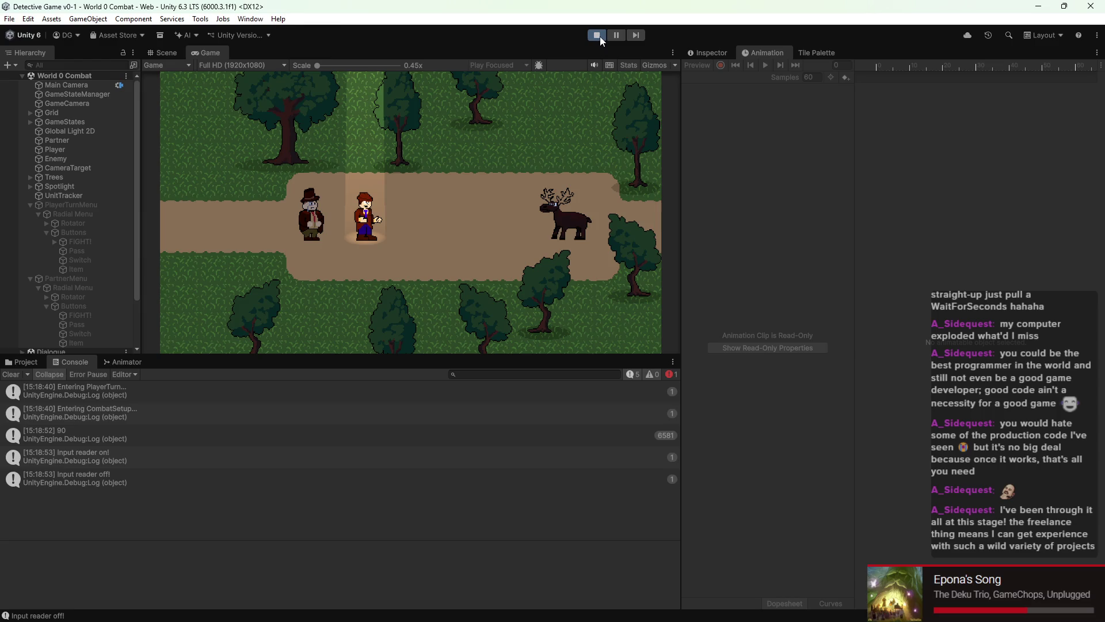
{"action": "left_click", "coordinate": [599, 37]}
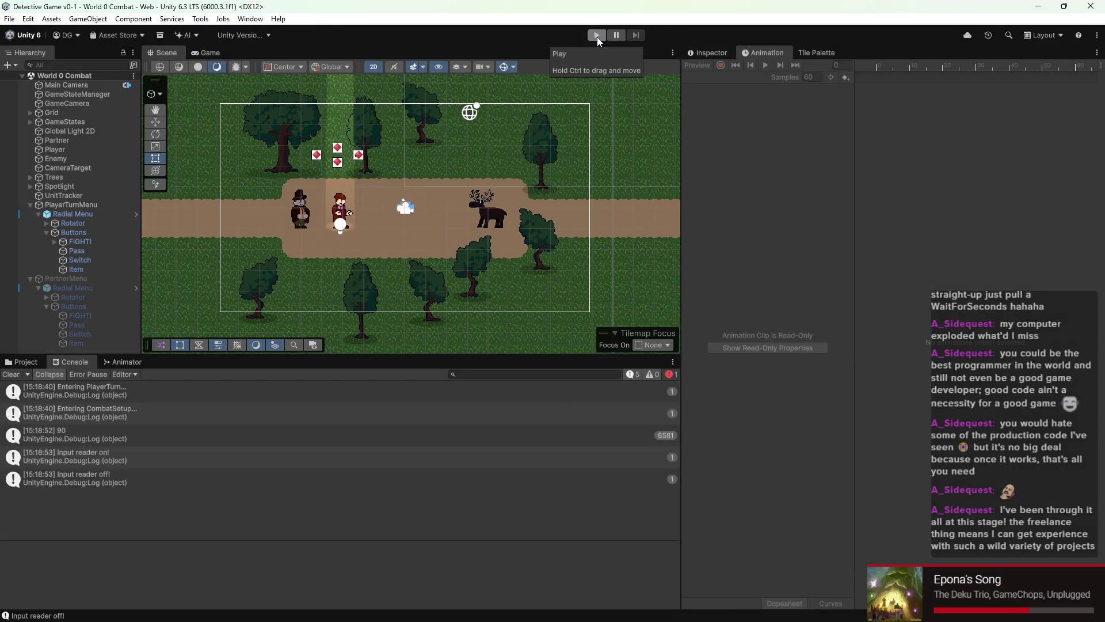
{"action": "left_click", "coordinate": [598, 36]}
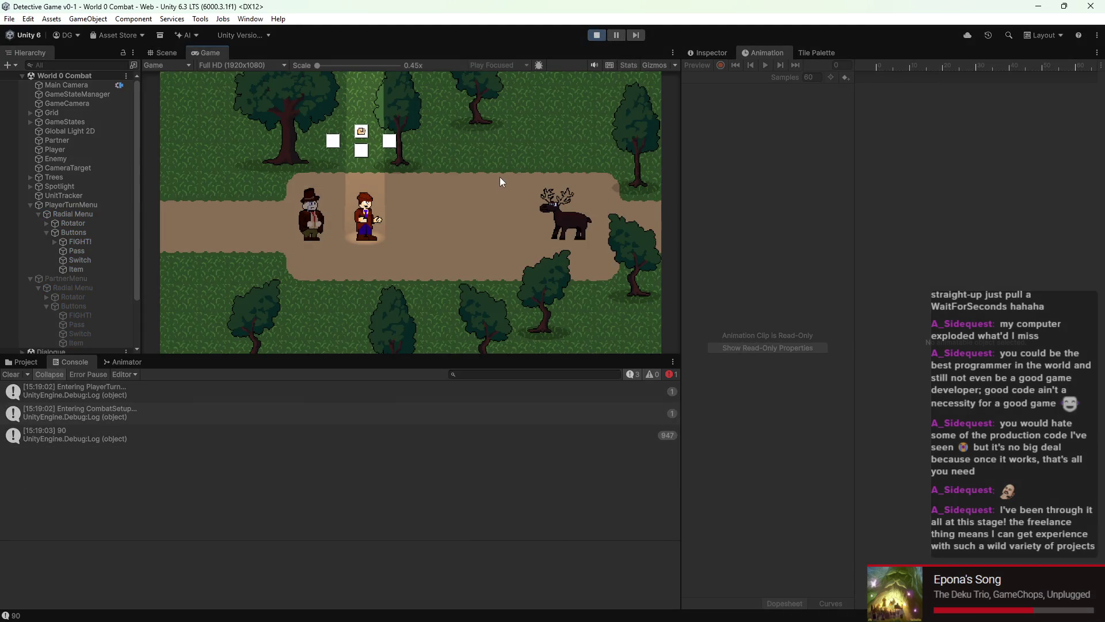
{"action": "key", "text": "space"}
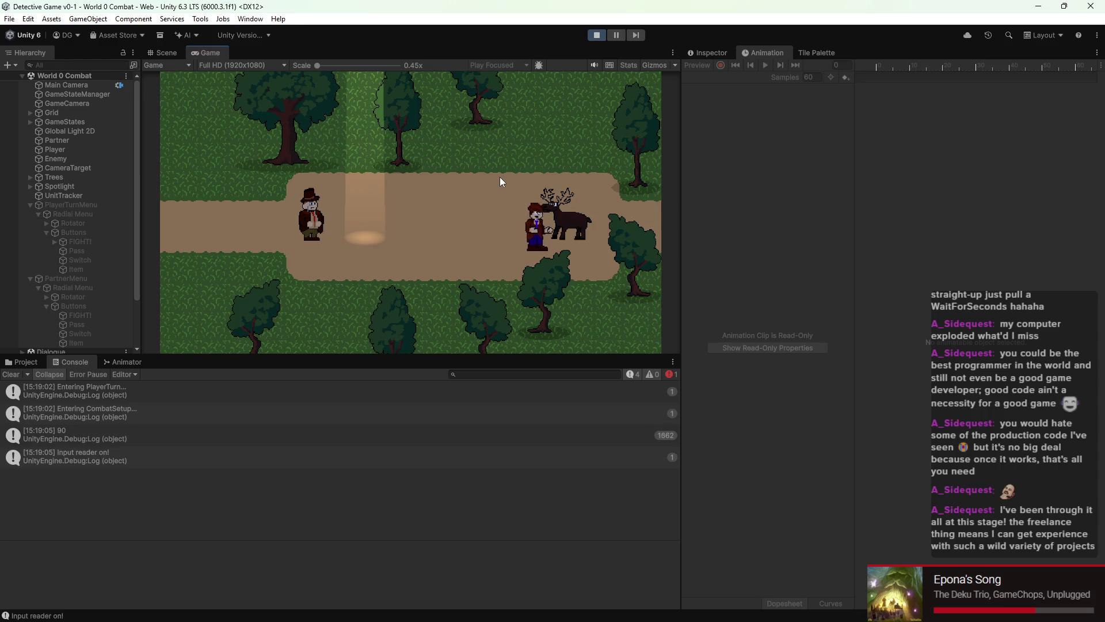
{"action": "left_click", "coordinate": [592, 36]}
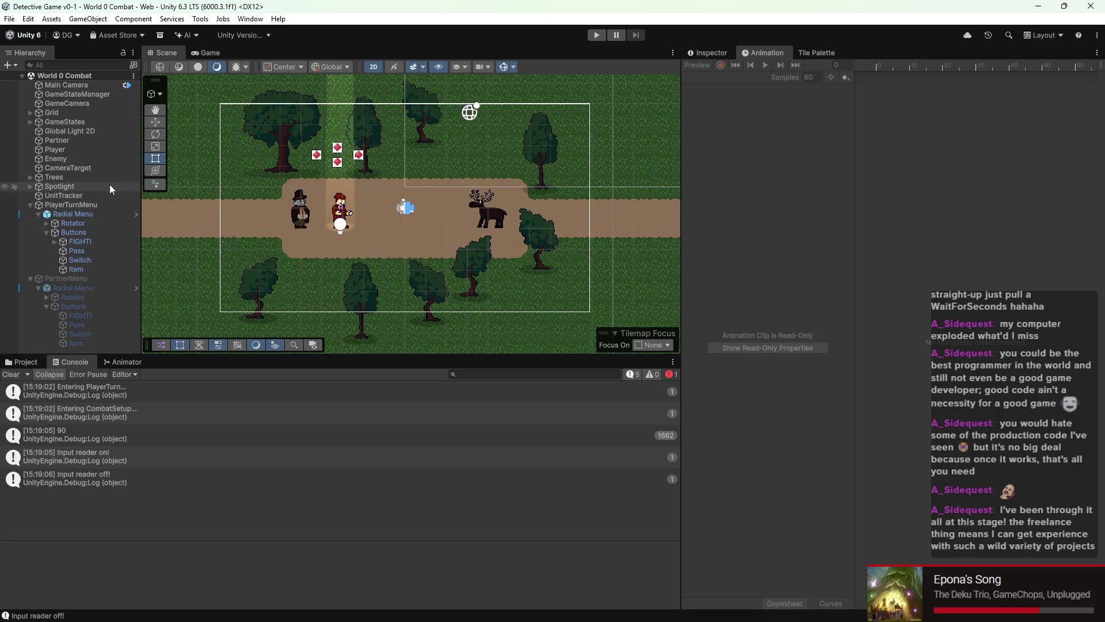
{"action": "left_click", "coordinate": [81, 151]}
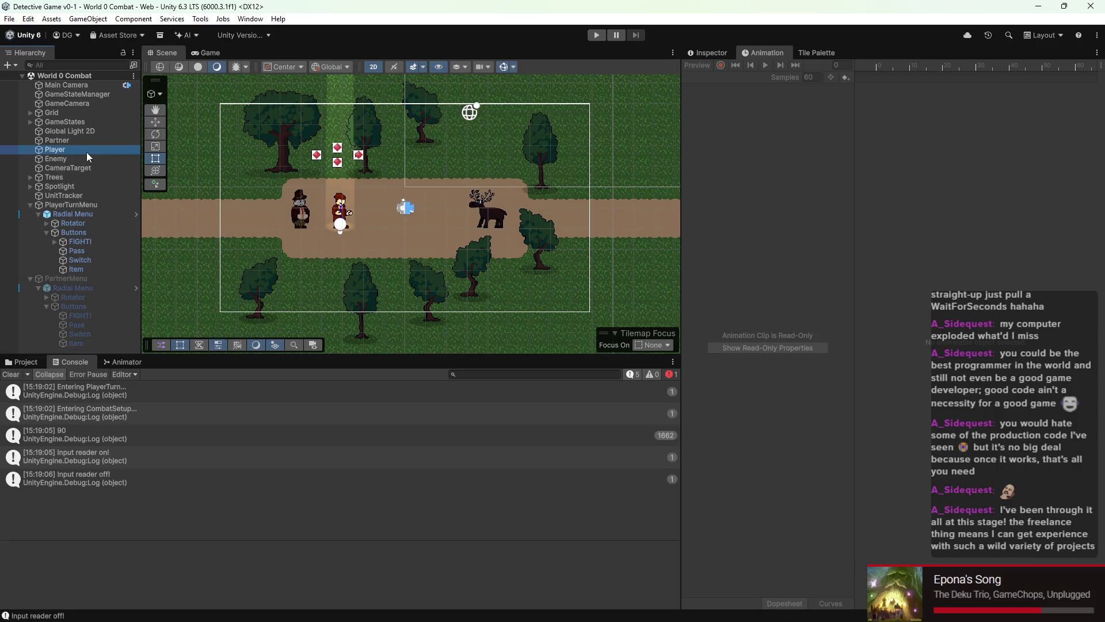
Step: Scroll the Player's Inspector through its Detective Punch Attack and Detective Punch Input Reader components
{"action": "left_click", "coordinate": [709, 48]}
{"action": "scroll", "coordinate": [945, 442], "scroll_direction": "down", "scroll_amount": 3}
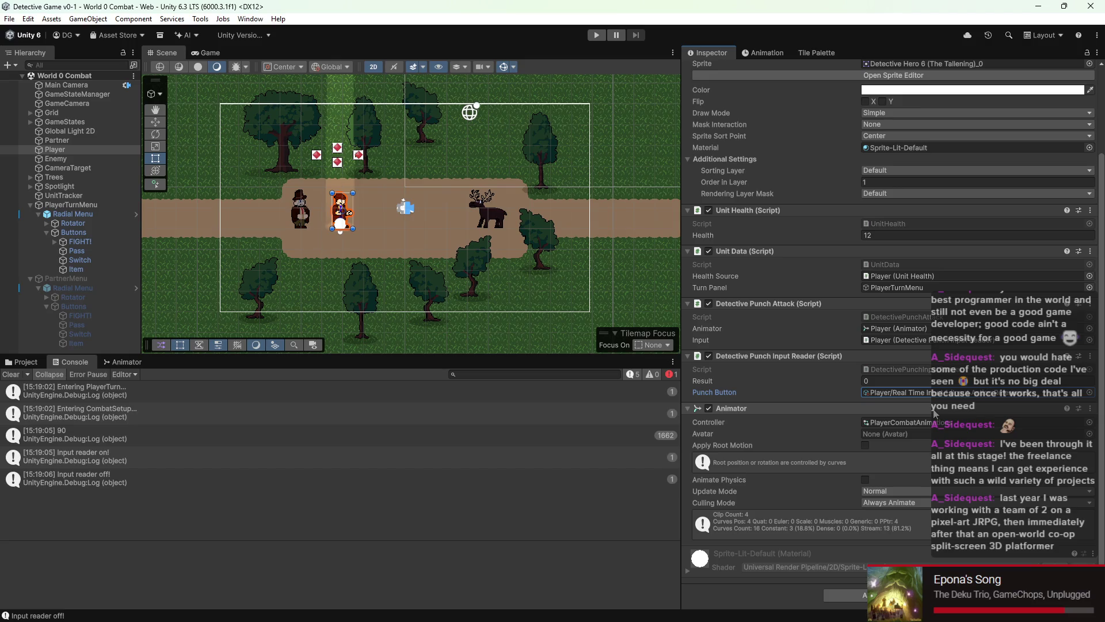
{"action": "scroll", "coordinate": [452, 122], "scroll_direction": "down", "scroll_amount": 2}
{"action": "scroll", "coordinate": [424, 189], "scroll_direction": "up", "scroll_amount": 3}
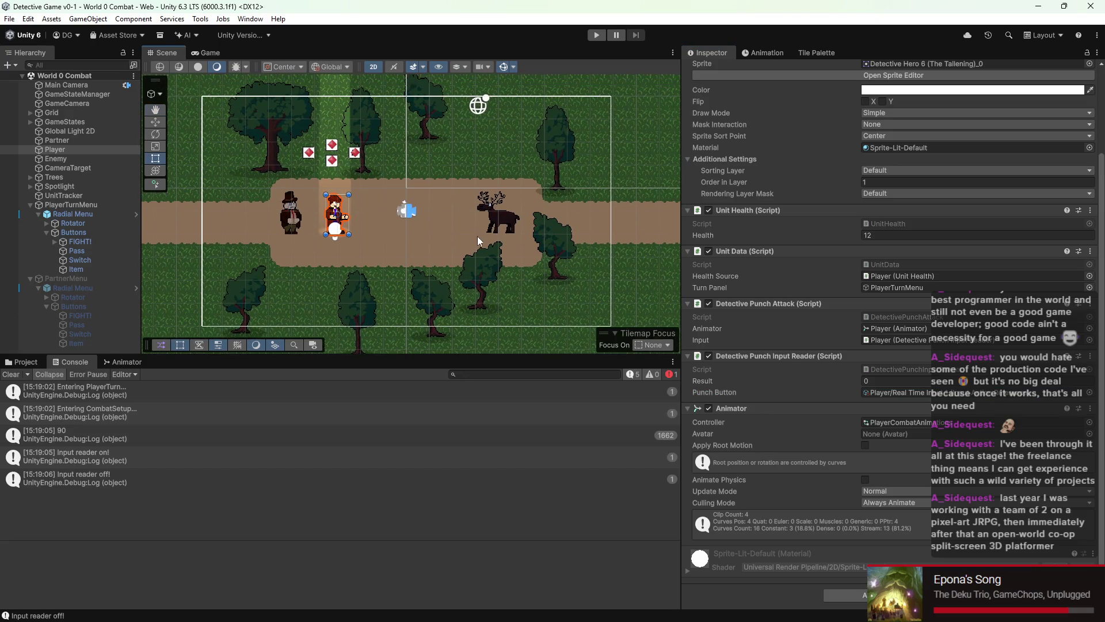
{"action": "scroll", "coordinate": [474, 236], "scroll_direction": "down", "scroll_amount": 2}
{"action": "scroll", "coordinate": [479, 236], "scroll_direction": "up", "scroll_amount": 4}
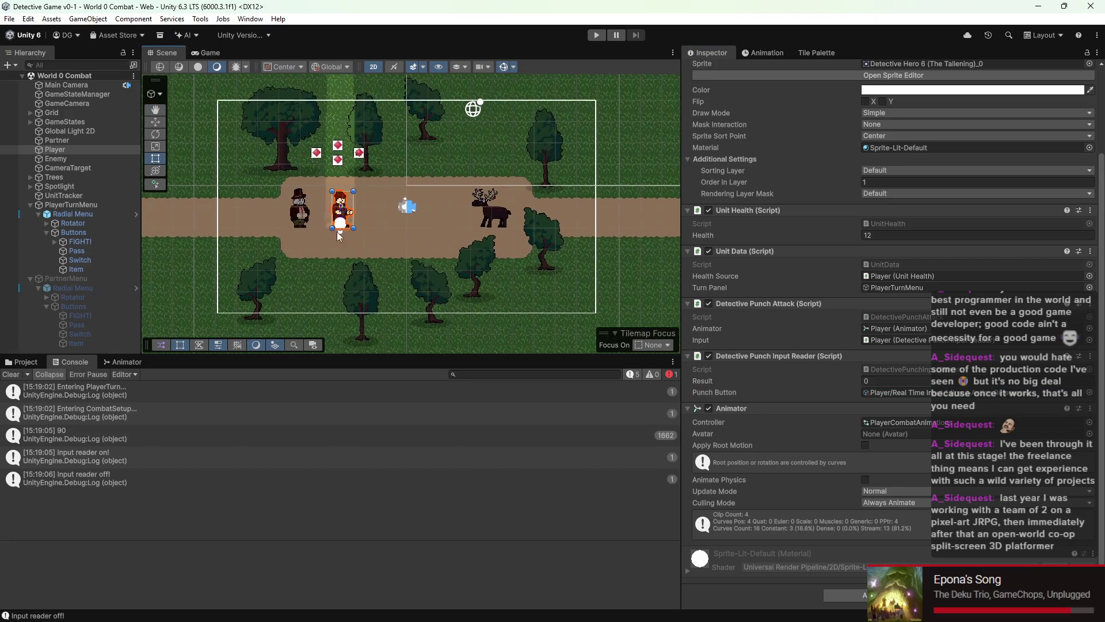
{"action": "left_click_drag", "start_coordinate": [406, 215], "coordinate": [415, 221]}
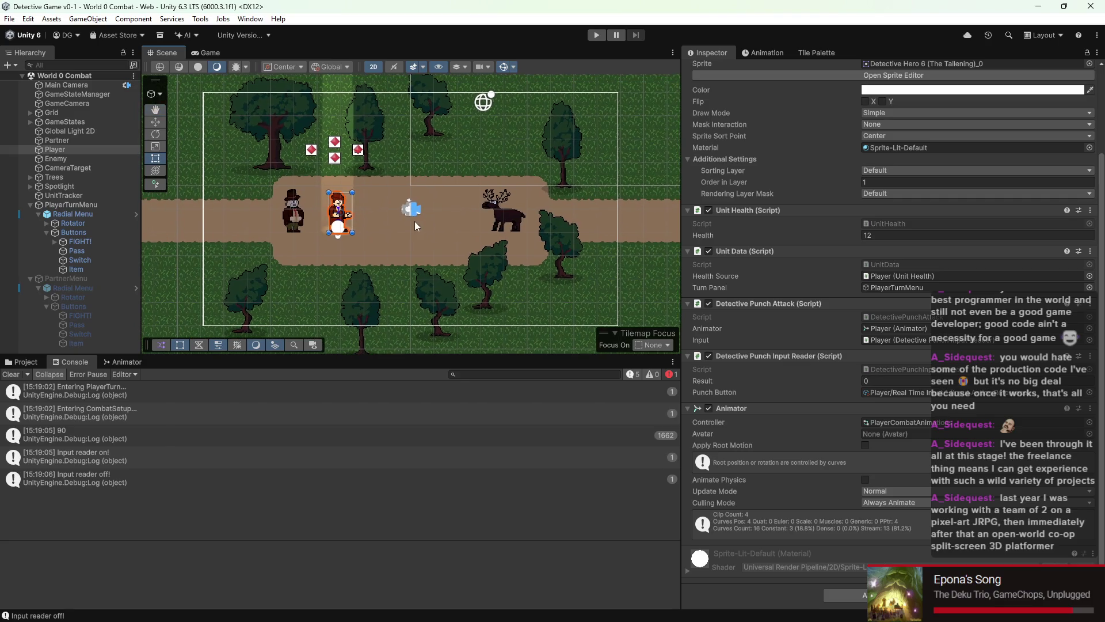
{"action": "scroll", "coordinate": [1007, 357], "scroll_direction": "up", "scroll_amount": 1}
{"action": "scroll", "coordinate": [1001, 357], "scroll_direction": "down", "scroll_amount": 1}
Step: Add blank lines after the PunchIntro play call and ResolveAttack() in DetectivePunchAttack.cs, and save
{"action": "double_click", "coordinate": [919, 316]}
{"action": "scroll", "coordinate": [322, 218], "scroll_direction": "down", "scroll_amount": 1}
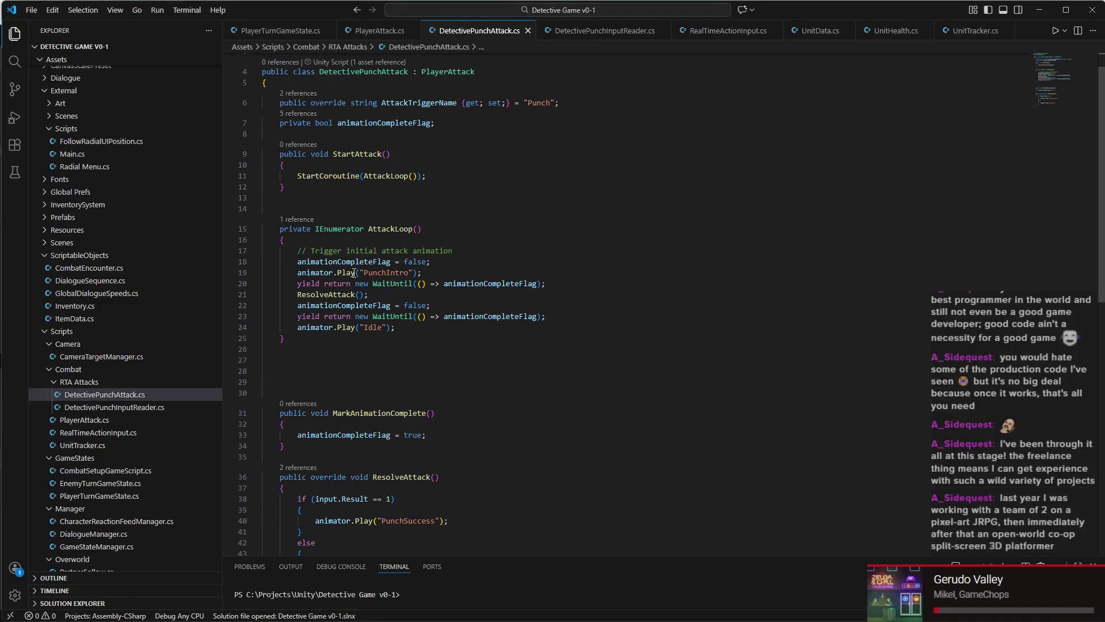
{"action": "left_click", "coordinate": [427, 273]}
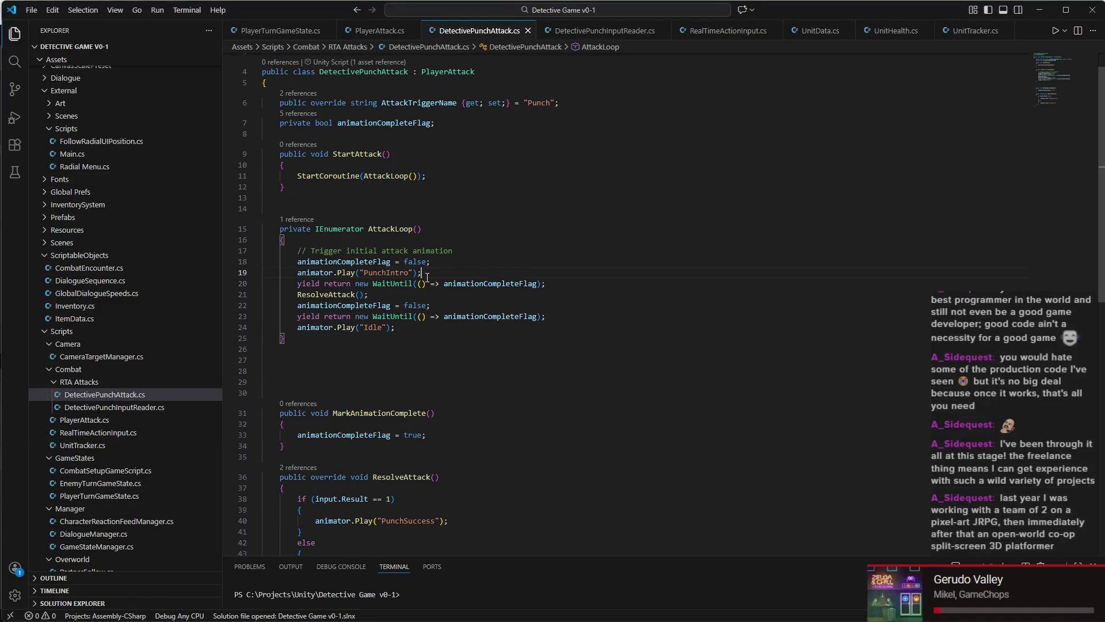
{"action": "key", "text": "Return"}
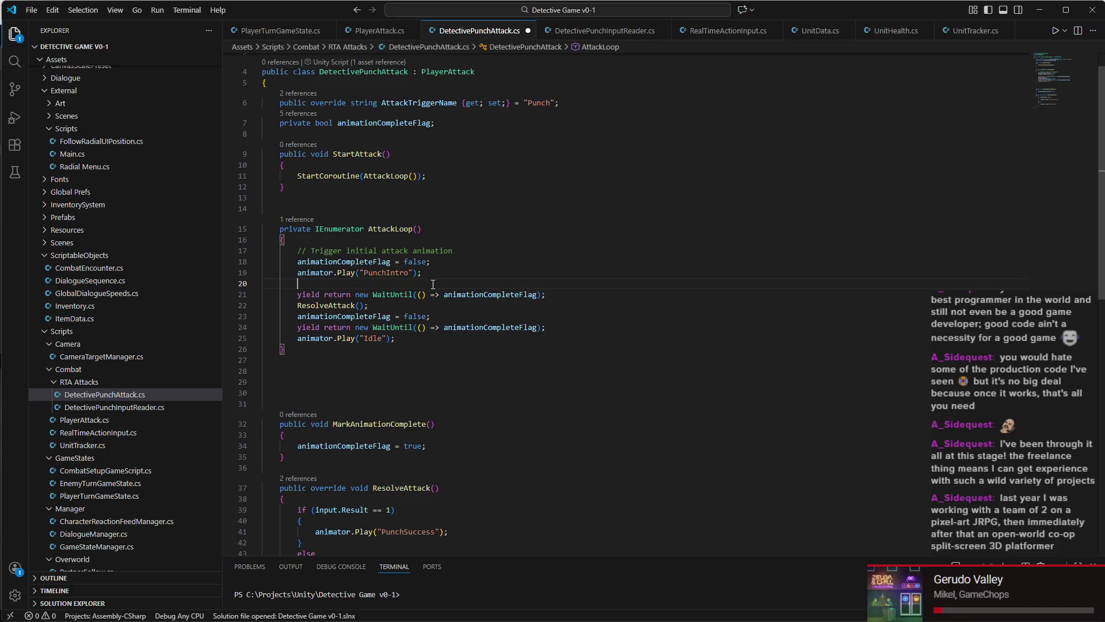
{"action": "left_click", "coordinate": [398, 306]}
{"action": "key", "text": "Return"}
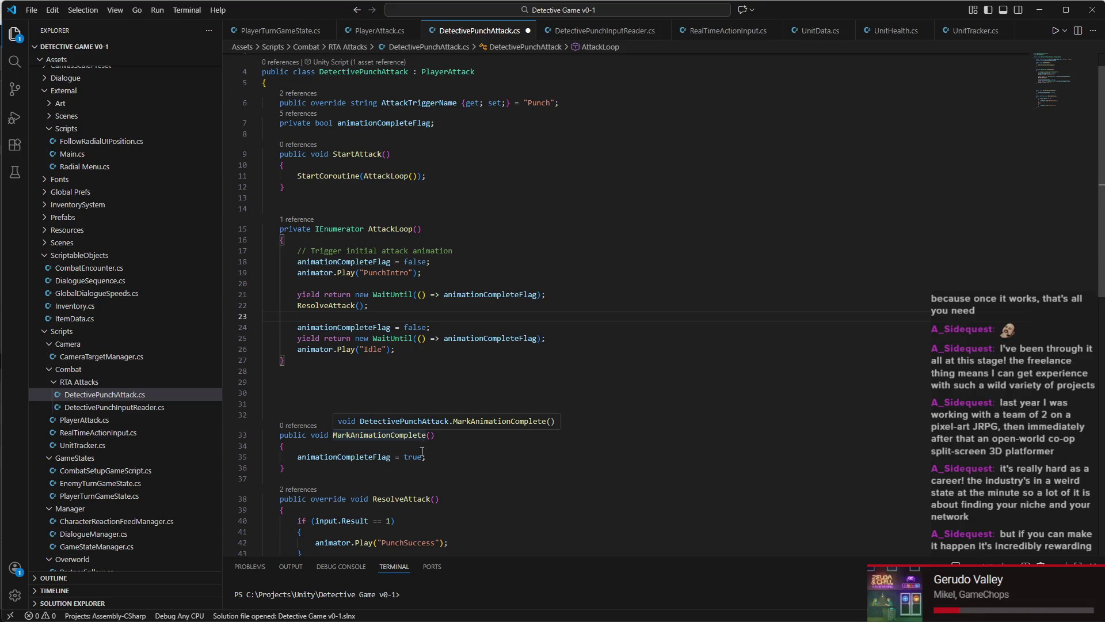
{"action": "left_click", "coordinate": [397, 350]}
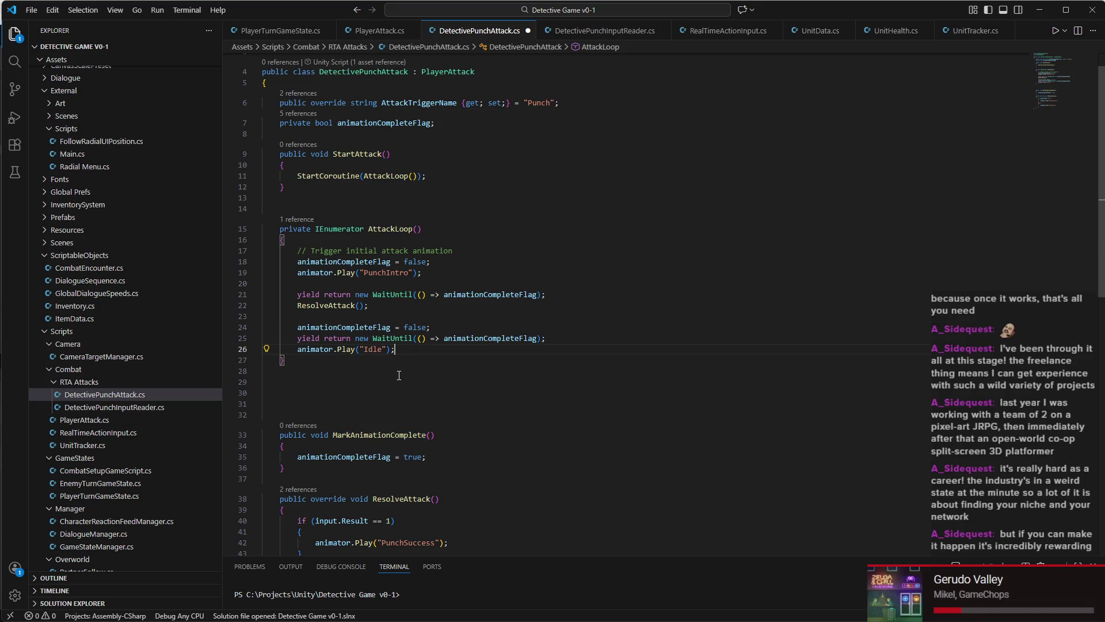
{"action": "key", "text": "ctrl+s"}
Step: Select the second wait, Idle and ResolveAttack lines in AttackLoop to review them
{"action": "scroll", "coordinate": [527, 335], "scroll_direction": "up", "scroll_amount": 1}
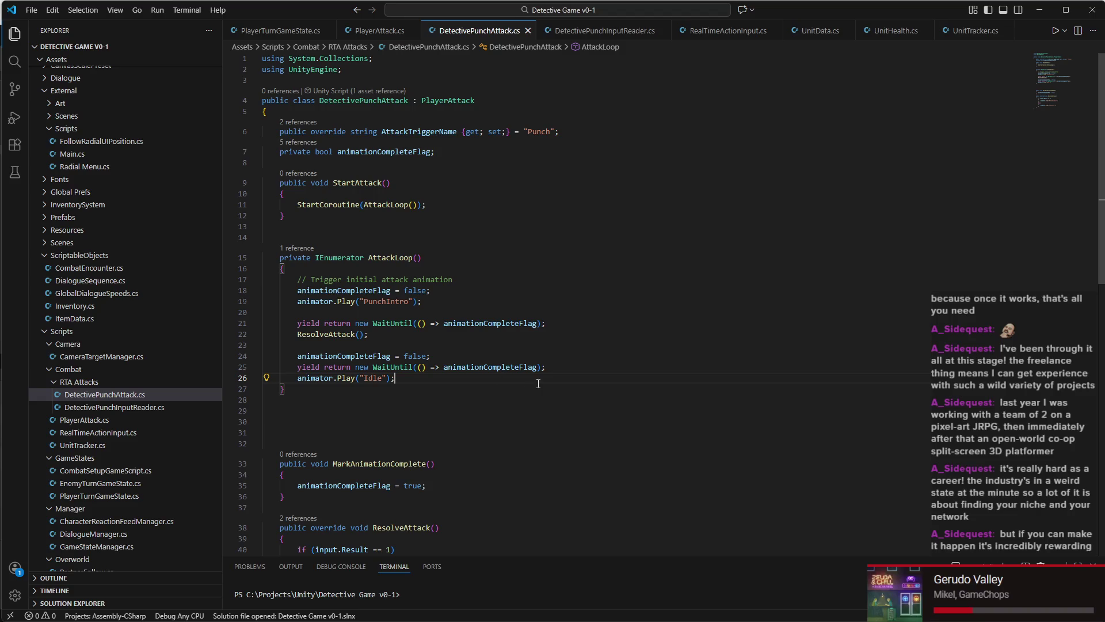
{"action": "scroll", "coordinate": [442, 298], "scroll_direction": "down", "scroll_amount": 1}
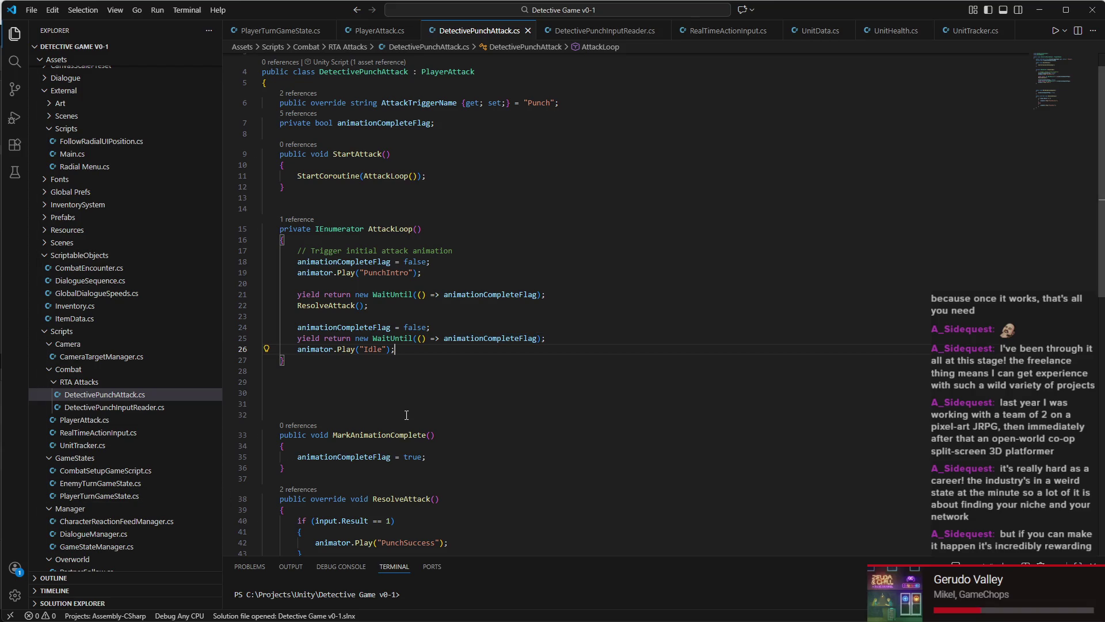
{"action": "scroll", "coordinate": [446, 368], "scroll_direction": "up", "scroll_amount": 1}
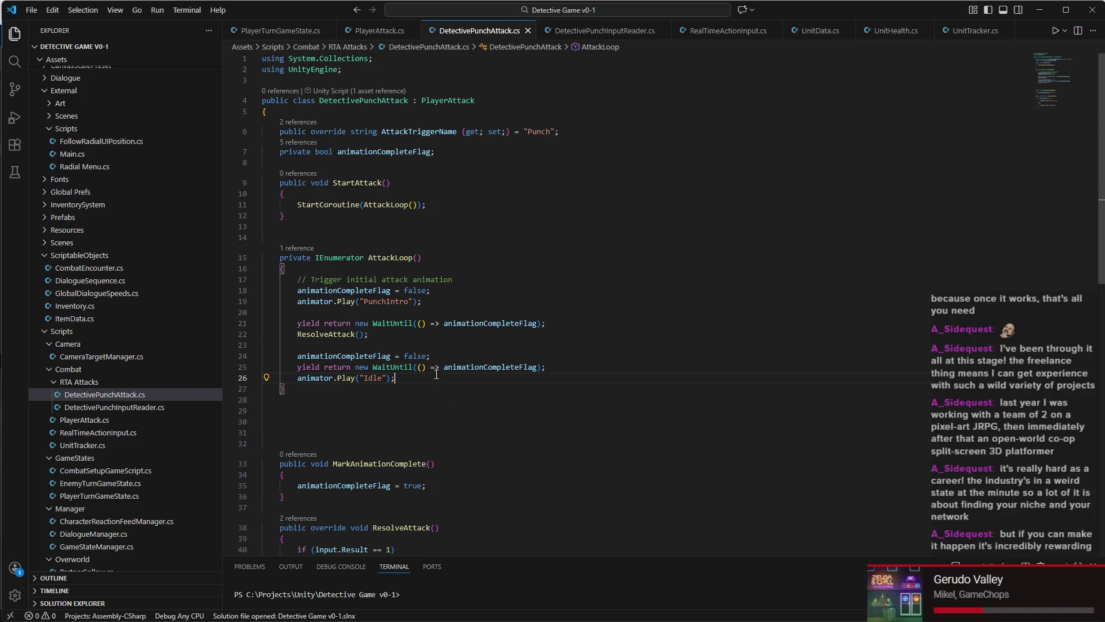
{"action": "mouse_move", "coordinate": [406, 379]}
{"action": "left_mouse_down"}
{"action": "mouse_move", "coordinate": [356, 364]}
{"action": "mouse_move", "coordinate": [407, 354]}
{"action": "left_mouse_up"}
{"action": "left_click", "coordinate": [418, 379]}
{"action": "key", "text": "shift+Home"}
{"action": "key", "text": "shift+Home"}
{"action": "key", "text": "shift+Up"}
{"action": "key", "text": "shift+Up"}
{"action": "key", "text": "shift+Up"}
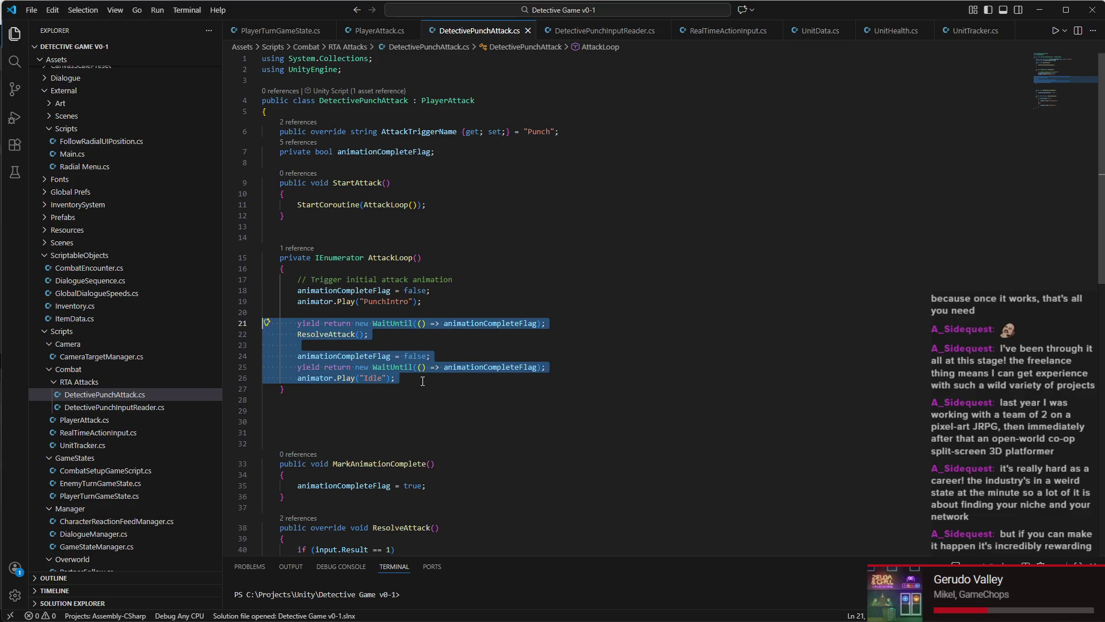
{"action": "left_click", "coordinate": [422, 383]}
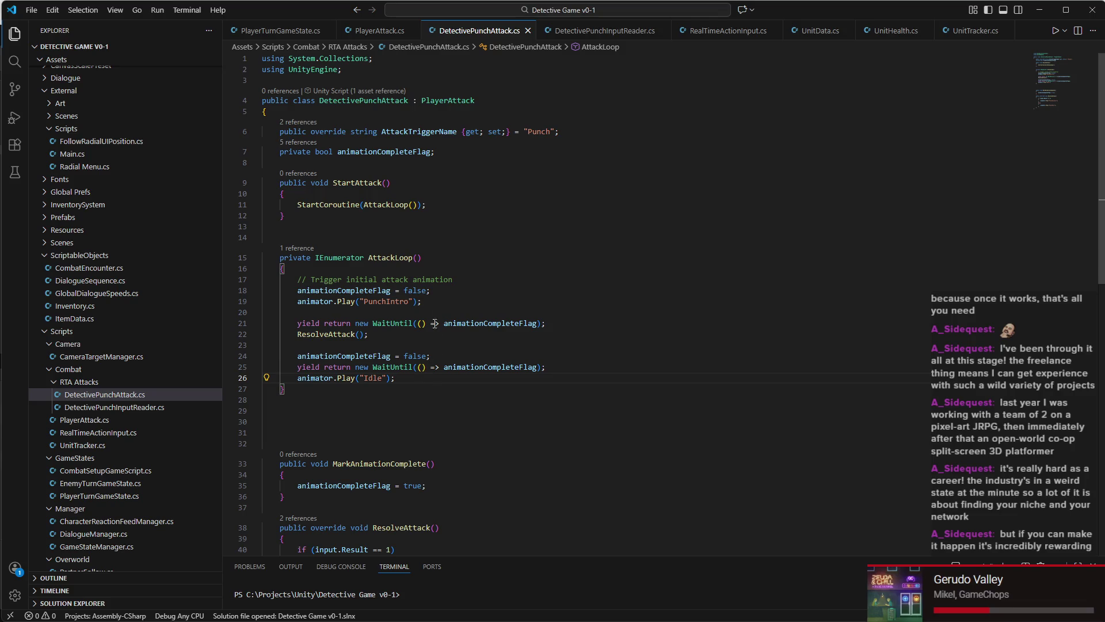
{"action": "left_click", "coordinate": [402, 340]}
{"action": "key", "text": "shift+Home"}
{"action": "key", "text": "shift+Home"}
{"action": "key", "text": "shift+Up"}
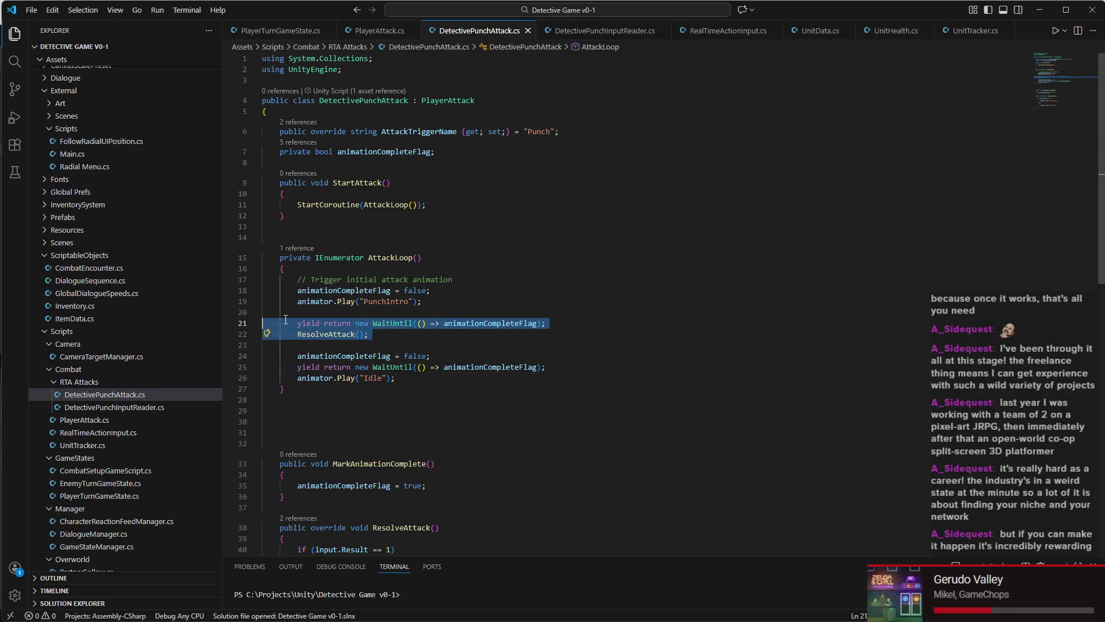
Step: Review the first WaitUntil line and place the cursor at its end
{"action": "scroll", "coordinate": [407, 283], "scroll_direction": "down", "scroll_amount": 1}
{"action": "left_click", "coordinate": [340, 304]}
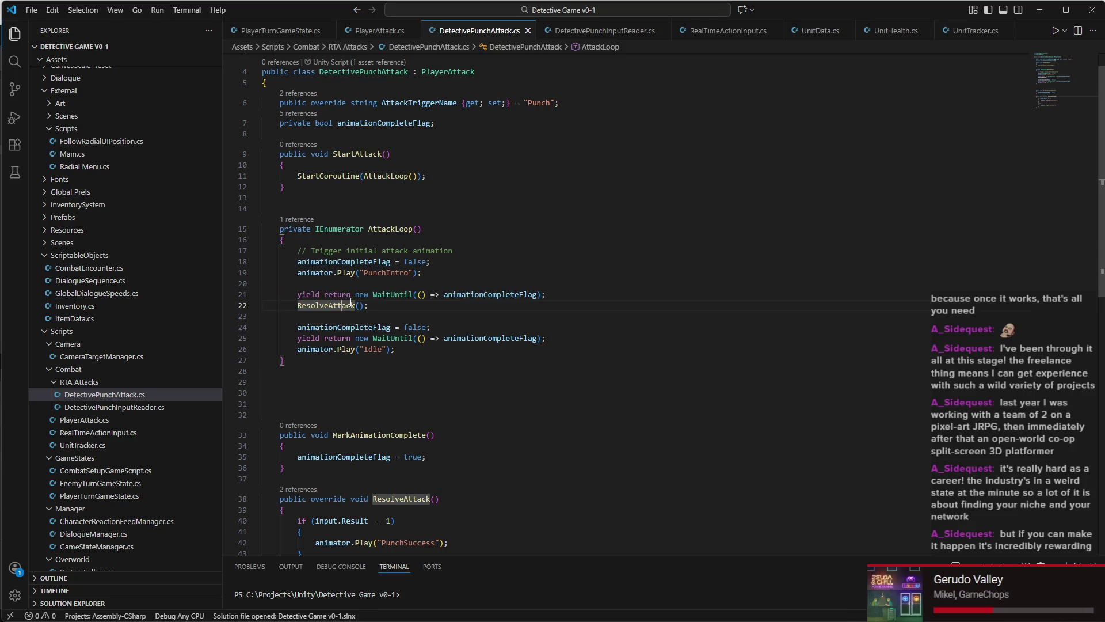
{"action": "scroll", "coordinate": [360, 305], "scroll_direction": "down", "scroll_amount": 1}
{"action": "key", "text": "Home"}
{"action": "key", "text": "Home"}
{"action": "key", "text": "shift+Down"}
{"action": "key", "text": "shift+Up"}
{"action": "scroll", "coordinate": [410, 280], "scroll_direction": "down", "scroll_amount": 1}
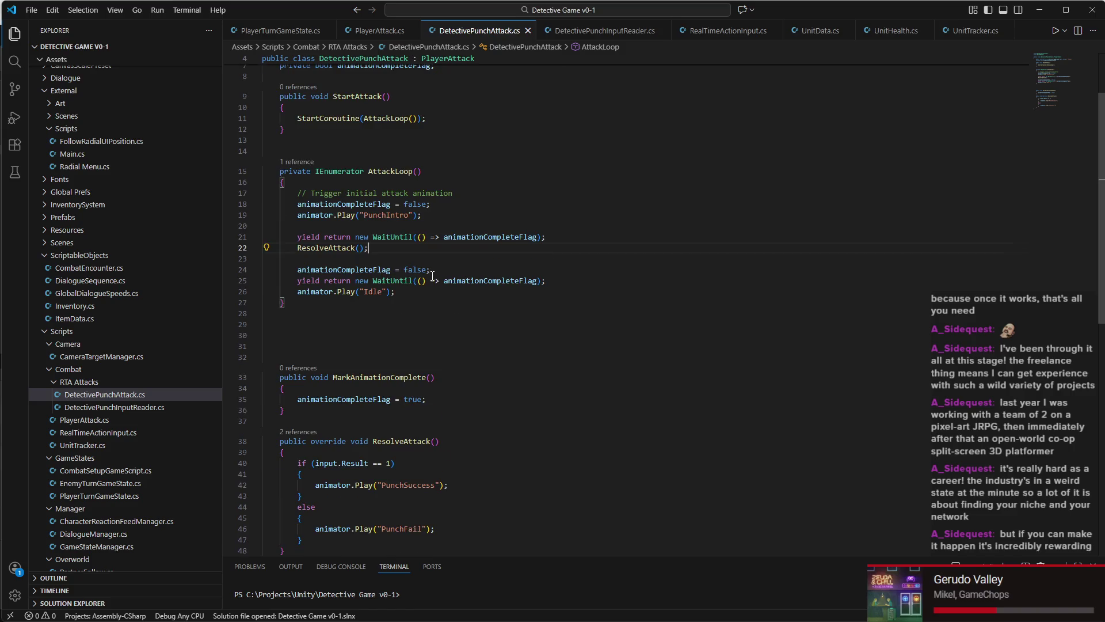
{"action": "scroll", "coordinate": [432, 270], "scroll_direction": "down", "scroll_amount": 1}
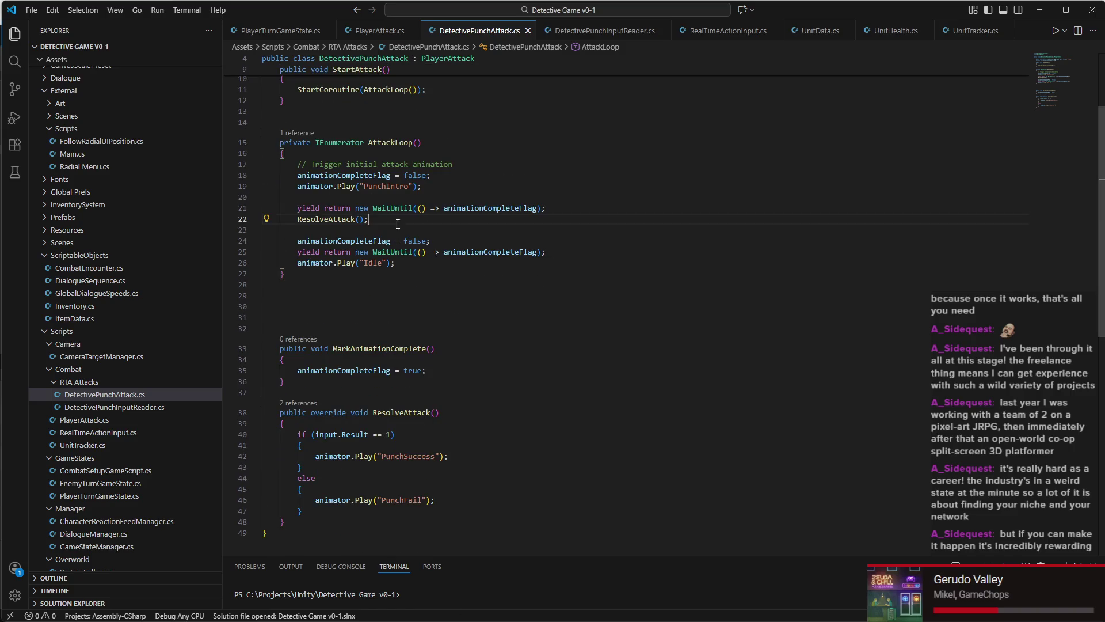
{"action": "triple_click", "coordinate": [414, 204]}
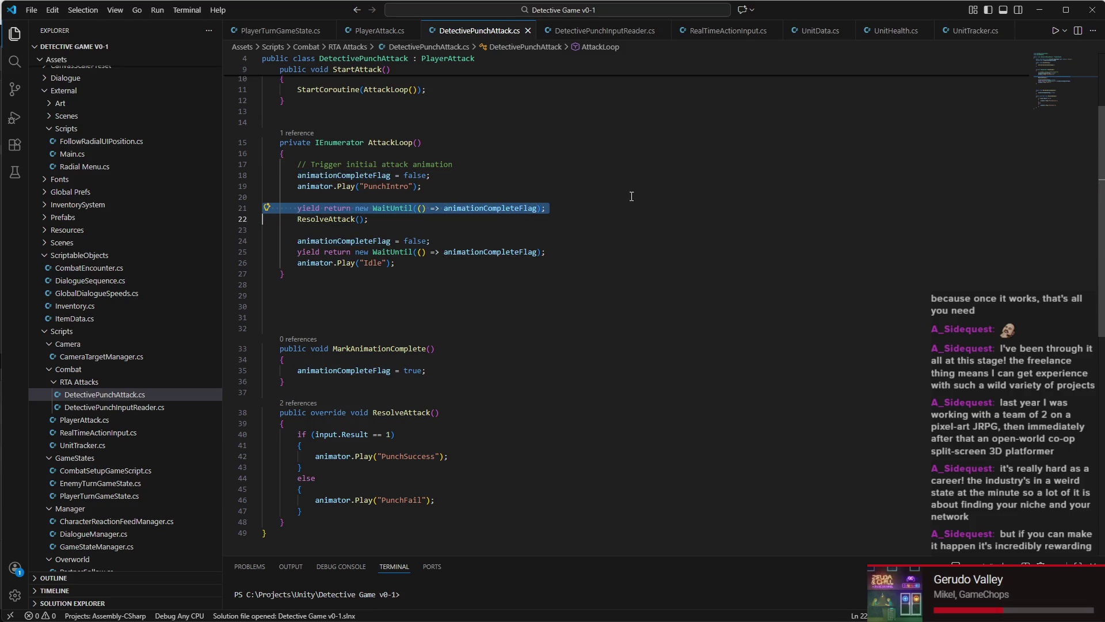
{"action": "left_click", "coordinate": [577, 207]}
Step: Add the comment '// Not reading unput correctly' below the first wait and save
{"action": "key", "text": "Return"}
{"action": "type", "text": "// "}
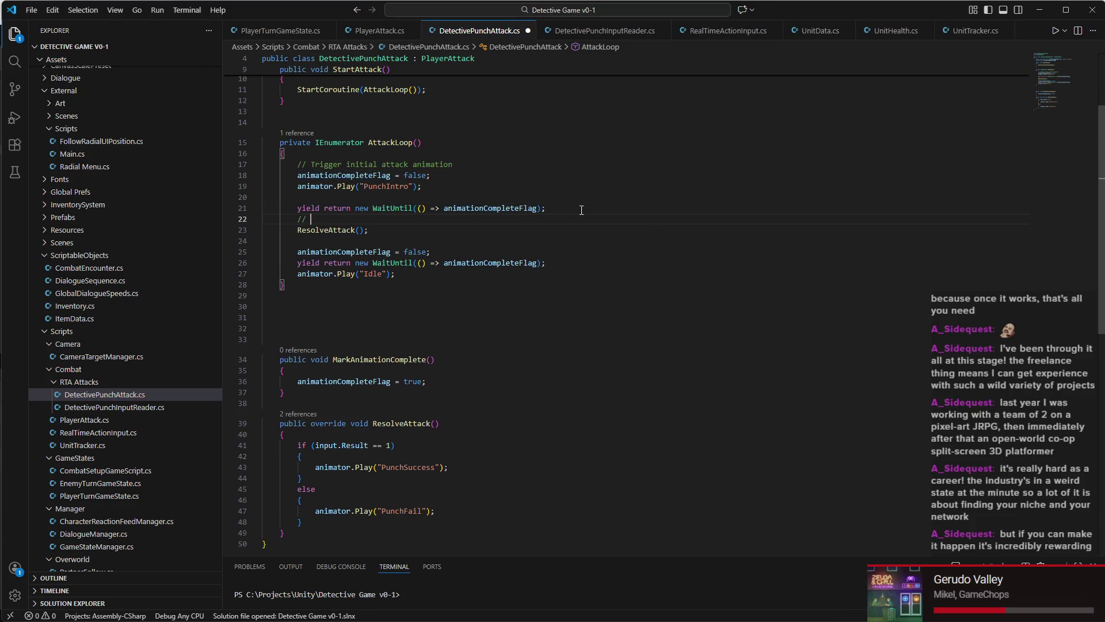
{"action": "type", "text": "Not reading u"}
{"action": "type", "text": "input correc"}
{"action": "type", "text": "tly"}
{"action": "key", "text": "Return"}
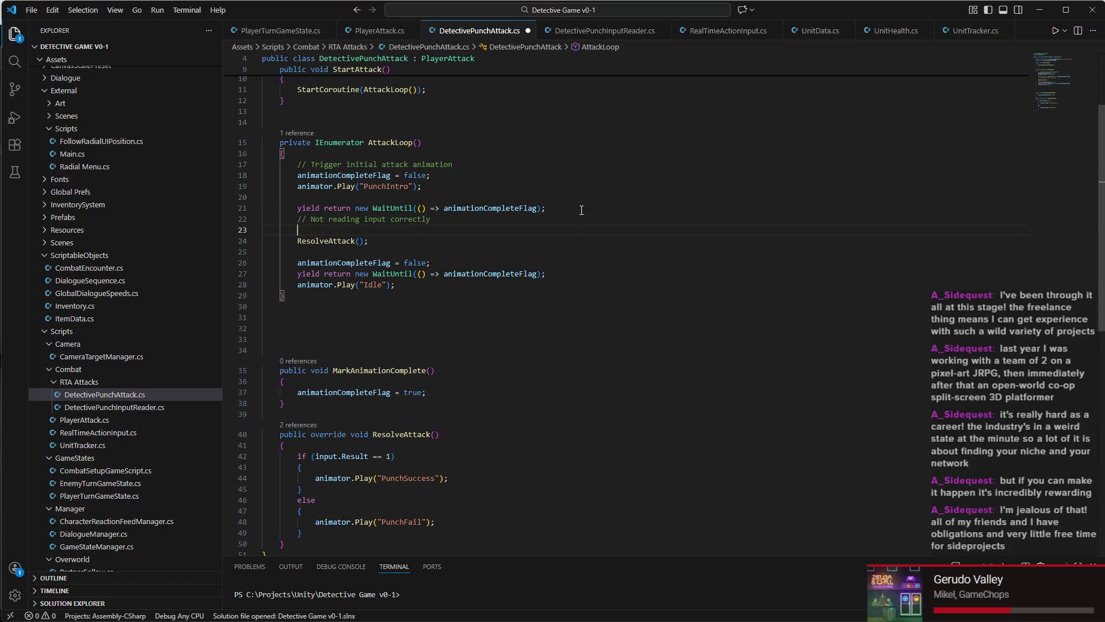
{"action": "key", "text": "ctrl+s"}
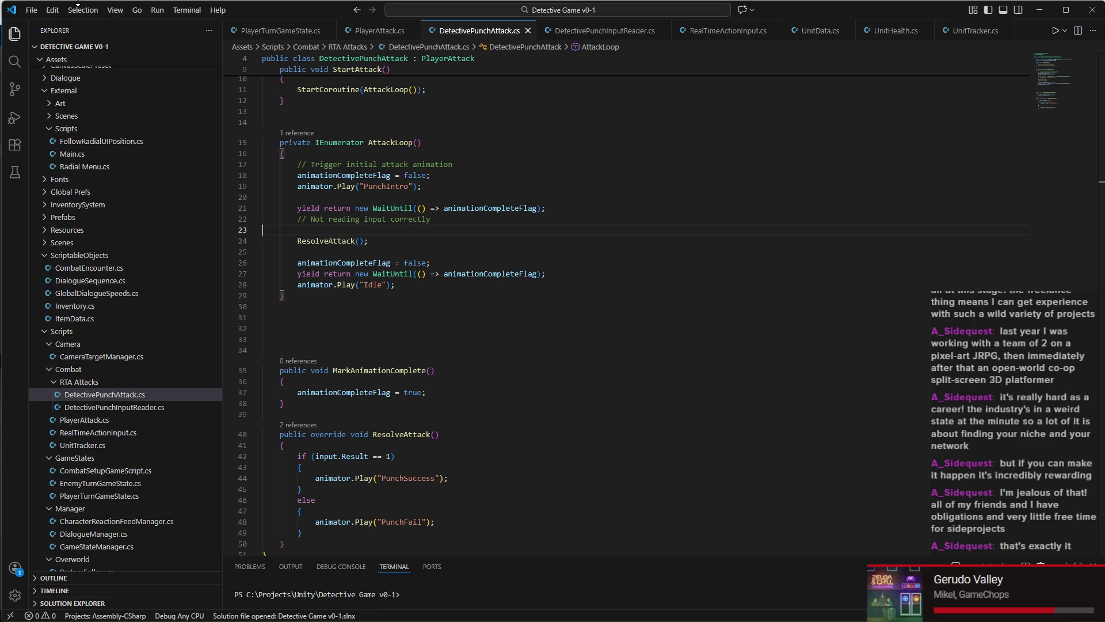
Step: Select and review the whole AttackLoop coroutine, then return to Unity
{"action": "scroll", "coordinate": [325, 275], "scroll_direction": "down", "scroll_amount": 1}
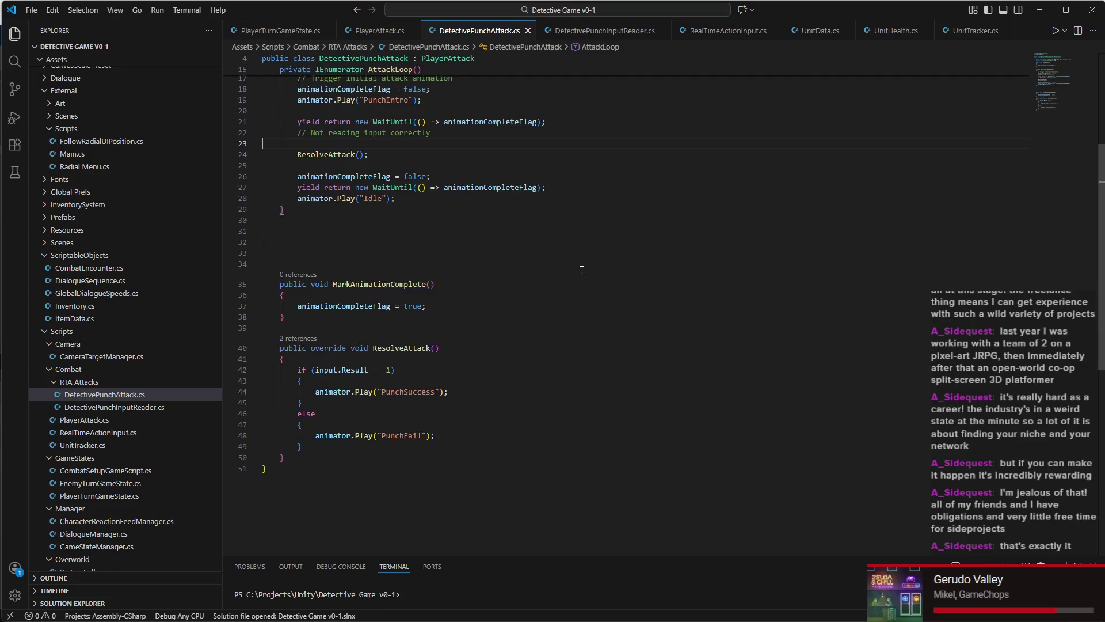
{"action": "left_click", "coordinate": [324, 277]}
{"action": "left_click_drag", "start_coordinate": [324, 275], "coordinate": [264, 114]}
{"action": "mouse_move", "coordinate": [356, 302]}
{"action": "left_mouse_down"}
{"action": "mouse_move", "coordinate": [263, 210]}
{"action": "mouse_move", "coordinate": [275, 113]}
{"action": "left_mouse_up"}
{"action": "left_click", "coordinate": [275, 113]}
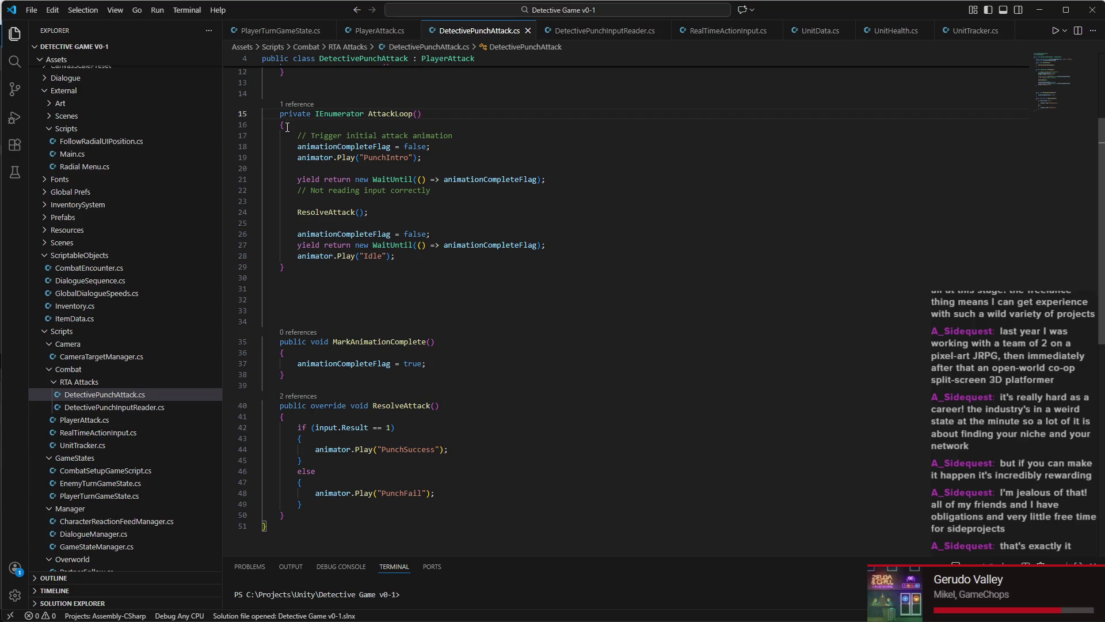
{"action": "left_click", "coordinate": [311, 299]}
{"action": "left_click", "coordinate": [308, 310]}
{"action": "mouse_move", "coordinate": [307, 311]}
{"action": "left_mouse_down"}
{"action": "mouse_move", "coordinate": [270, 115]}
{"action": "mouse_move", "coordinate": [251, 115]}
{"action": "left_mouse_up"}
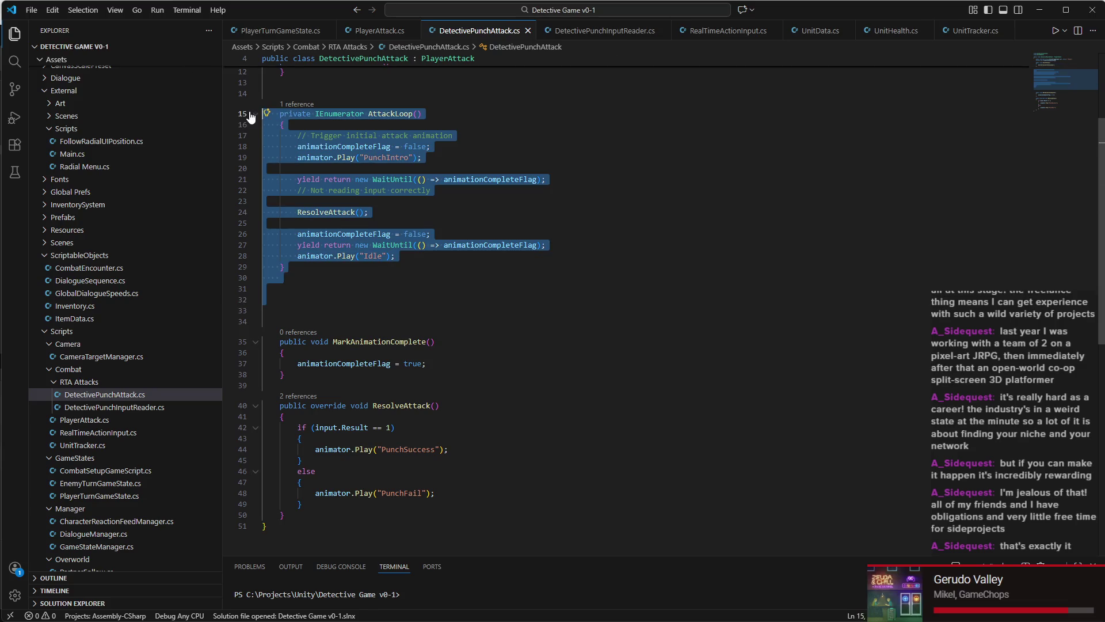
{"action": "left_click", "coordinate": [351, 299]}
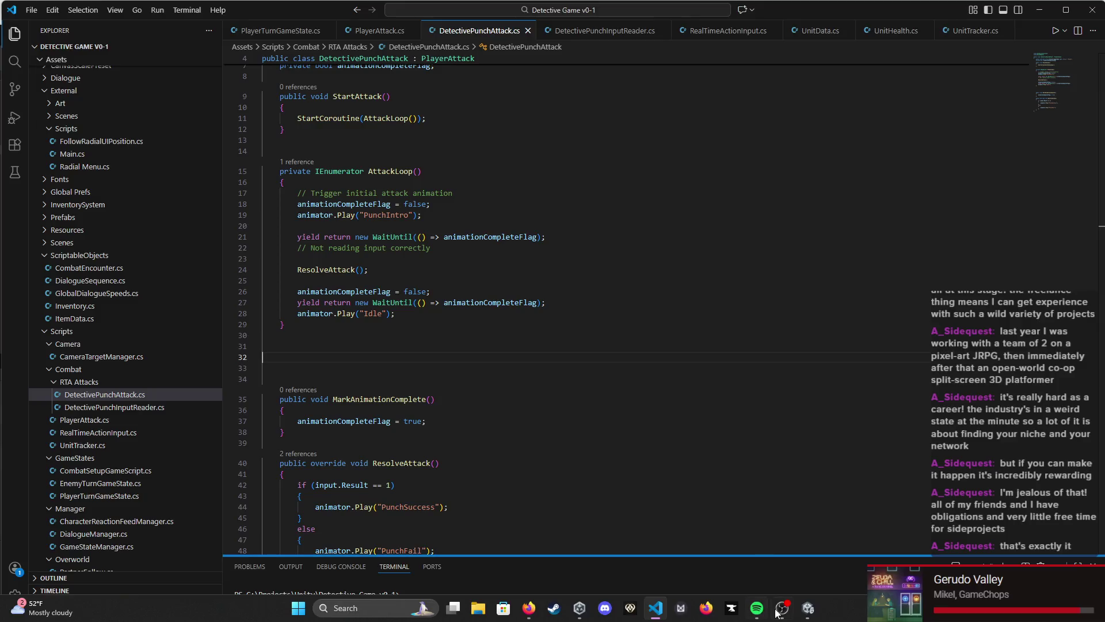
{"action": "left_click", "coordinate": [807, 609]}
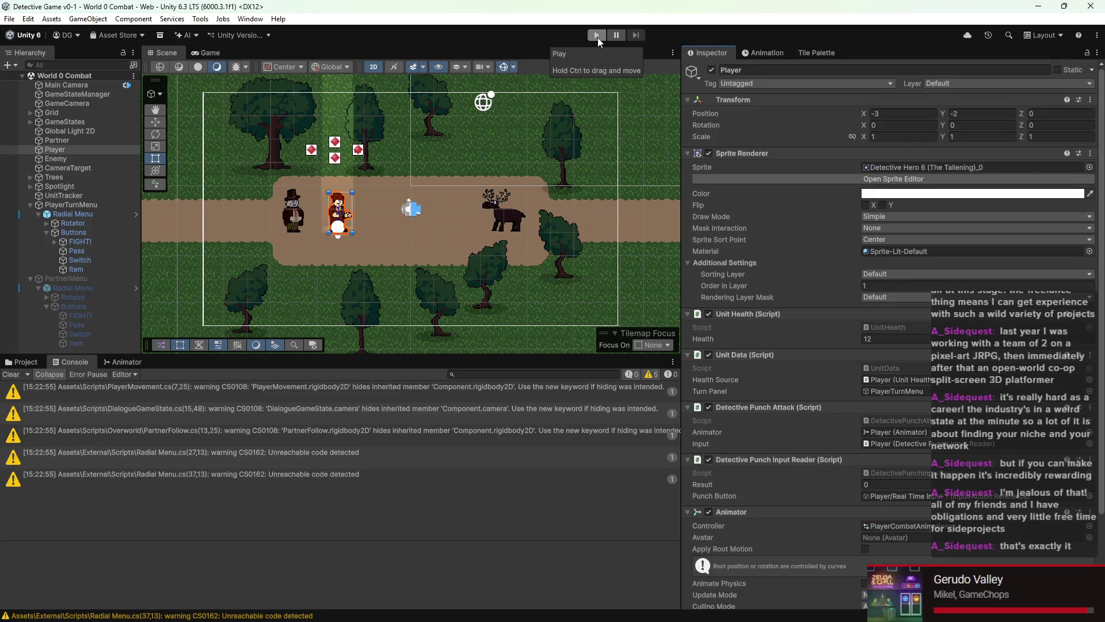
Step: Review the Console's compiler warnings, then run the scene and show the Player's Animator graph
{"action": "left_click", "coordinate": [264, 457]}
{"action": "left_click", "coordinate": [268, 435]}
{"action": "left_click", "coordinate": [272, 398]}
{"action": "left_click", "coordinate": [289, 415]}
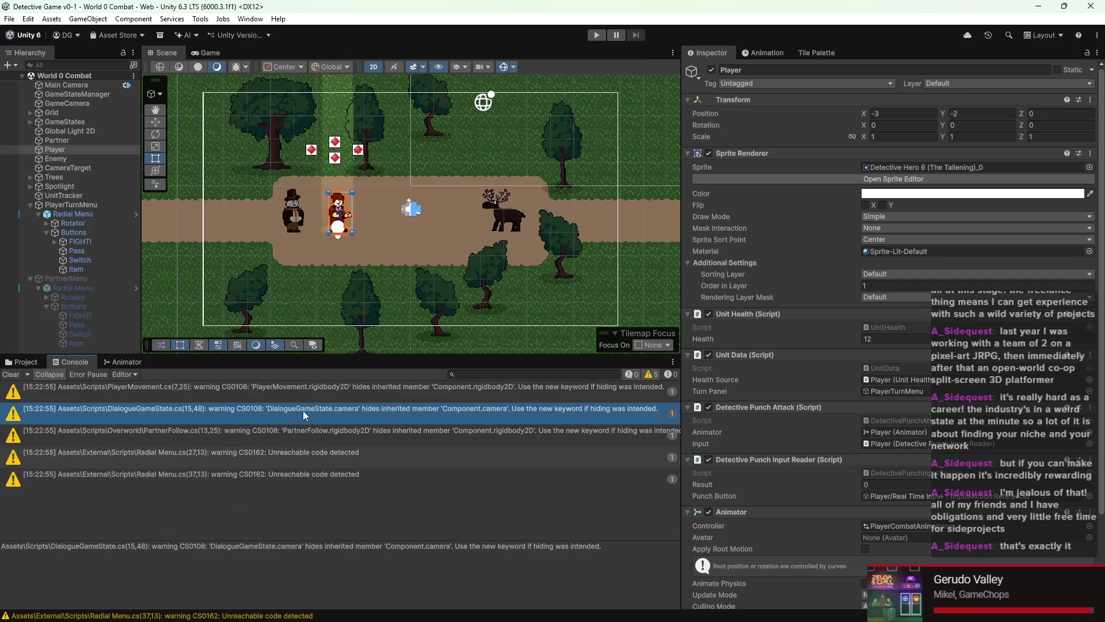
{"action": "left_click", "coordinate": [589, 35]}
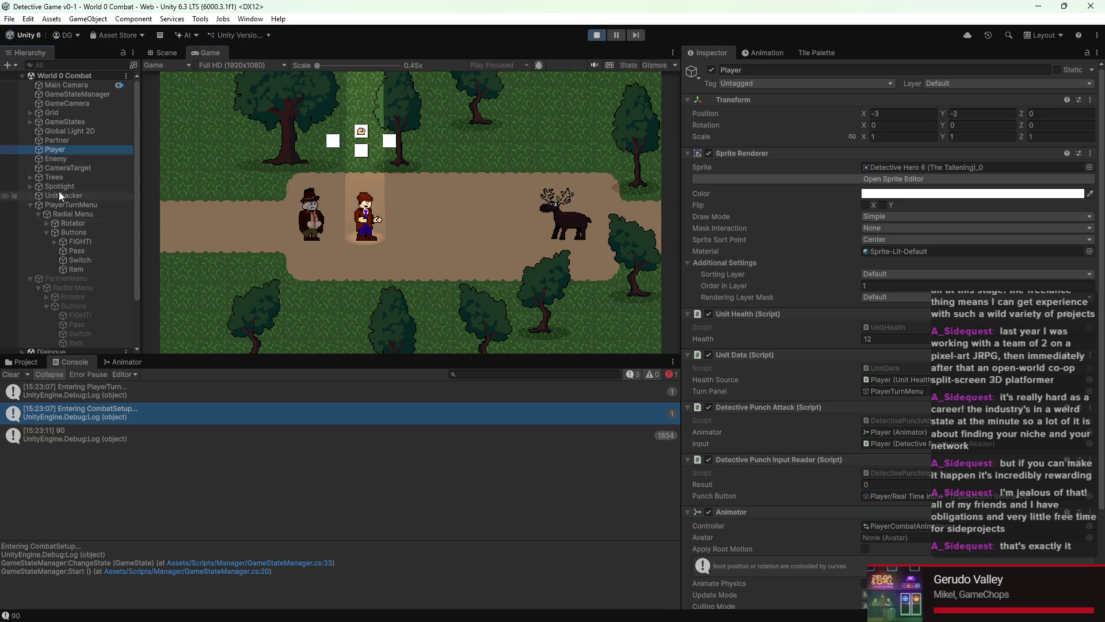
{"action": "left_click", "coordinate": [126, 361]}
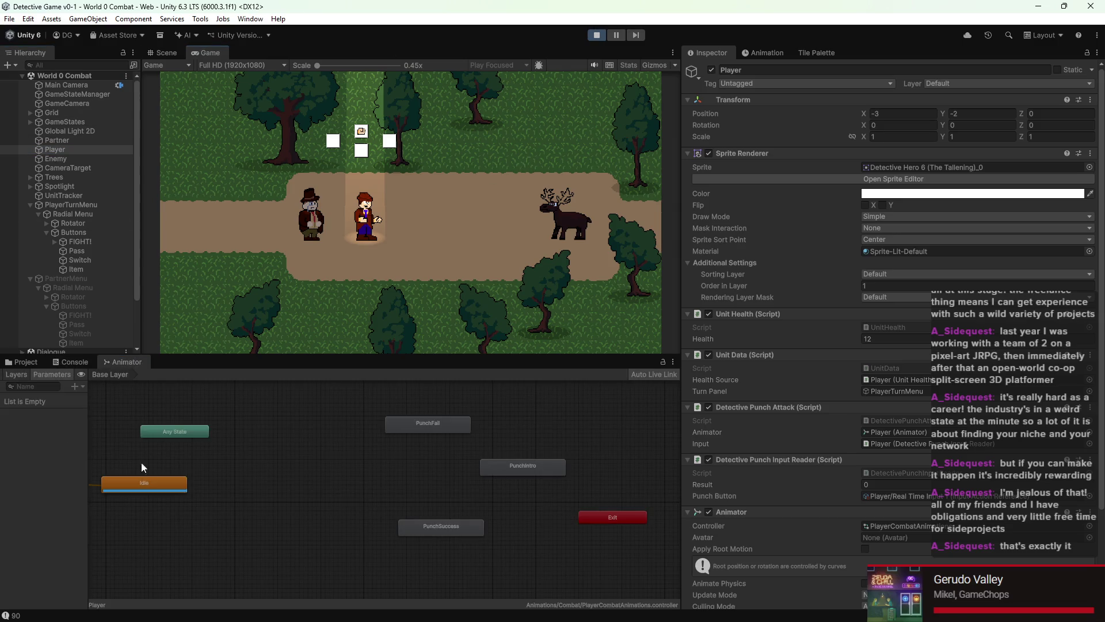
Step: Trigger the player's punch, then reposition the PunchIntro, PunchSuccess and PunchFail states in the Animator
{"action": "key", "text": "Return"}
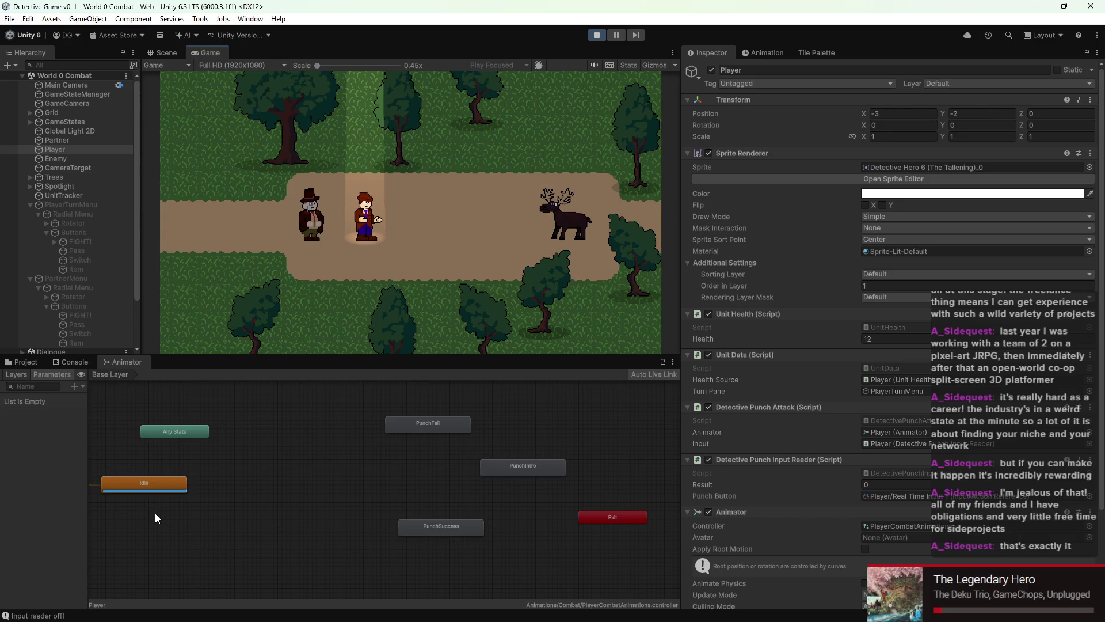
{"action": "left_click_drag", "start_coordinate": [538, 461], "coordinate": [572, 426]}
{"action": "left_click_drag", "start_coordinate": [430, 419], "coordinate": [425, 405]}
{"action": "left_click_drag", "start_coordinate": [447, 521], "coordinate": [468, 508]}
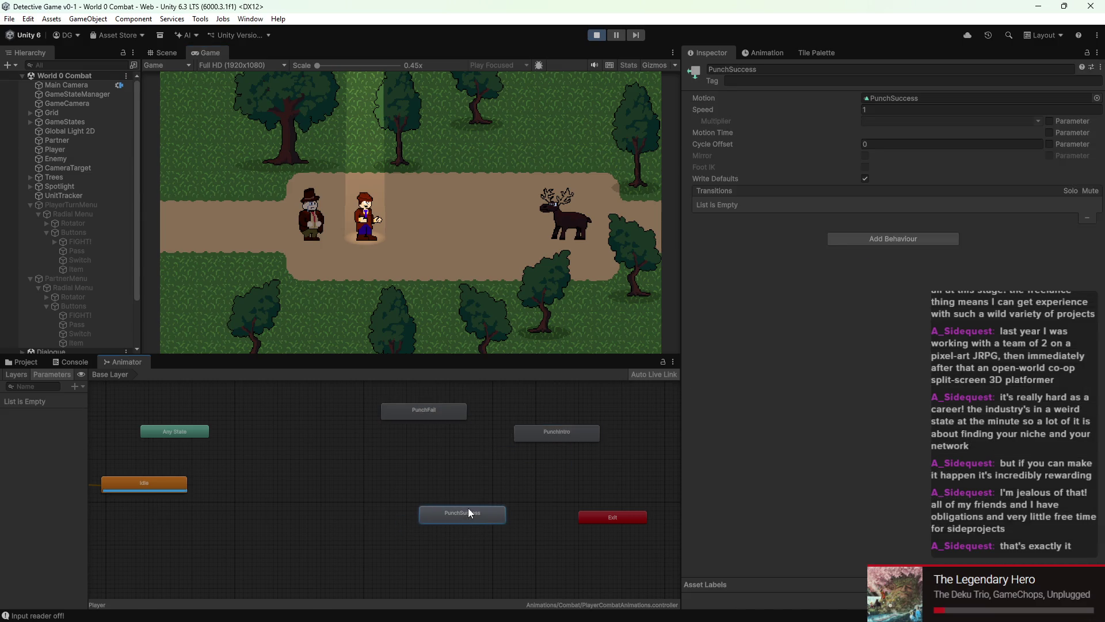
{"action": "left_click_drag", "start_coordinate": [554, 439], "coordinate": [544, 452]}
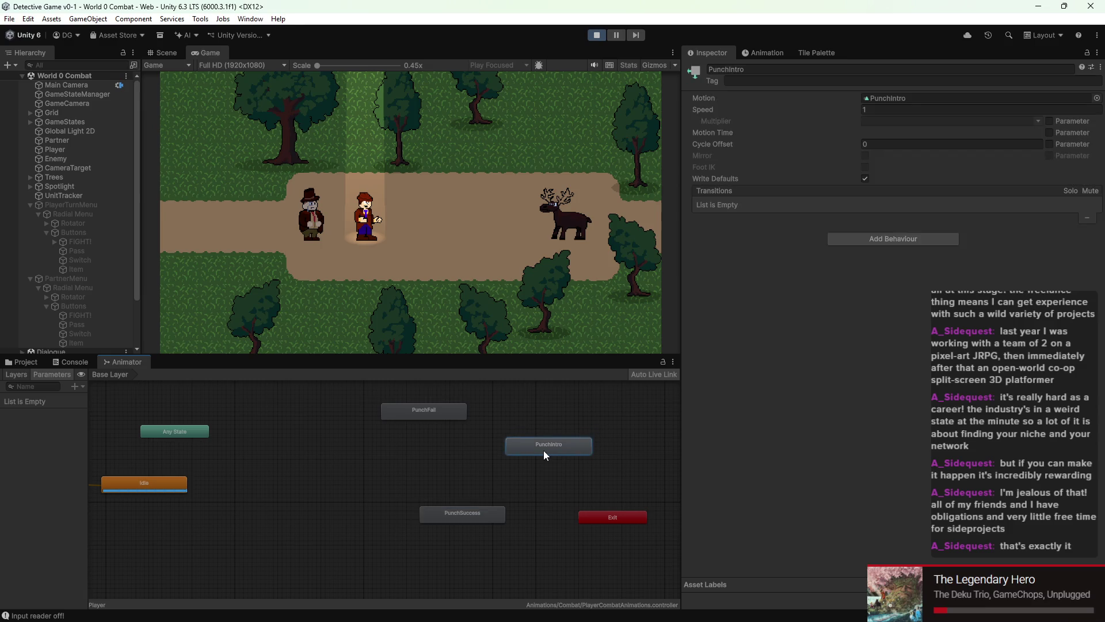
Step: Review the "Input reader on!" and "Input reader off!" log entries in the Console
{"action": "left_click", "coordinate": [60, 361]}
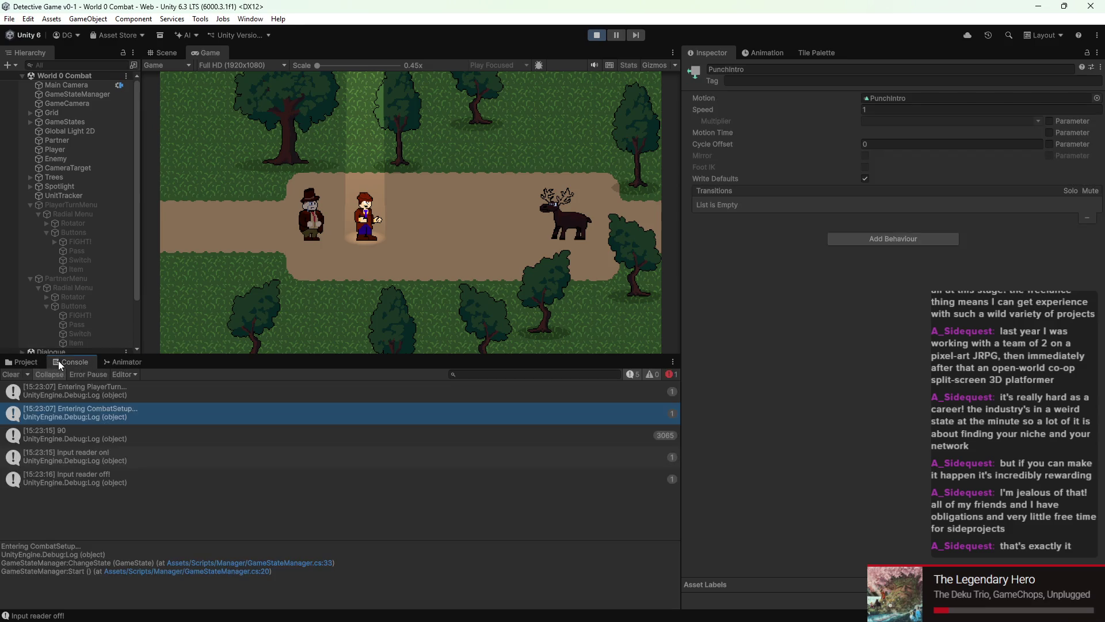
{"action": "left_click", "coordinate": [95, 458]}
{"action": "left_click", "coordinate": [97, 478]}
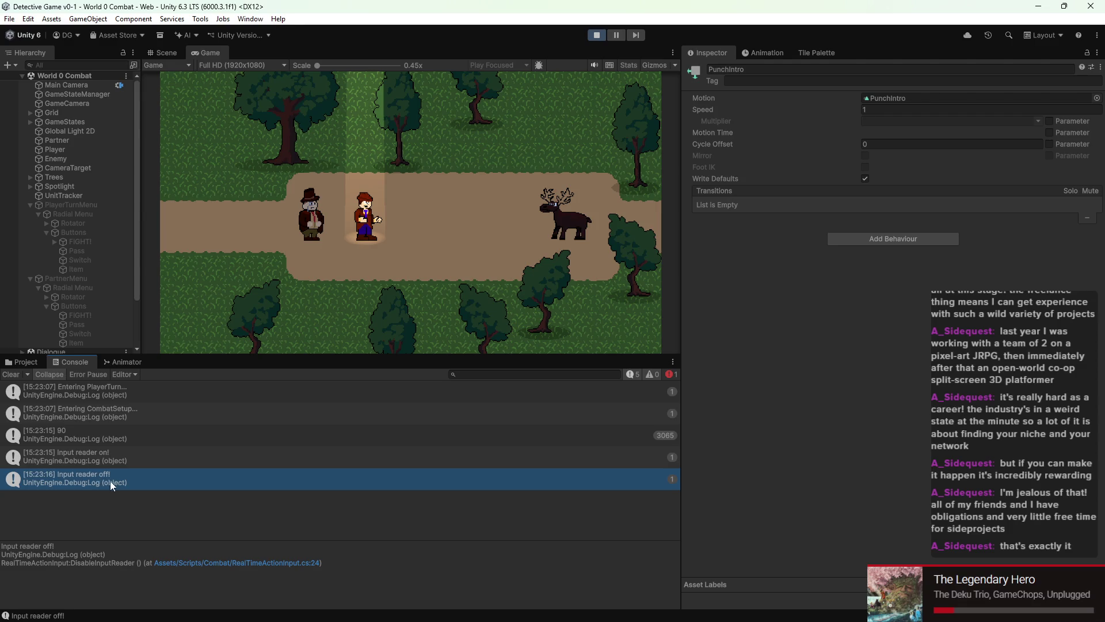
Step: Restart the combat scene, choose FIGHT to test the punch, stop, and return to VS Code
{"action": "left_click", "coordinate": [598, 35]}
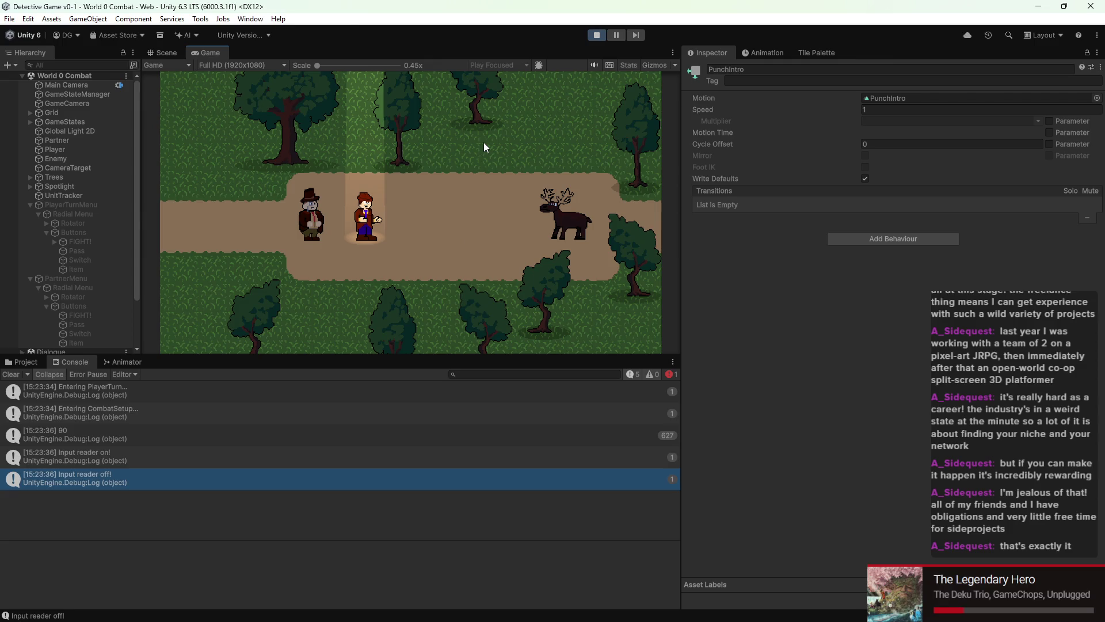
{"action": "left_click", "coordinate": [595, 34]}
{"action": "left_click", "coordinate": [594, 35]}
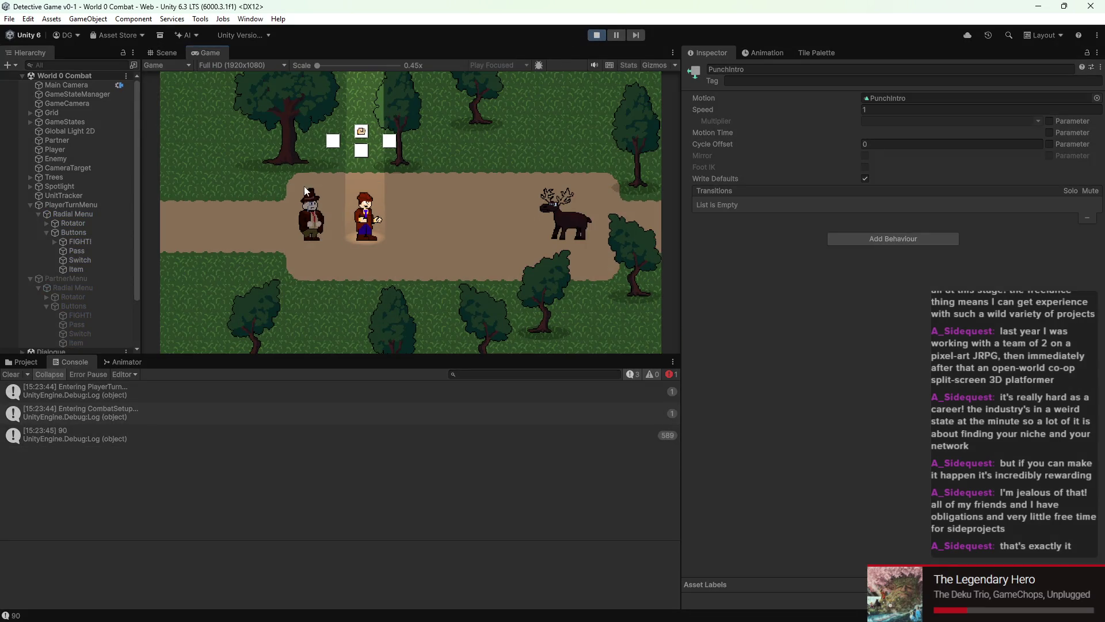
{"action": "left_click", "coordinate": [364, 167]}
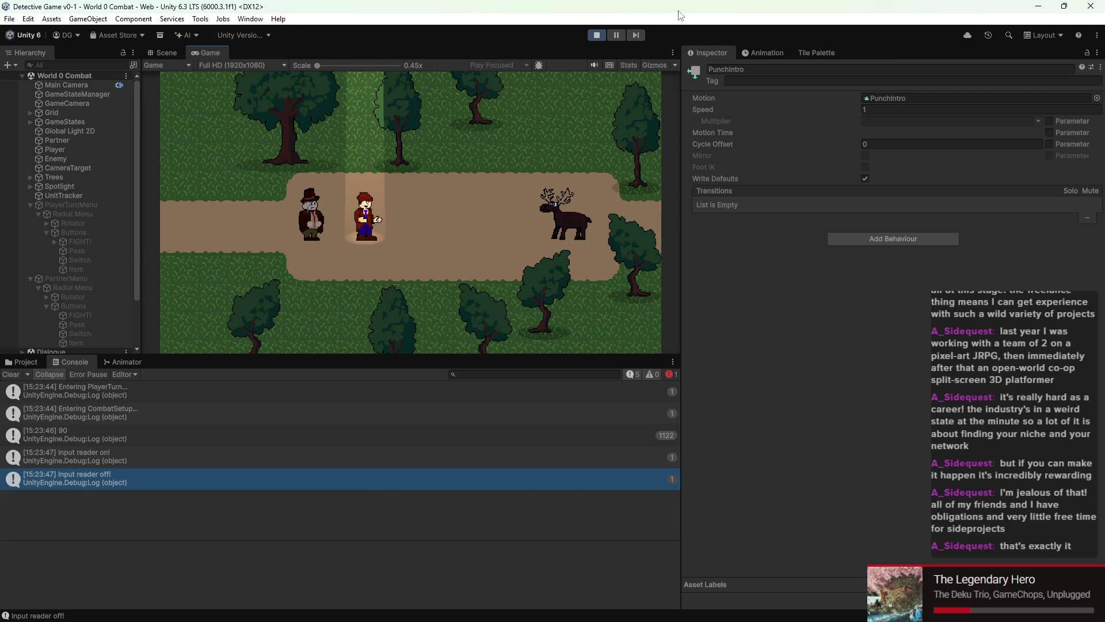
{"action": "left_click", "coordinate": [596, 35]}
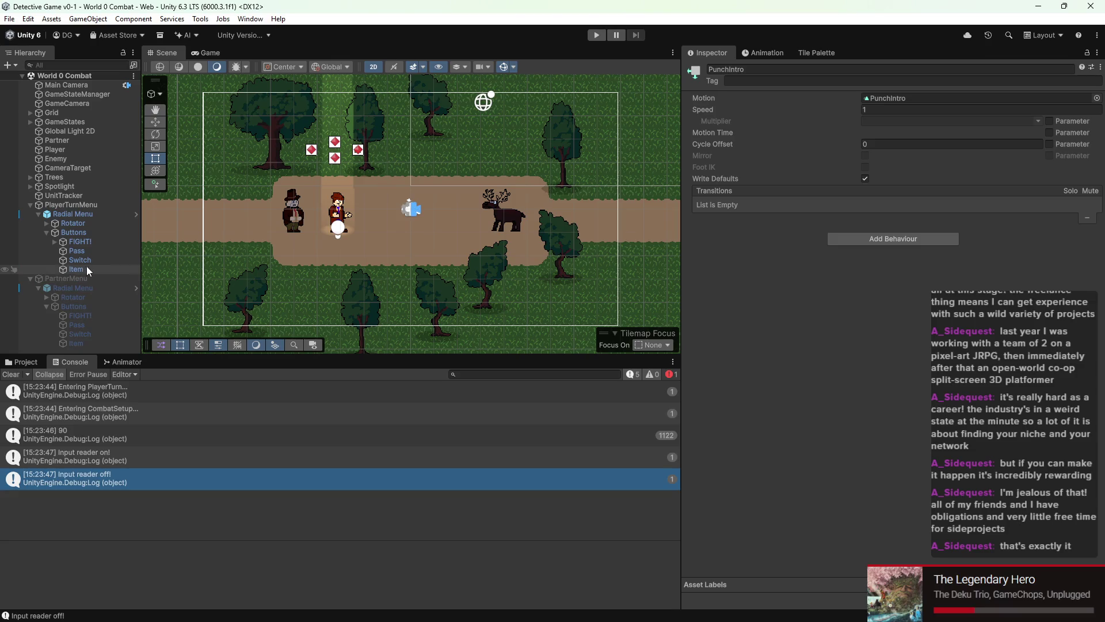
{"action": "left_click", "coordinate": [656, 608]}
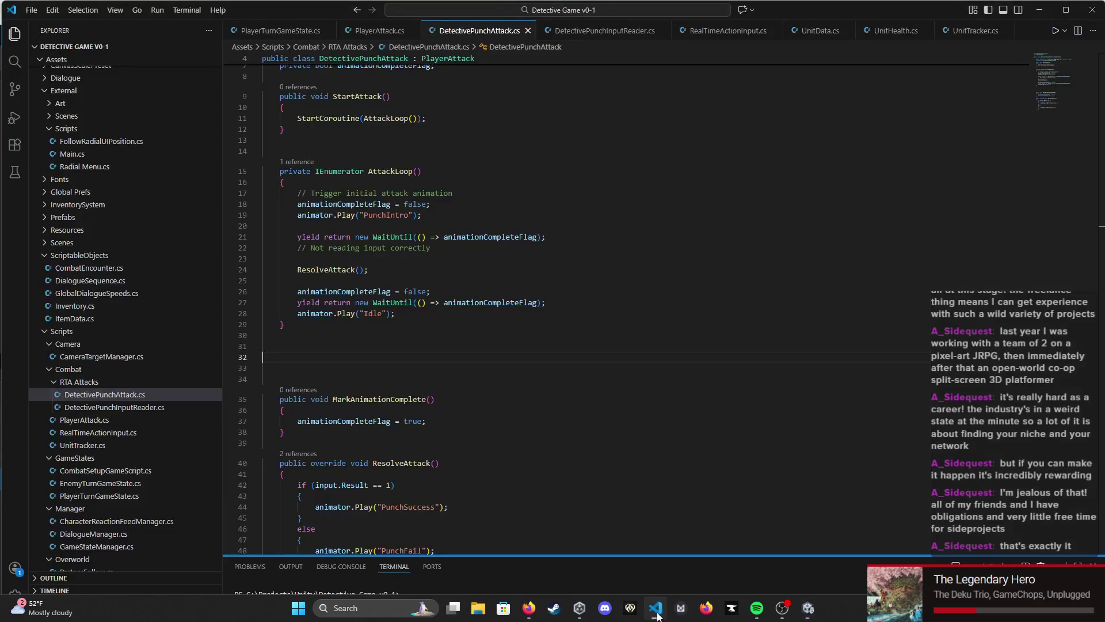
Step: Close the PlayerTurnGameState, PlayerAttack, UnitData, UnitHealth and UnitTracker tabs and narrow the Explorer sidebar
{"action": "scroll", "coordinate": [416, 94], "scroll_direction": "up", "scroll_amount": 2}
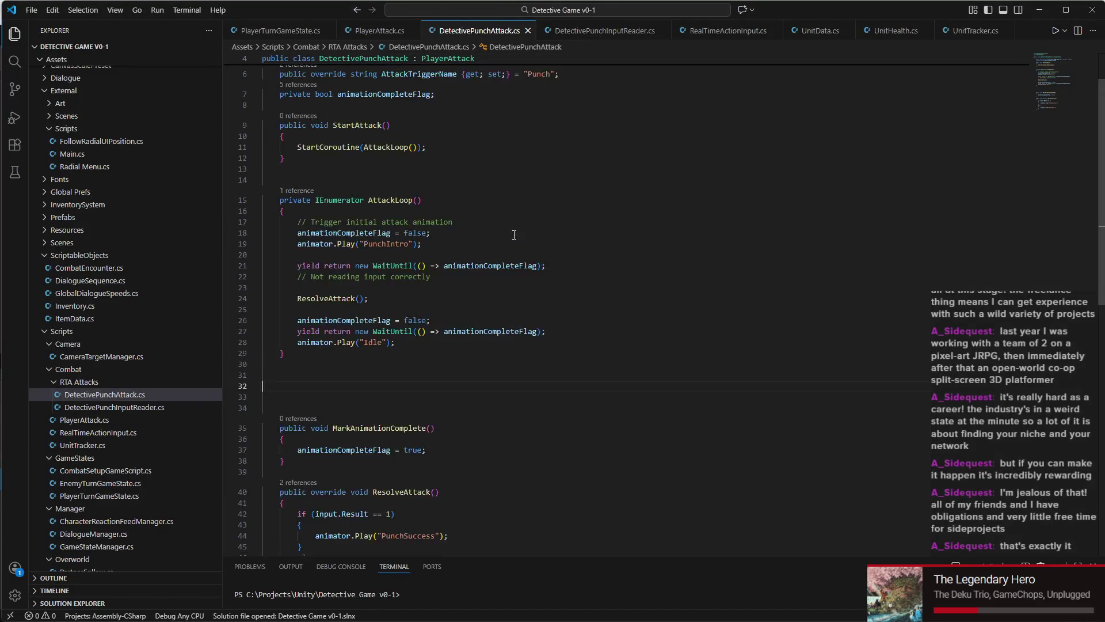
{"action": "left_click", "coordinate": [328, 31]}
{"action": "left_click", "coordinate": [301, 30]}
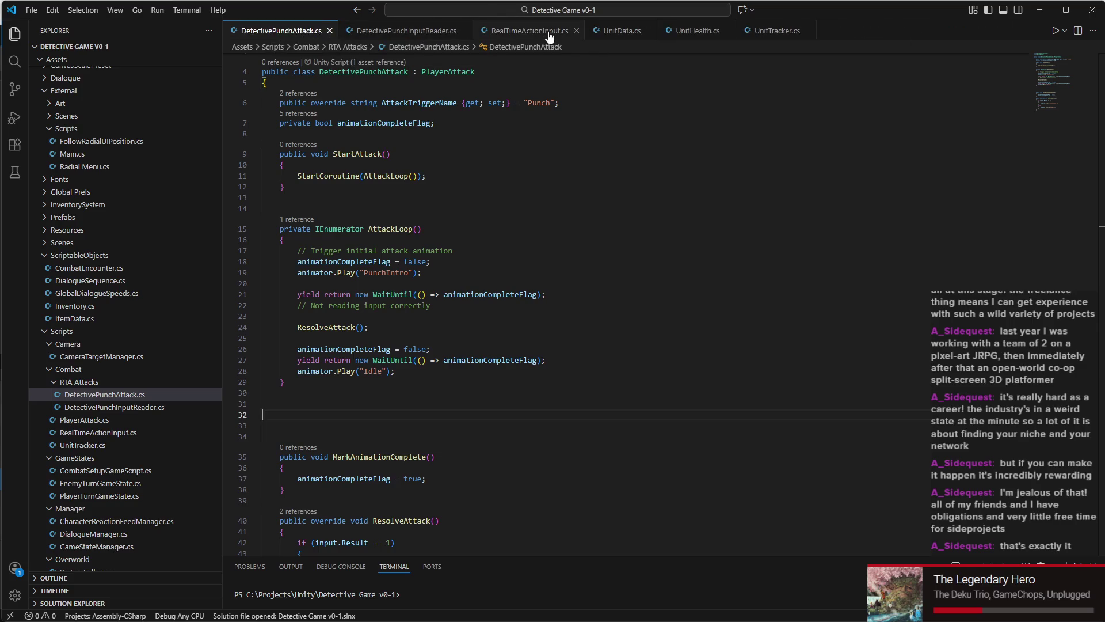
{"action": "left_click", "coordinate": [649, 31]}
{"action": "left_click", "coordinate": [657, 31]}
{"action": "left_click", "coordinate": [656, 31]}
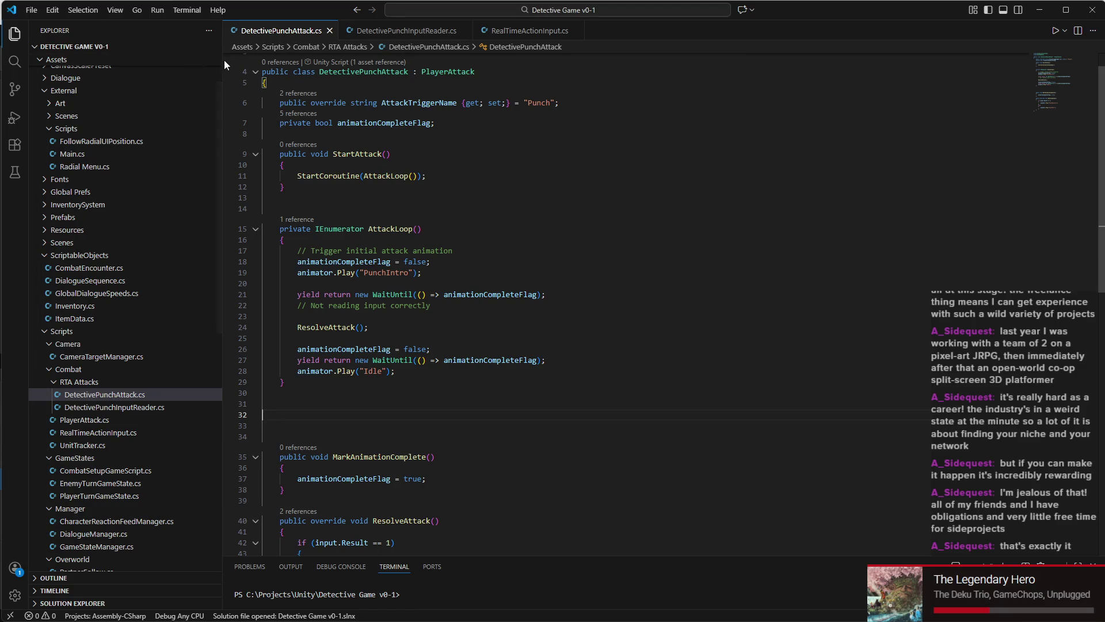
{"action": "left_click_drag", "start_coordinate": [222, 60], "coordinate": [126, 60]}
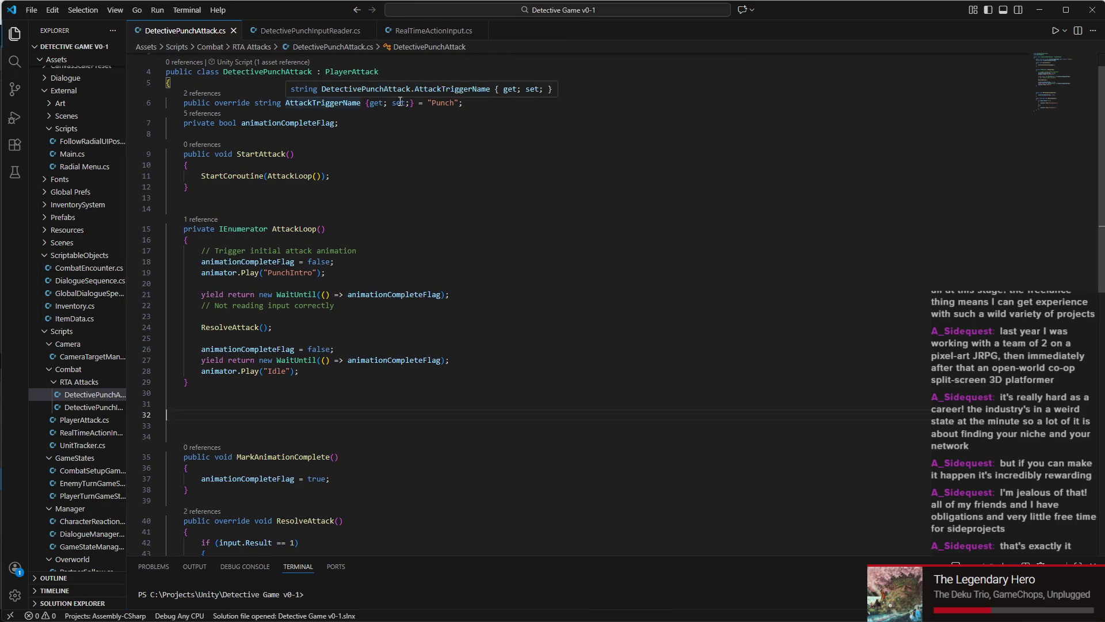
Step: Inspect OnReaderEnabled and ReadInput in DetectivePunchInputReader.cs, then bring up RealTimeActionInput.cs
{"action": "scroll", "coordinate": [449, 225], "scroll_direction": "up", "scroll_amount": 1}
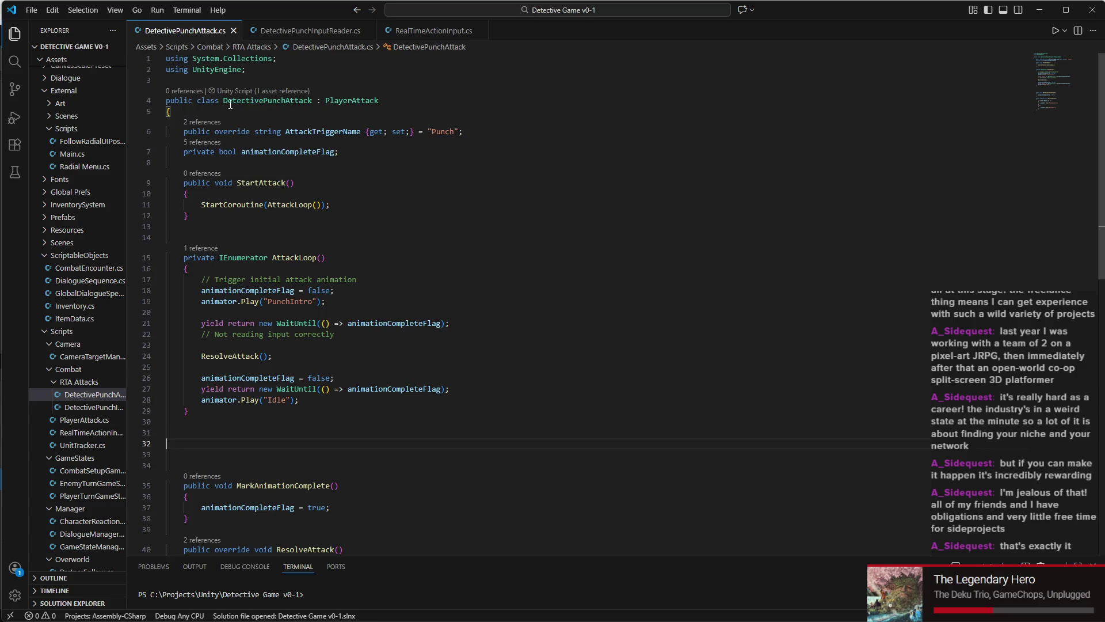
{"action": "left_click", "coordinate": [310, 30]}
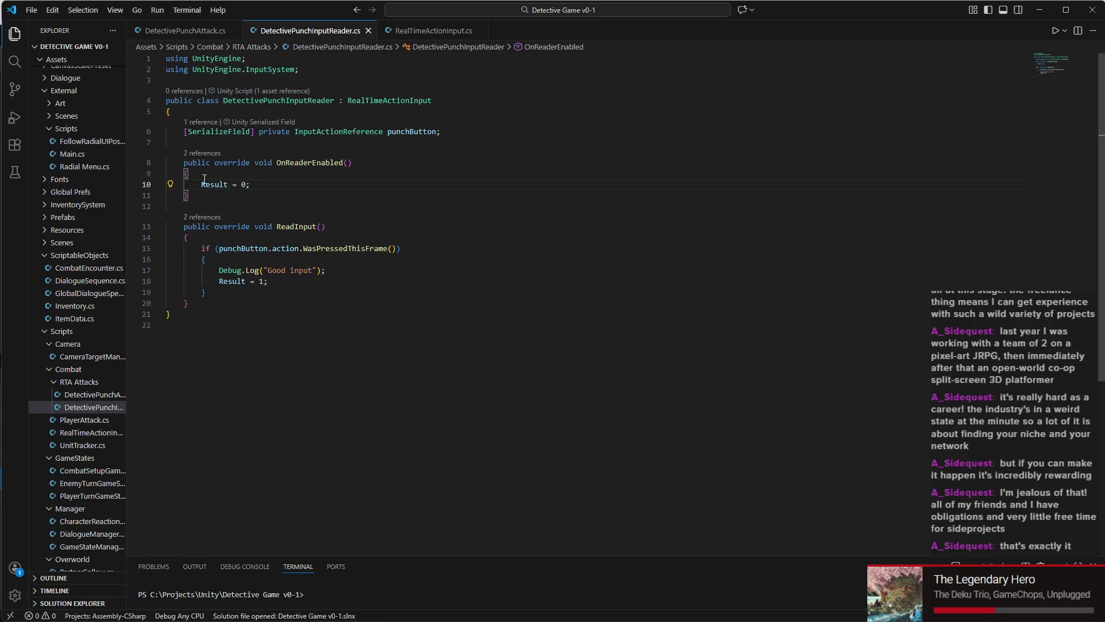
{"action": "key", "text": "Up"}
{"action": "key", "text": "Up"}
{"action": "key", "text": "Home"}
{"action": "key", "text": "Home"}
{"action": "key", "text": "shift+Down"}
{"action": "key", "text": "shift+Down"}
{"action": "key", "text": "shift+Down"}
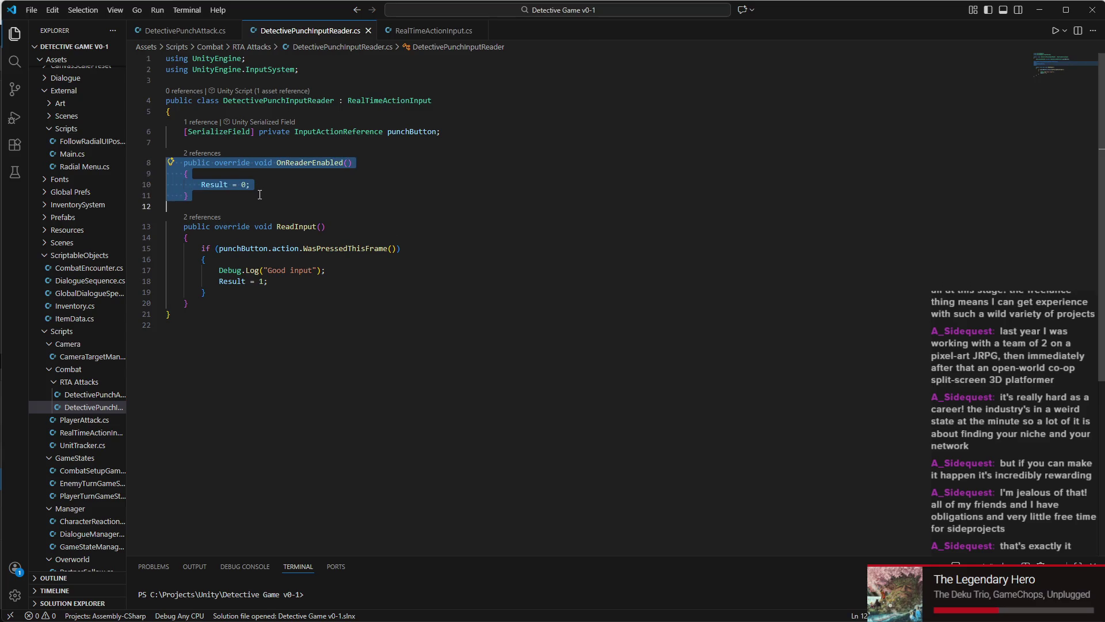
{"action": "left_click", "coordinate": [260, 194]}
{"action": "left_click", "coordinate": [219, 226]}
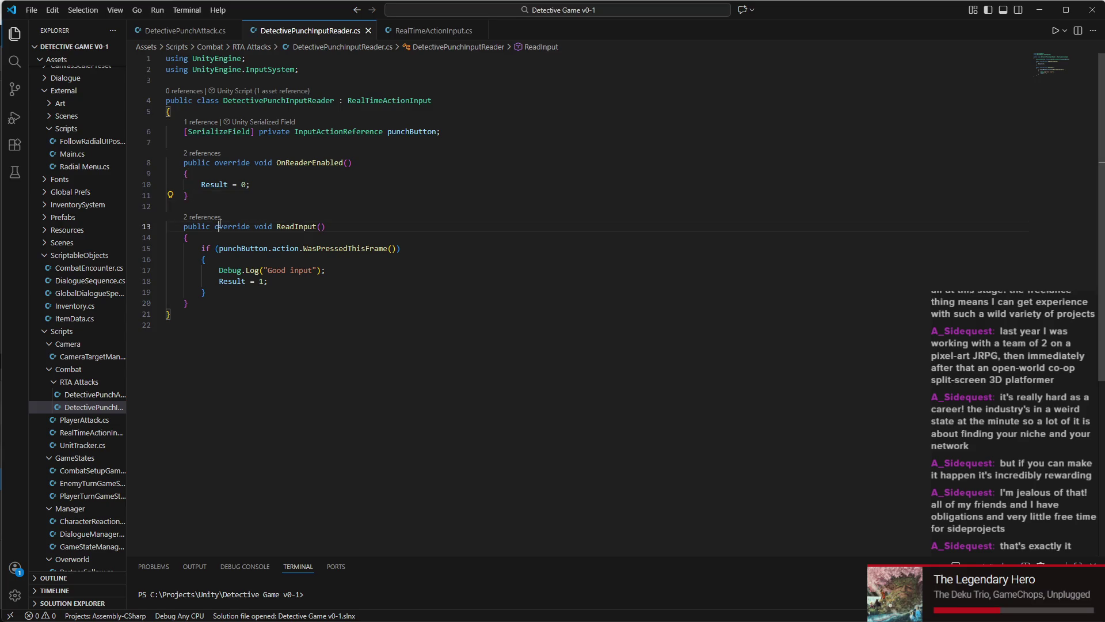
{"action": "key", "text": "Home"}
{"action": "key", "text": "Home"}
{"action": "key", "text": "shift+Down"}
{"action": "key", "text": "shift+Down"}
{"action": "left_click", "coordinate": [434, 31]}
{"action": "scroll", "coordinate": [259, 268], "scroll_direction": "down", "scroll_amount": 2}
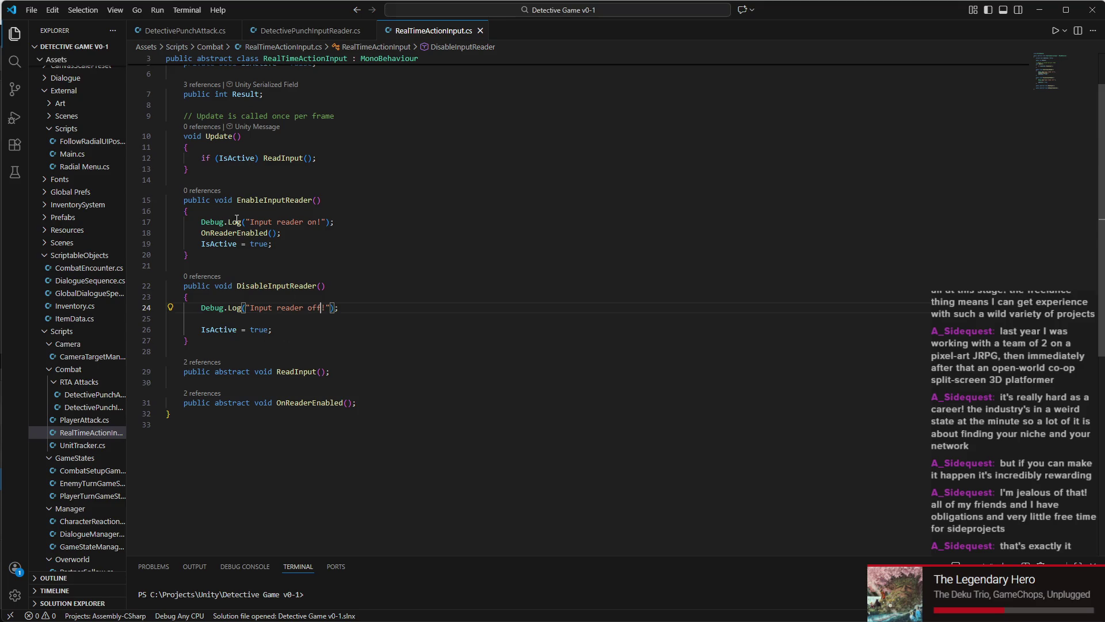
Step: Trace every use of IsActive in RealTimeActionInput.cs, including the 'Input reader on!/off!' log lines
{"action": "scroll", "coordinate": [215, 228], "scroll_direction": "down", "scroll_amount": 2}
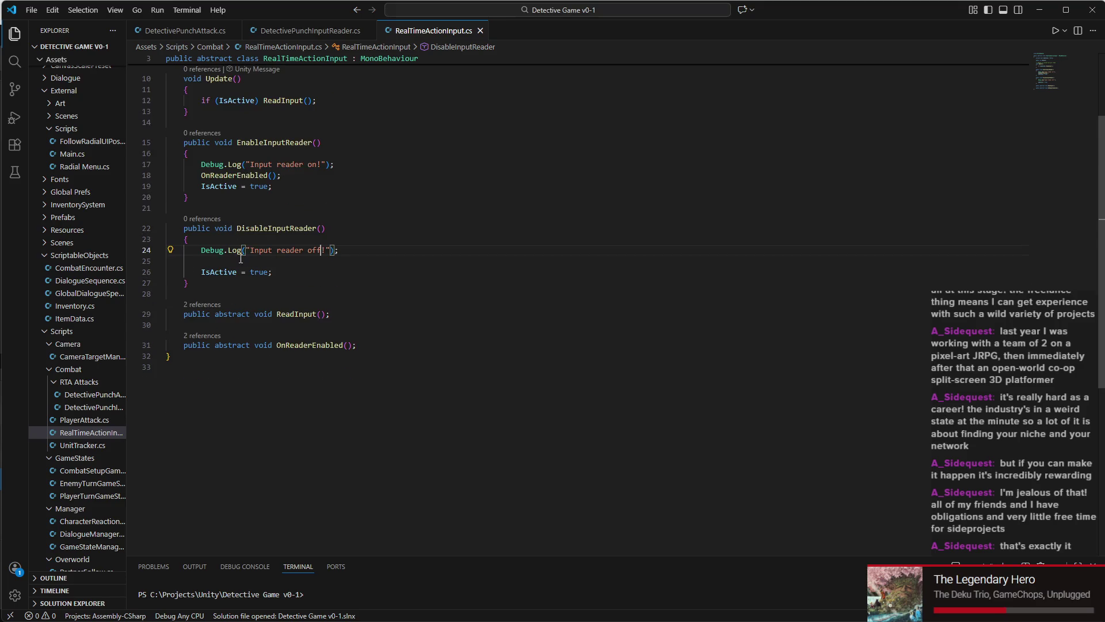
{"action": "scroll", "coordinate": [223, 271], "scroll_direction": "down", "scroll_amount": 2}
{"action": "scroll", "coordinate": [222, 140], "scroll_direction": "up", "scroll_amount": 4}
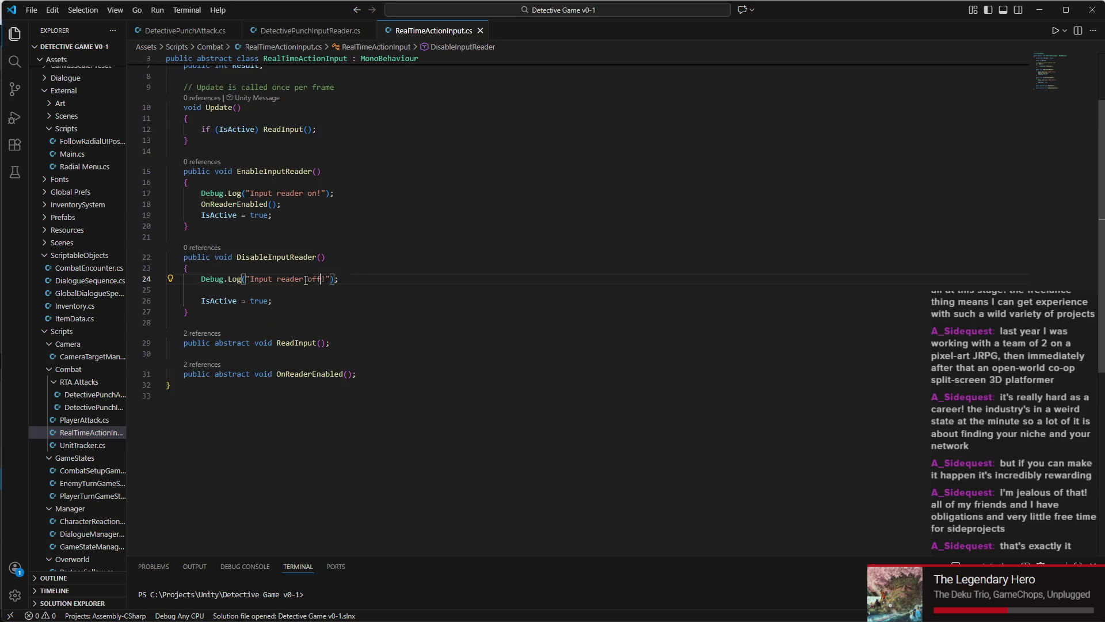
{"action": "left_click", "coordinate": [213, 158]}
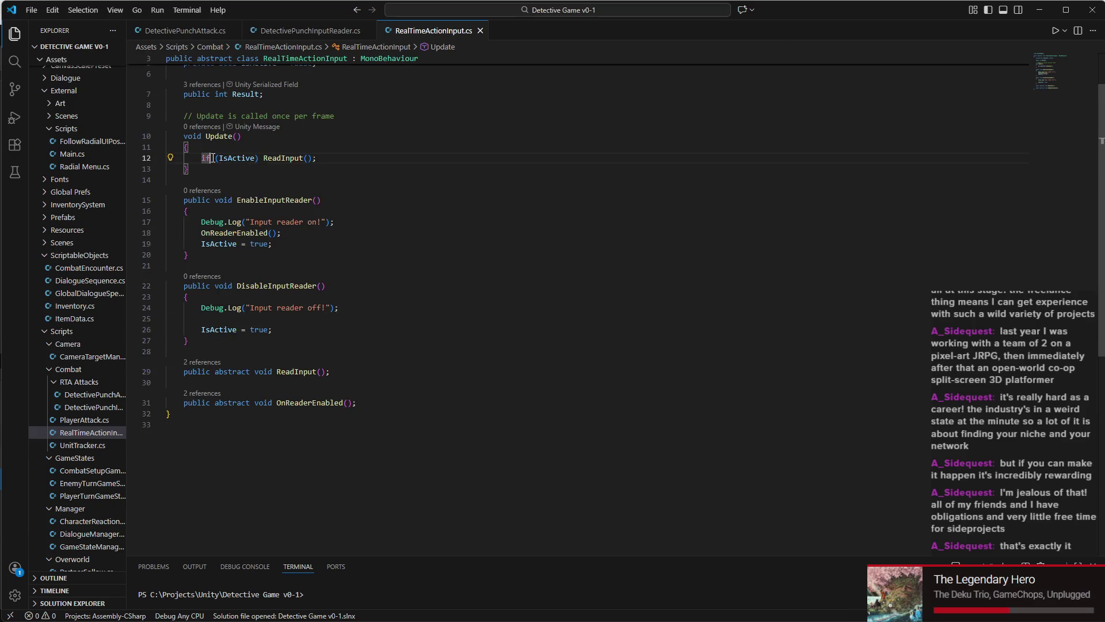
{"action": "triple_click", "coordinate": [213, 158]}
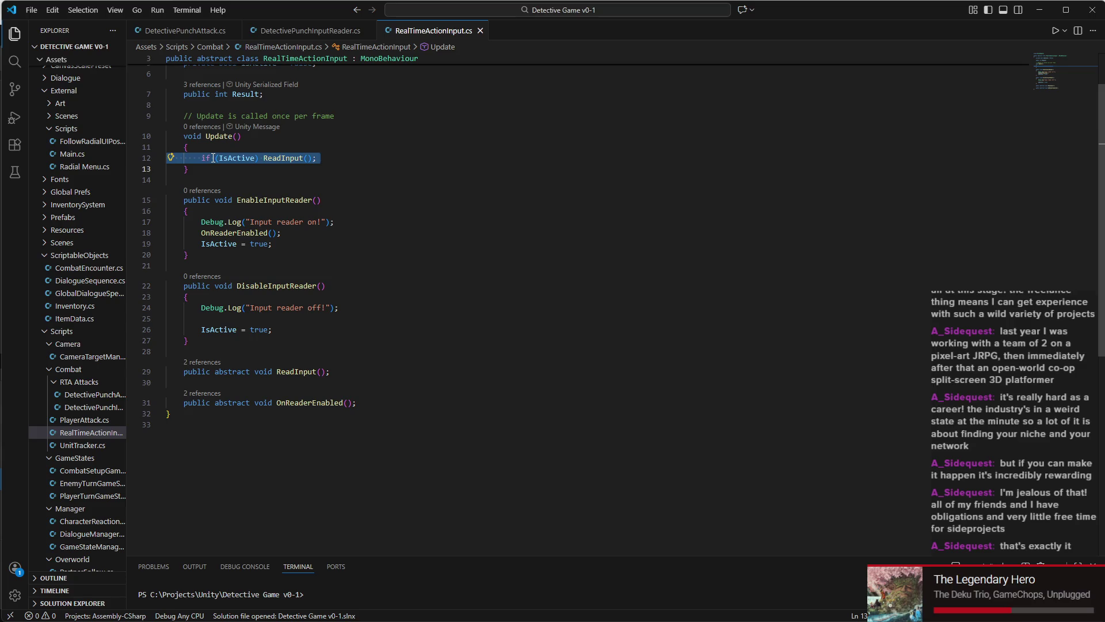
{"action": "left_click", "coordinate": [218, 158]}
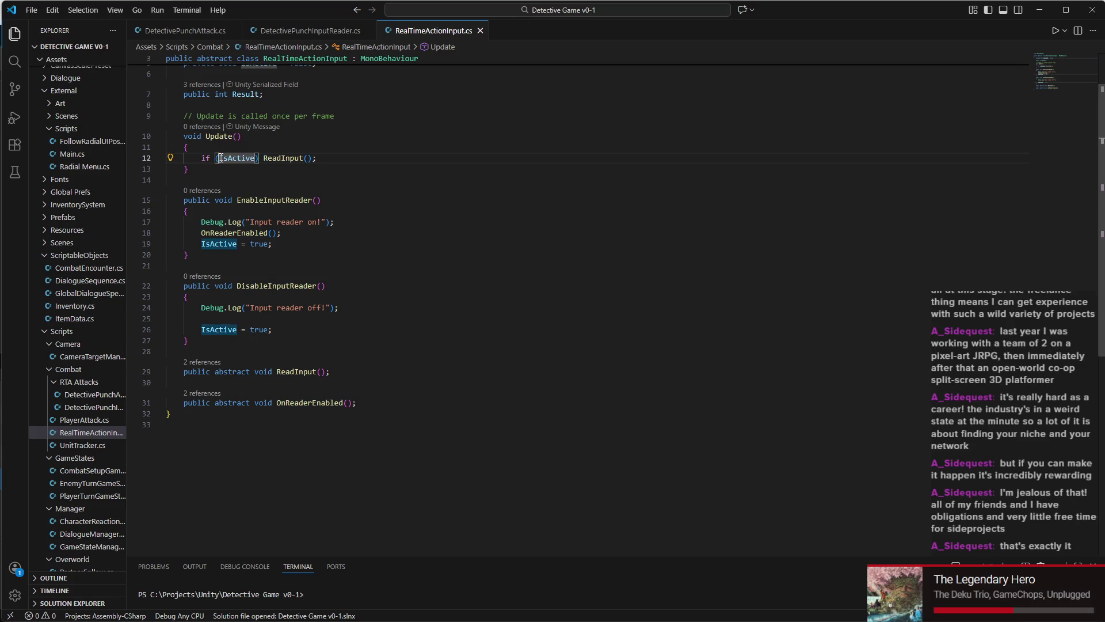
{"action": "scroll", "coordinate": [230, 163], "scroll_direction": "up", "scroll_amount": 2}
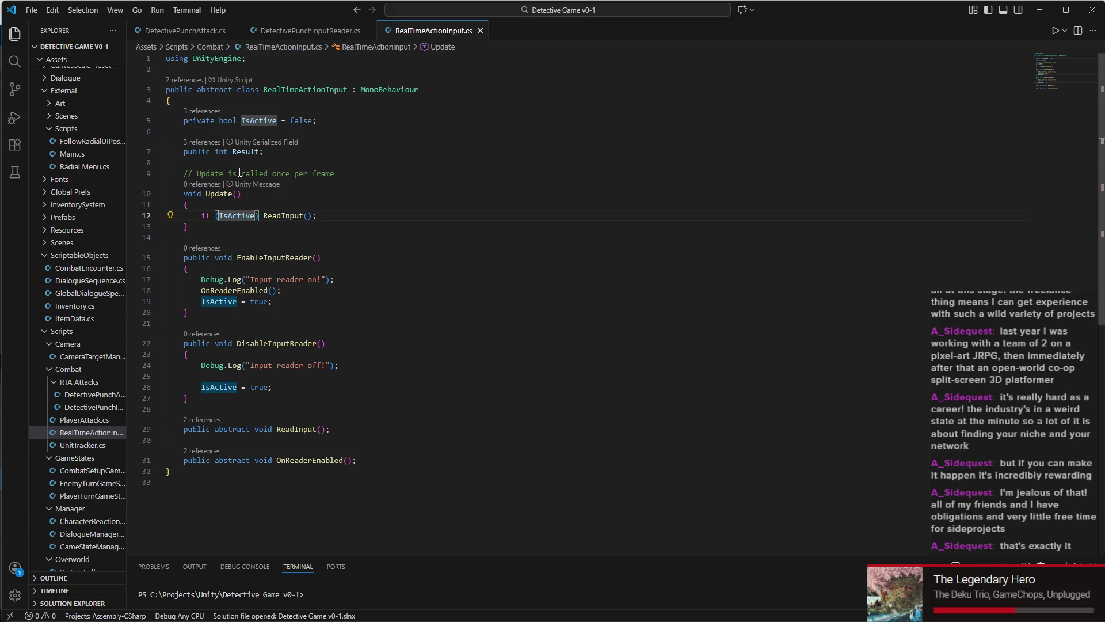
{"action": "mouse_move", "coordinate": [782, 620]}
{"action": "scroll", "coordinate": [291, 195], "scroll_direction": "down", "scroll_amount": 1}
{"action": "triple_click", "coordinate": [219, 250]}
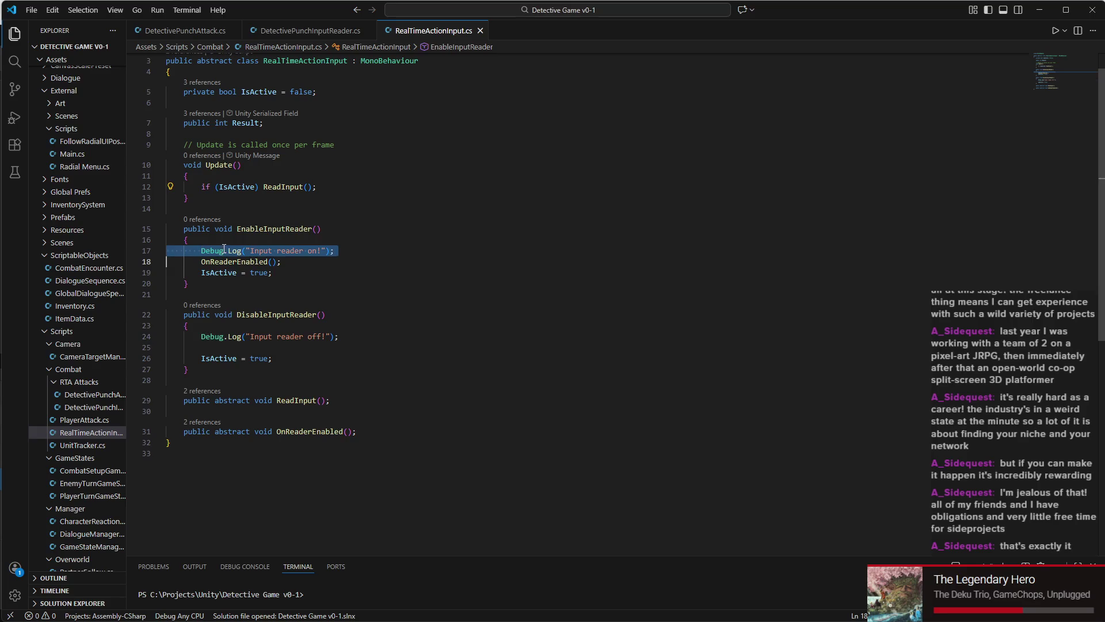
{"action": "triple_click", "coordinate": [238, 338]}
{"action": "left_click", "coordinate": [236, 337]}
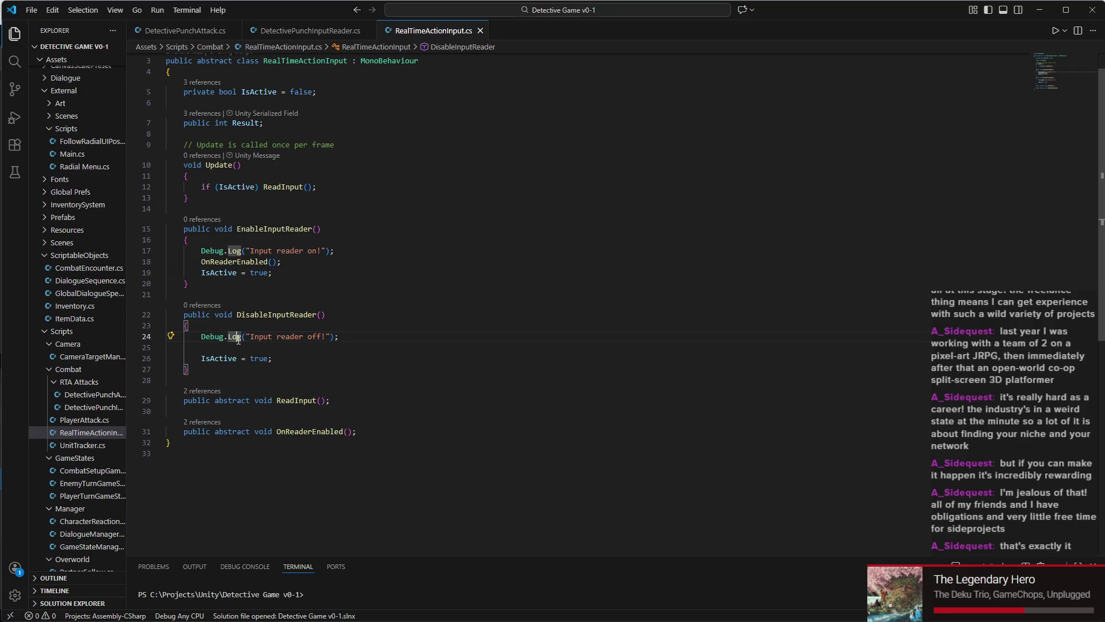
{"action": "scroll", "coordinate": [278, 228], "scroll_direction": "up", "scroll_amount": 1}
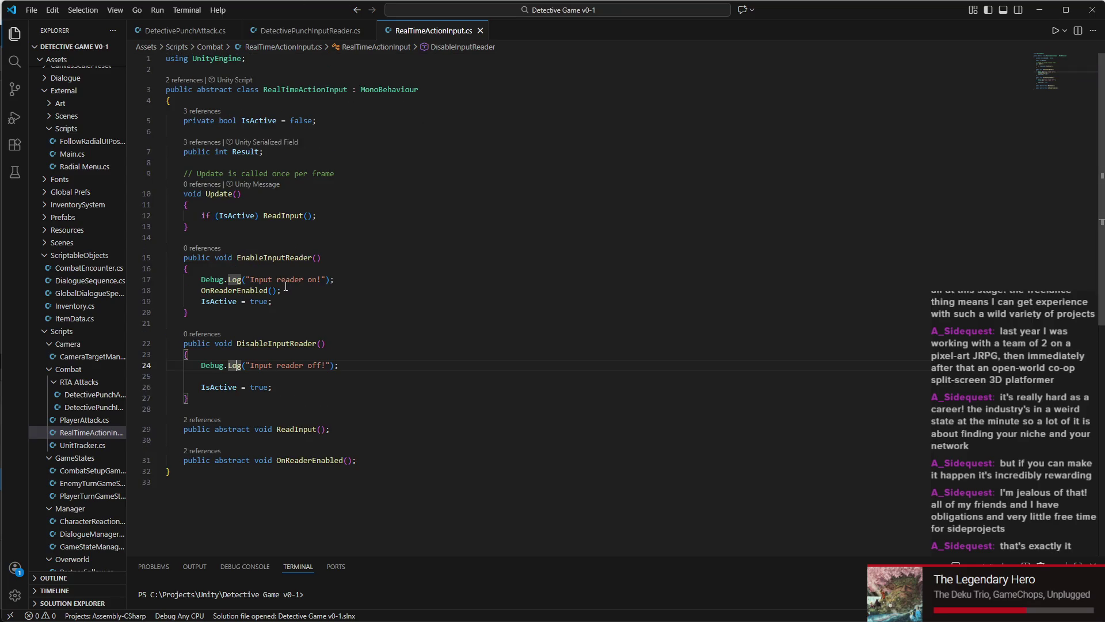
{"action": "triple_click", "coordinate": [283, 292]}
{"action": "triple_click", "coordinate": [284, 301]}
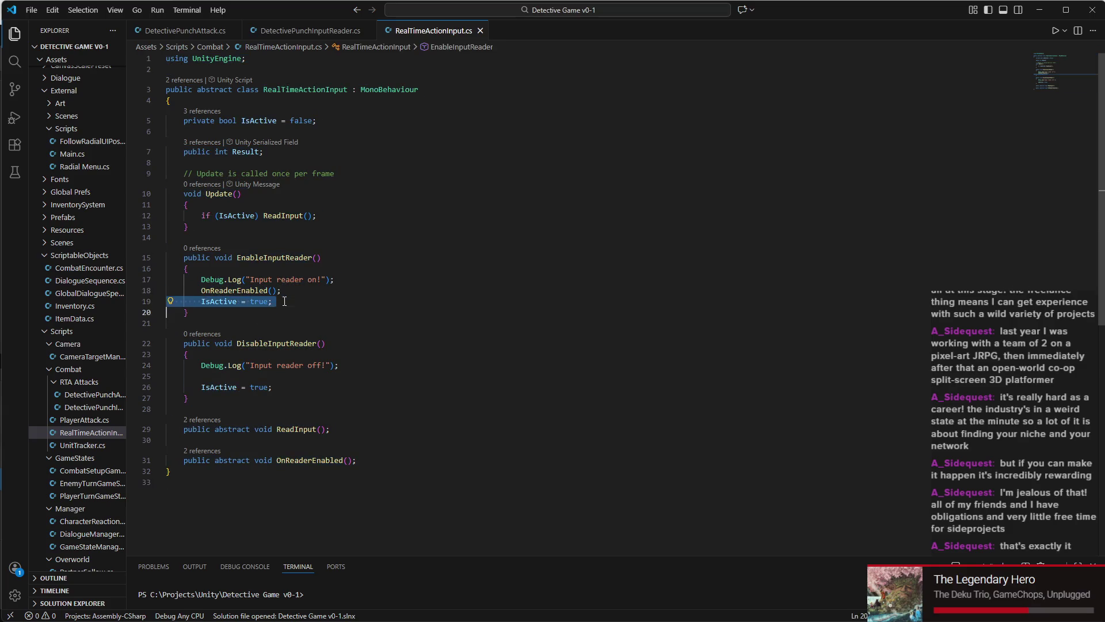
{"action": "scroll", "coordinate": [288, 299], "scroll_direction": "down", "scroll_amount": 1}
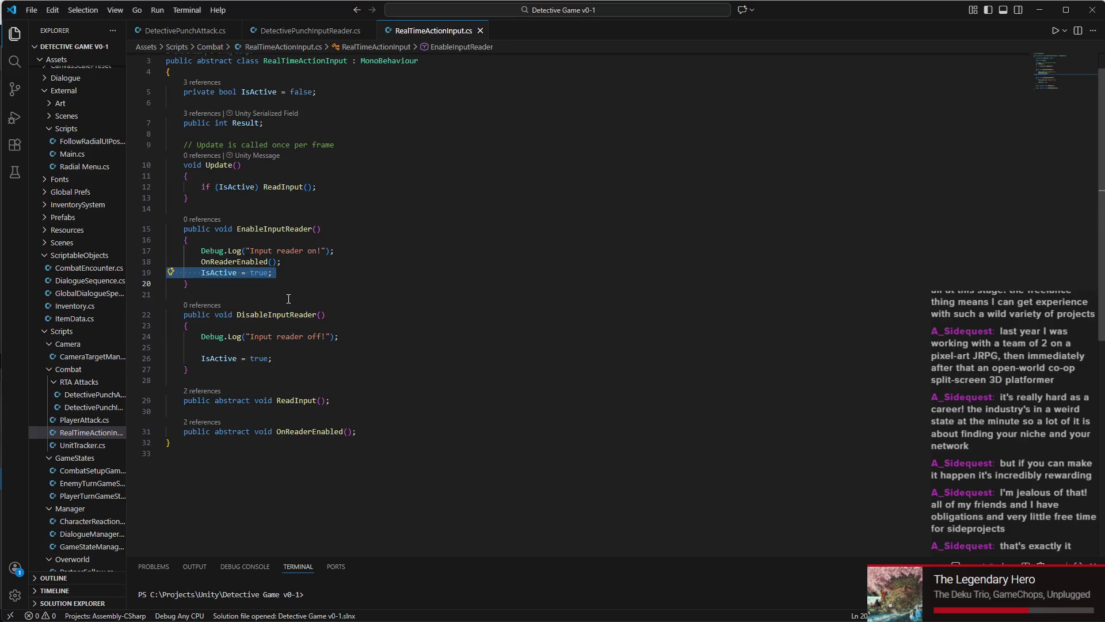
Step: Change IsActive = true to false on line 26 of DisableInputReader, then return to Unity
{"action": "double_click", "coordinate": [250, 359]}
{"action": "type", "text": "false"}
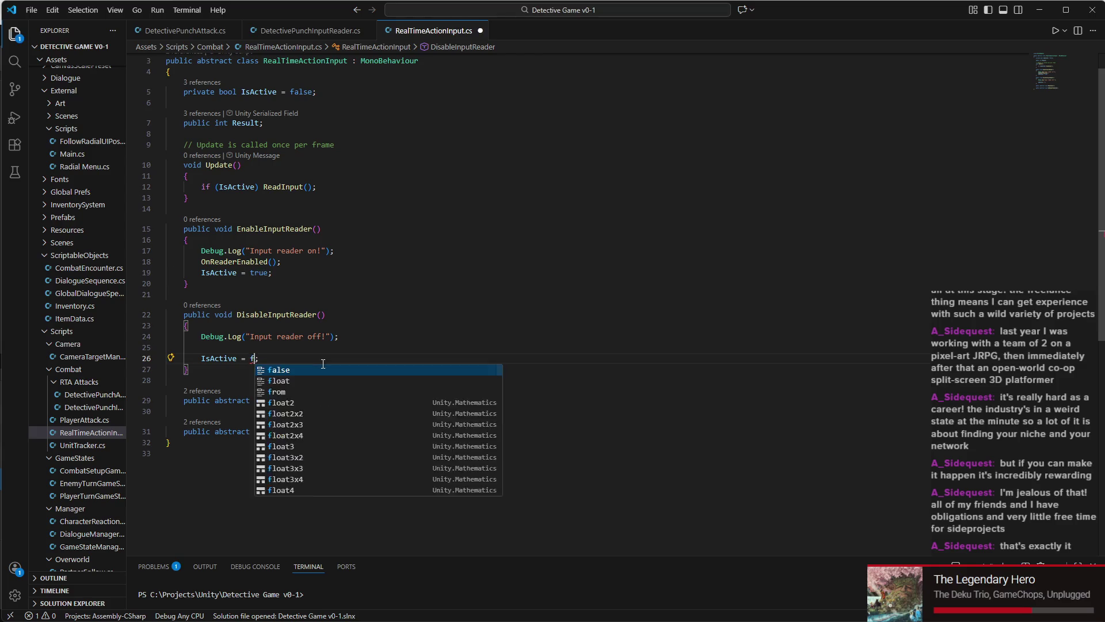
{"action": "key", "text": "Escape"}
{"action": "left_click", "coordinate": [326, 351]}
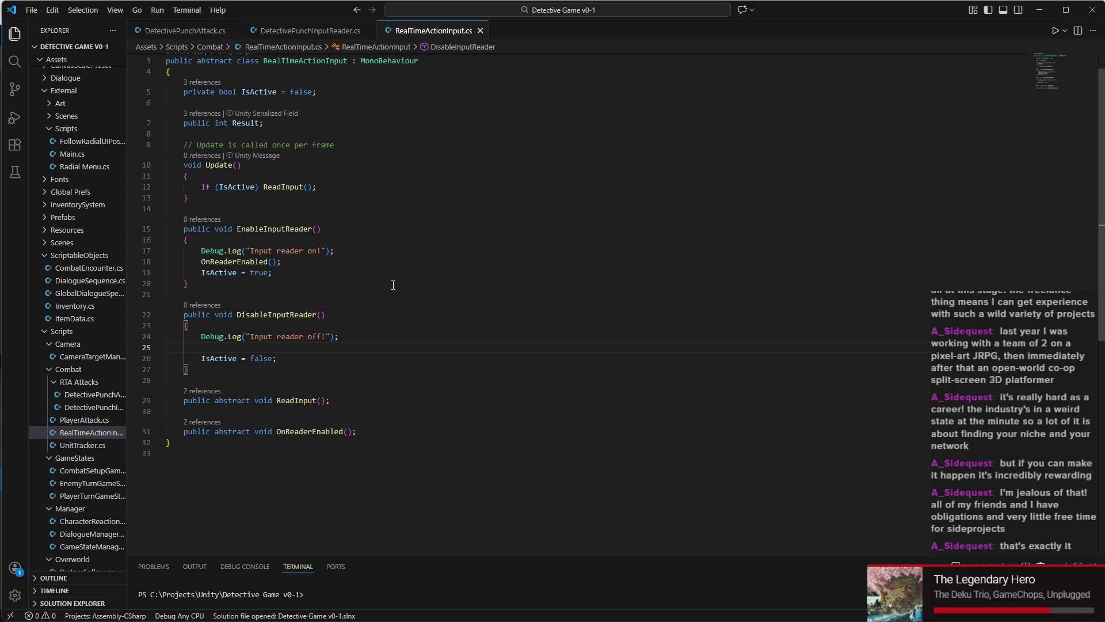
{"action": "mouse_move", "coordinate": [816, 620]}
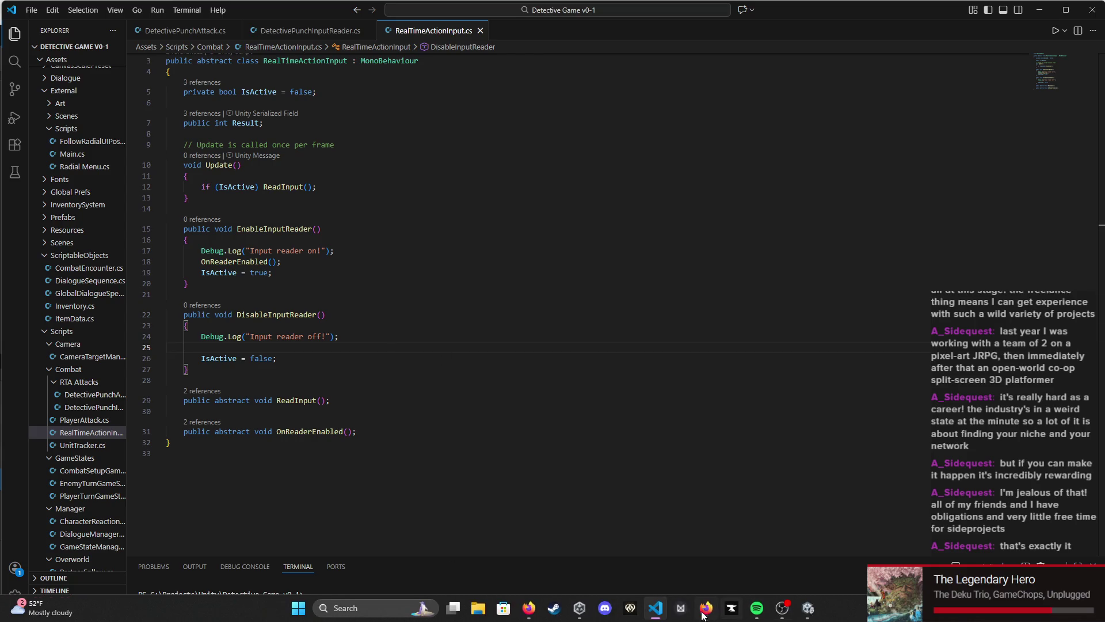
{"action": "left_click", "coordinate": [816, 619]}
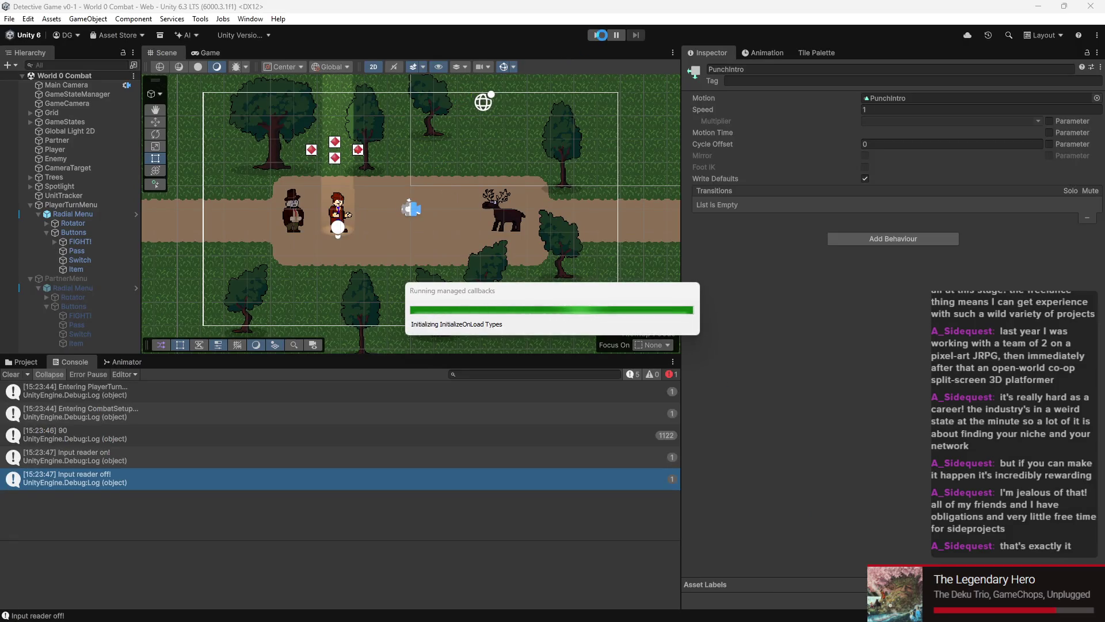
Step: Play-test a FIGHT punch against the deer, stop, and select Player in the Hierarchy
{"action": "left_click", "coordinate": [599, 33]}
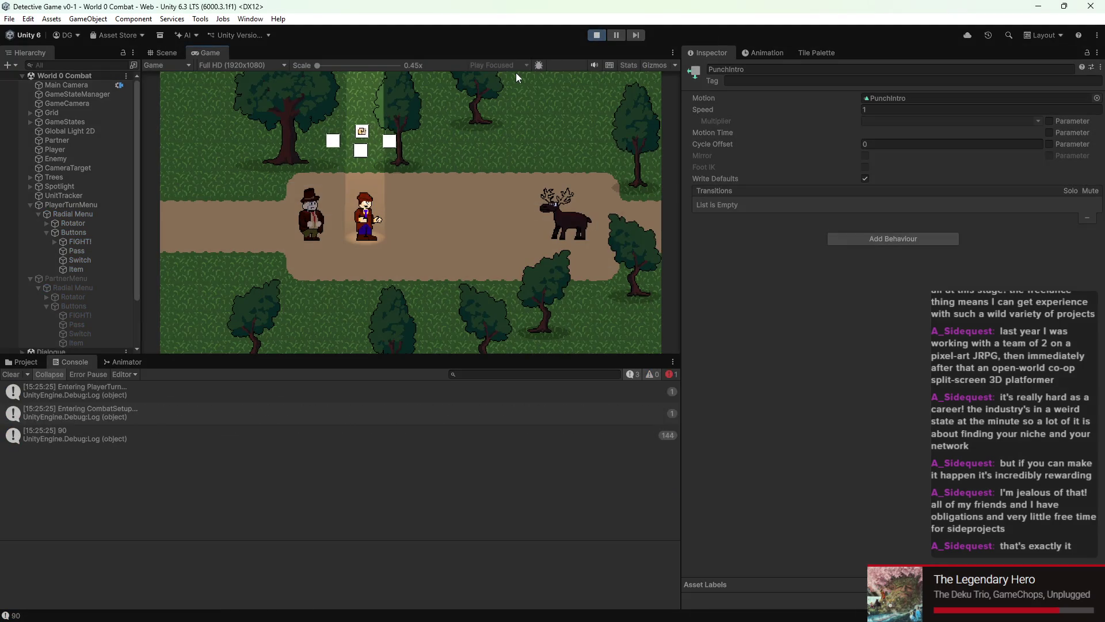
{"action": "key", "text": "Return"}
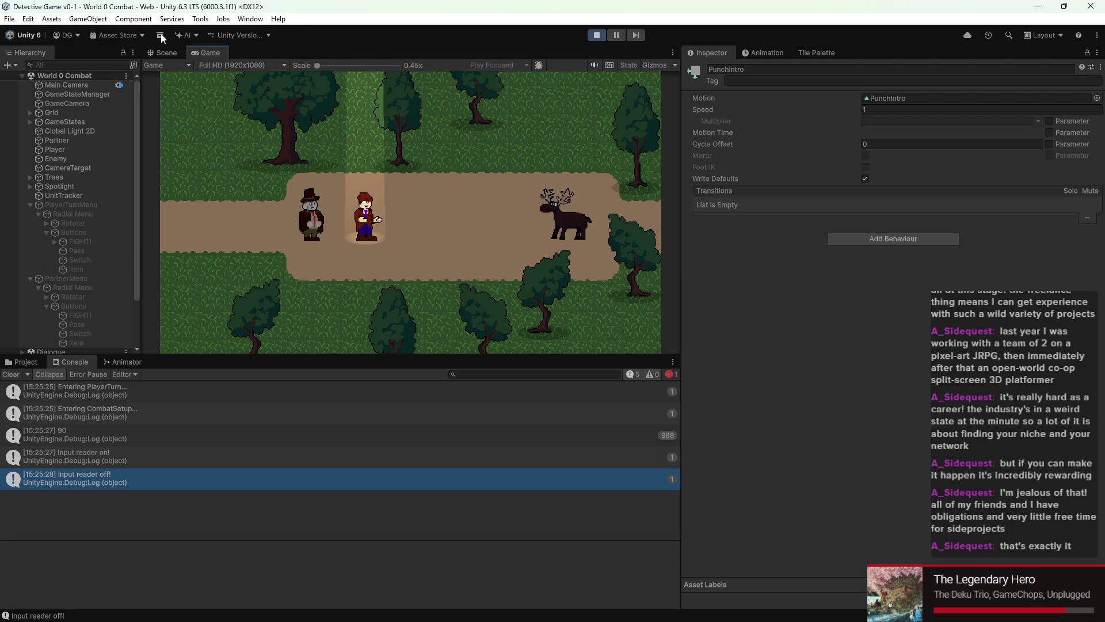
{"action": "left_click", "coordinate": [597, 36]}
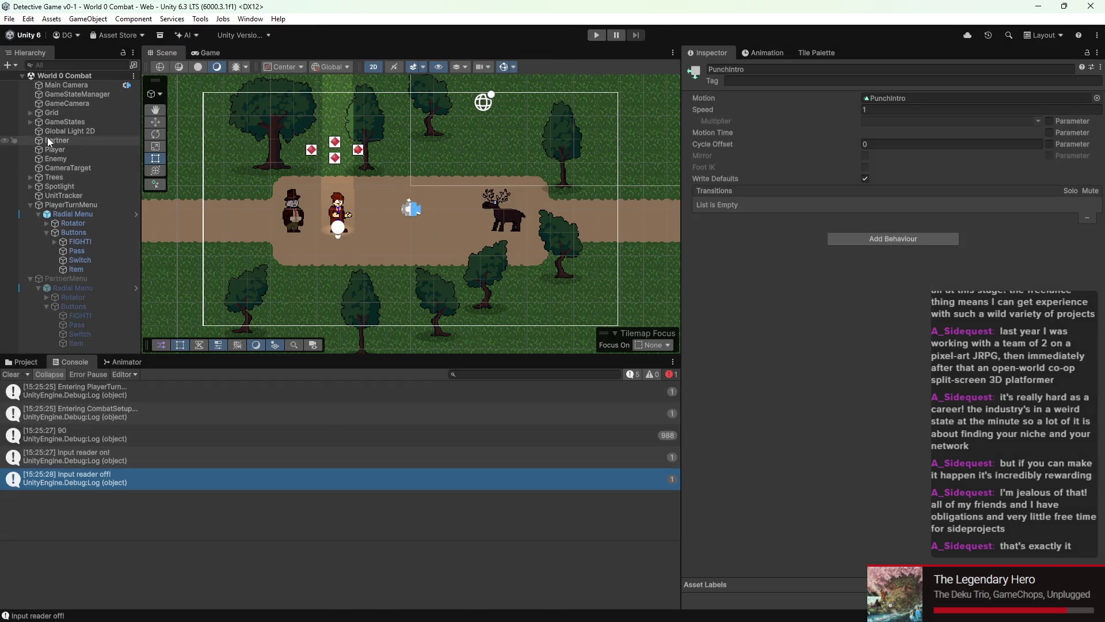
{"action": "left_click", "coordinate": [55, 150]}
{"action": "scroll", "coordinate": [855, 206], "scroll_direction": "down", "scroll_amount": 3}
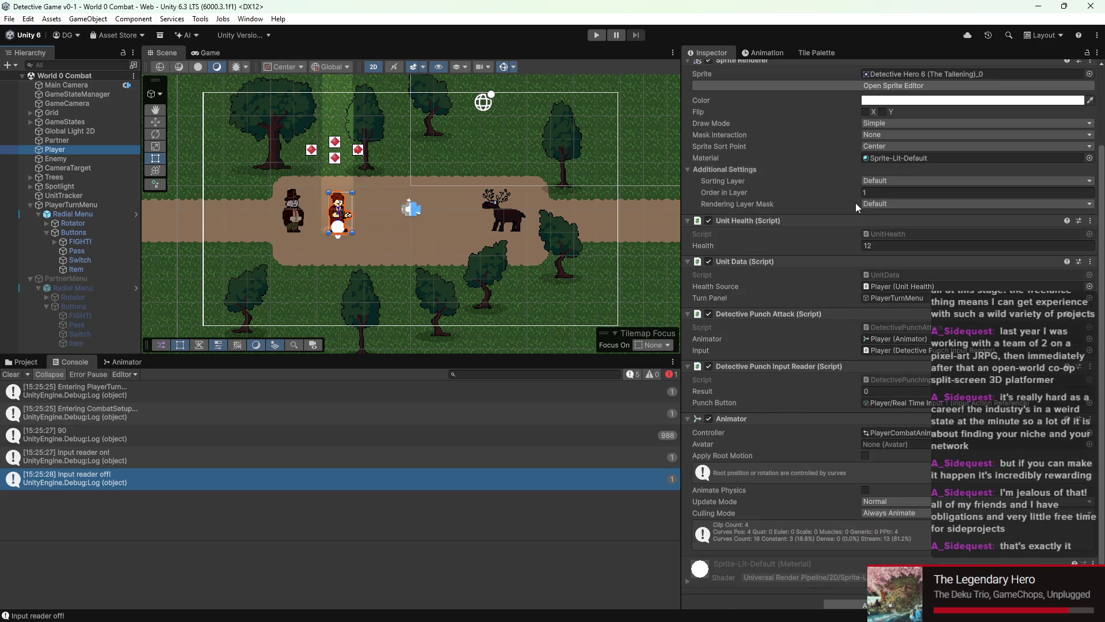
{"action": "scroll", "coordinate": [827, 355], "scroll_direction": "down", "scroll_amount": 1}
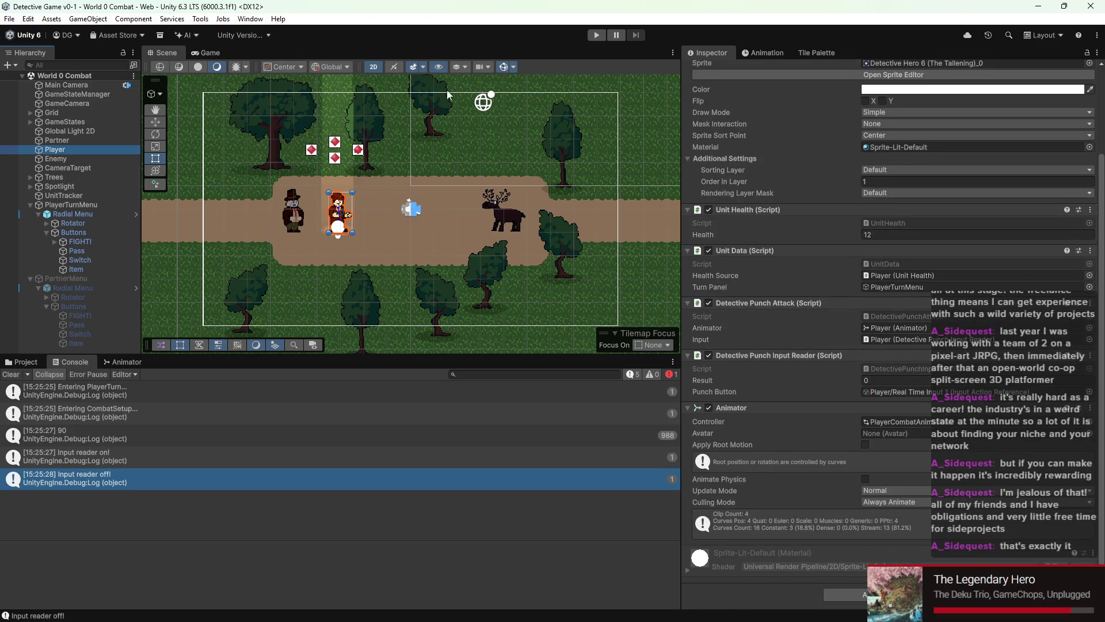
Step: Run two more punch tests, reselecting Player in between, then return to VS Code
{"action": "left_click", "coordinate": [596, 36]}
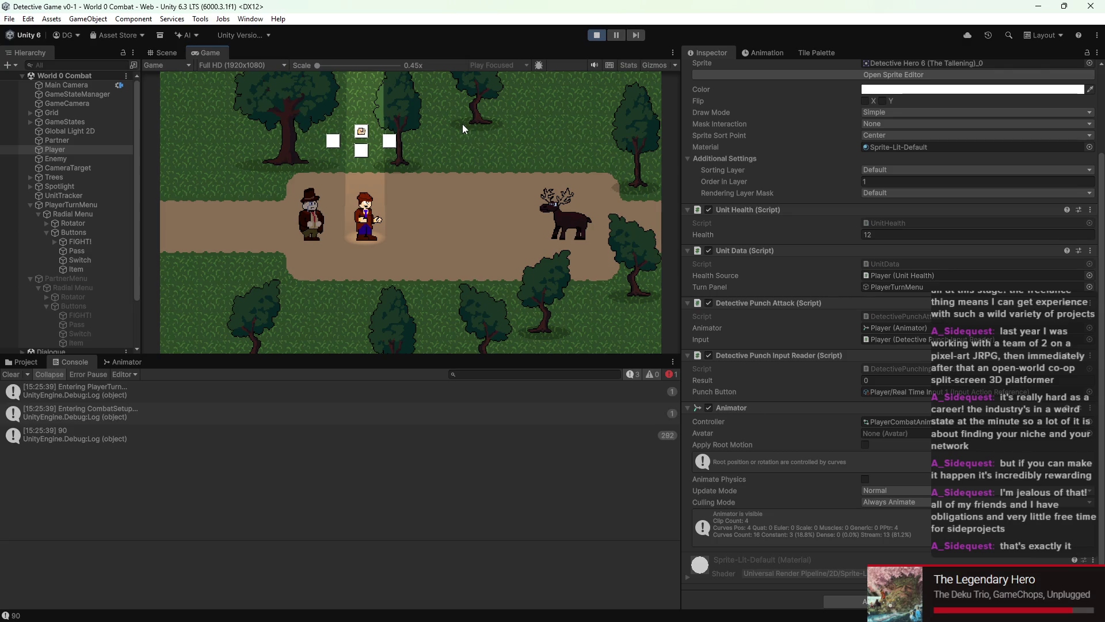
{"action": "key", "text": "Return"}
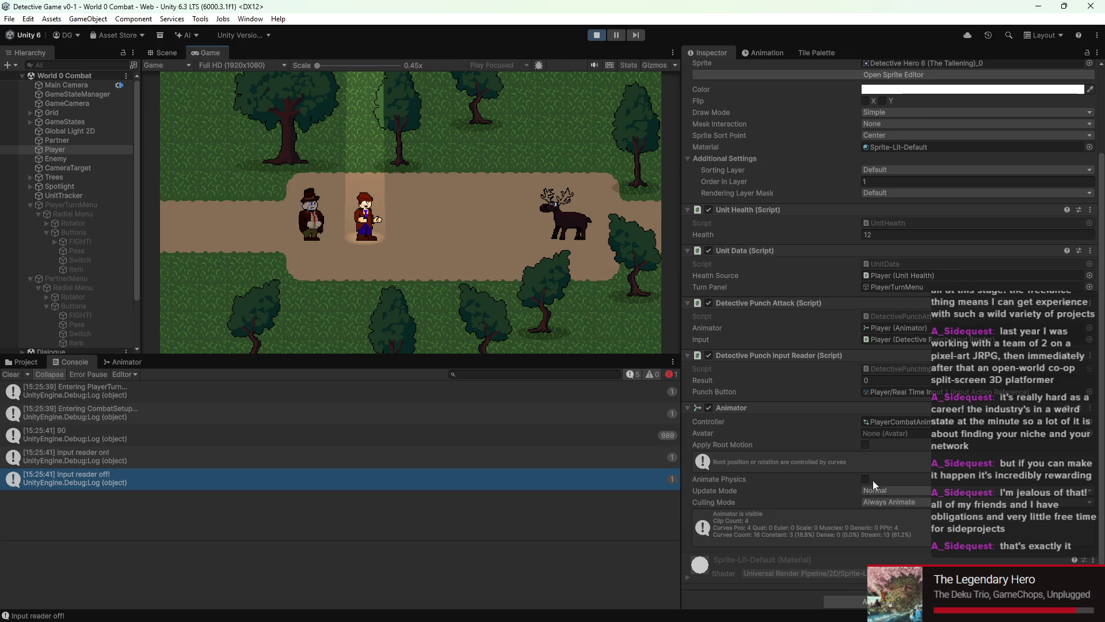
{"action": "scroll", "coordinate": [799, 460], "scroll_direction": "up", "scroll_amount": 3}
{"action": "scroll", "coordinate": [803, 458], "scroll_direction": "up", "scroll_amount": 2}
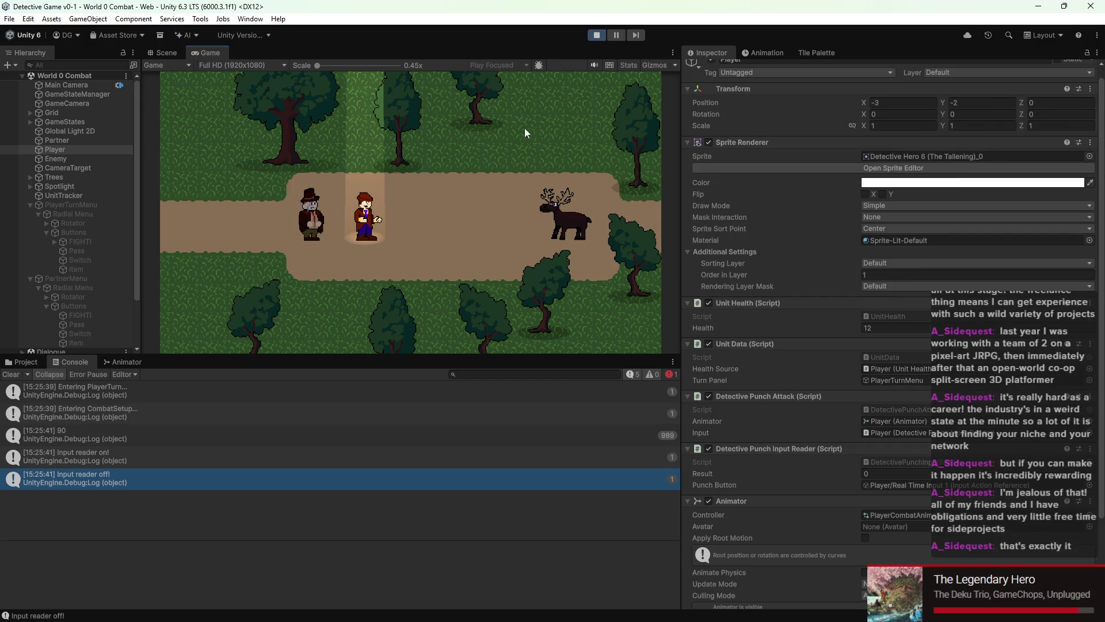
{"action": "left_click", "coordinate": [596, 35]}
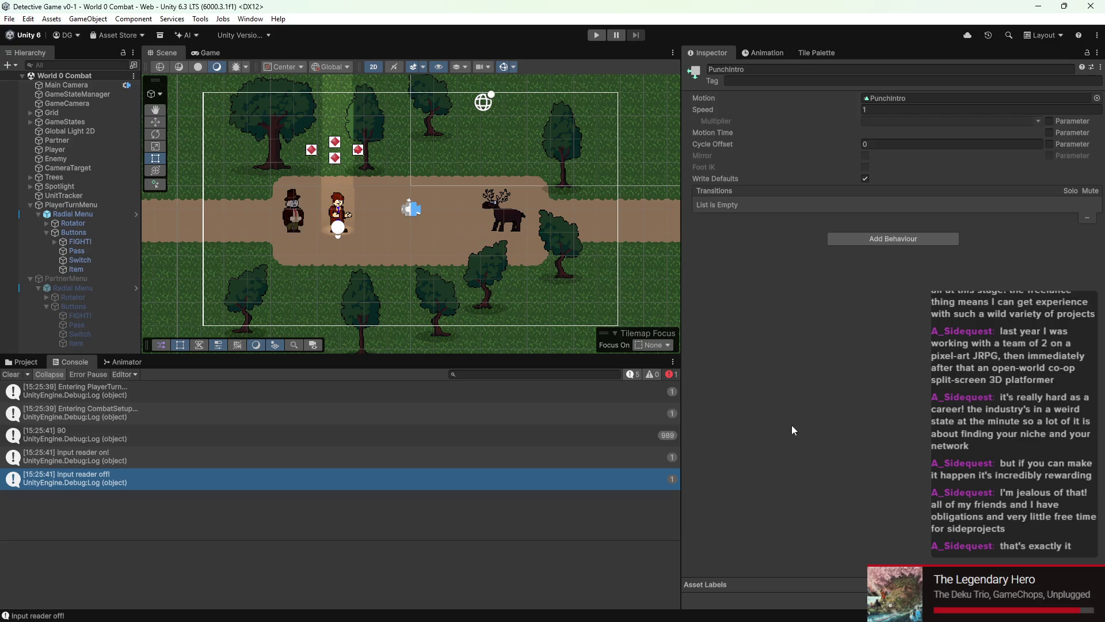
{"action": "left_click", "coordinate": [57, 150]}
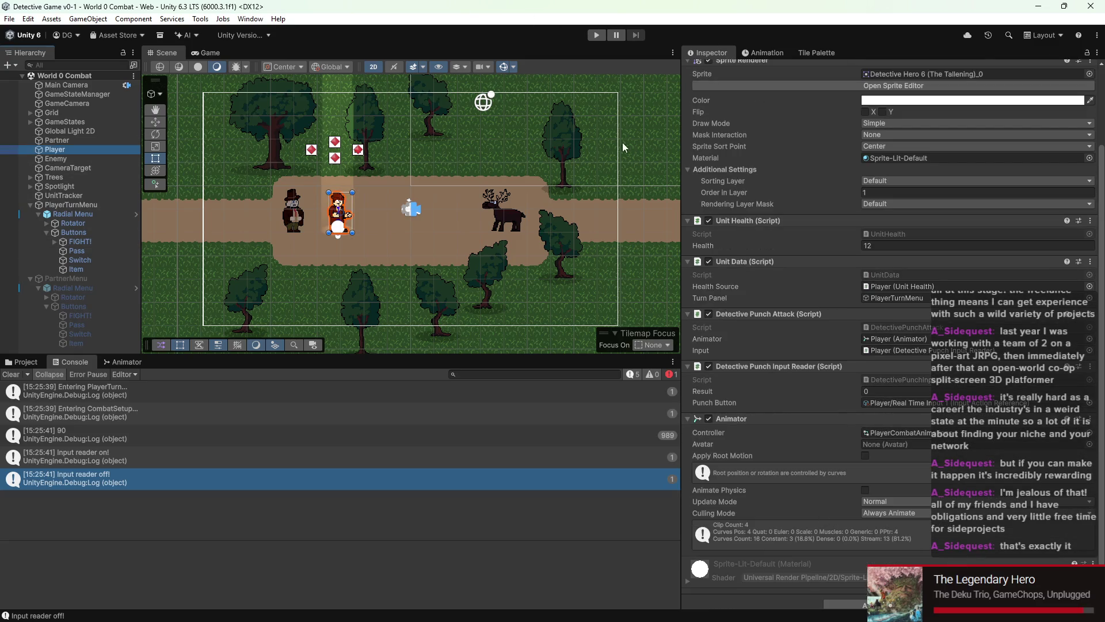
{"action": "left_click", "coordinate": [597, 36]}
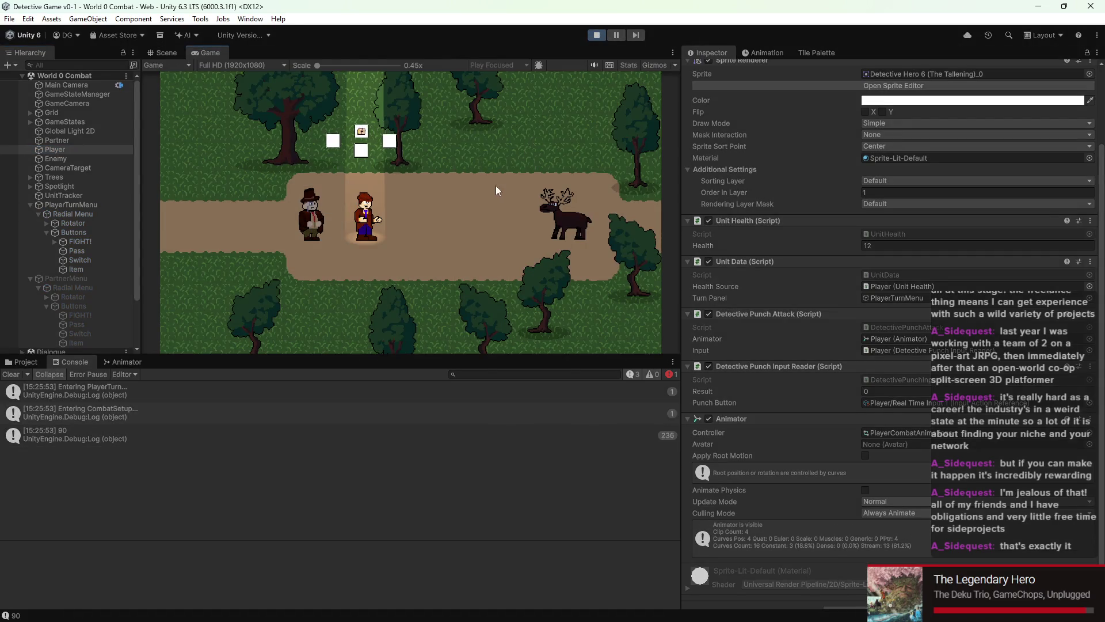
{"action": "key", "text": "space"}
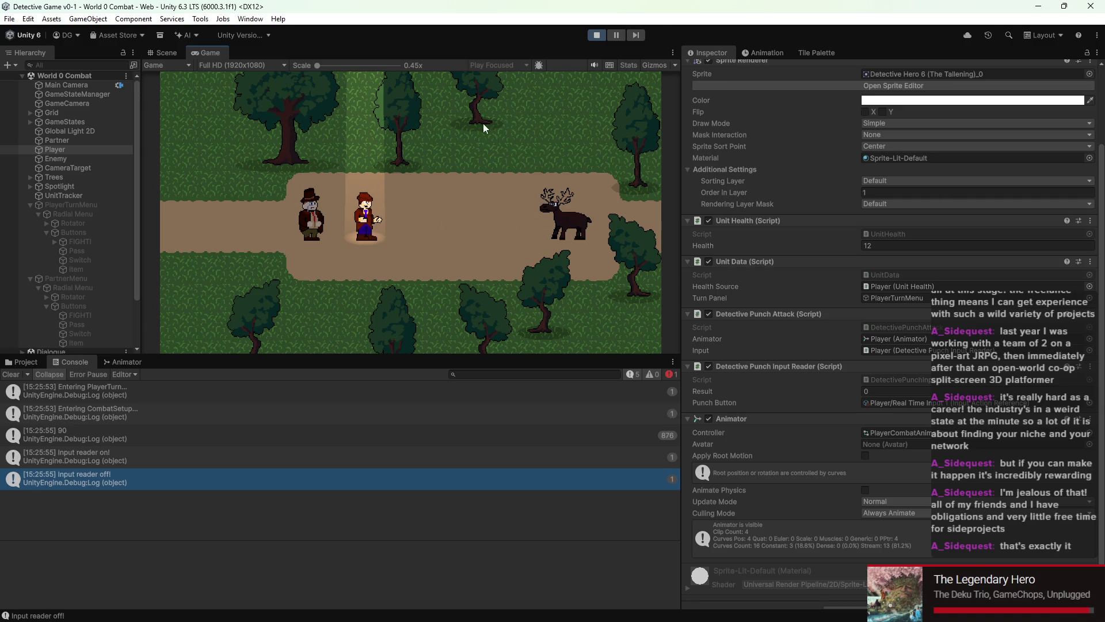
{"action": "left_click", "coordinate": [603, 37]}
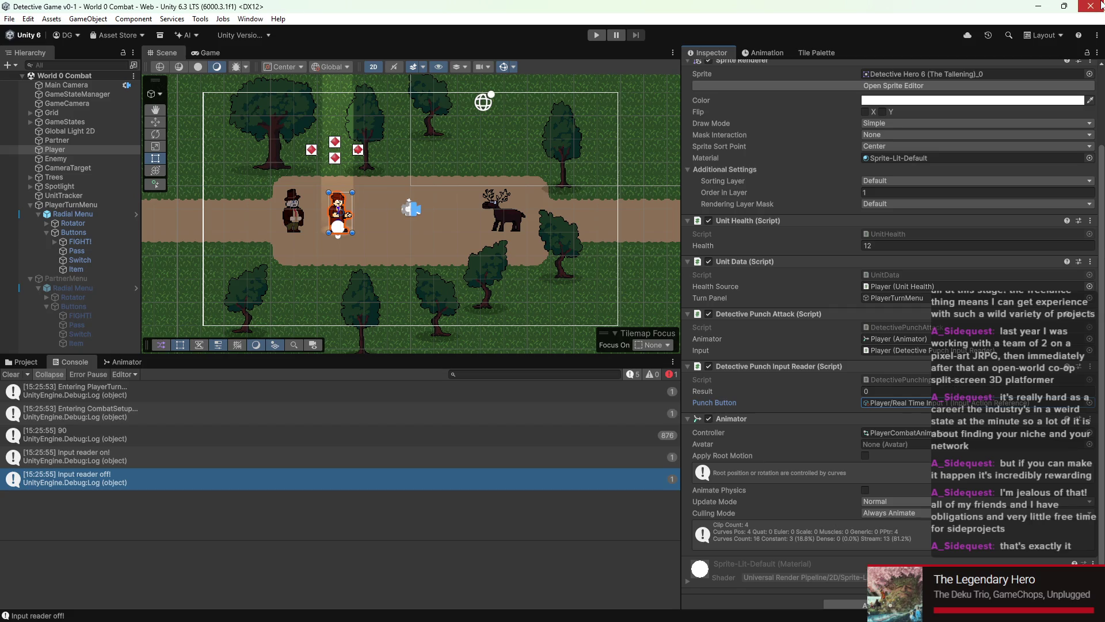
{"action": "left_click", "coordinate": [1039, 6]}
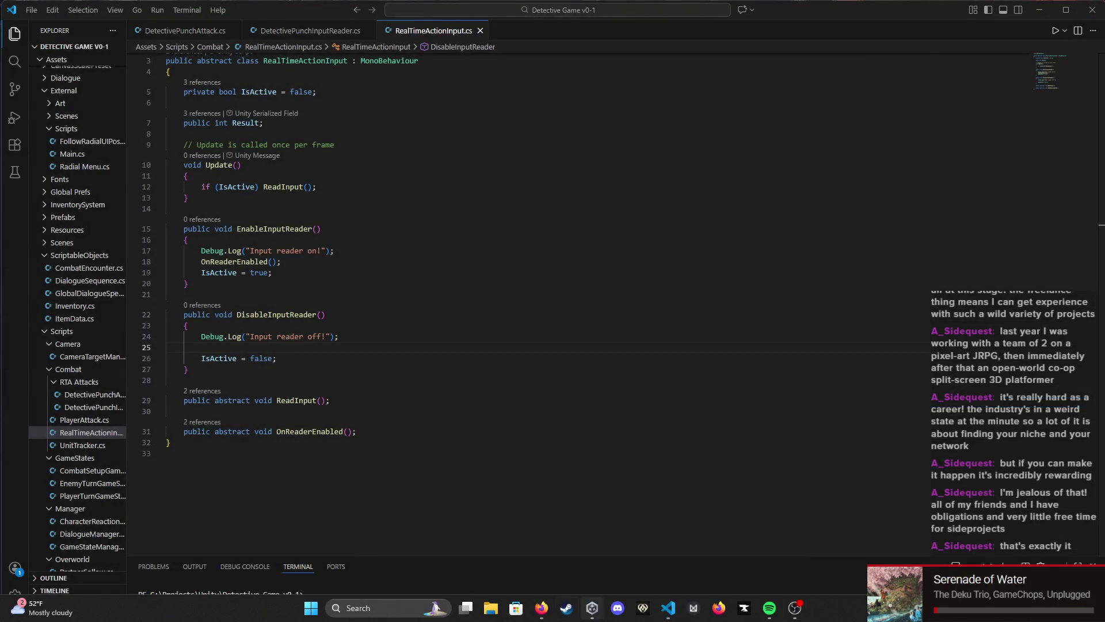
Step: Relaunch Detective Game v0-1 from Unity Hub and move the loading splash aside
{"action": "left_click", "coordinate": [592, 607]}
{"action": "left_click", "coordinate": [539, 239]}
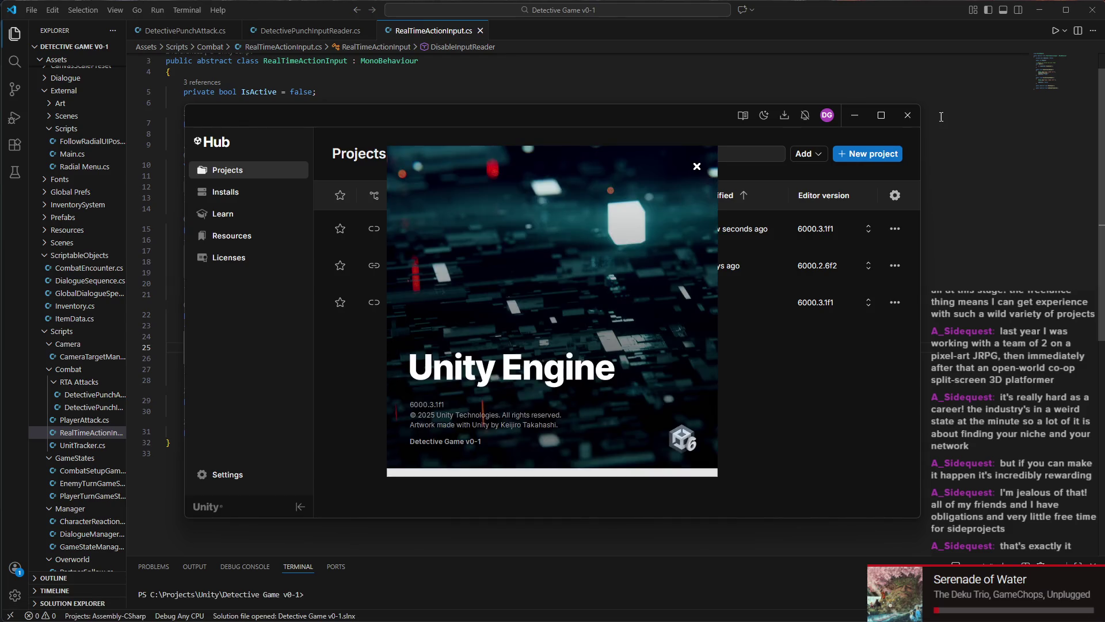
{"action": "left_click", "coordinate": [856, 115]}
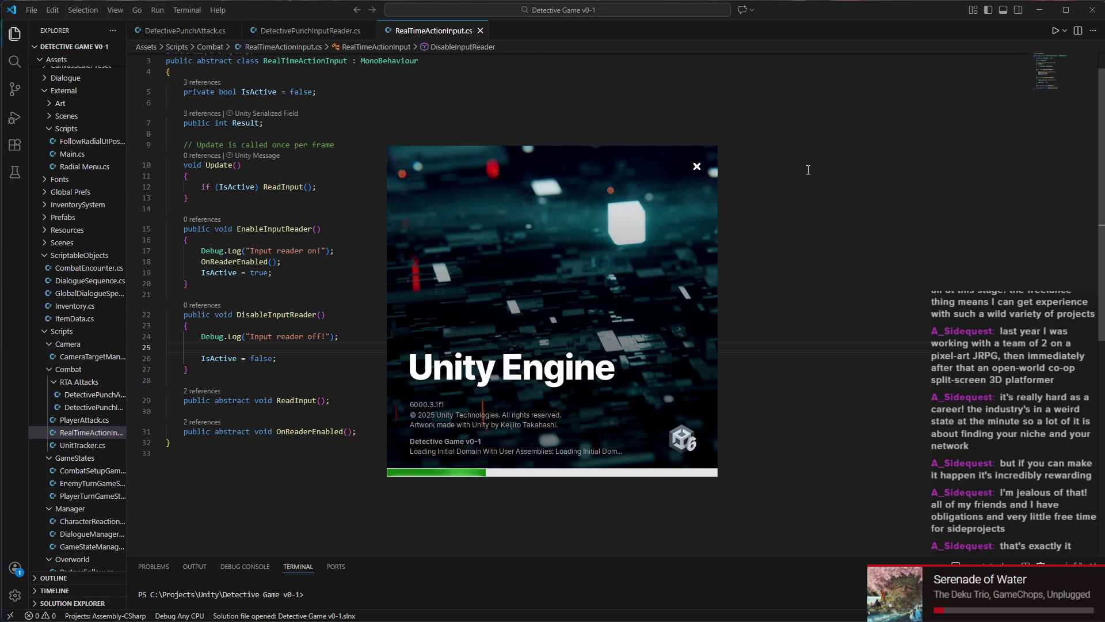
{"action": "mouse_move", "coordinate": [638, 161]}
{"action": "left_mouse_down"}
{"action": "mouse_move", "coordinate": [686, 119]}
{"action": "mouse_move", "coordinate": [586, 119]}
{"action": "left_mouse_up"}
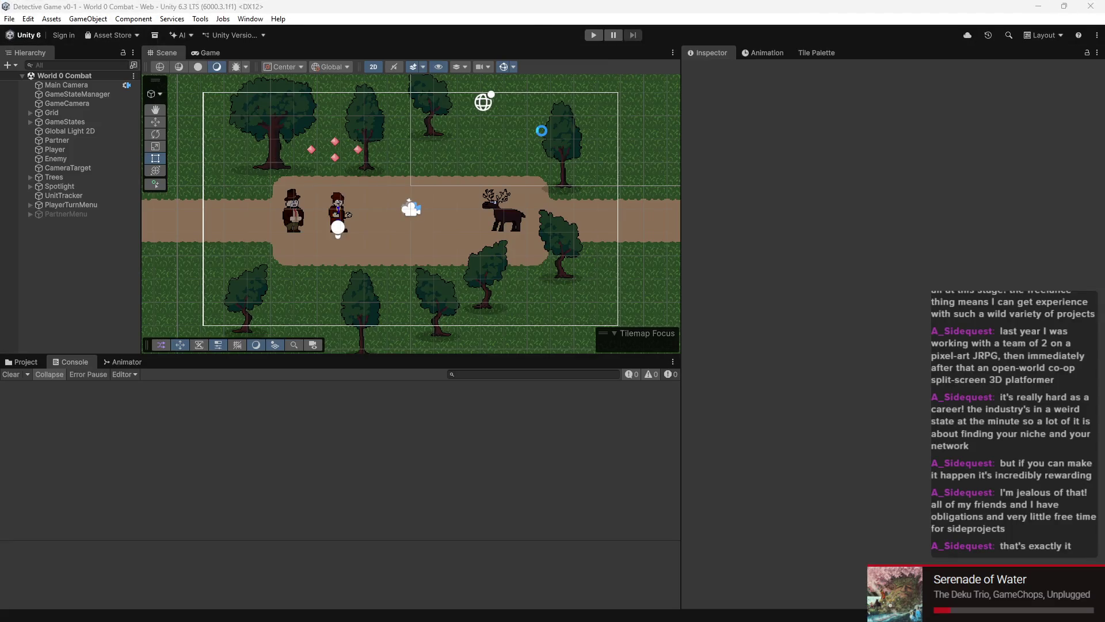
Step: Play-test the punch attack with Space in the reloaded editor, then stop
{"action": "left_click", "coordinate": [595, 36]}
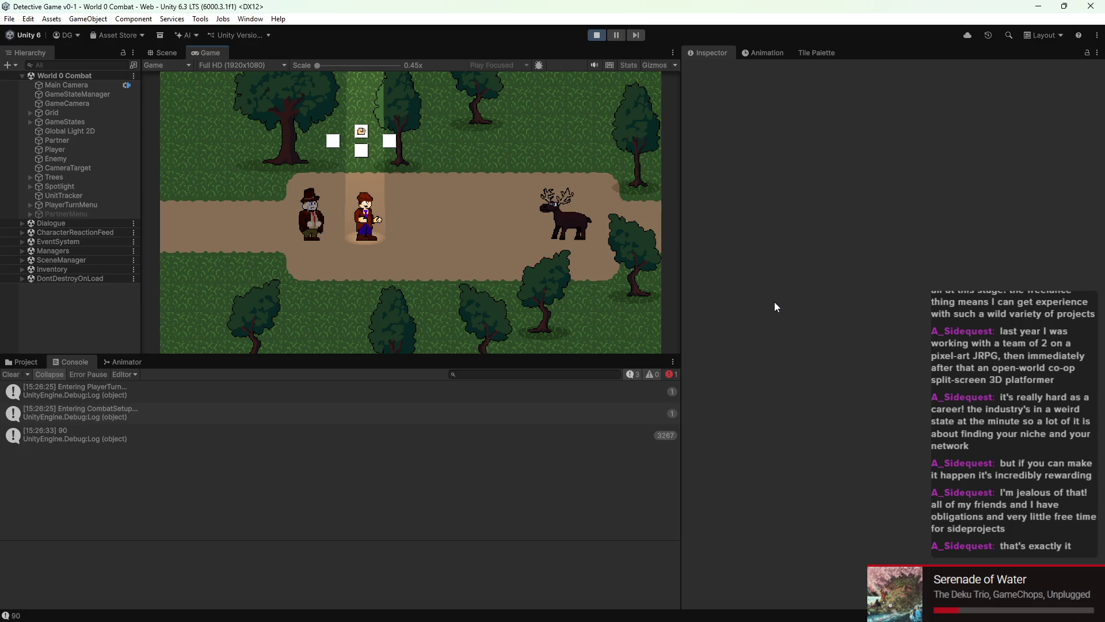
{"action": "key", "text": "space"}
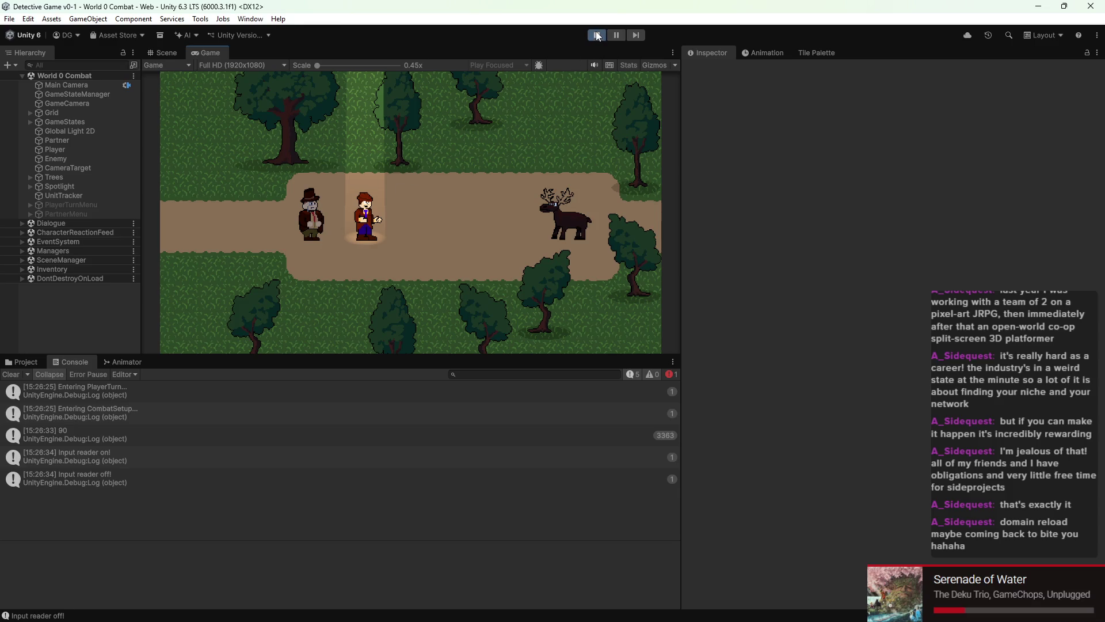
{"action": "left_click", "coordinate": [598, 36]}
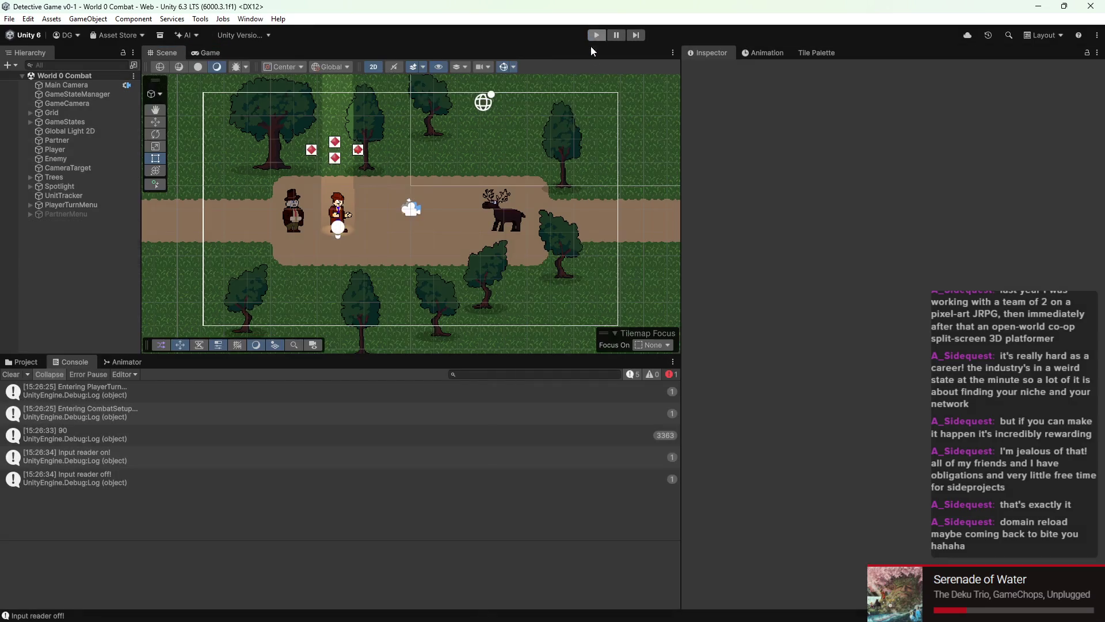
Step: Zoom around the Scene view and show the Assets > Scenes folder in the Project window
{"action": "scroll", "coordinate": [486, 159], "scroll_direction": "down", "scroll_amount": 3}
{"action": "scroll", "coordinate": [444, 202], "scroll_direction": "up", "scroll_amount": 2}
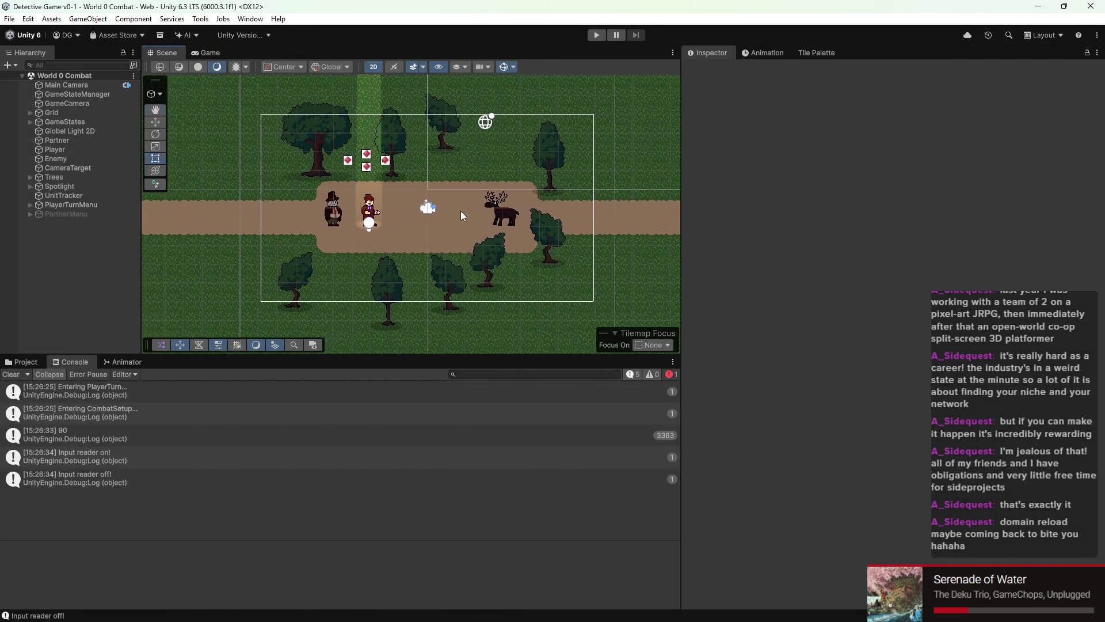
{"action": "scroll", "coordinate": [248, 250], "scroll_direction": "up", "scroll_amount": 2}
{"action": "scroll", "coordinate": [281, 254], "scroll_direction": "down", "scroll_amount": 2}
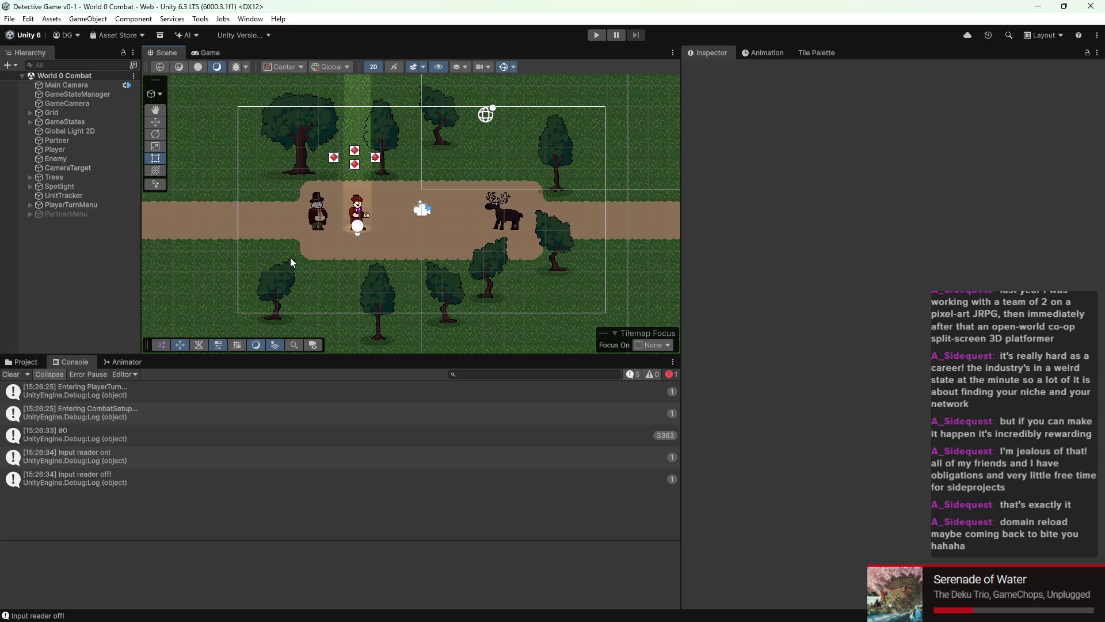
{"action": "scroll", "coordinate": [288, 245], "scroll_direction": "down", "scroll_amount": 1}
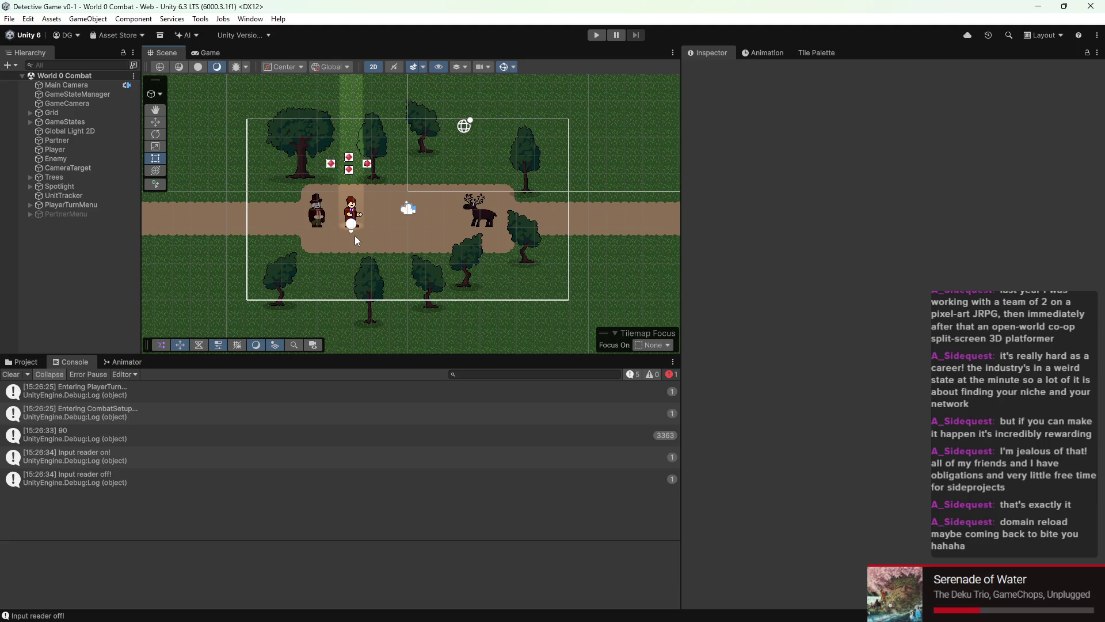
{"action": "scroll", "coordinate": [407, 225], "scroll_direction": "up", "scroll_amount": 3}
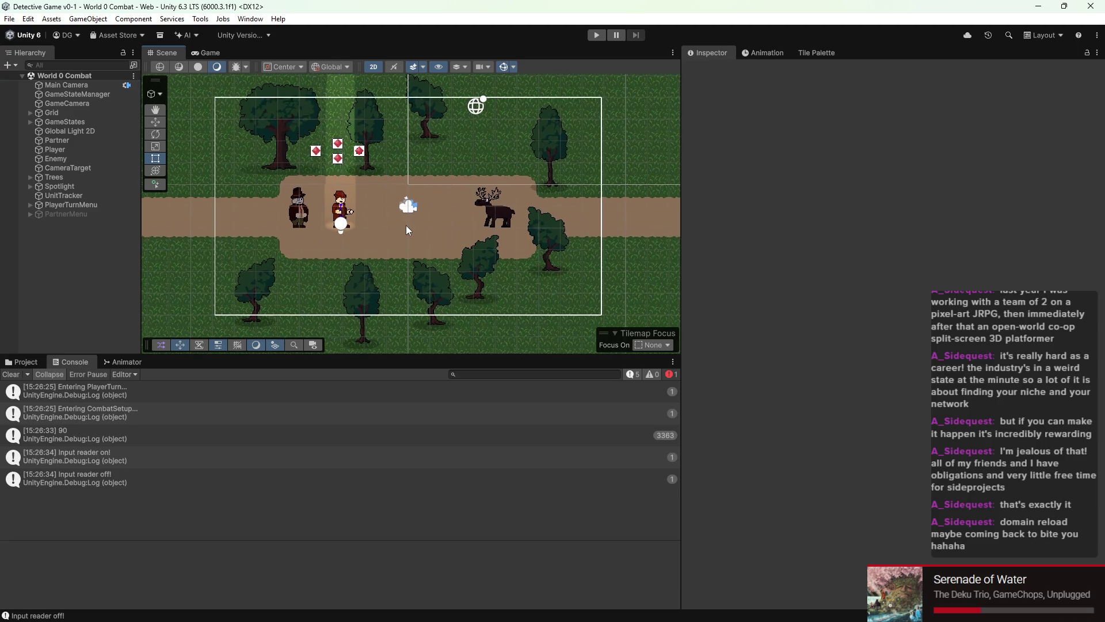
{"action": "left_click", "coordinate": [21, 362]}
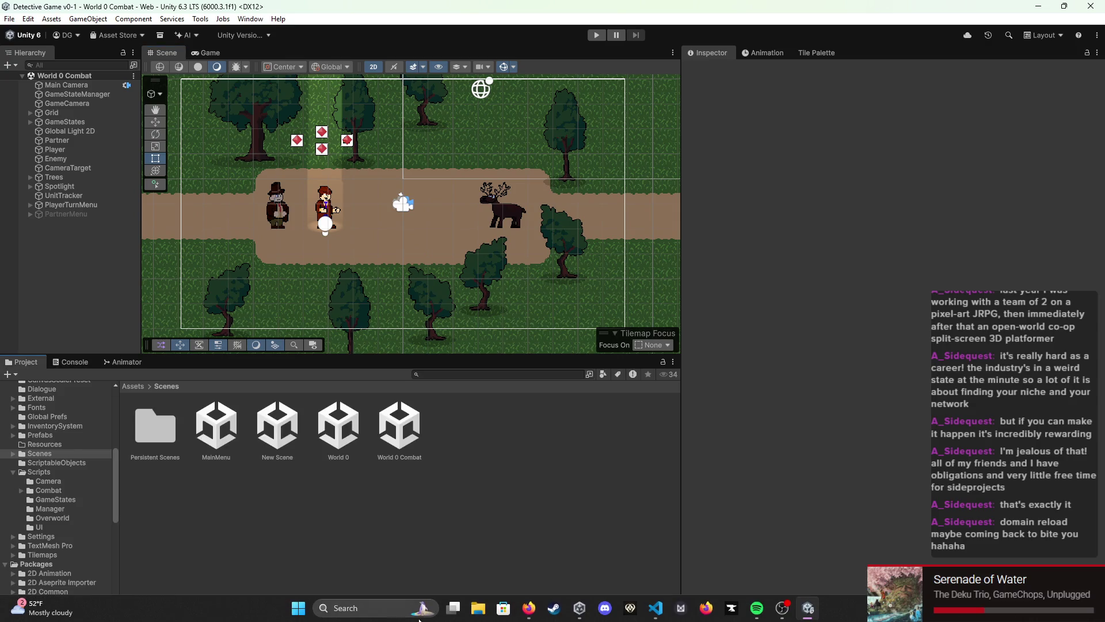
{"action": "left_click", "coordinate": [528, 618]}
Step: Search Google for 'does turning off domain reload mess with input unity'
{"action": "left_click", "coordinate": [481, 32]}
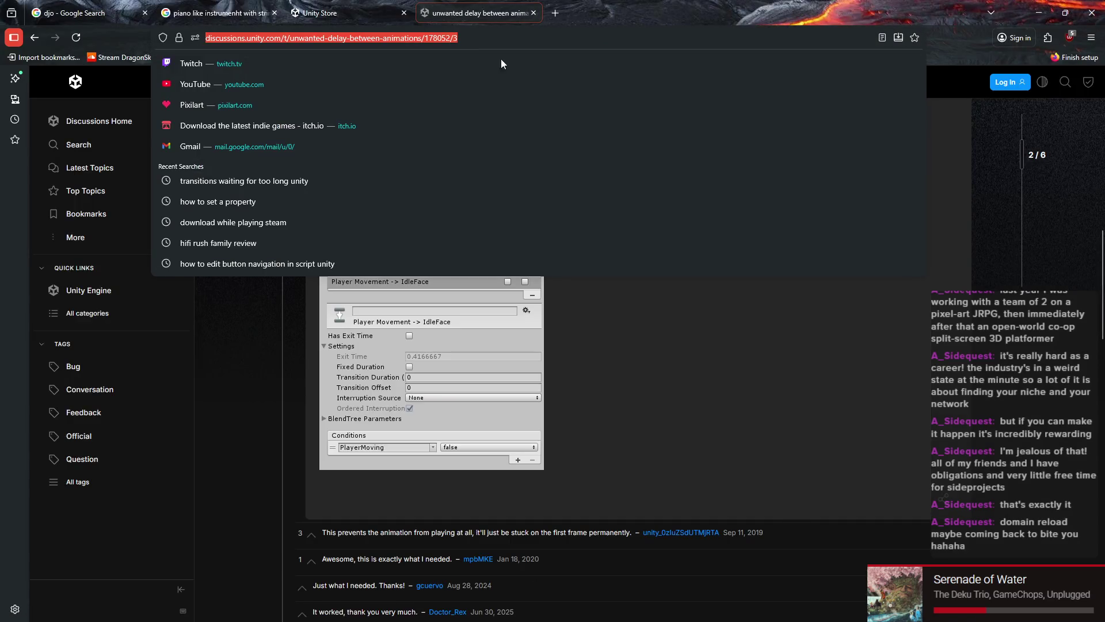
{"action": "type", "text": "do"}
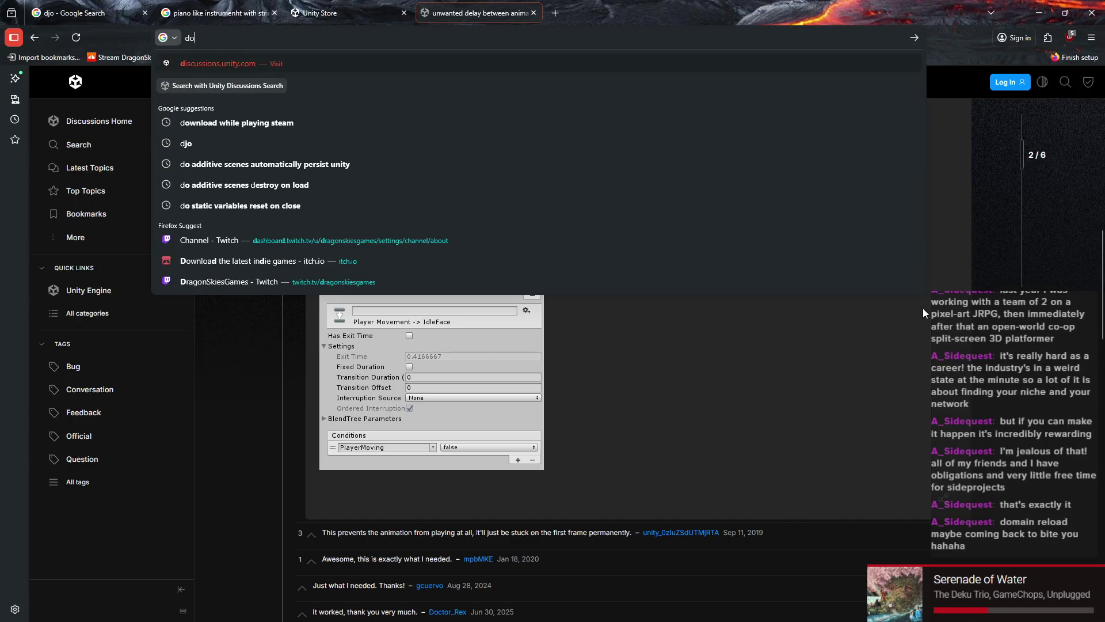
{"action": "type", "text": "es turning off do"}
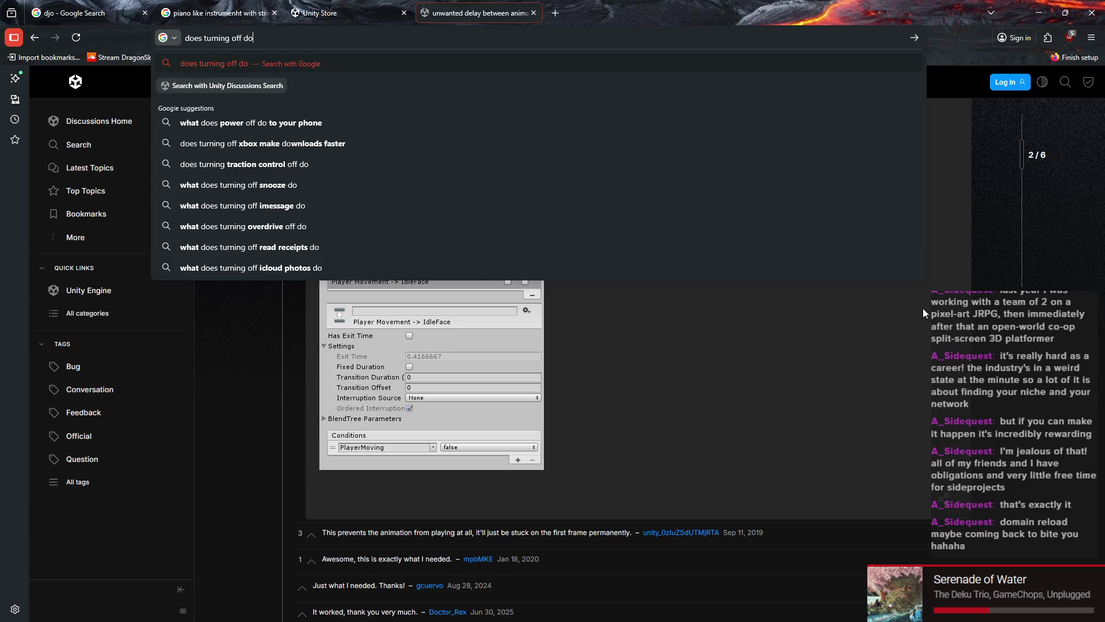
{"action": "type", "text": "main reload mess with input"}
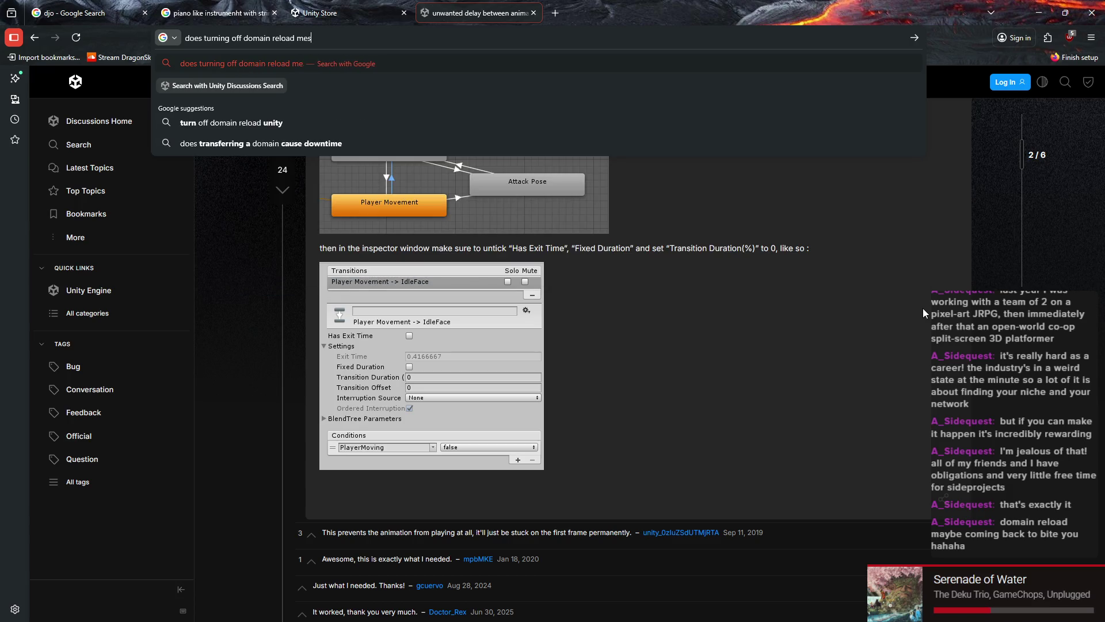
{"action": "key", "text": "Return"}
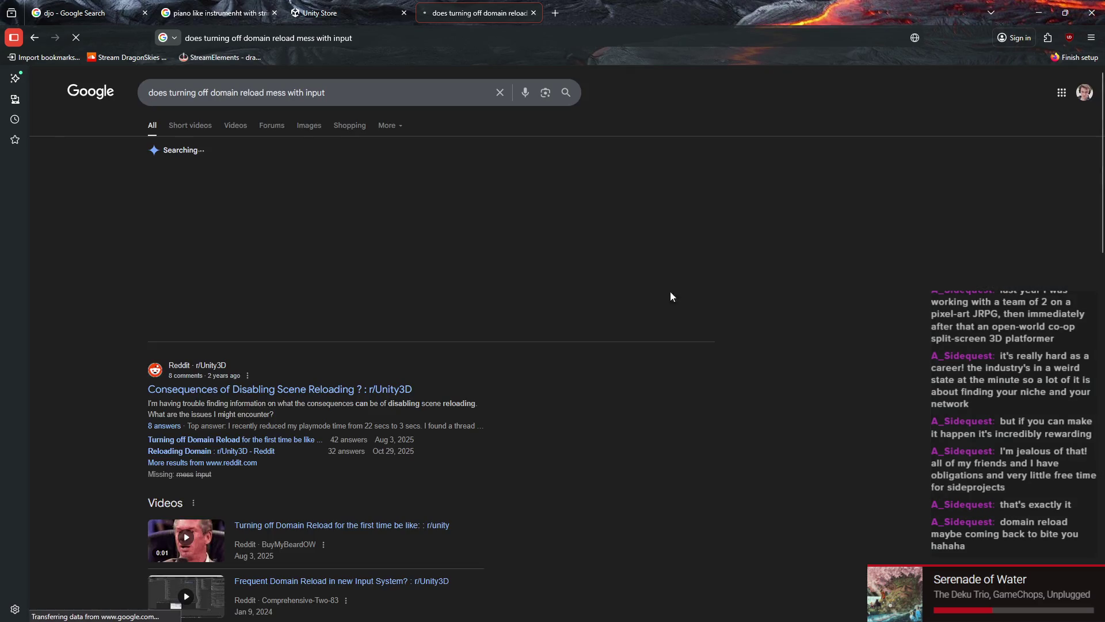
{"action": "left_click", "coordinate": [429, 97]}
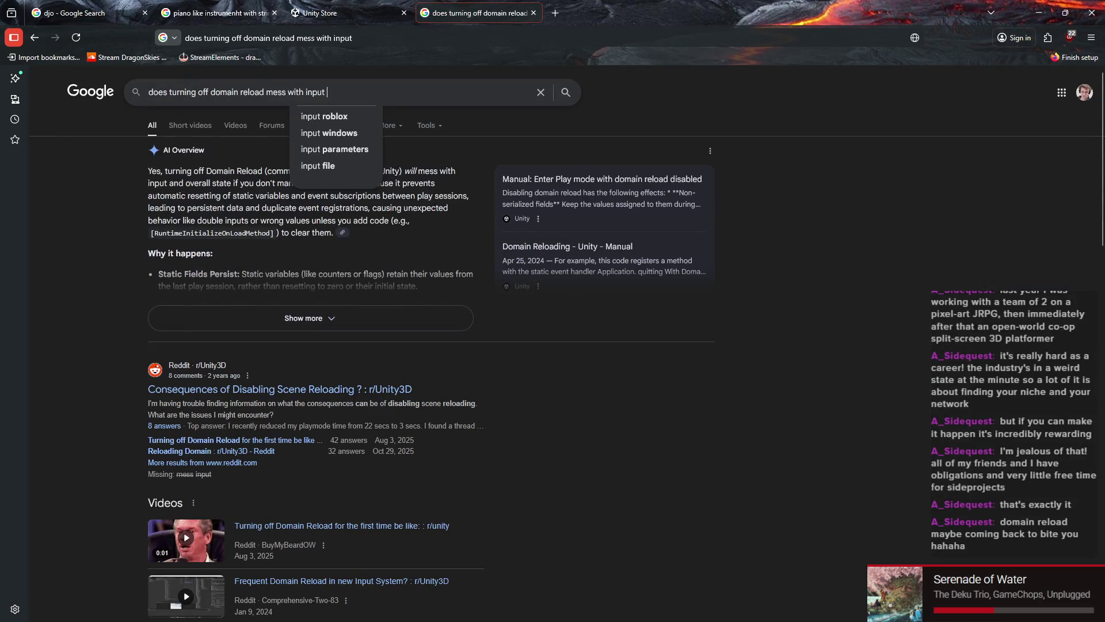
{"action": "type", "text": "unity"}
{"action": "key", "text": "Return"}
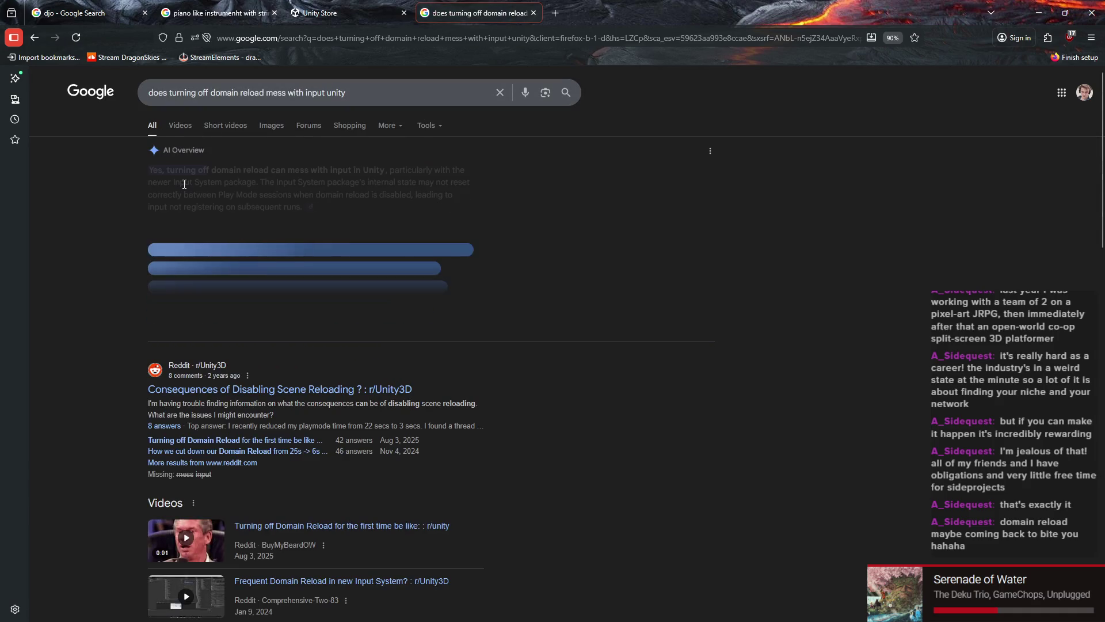
Step: Expand and read the AI Overview, then open the Unity manual's Domain Reloading result
{"action": "left_click", "coordinate": [309, 318]}
{"action": "scroll", "coordinate": [694, 333], "scroll_direction": "down", "scroll_amount": 5}
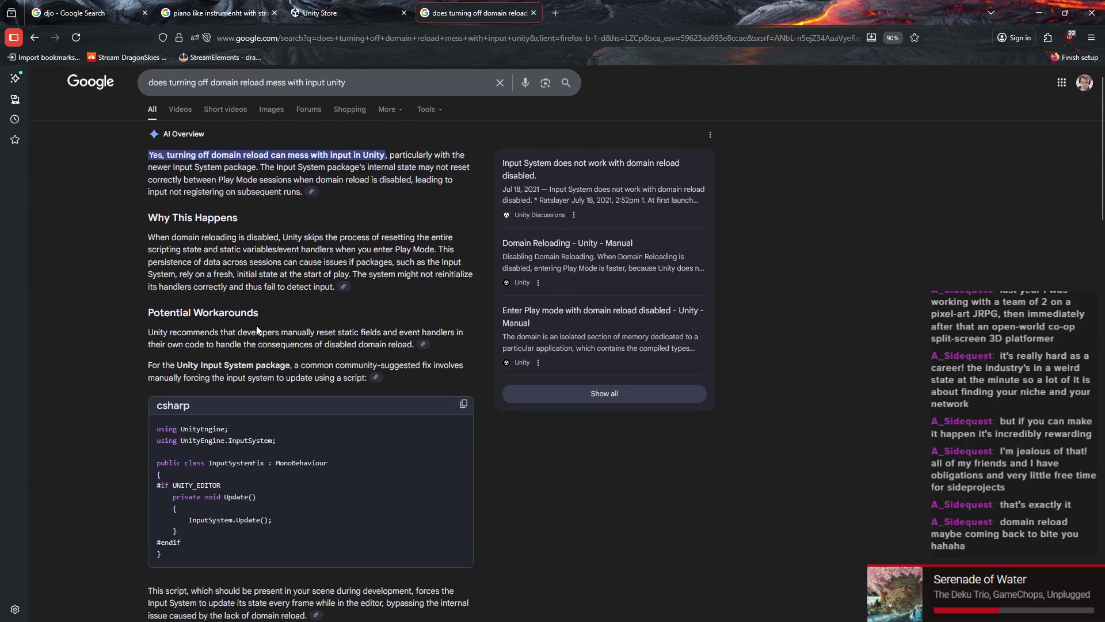
{"action": "scroll", "coordinate": [224, 366], "scroll_direction": "up", "scroll_amount": 5}
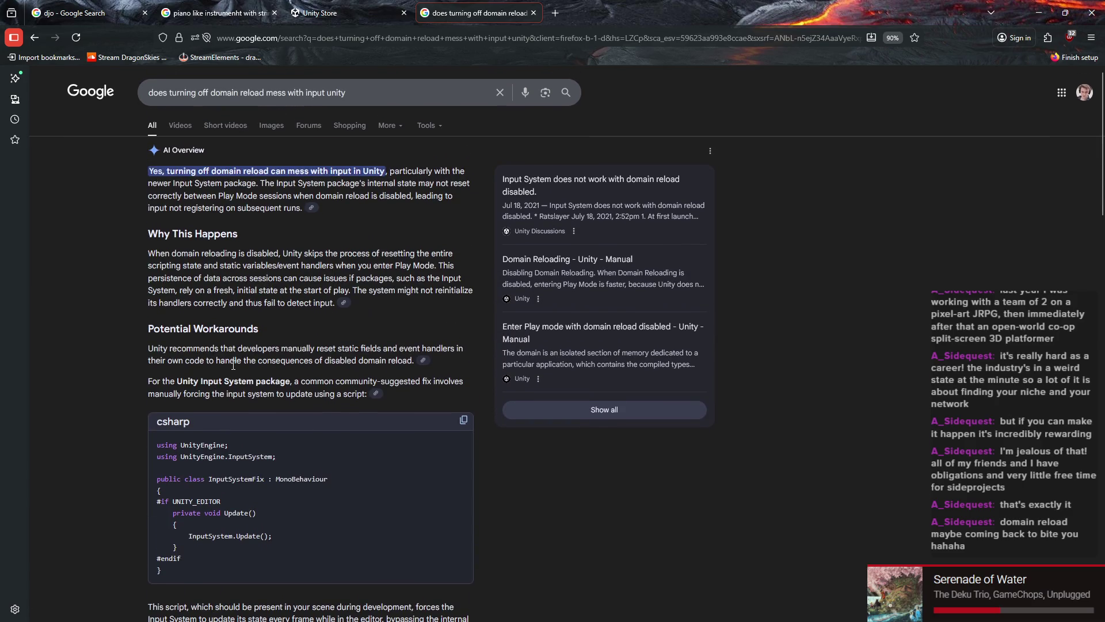
{"action": "scroll", "coordinate": [205, 207], "scroll_direction": "down", "scroll_amount": 9}
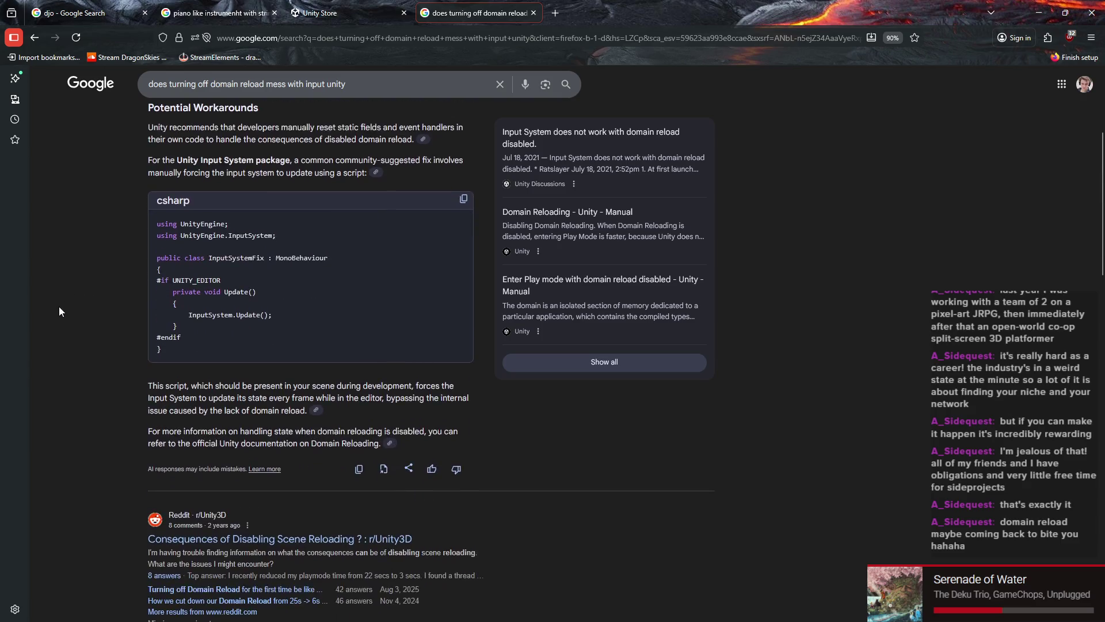
{"action": "scroll", "coordinate": [333, 290], "scroll_direction": "up", "scroll_amount": 9}
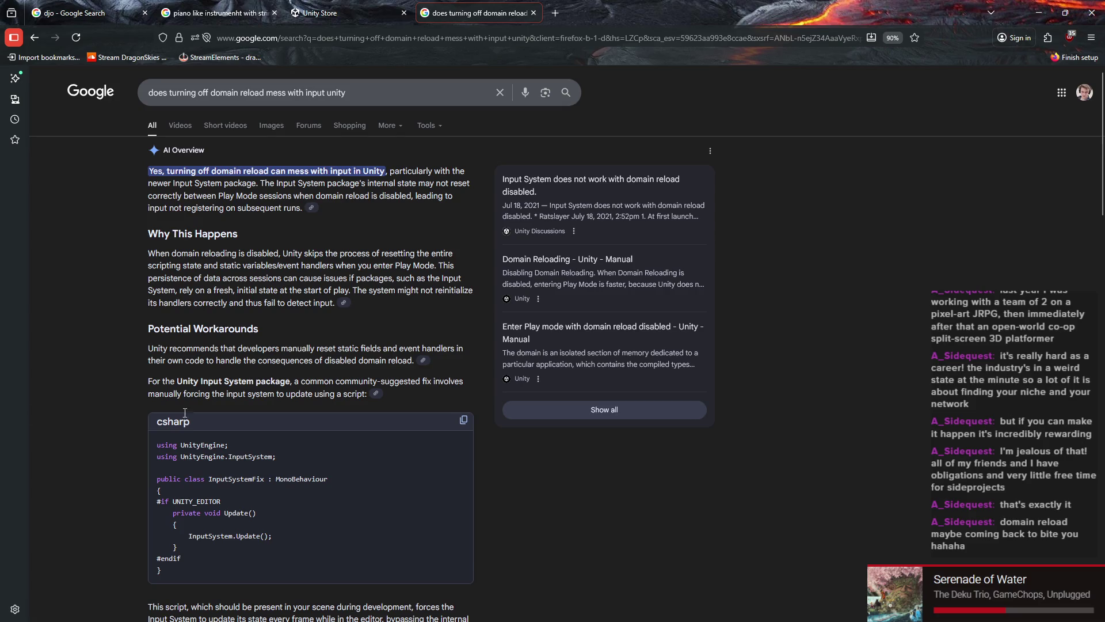
{"action": "triple_click", "coordinate": [128, 182]}
{"action": "scroll", "coordinate": [419, 239], "scroll_direction": "down", "scroll_amount": 6}
{"action": "scroll", "coordinate": [489, 308], "scroll_direction": "down", "scroll_amount": 6}
{"action": "scroll", "coordinate": [227, 353], "scroll_direction": "down", "scroll_amount": 2}
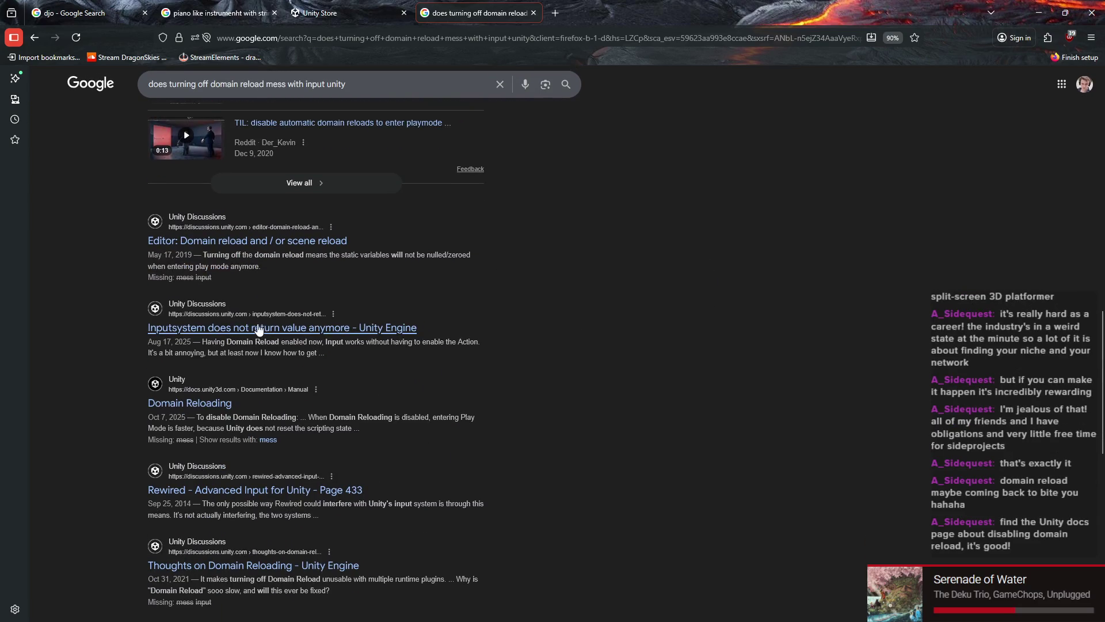
{"action": "scroll", "coordinate": [253, 325], "scroll_direction": "down", "scroll_amount": 2}
{"action": "left_click", "coordinate": [220, 300]}
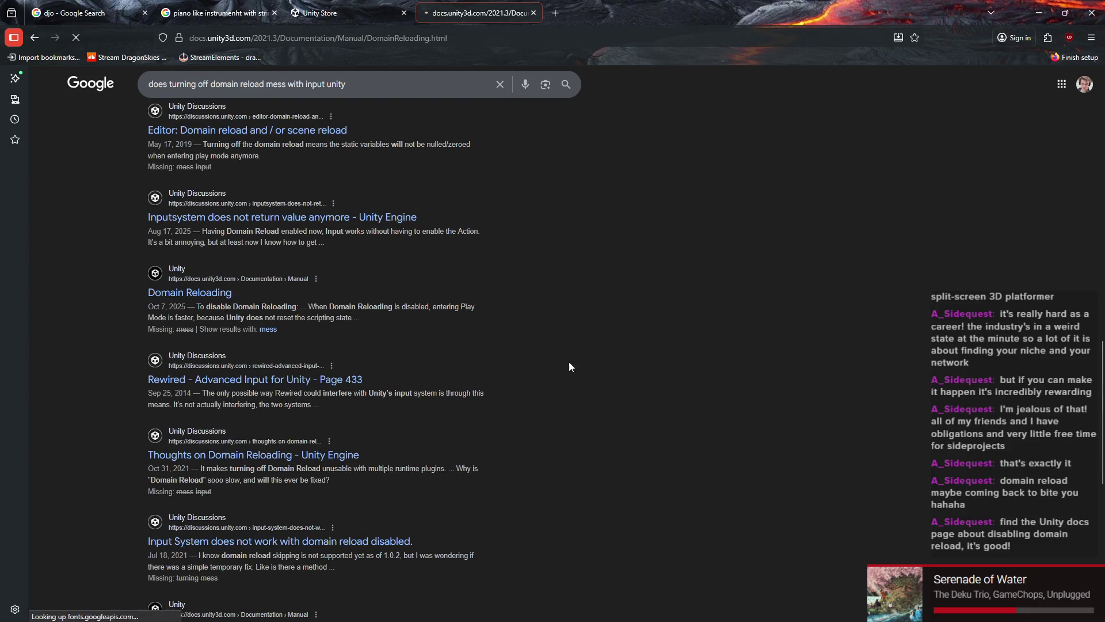
Step: Read the Static fields paragraph of the Domain Reloading manual and return to the Unity Editor
{"action": "scroll", "coordinate": [443, 336], "scroll_direction": "down", "scroll_amount": 6}
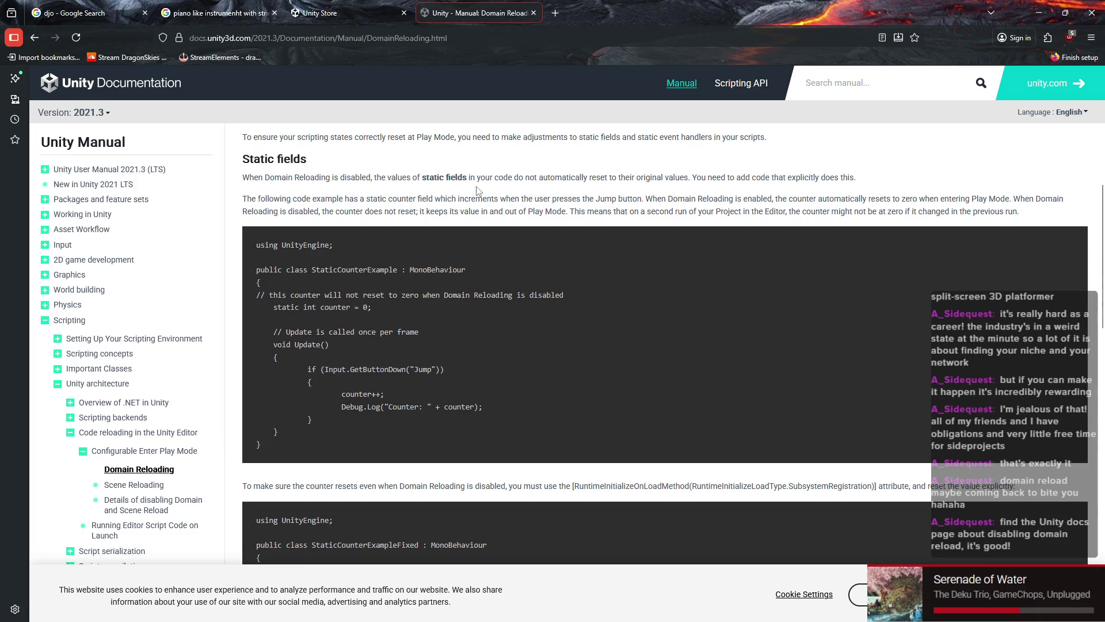
{"action": "triple_click", "coordinate": [455, 182]}
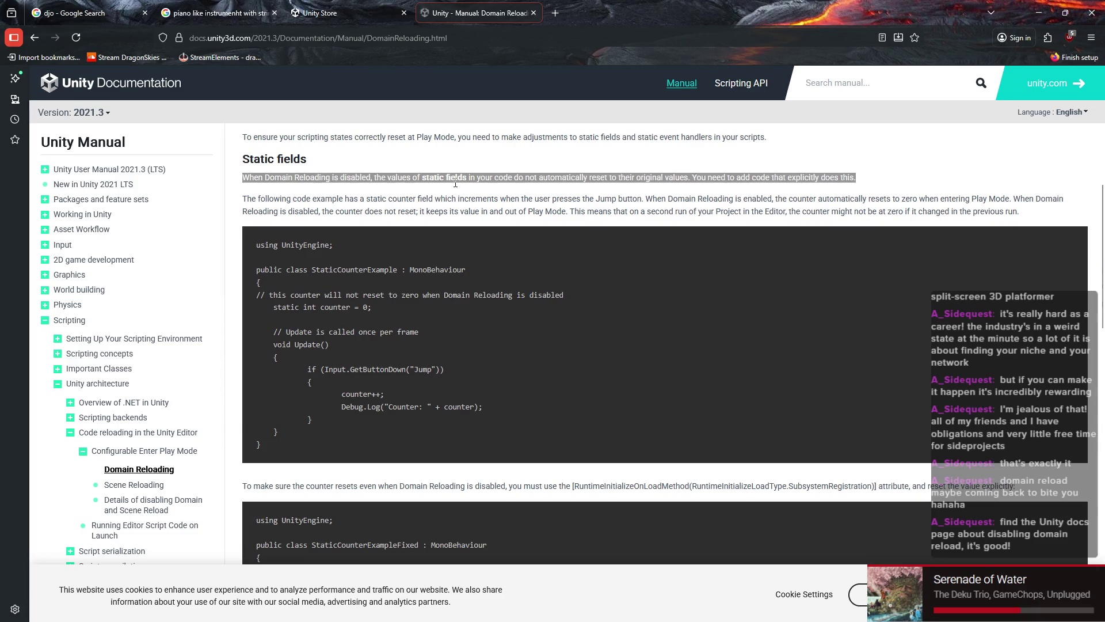
{"action": "left_click", "coordinate": [626, 181]}
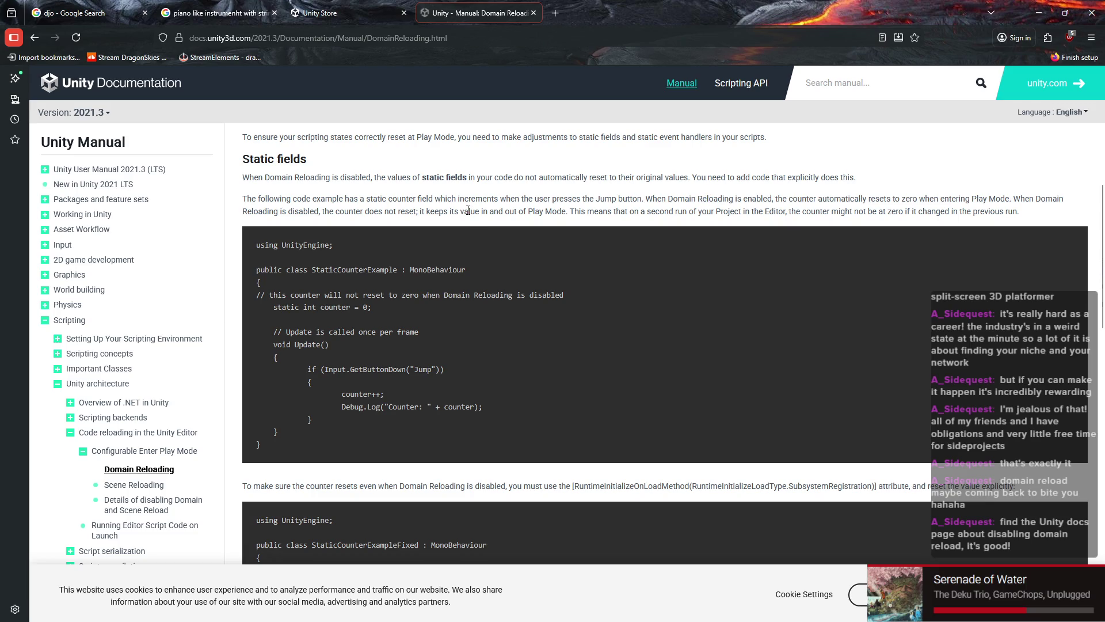
{"action": "mouse_move", "coordinate": [751, 619]}
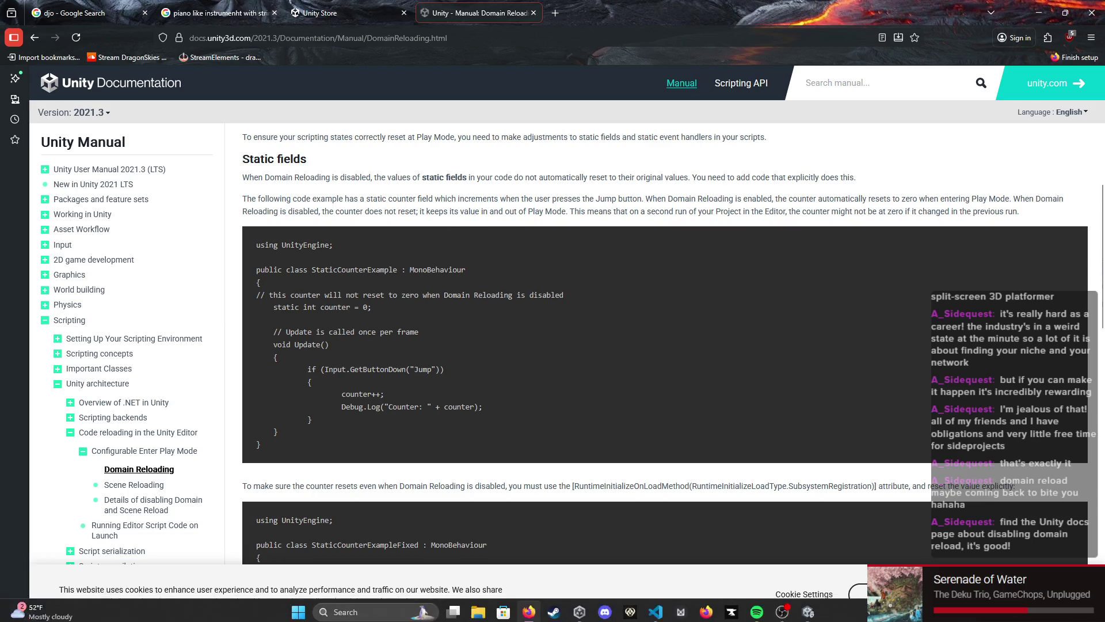
{"action": "left_click", "coordinate": [808, 607]}
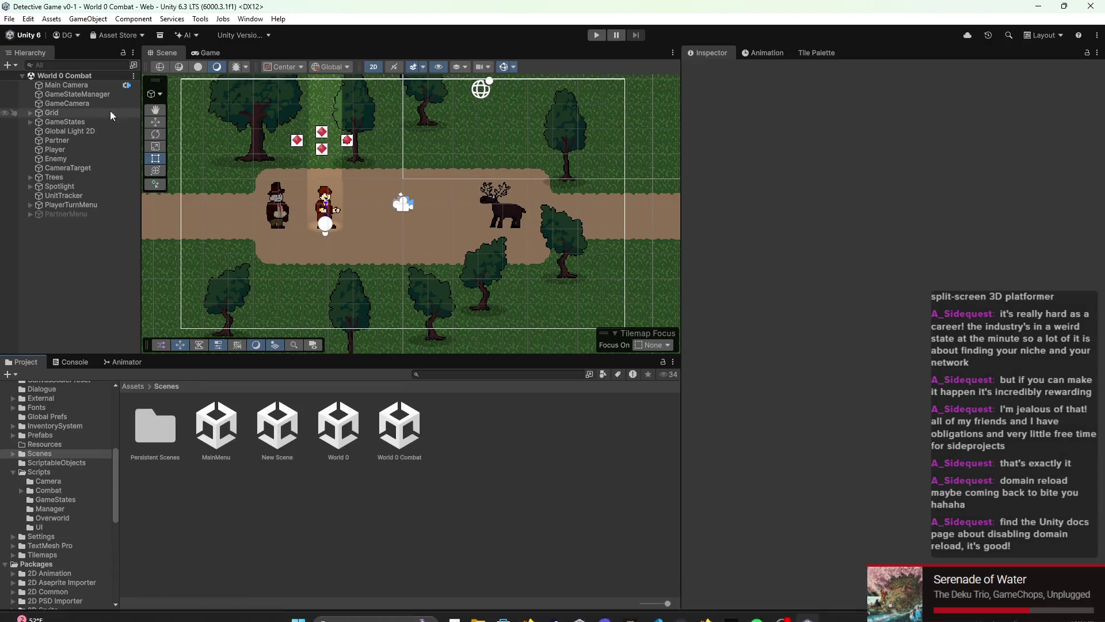
Step: Set Enter Play Mode Settings to Reload Domain and Scene under Project Settings > Editor
{"action": "left_click", "coordinate": [29, 19]}
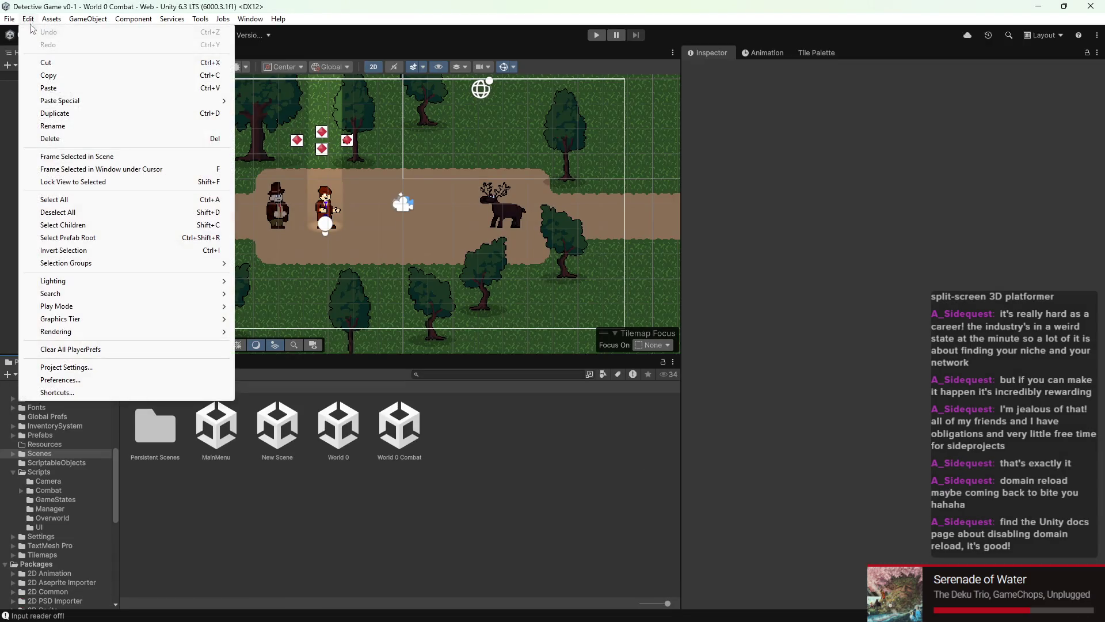
{"action": "left_click", "coordinate": [76, 369]}
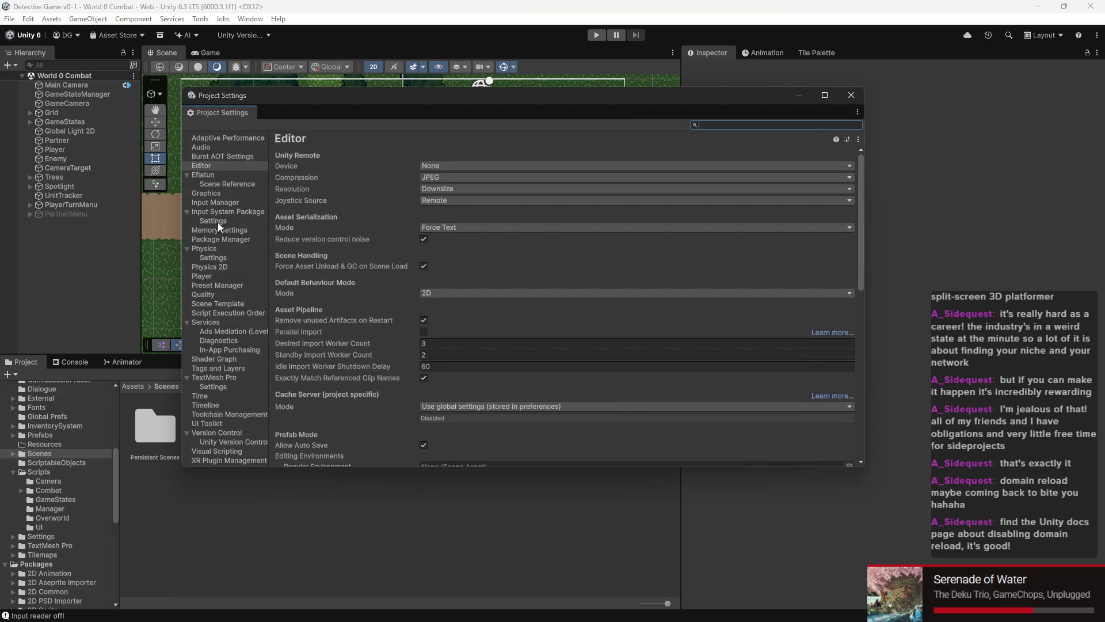
{"action": "scroll", "coordinate": [410, 384], "scroll_direction": "down", "scroll_amount": 15}
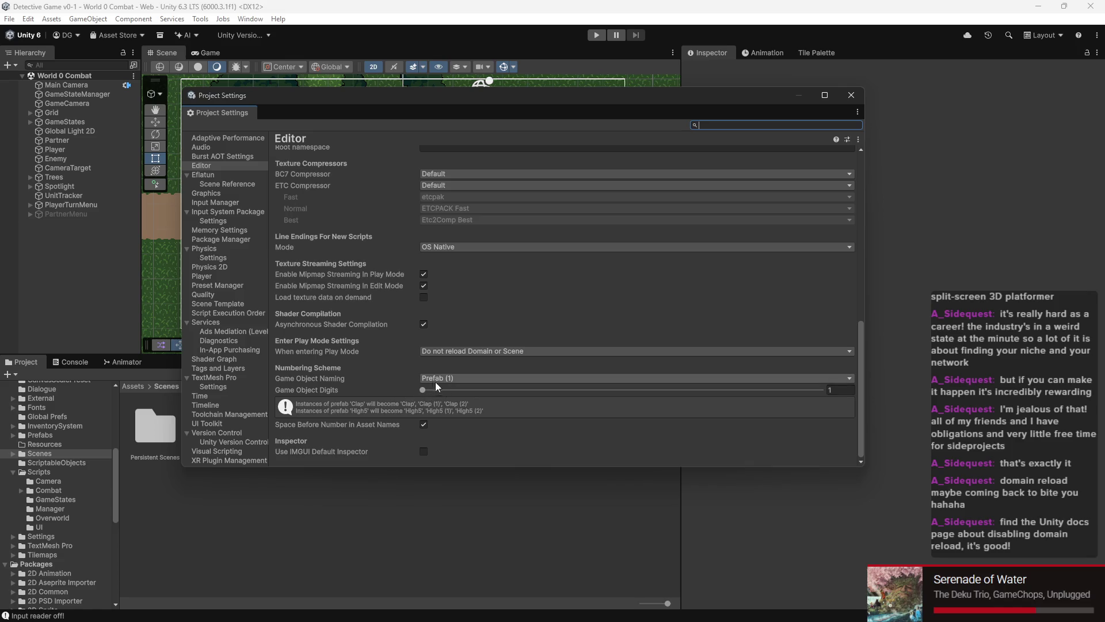
{"action": "scroll", "coordinate": [363, 380], "scroll_direction": "up", "scroll_amount": 2}
{"action": "scroll", "coordinate": [368, 381], "scroll_direction": "down", "scroll_amount": 2}
{"action": "scroll", "coordinate": [475, 351], "scroll_direction": "up", "scroll_amount": 2}
{"action": "scroll", "coordinate": [475, 352], "scroll_direction": "down", "scroll_amount": 2}
{"action": "left_click", "coordinate": [461, 348]}
{"action": "left_click", "coordinate": [470, 365]}
{"action": "left_click", "coordinate": [851, 95]}
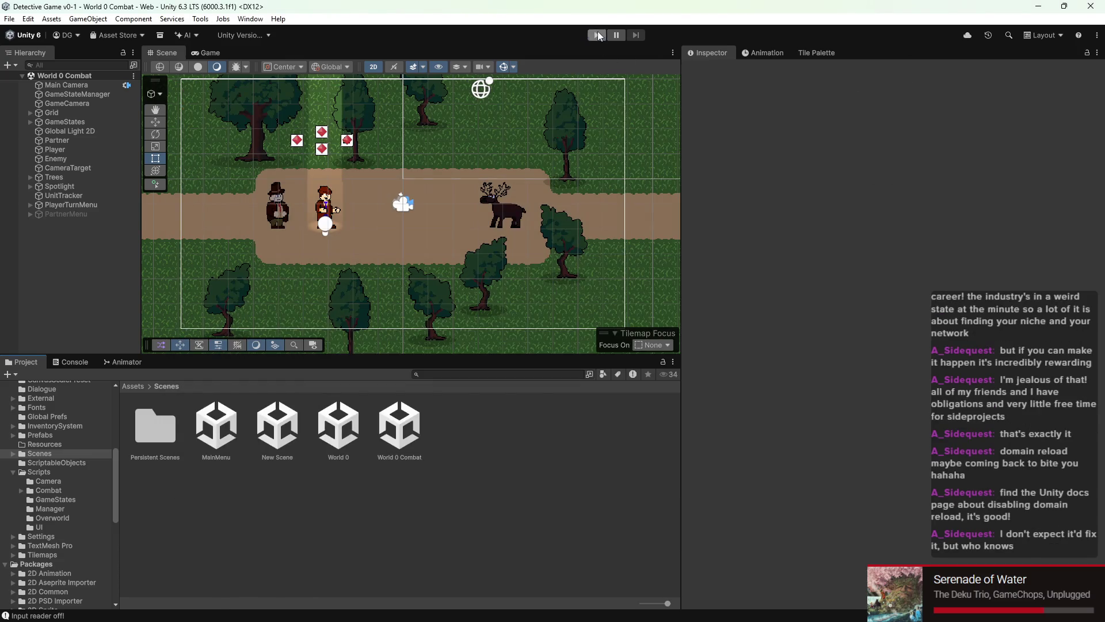
Step: Test a punch with domain reload enabled, checking the Console log and the Animator across two runs
{"action": "left_click", "coordinate": [597, 36]}
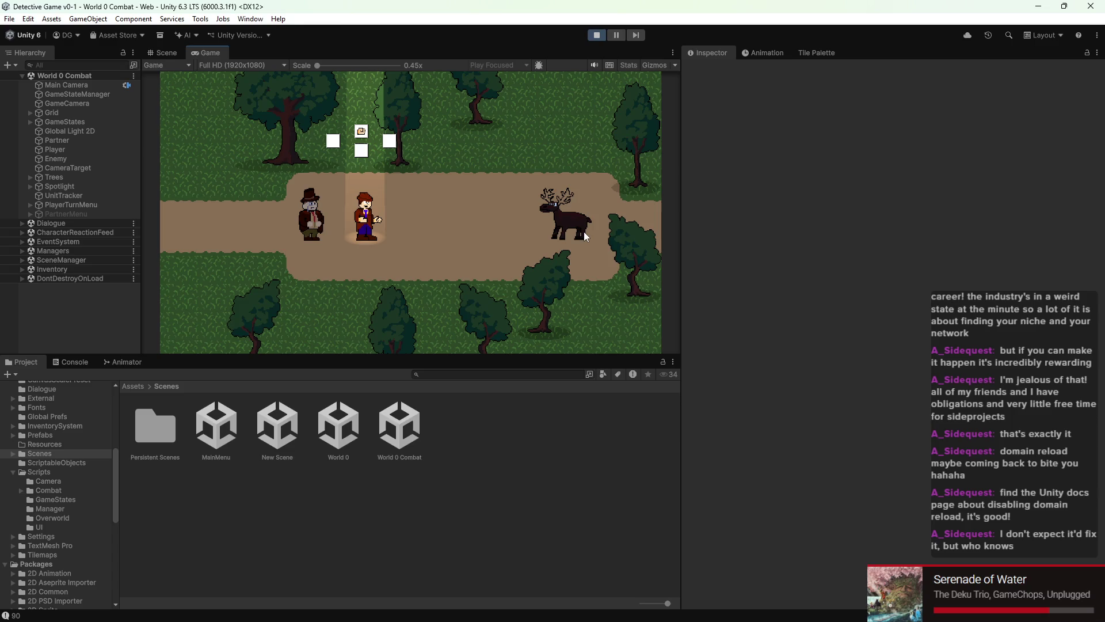
{"action": "key", "text": "space"}
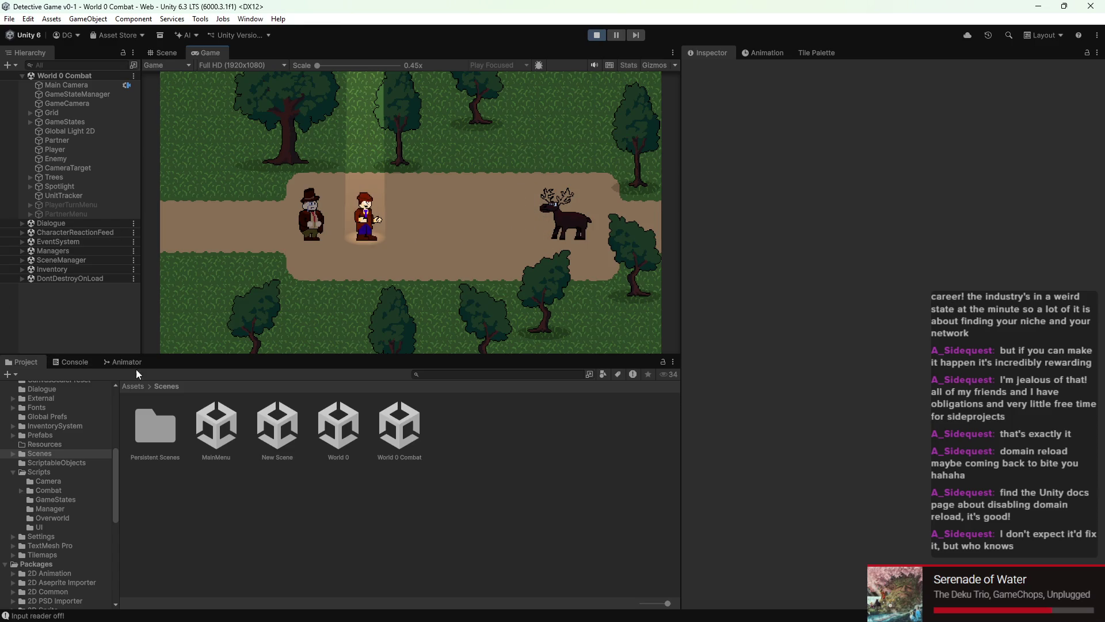
{"action": "left_click", "coordinate": [82, 363]}
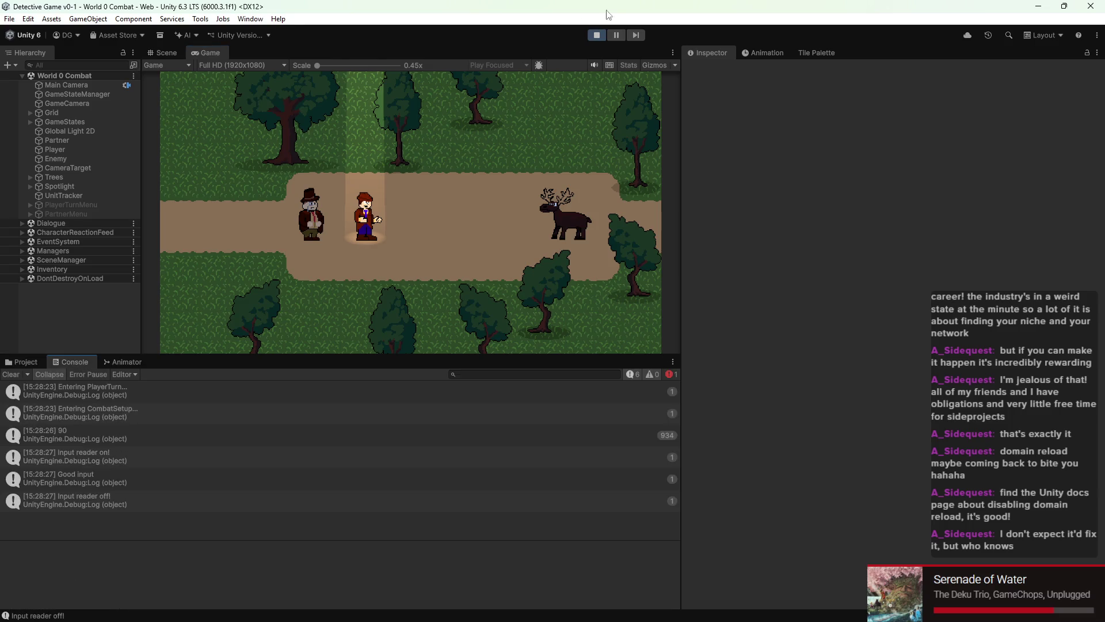
{"action": "left_click", "coordinate": [599, 39]}
{"action": "left_click", "coordinate": [596, 35]}
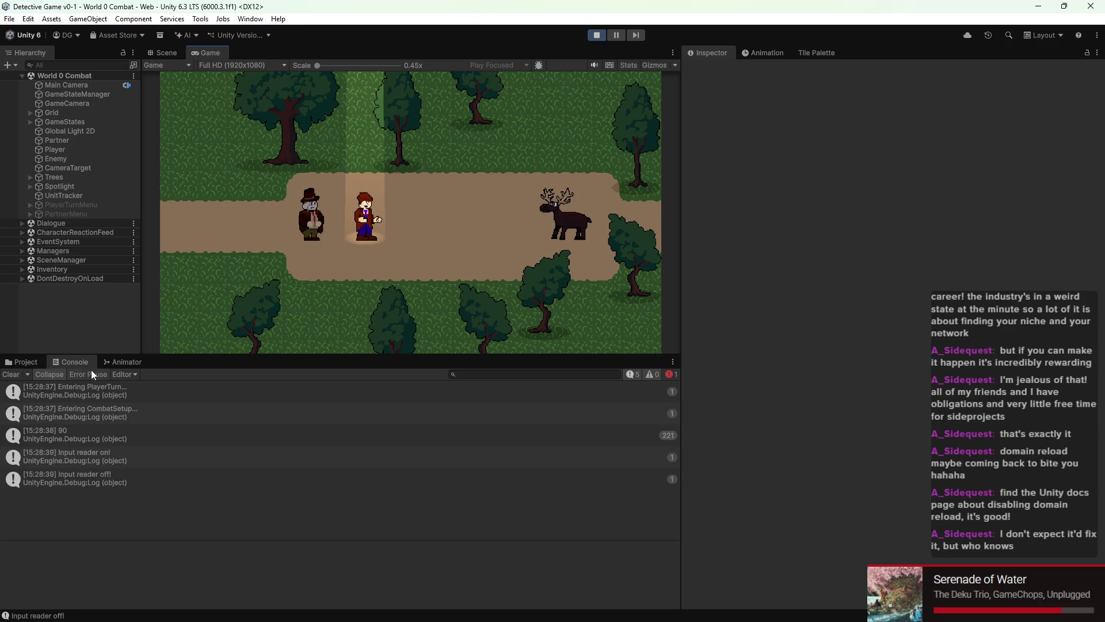
{"action": "left_click", "coordinate": [122, 361]}
{"action": "left_click", "coordinate": [589, 37]}
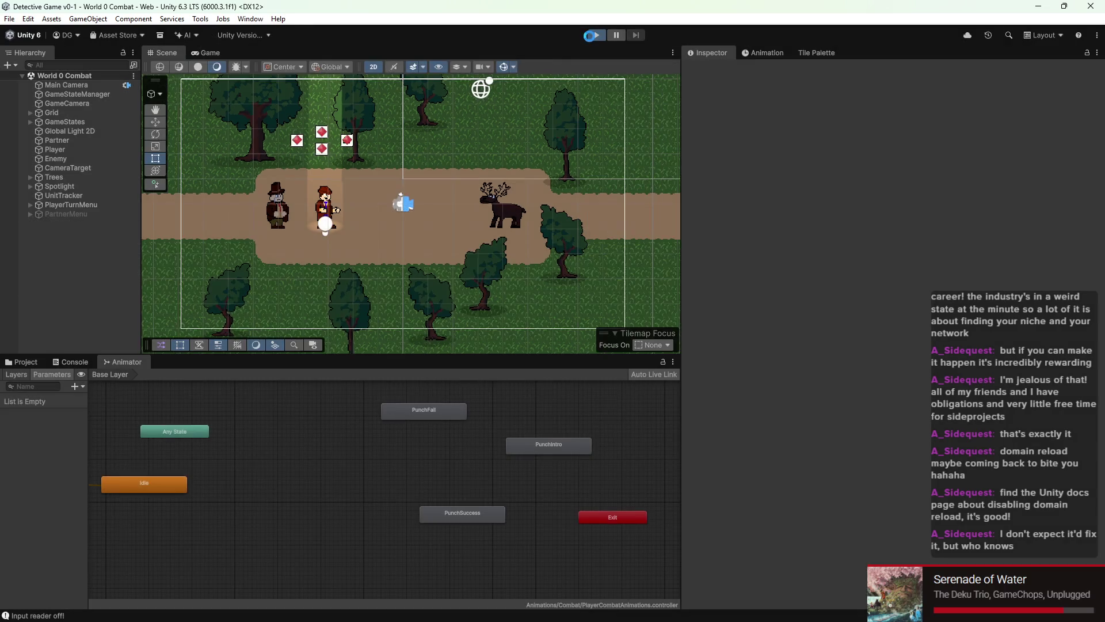
Step: Run repeated punch tests, inspecting Player in between, until the punch reaches PunchSuccess
{"action": "left_click", "coordinate": [595, 35]}
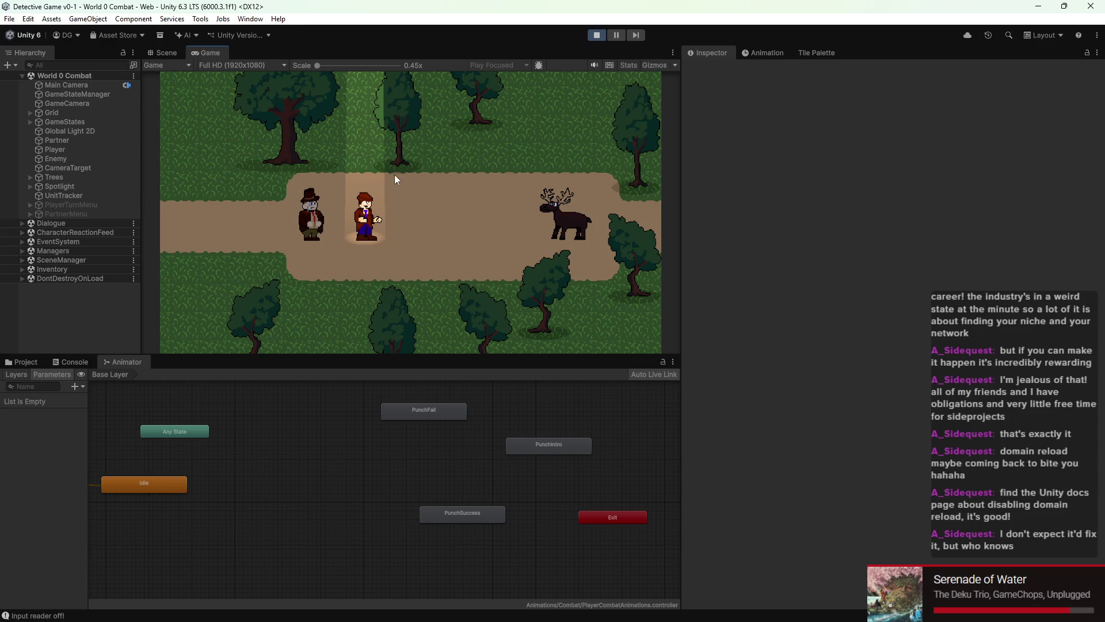
{"action": "left_click", "coordinate": [593, 34]}
{"action": "left_click", "coordinate": [82, 151]}
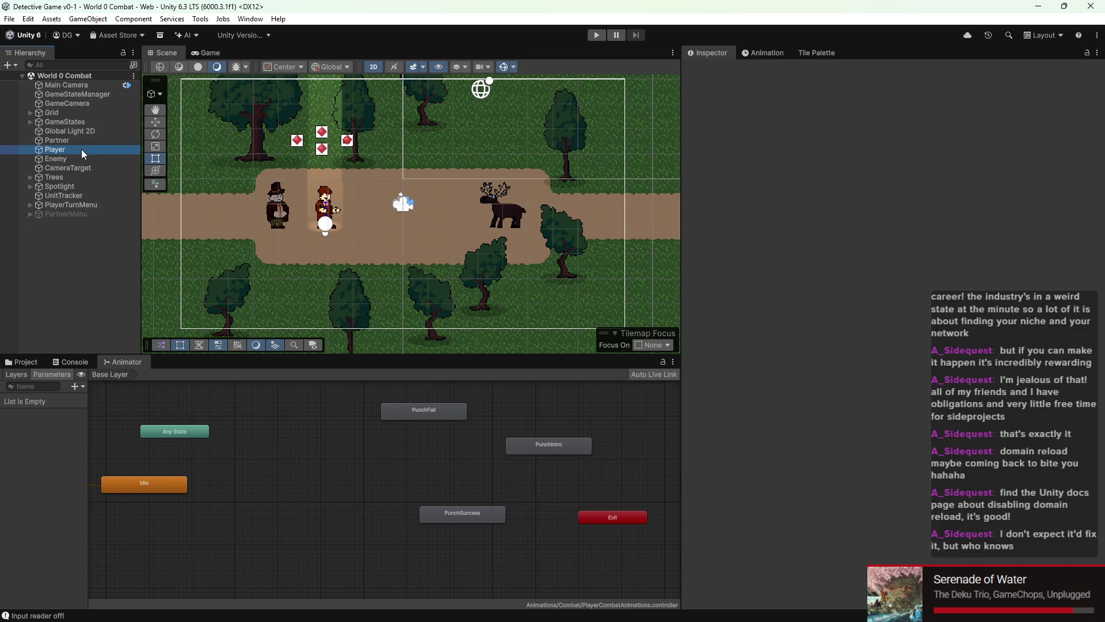
{"action": "key", "text": "ctrl+p"}
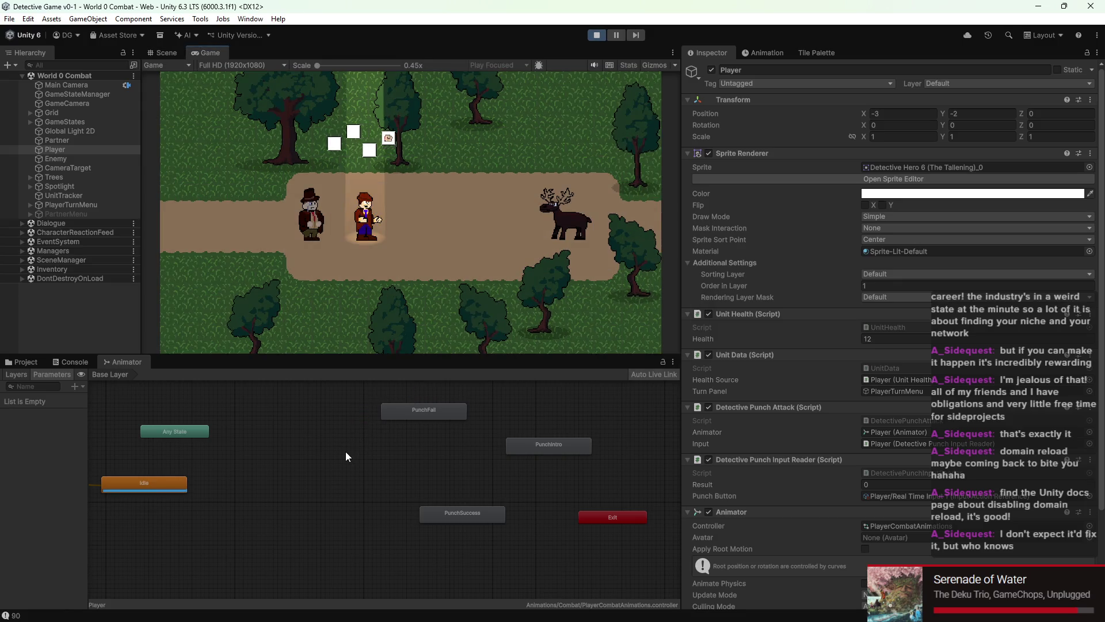
{"action": "key", "text": "Up"}
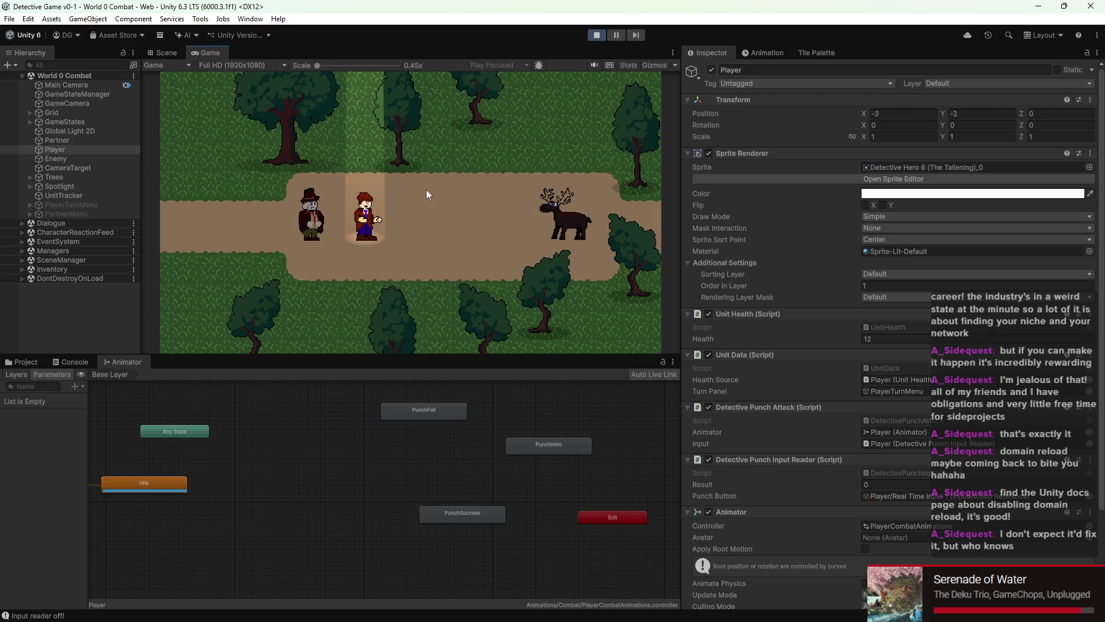
{"action": "left_click", "coordinate": [597, 33]}
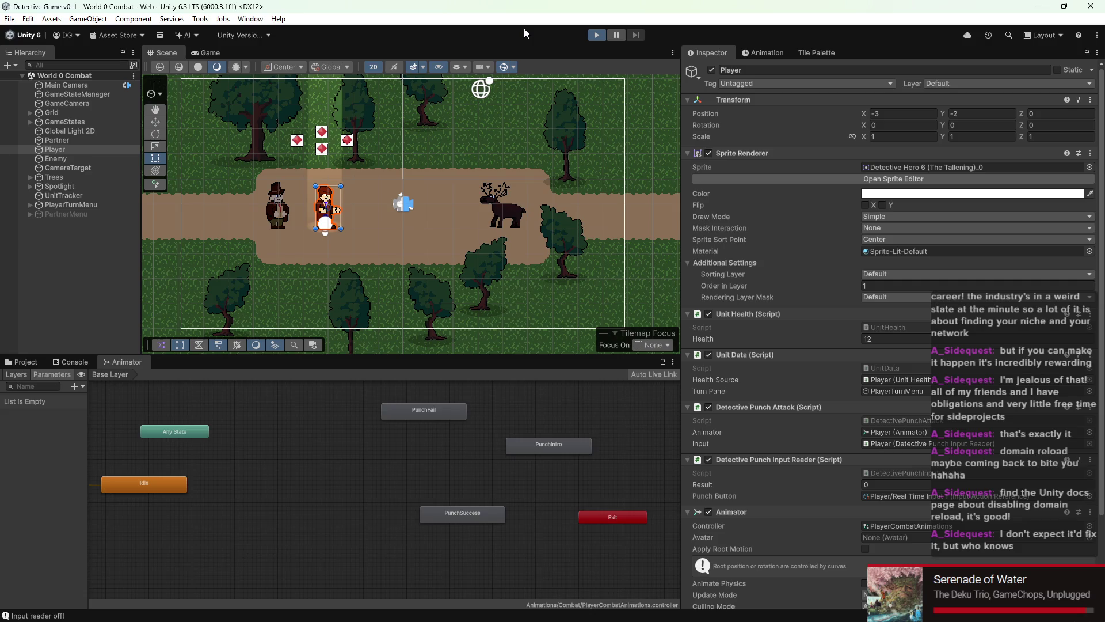
{"action": "key", "text": "ctrl+p"}
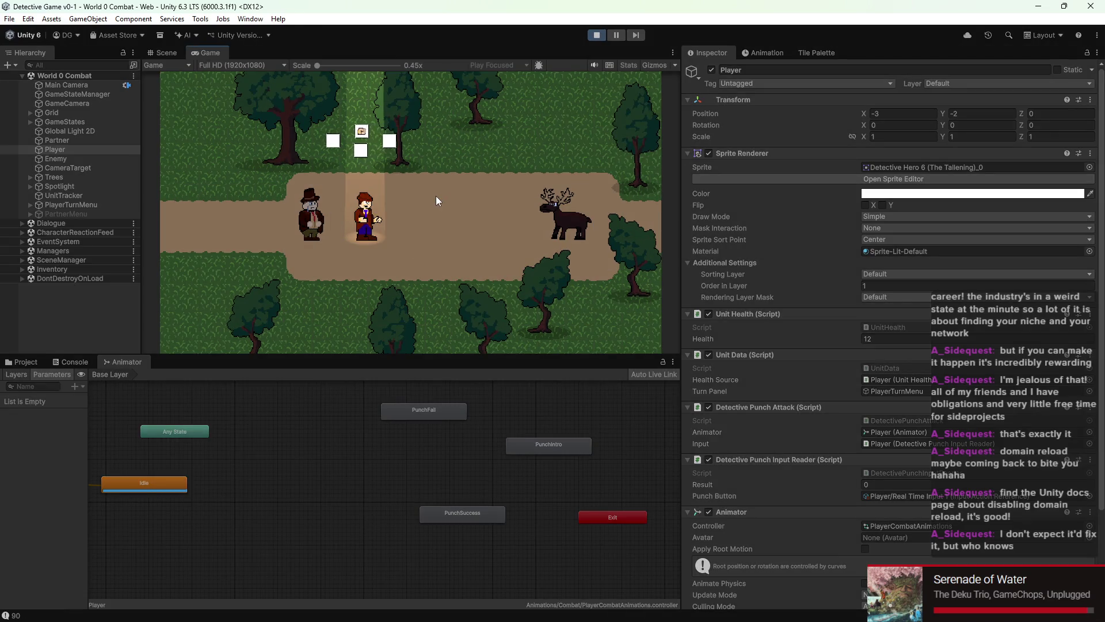
{"action": "key", "text": "space"}
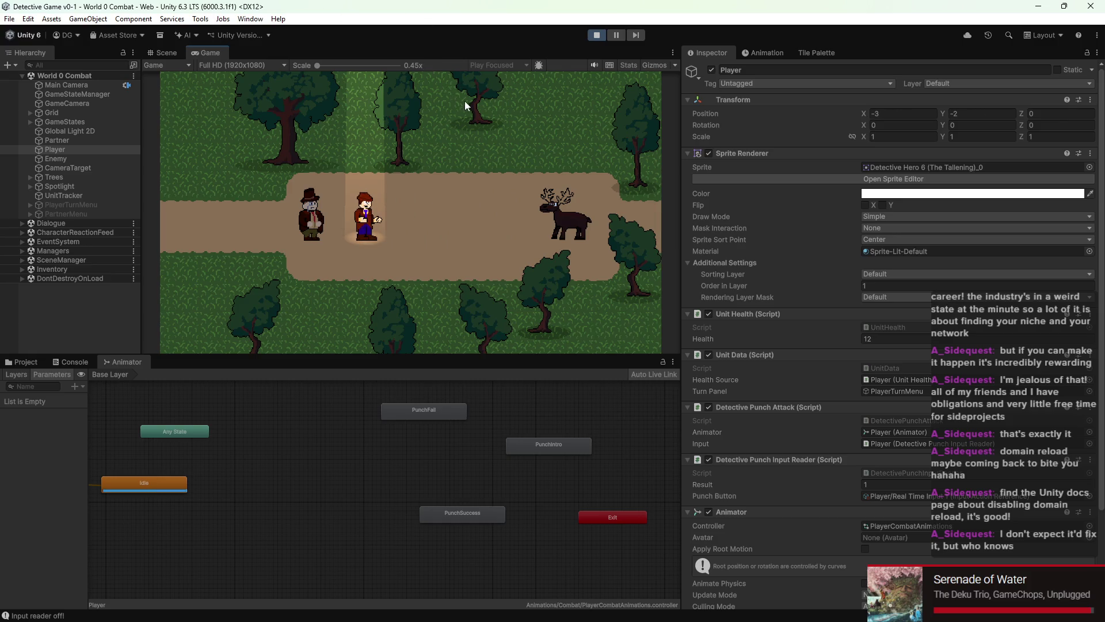
{"action": "left_click", "coordinate": [602, 38]}
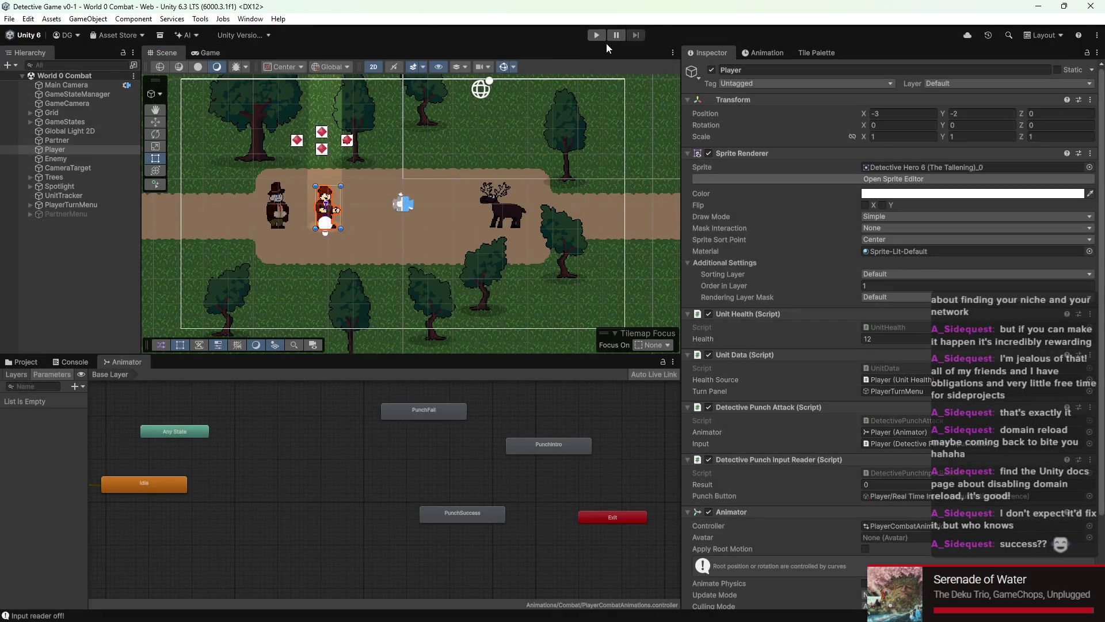
{"action": "scroll", "coordinate": [462, 254], "scroll_direction": "down", "scroll_amount": 2}
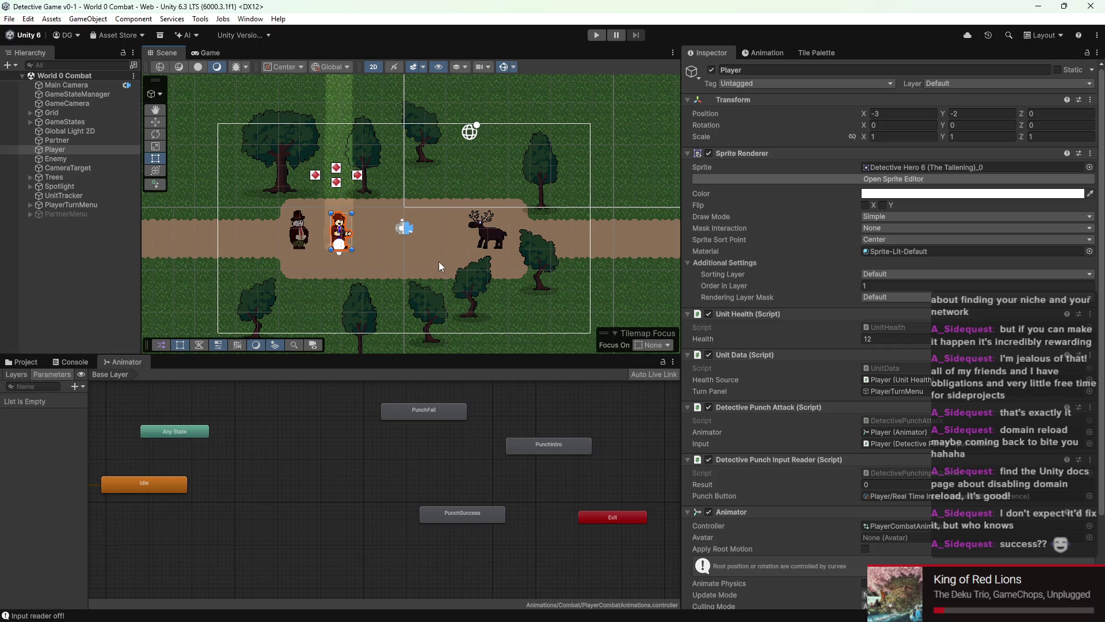
Step: Show the Assets > Scenes folder, listing MainMenu, World 0 and World 0 Combat
{"action": "scroll", "coordinate": [458, 239], "scroll_direction": "down", "scroll_amount": 2}
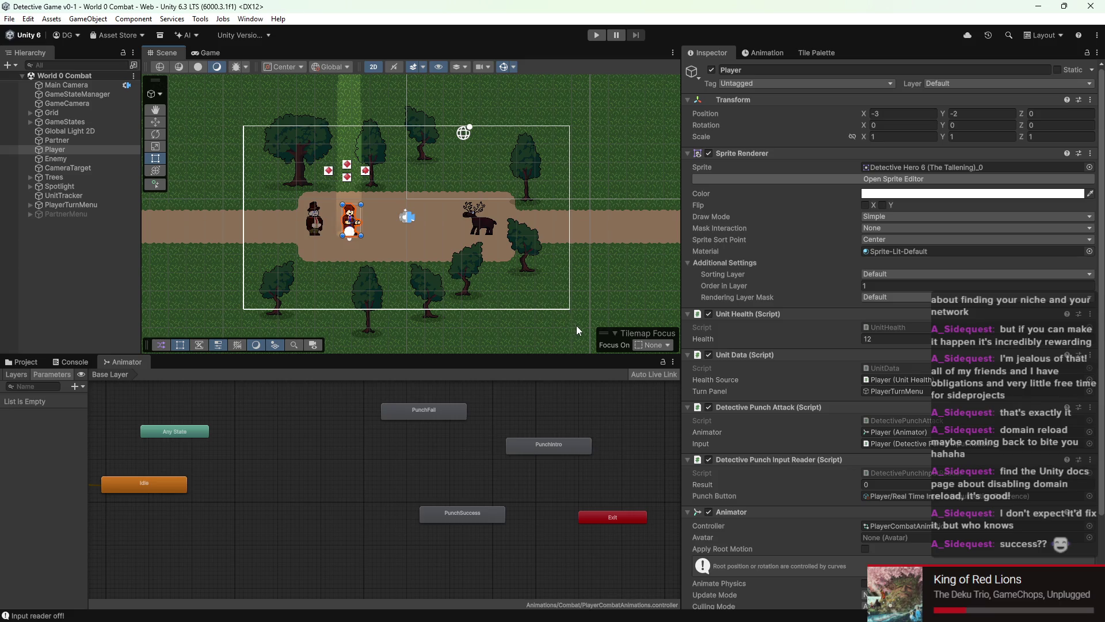
{"action": "scroll", "coordinate": [584, 305], "scroll_direction": "down", "scroll_amount": 2}
{"action": "scroll", "coordinate": [441, 240], "scroll_direction": "up", "scroll_amount": 2}
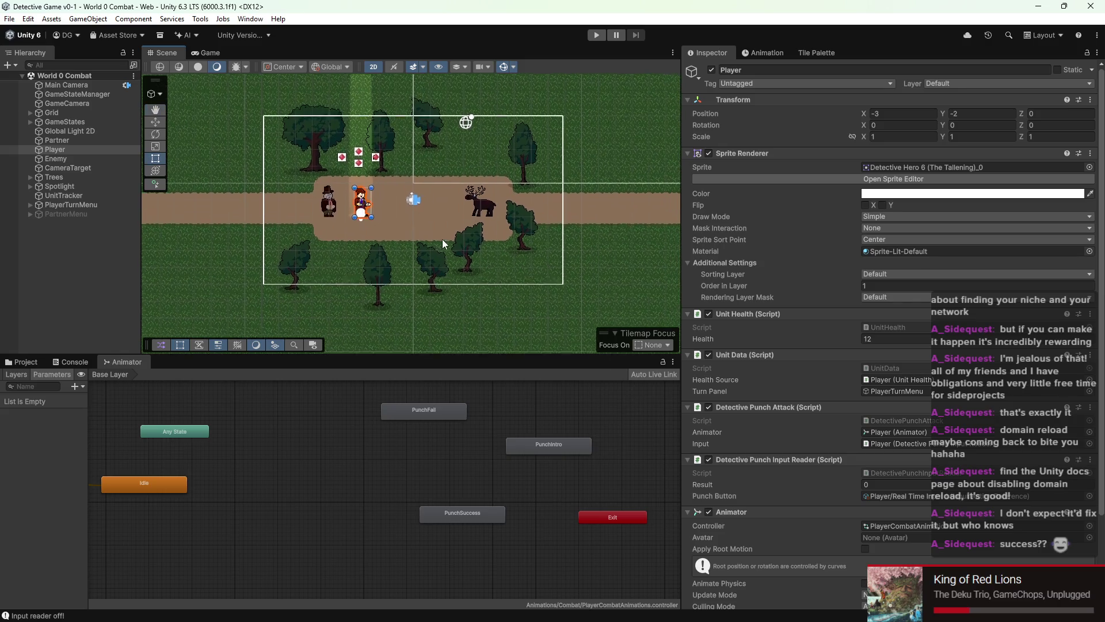
{"action": "scroll", "coordinate": [454, 219], "scroll_direction": "up", "scroll_amount": 2}
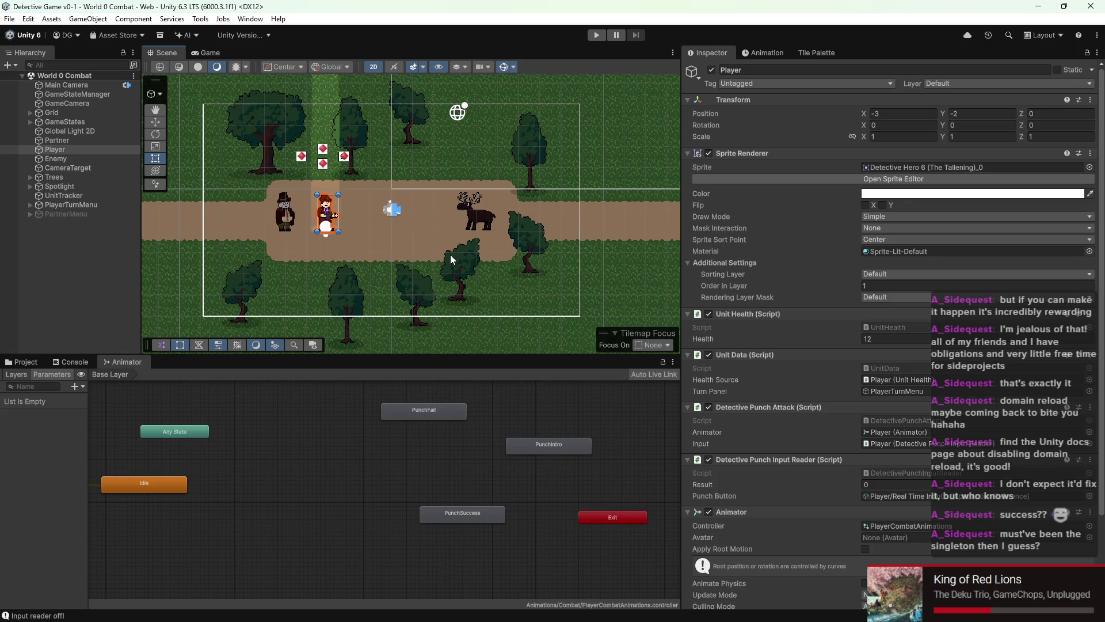
{"action": "scroll", "coordinate": [327, 258], "scroll_direction": "up", "scroll_amount": 2}
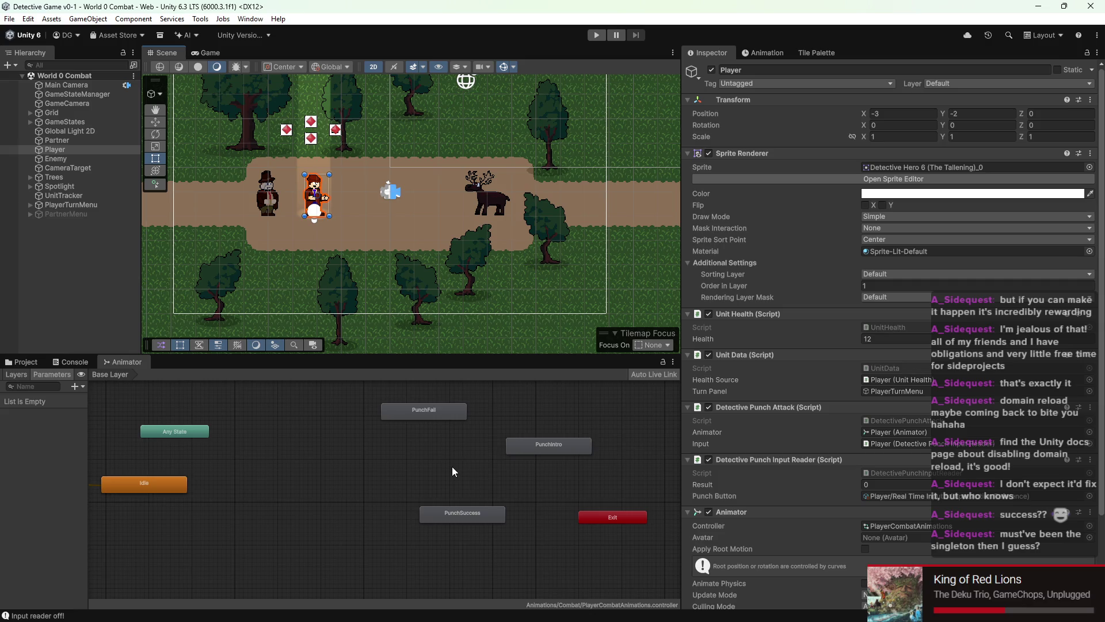
{"action": "left_click", "coordinate": [21, 361]}
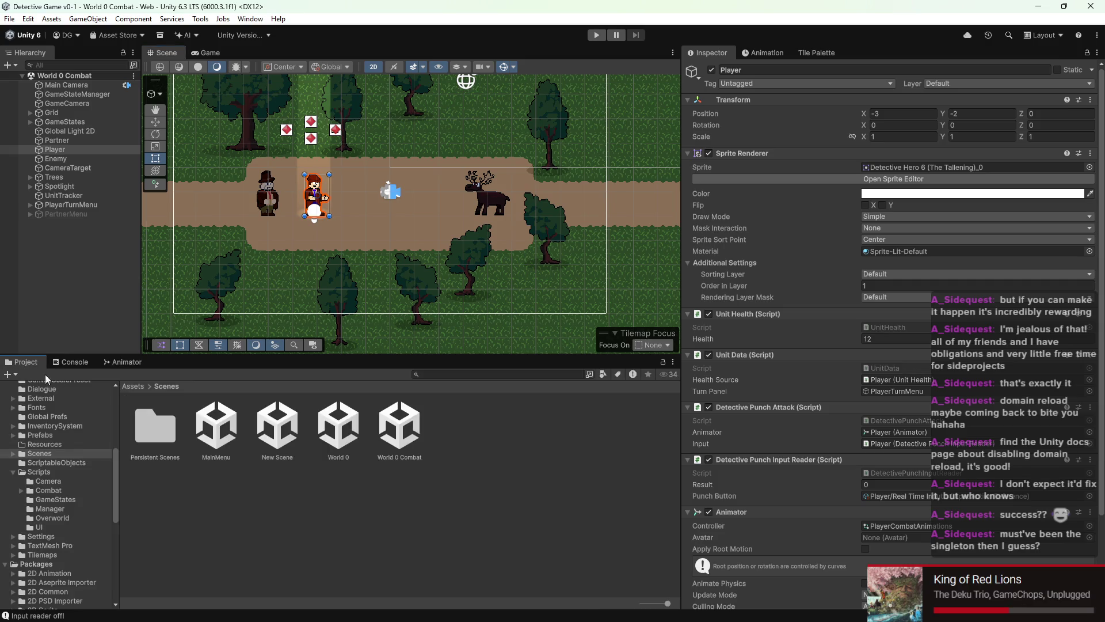
Step: Look through the Edit menu, then dismiss it so the Player is no longer selected
{"action": "left_click", "coordinate": [35, 19]}
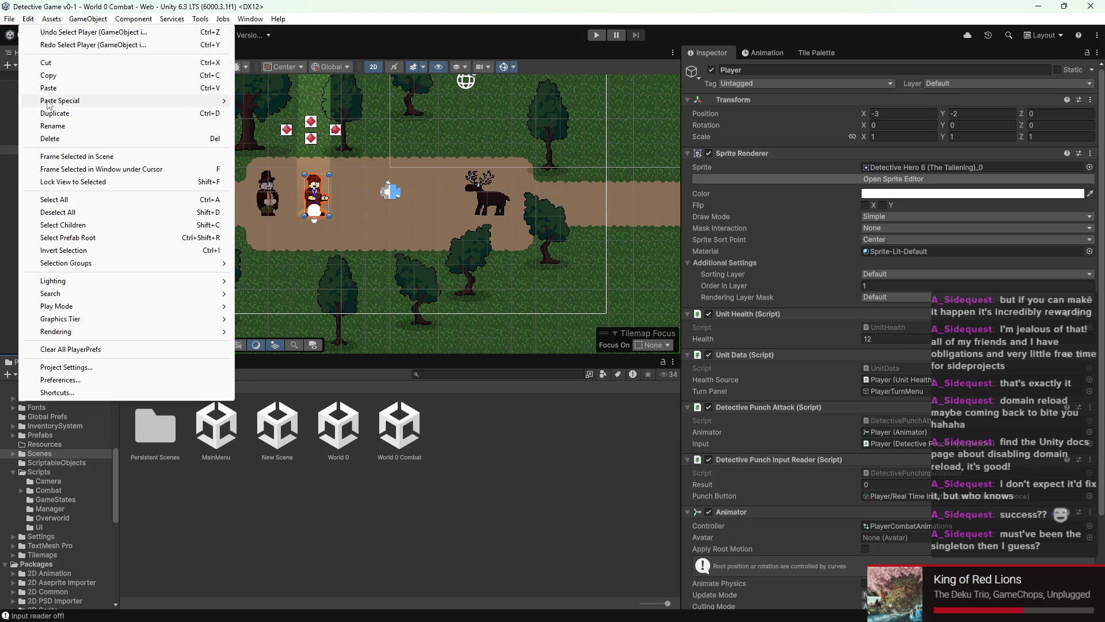
{"action": "left_click", "coordinate": [303, 530]}
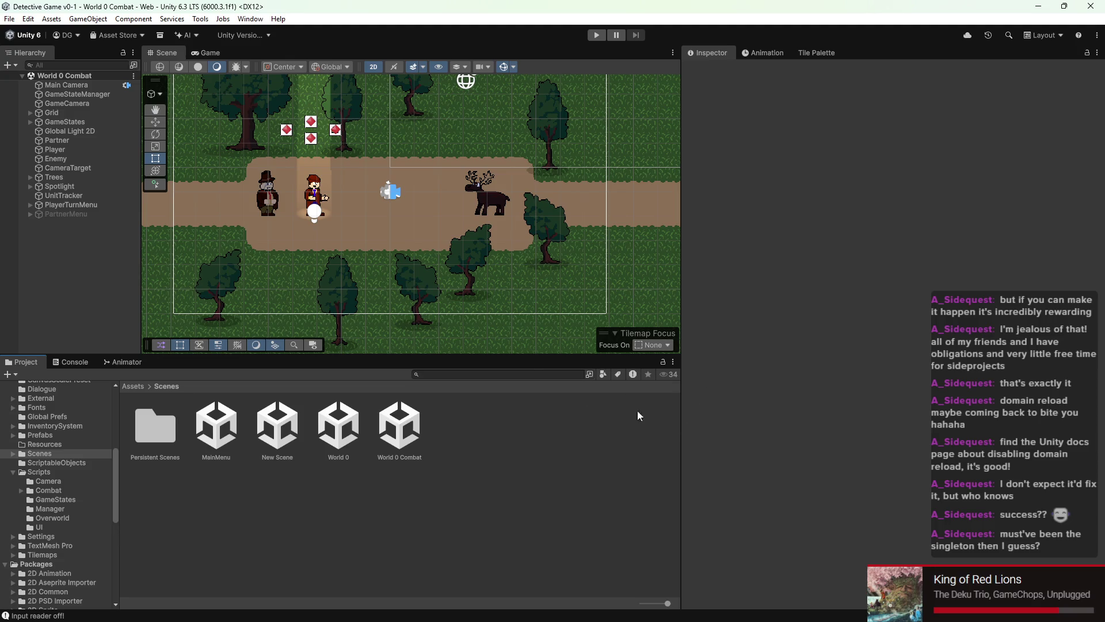
{"action": "scroll", "coordinate": [295, 244], "scroll_direction": "down", "scroll_amount": 1}
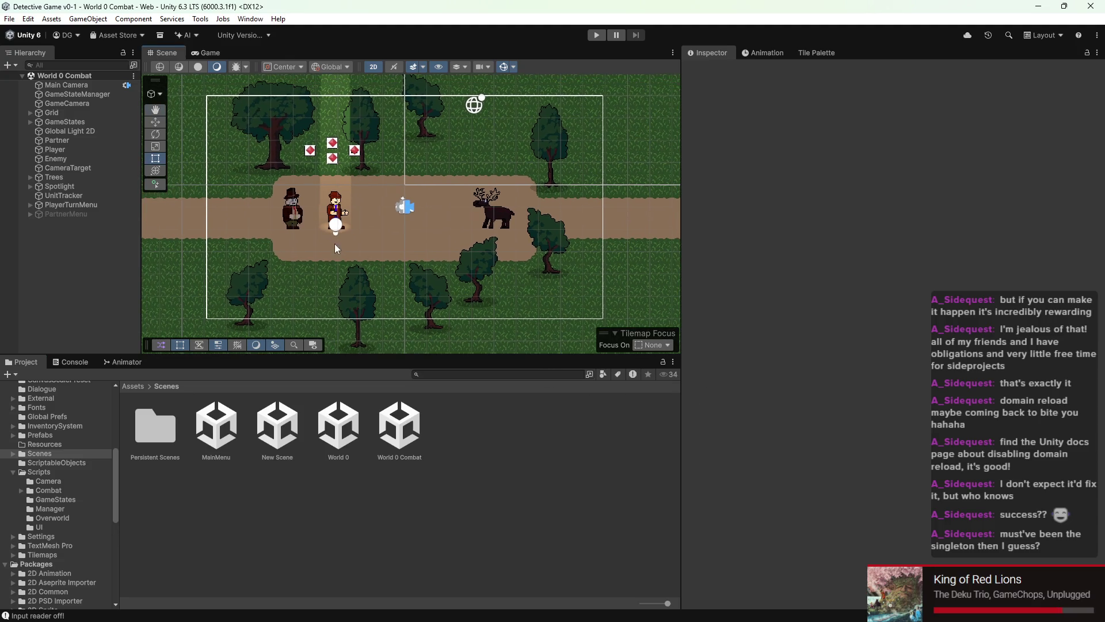
{"action": "scroll", "coordinate": [440, 244], "scroll_direction": "down", "scroll_amount": 2}
{"action": "scroll", "coordinate": [419, 230], "scroll_direction": "up", "scroll_amount": 1}
{"action": "scroll", "coordinate": [420, 230], "scroll_direction": "up", "scroll_amount": 2}
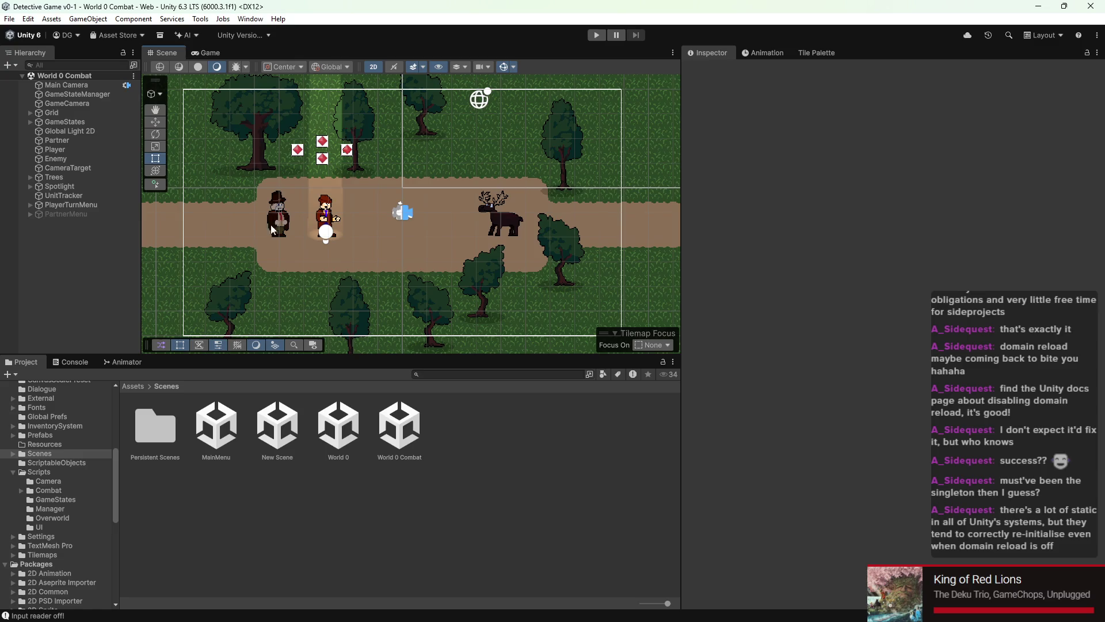
{"action": "scroll", "coordinate": [308, 278], "scroll_direction": "down", "scroll_amount": 3}
{"action": "left_click_drag", "start_coordinate": [315, 262], "coordinate": [321, 237]}
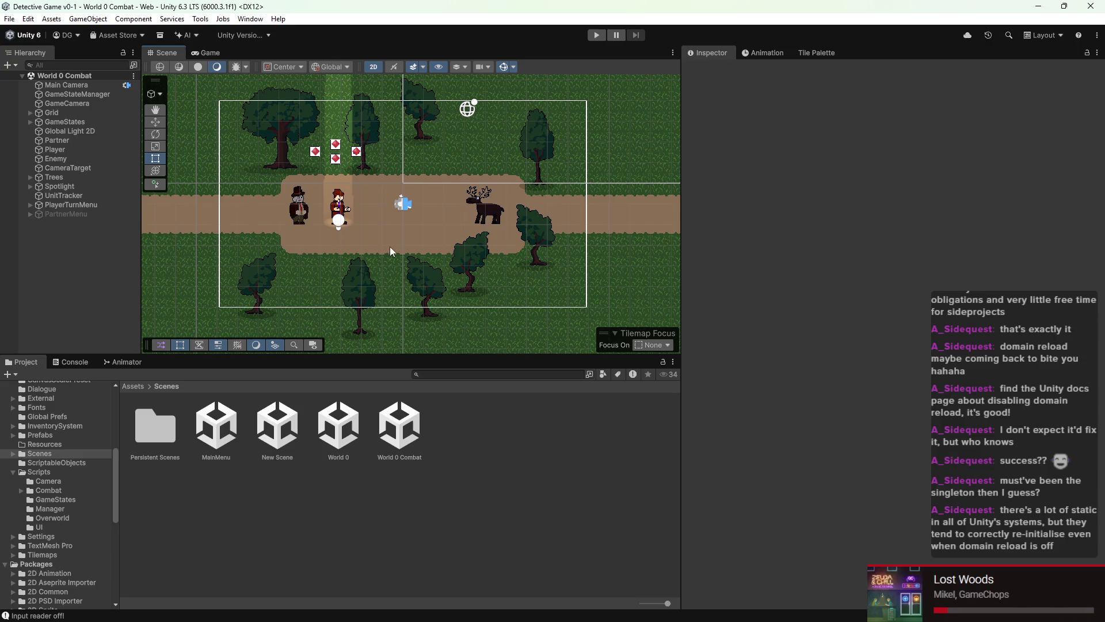
{"action": "key", "text": "Down"}
{"action": "key", "text": "Left"}
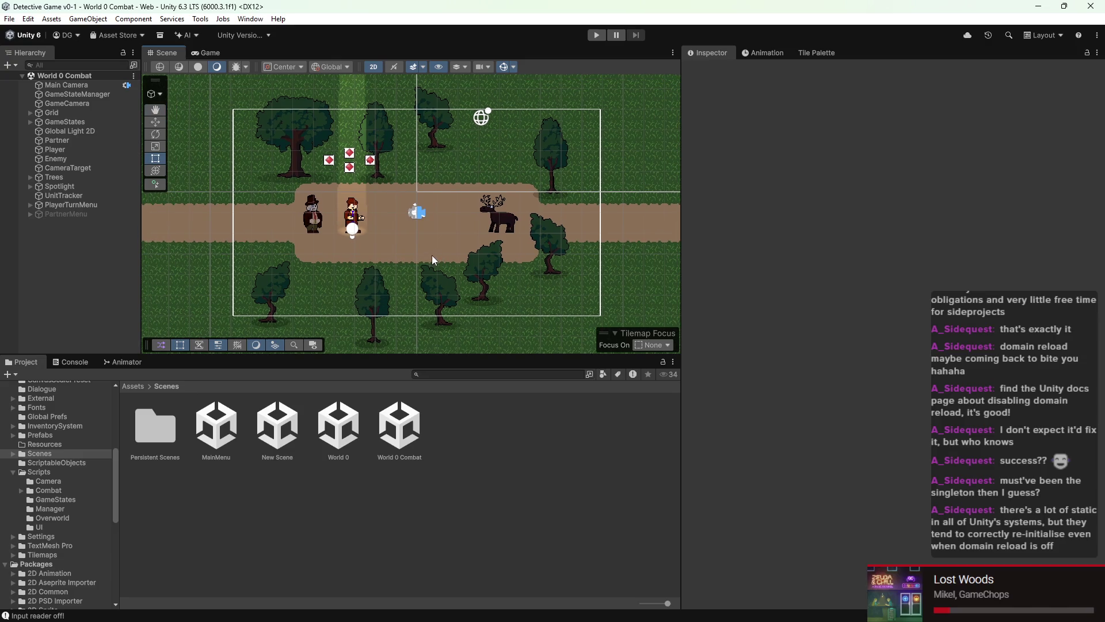
{"action": "key", "text": "Down"}
{"action": "key", "text": "Right"}
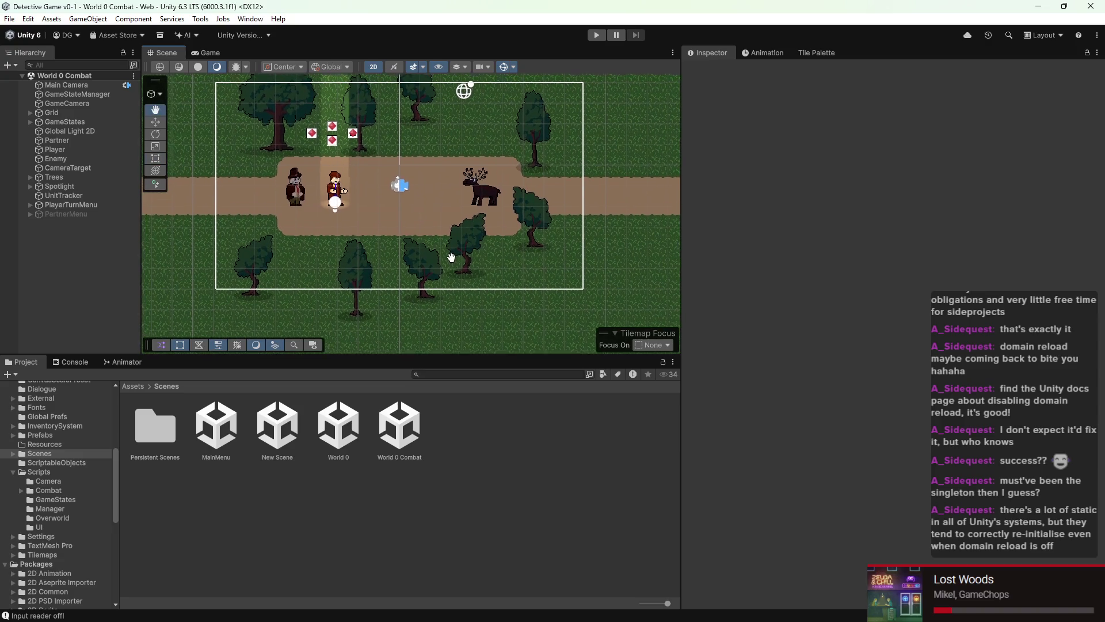
{"action": "key", "text": "Up"}
{"action": "key", "text": "Left"}
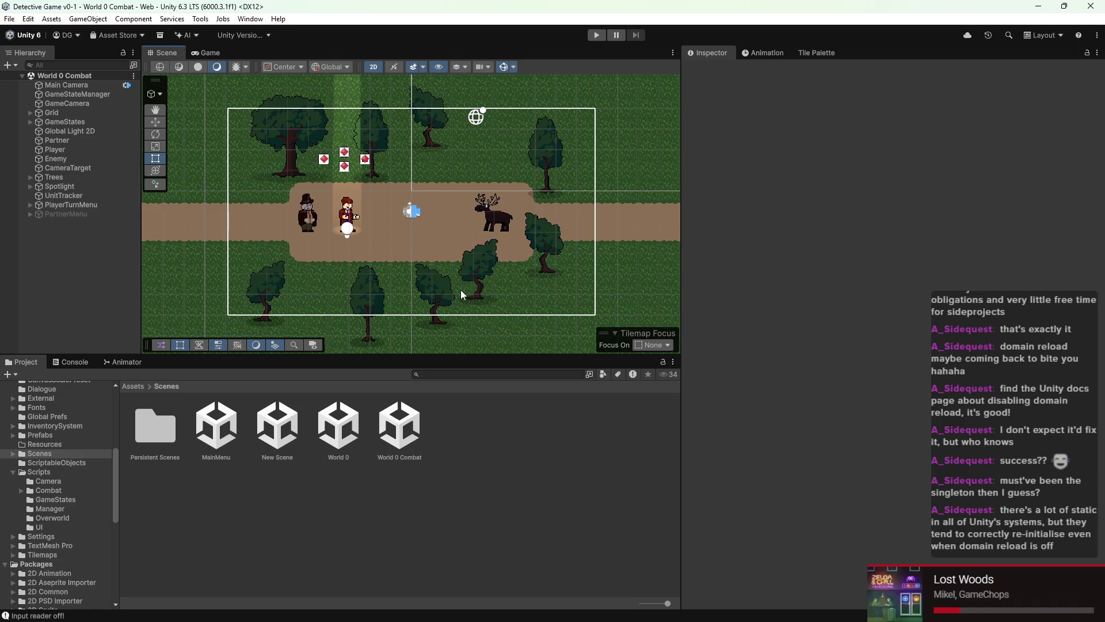
{"action": "scroll", "coordinate": [444, 225], "scroll_direction": "up", "scroll_amount": 2}
{"action": "key", "text": "q"}
{"action": "scroll", "coordinate": [399, 228], "scroll_direction": "up", "scroll_amount": 2}
{"action": "left_click_drag", "start_coordinate": [400, 228], "coordinate": [410, 233]}
{"action": "scroll", "coordinate": [410, 234], "scroll_direction": "up", "scroll_amount": 3}
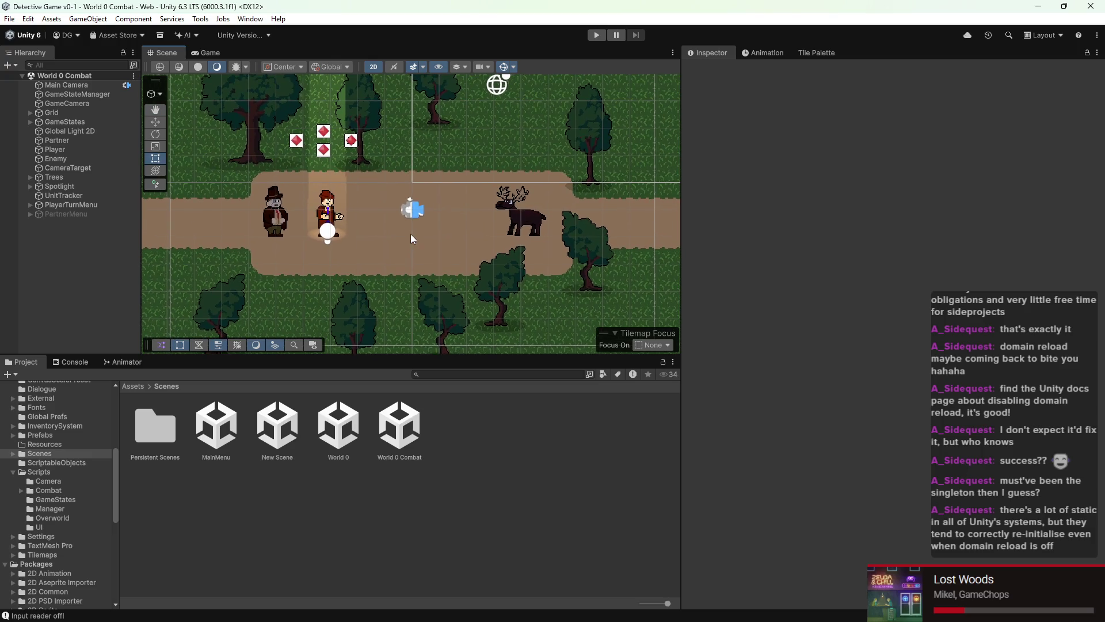
{"action": "key", "text": "t"}
{"action": "scroll", "coordinate": [397, 240], "scroll_direction": "up", "scroll_amount": 2}
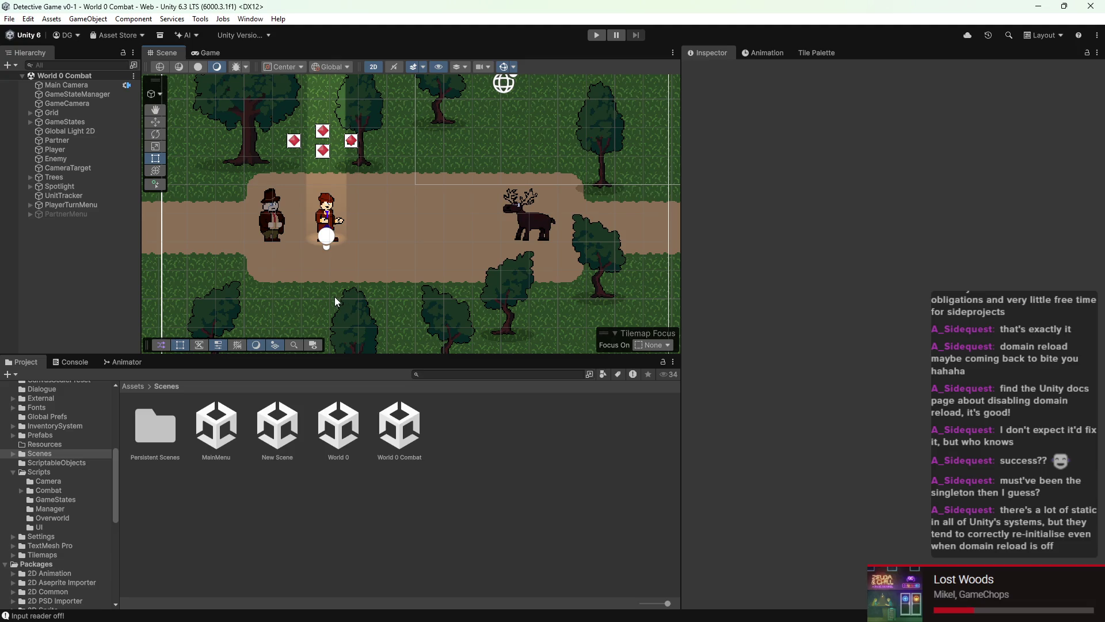
{"action": "left_click", "coordinate": [534, 218]}
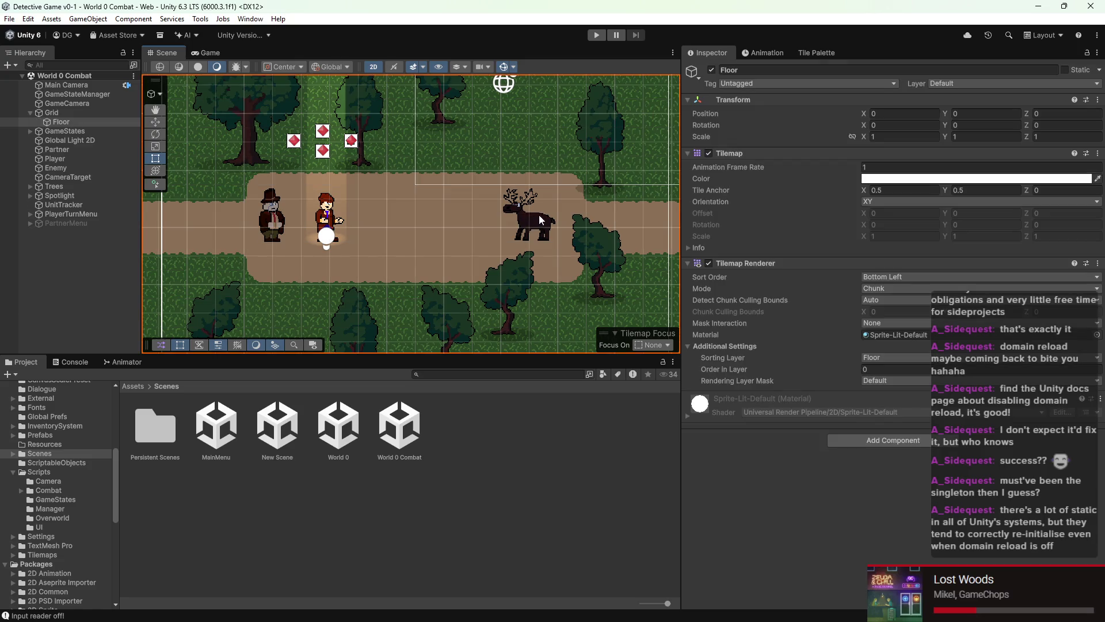
{"action": "left_click", "coordinate": [538, 217]}
{"action": "key", "text": "f"}
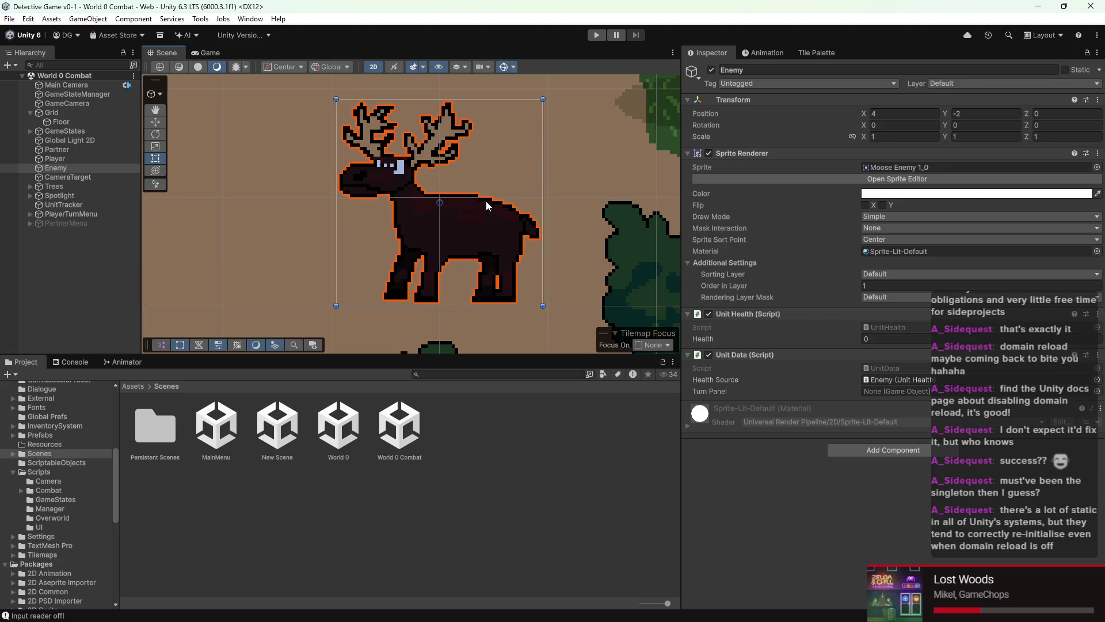
{"action": "scroll", "coordinate": [475, 210], "scroll_direction": "up", "scroll_amount": 1}
{"action": "scroll", "coordinate": [465, 211], "scroll_direction": "up", "scroll_amount": 2}
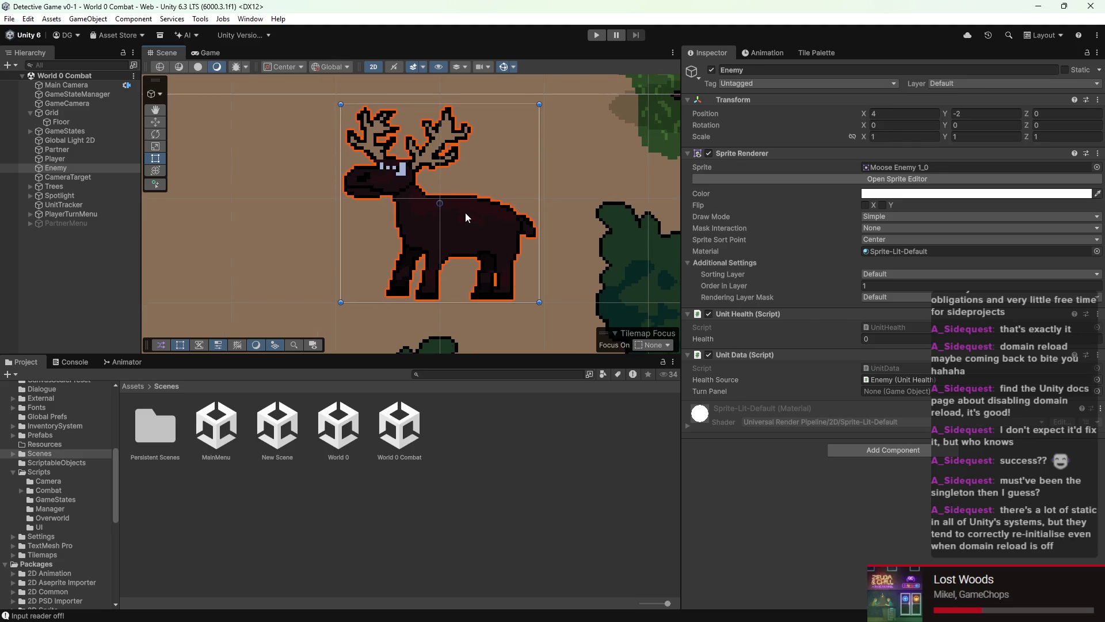
{"action": "scroll", "coordinate": [514, 211], "scroll_direction": "down", "scroll_amount": 1}
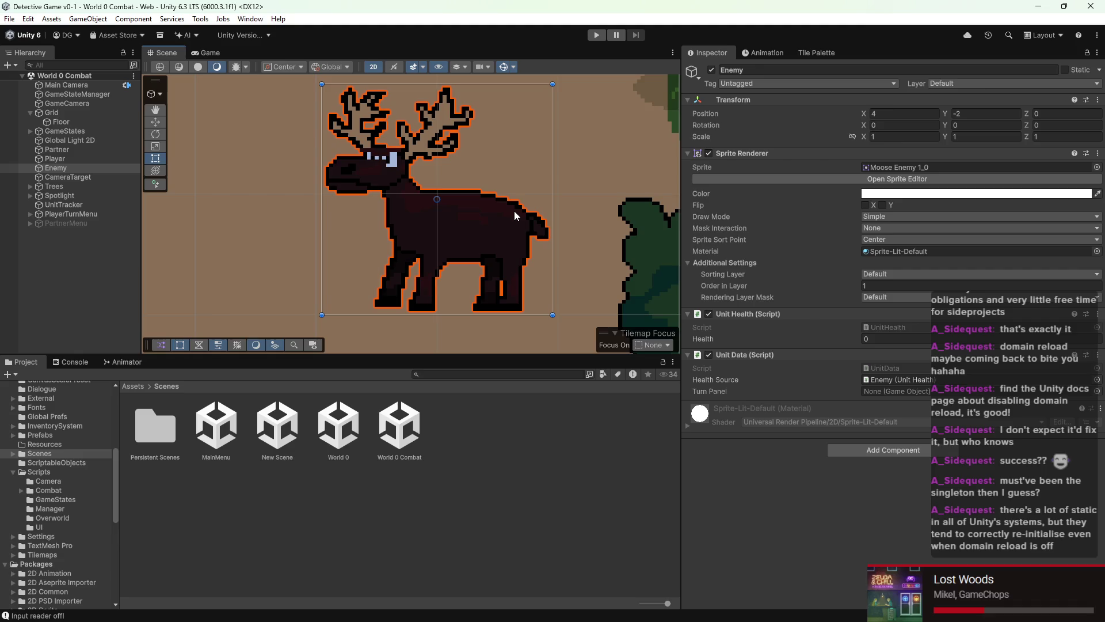
{"action": "left_click", "coordinate": [601, 176]}
{"action": "scroll", "coordinate": [461, 224], "scroll_direction": "down", "scroll_amount": 3}
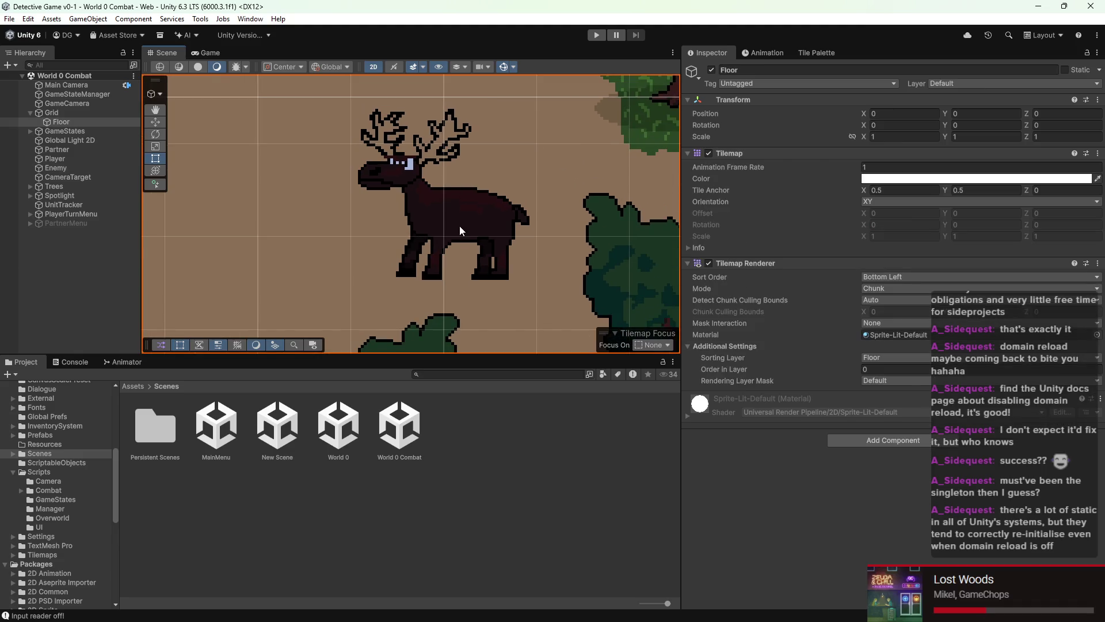
{"action": "left_click", "coordinate": [460, 224]}
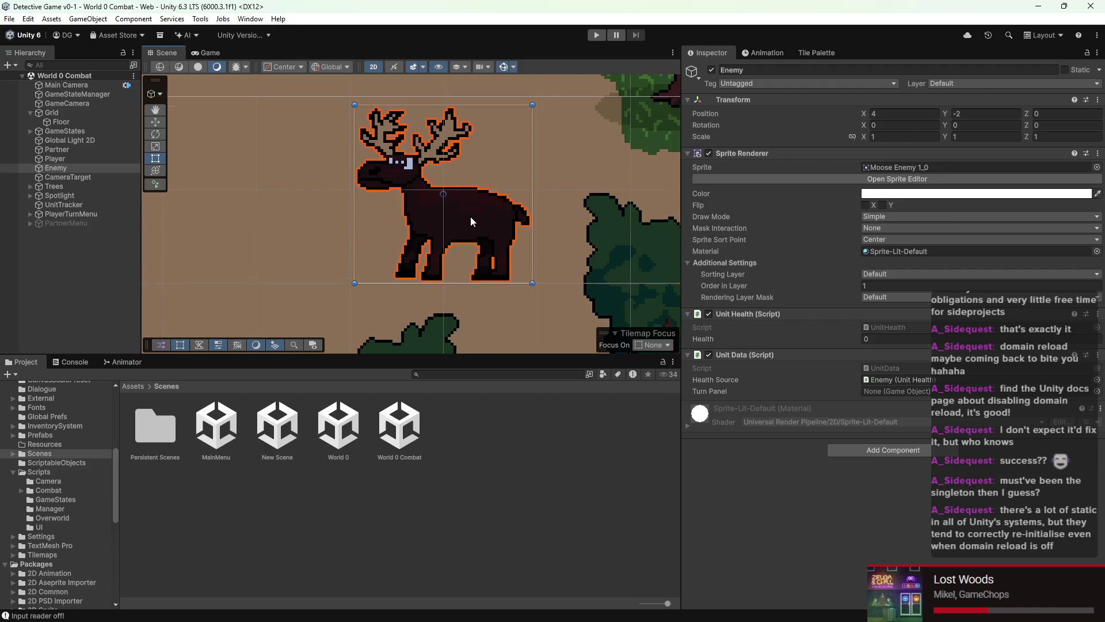
{"action": "scroll", "coordinate": [470, 219], "scroll_direction": "down", "scroll_amount": 2}
{"action": "mouse_move", "coordinate": [142, 193]}
{"action": "left_mouse_down"}
{"action": "mouse_move", "coordinate": [397, 191]}
{"action": "mouse_move", "coordinate": [148, 191]}
{"action": "left_mouse_up"}
{"action": "scroll", "coordinate": [584, 217], "scroll_direction": "up", "scroll_amount": 2}
{"action": "left_click", "coordinate": [257, 196]}
{"action": "scroll", "coordinate": [258, 196], "scroll_direction": "left", "scroll_amount": 5}
{"action": "left_click", "coordinate": [293, 233]}
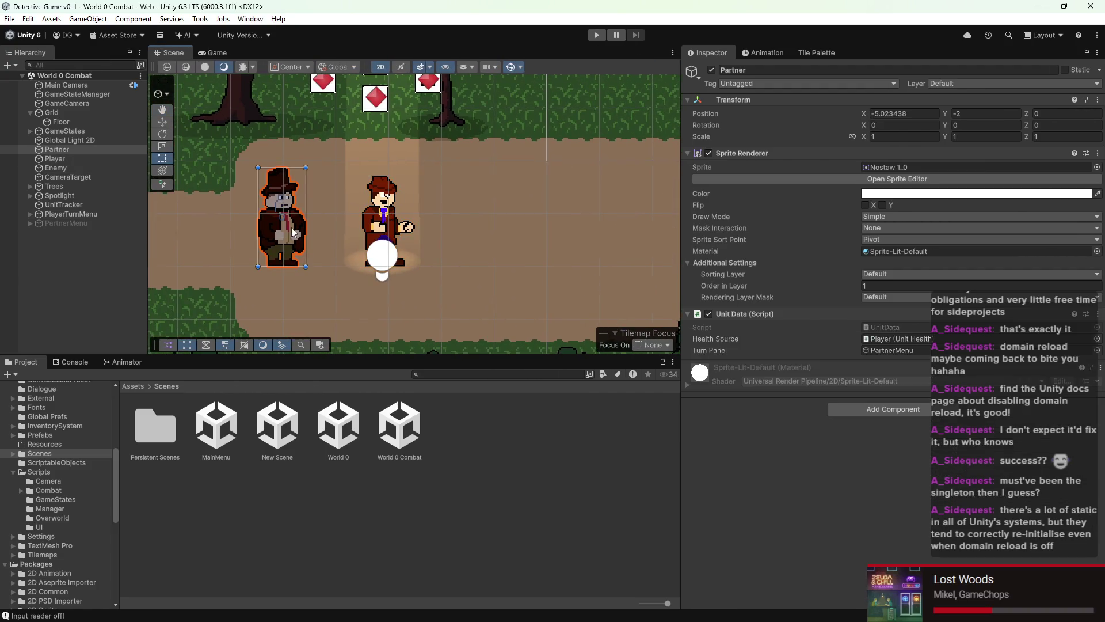
{"action": "scroll", "coordinate": [314, 232], "scroll_direction": "down", "scroll_amount": 2}
{"action": "scroll", "coordinate": [317, 231], "scroll_direction": "up", "scroll_amount": 3}
{"action": "scroll", "coordinate": [304, 231], "scroll_direction": "down", "scroll_amount": 5}
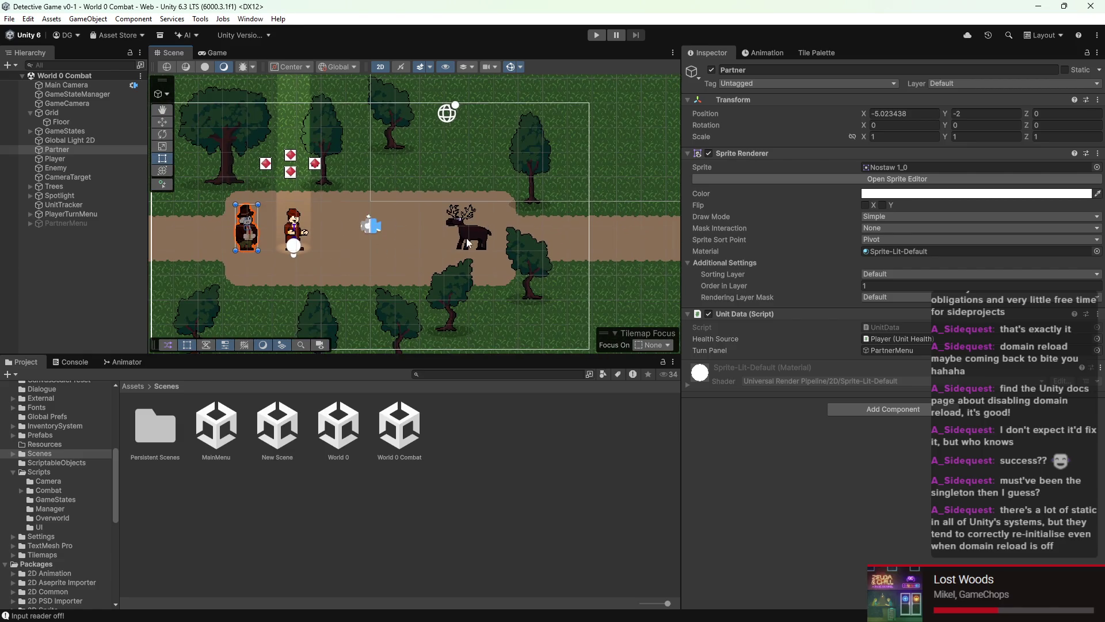
{"action": "left_click", "coordinate": [482, 246]}
{"action": "scroll", "coordinate": [483, 247], "scroll_direction": "up", "scroll_amount": 5}
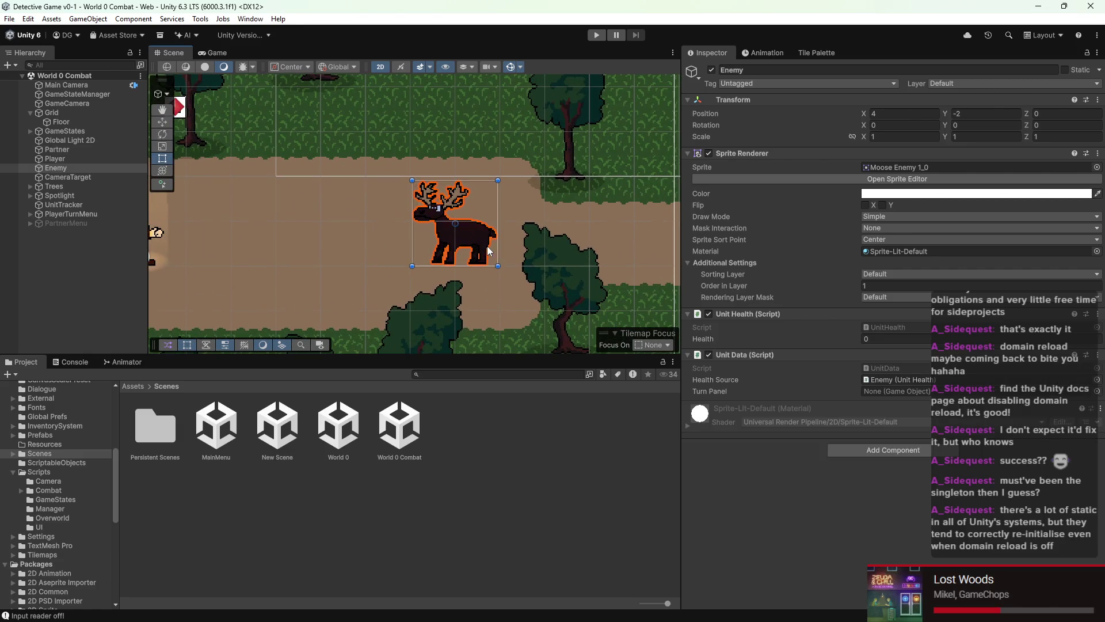
{"action": "left_click", "coordinate": [913, 338]}
{"action": "type", "text": "10"}
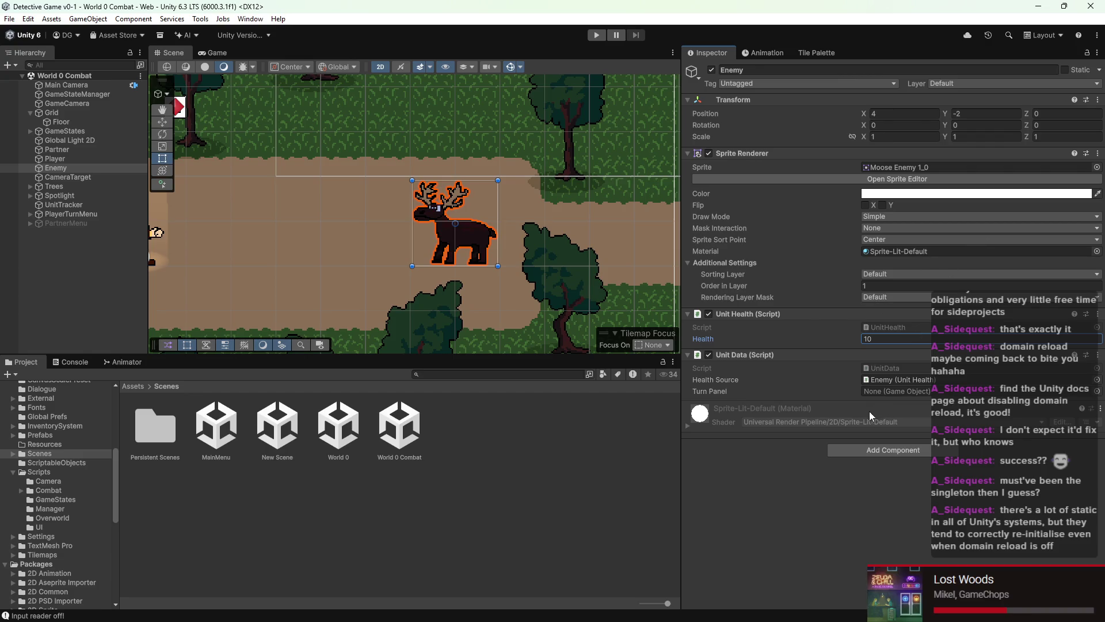
{"action": "left_click", "coordinate": [303, 229]}
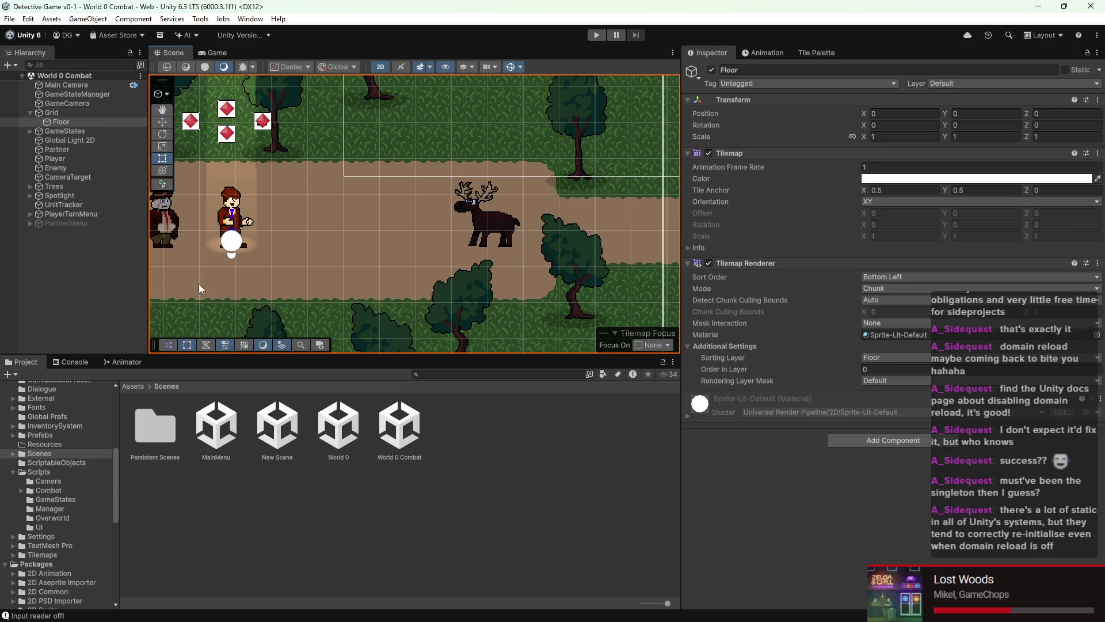
{"action": "left_click", "coordinate": [64, 205]}
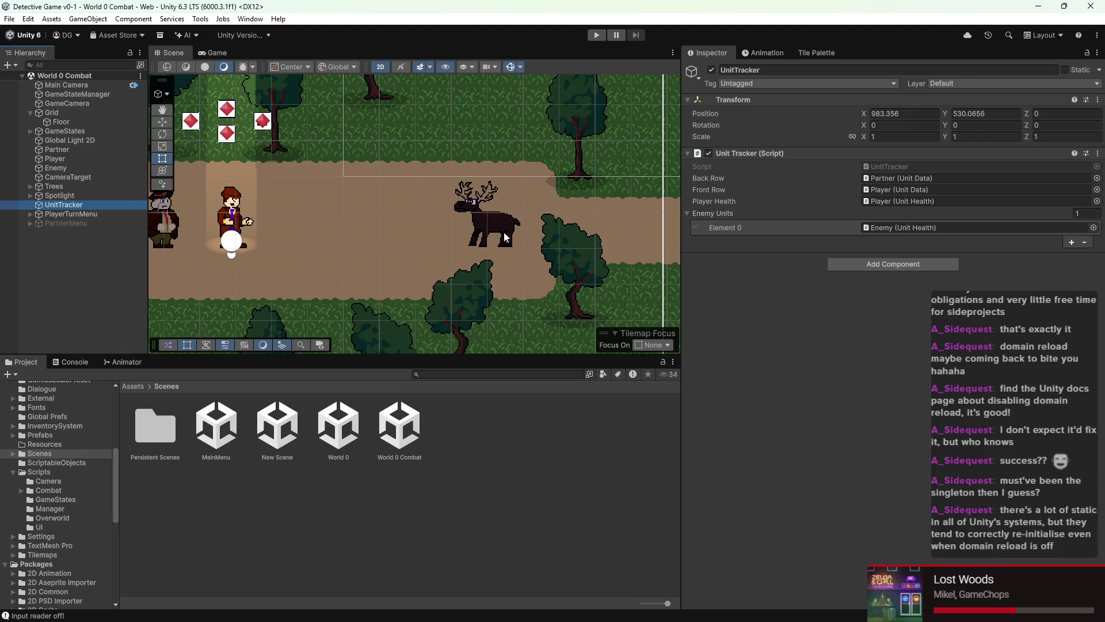
{"action": "scroll", "coordinate": [430, 269], "scroll_direction": "down", "scroll_amount": 3}
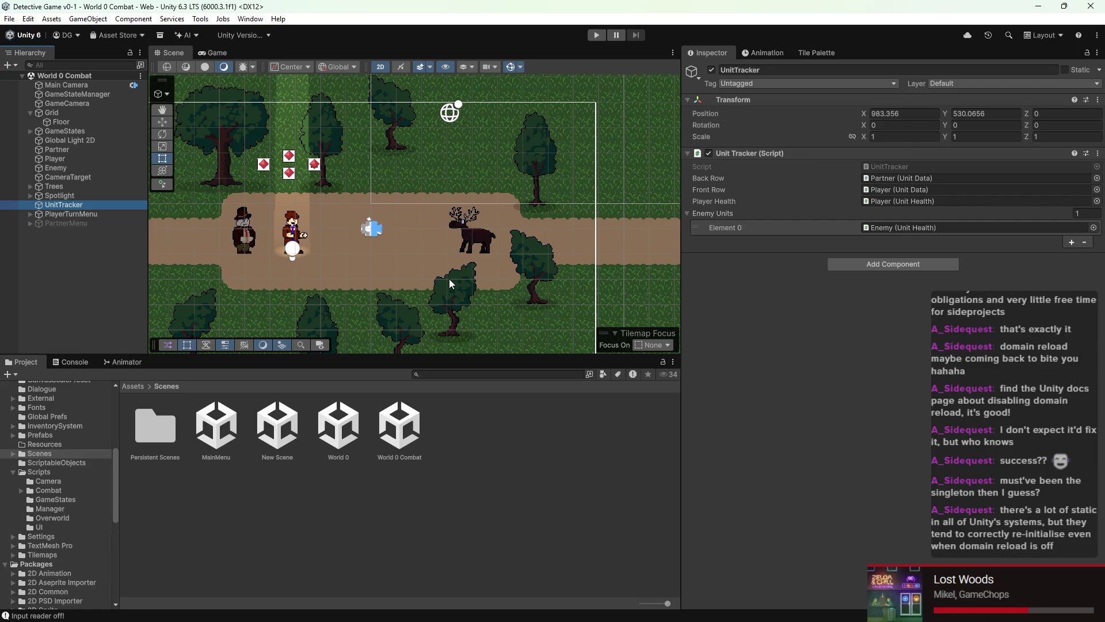
{"action": "scroll", "coordinate": [533, 316], "scroll_direction": "down", "scroll_amount": 2}
{"action": "mouse_move", "coordinate": [533, 316]}
{"action": "left_mouse_down"}
{"action": "mouse_move", "coordinate": [483, 227]}
{"action": "mouse_move", "coordinate": [495, 213]}
{"action": "mouse_move", "coordinate": [495, 226]}
{"action": "mouse_move", "coordinate": [391, 217]}
{"action": "mouse_move", "coordinate": [379, 226]}
{"action": "left_mouse_up"}
{"action": "scroll", "coordinate": [379, 226], "scroll_direction": "up", "scroll_amount": 1}
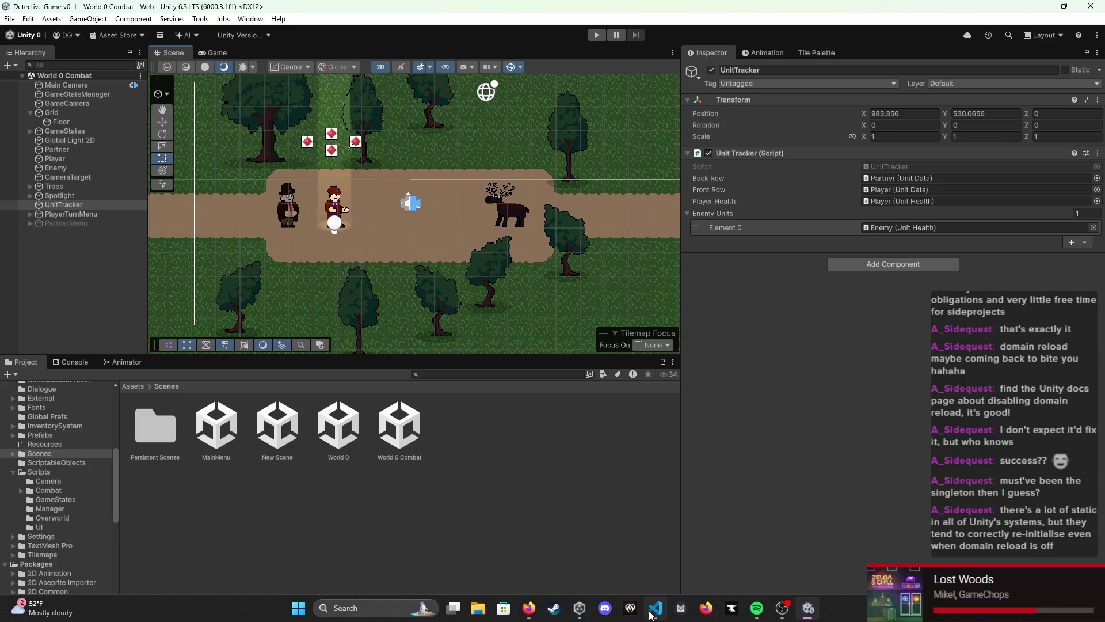
{"action": "left_click", "coordinate": [652, 615]}
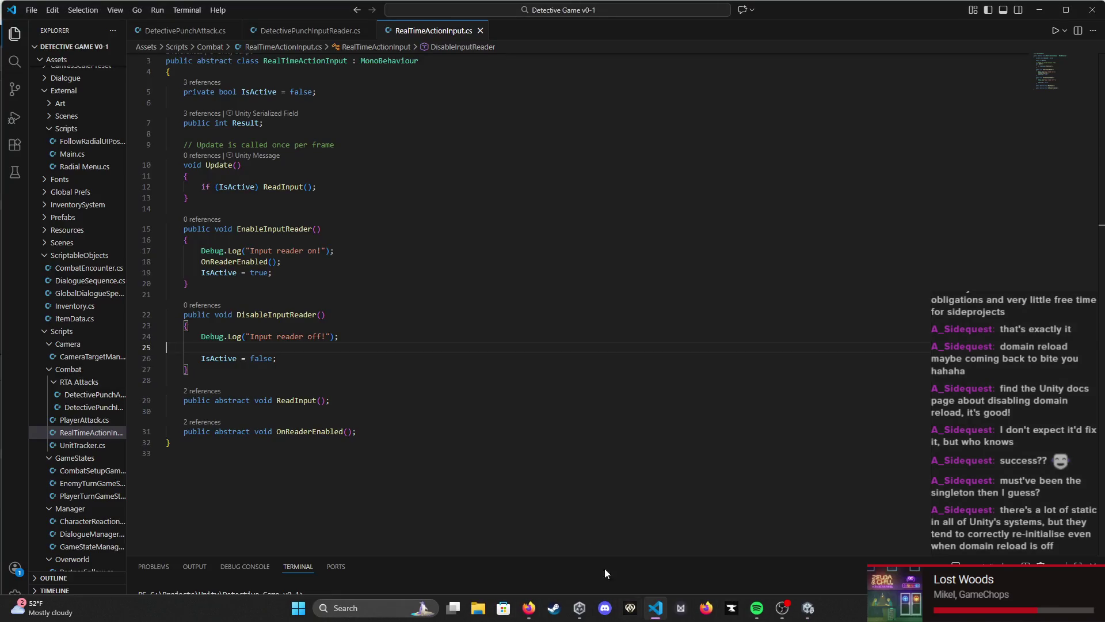
Step: Close the DetectivePunchInputReader.cs and RealTimeActionInput.cs tabs and open PlayerTurnGameState.cs
{"action": "left_click", "coordinate": [234, 31]}
{"action": "left_click", "coordinate": [252, 30]}
{"action": "left_click", "coordinate": [232, 31]}
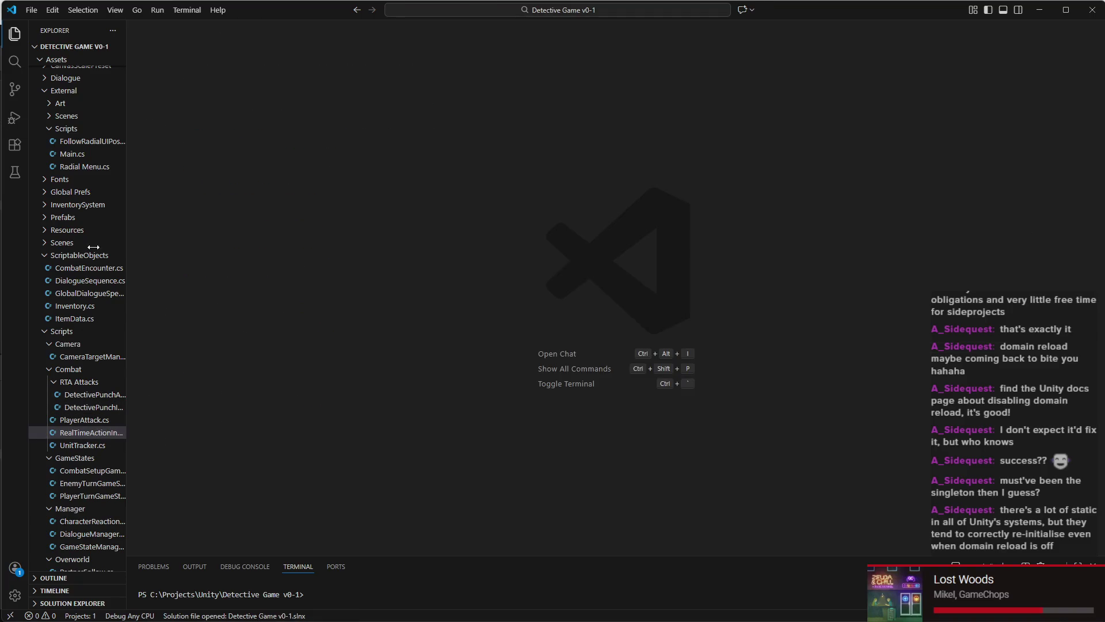
{"action": "scroll", "coordinate": [75, 358], "scroll_direction": "down", "scroll_amount": 3}
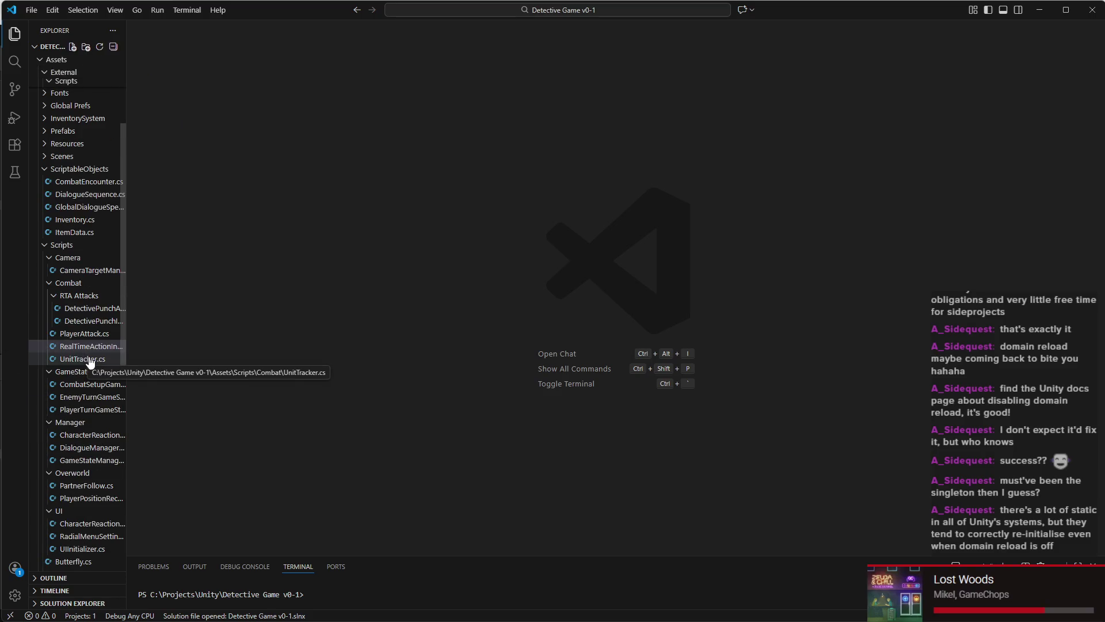
{"action": "scroll", "coordinate": [95, 372], "scroll_direction": "down", "scroll_amount": 1}
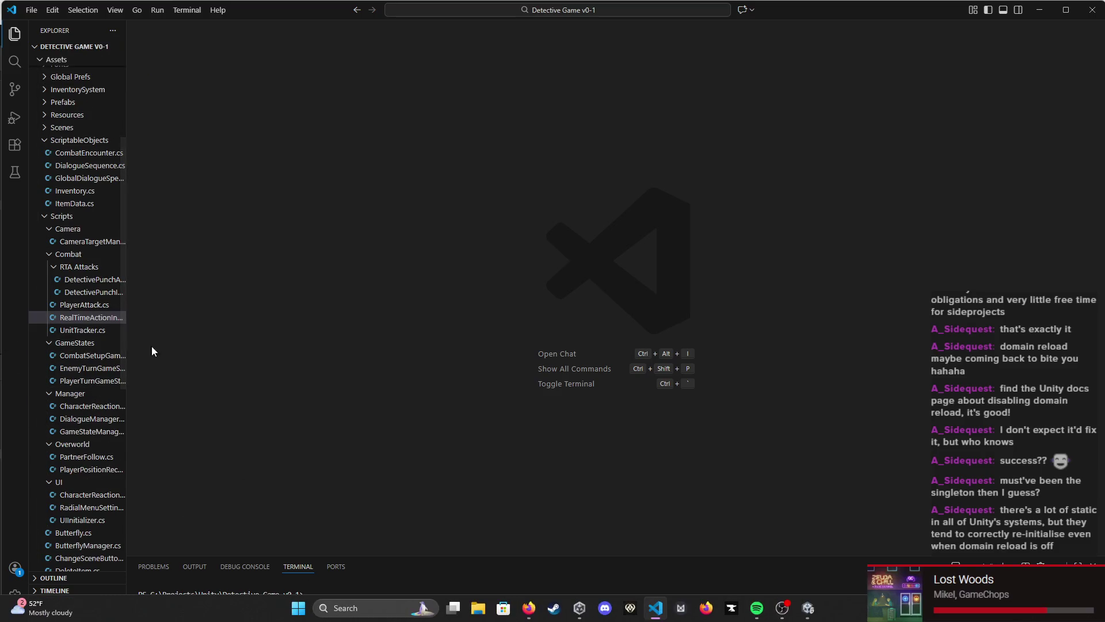
{"action": "left_click", "coordinate": [92, 380]}
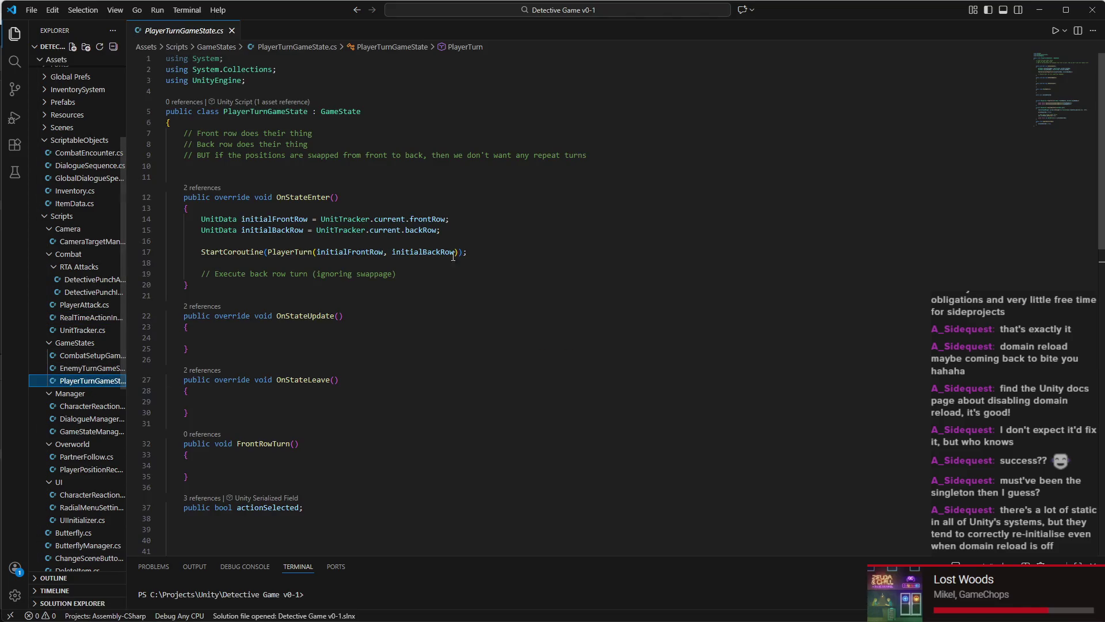
Step: Select the front and back row assignment lines in OnStateEnter; add blank lines, then undo them
{"action": "left_click", "coordinate": [366, 155]}
{"action": "left_click_drag", "start_coordinate": [449, 172], "coordinate": [168, 162]}
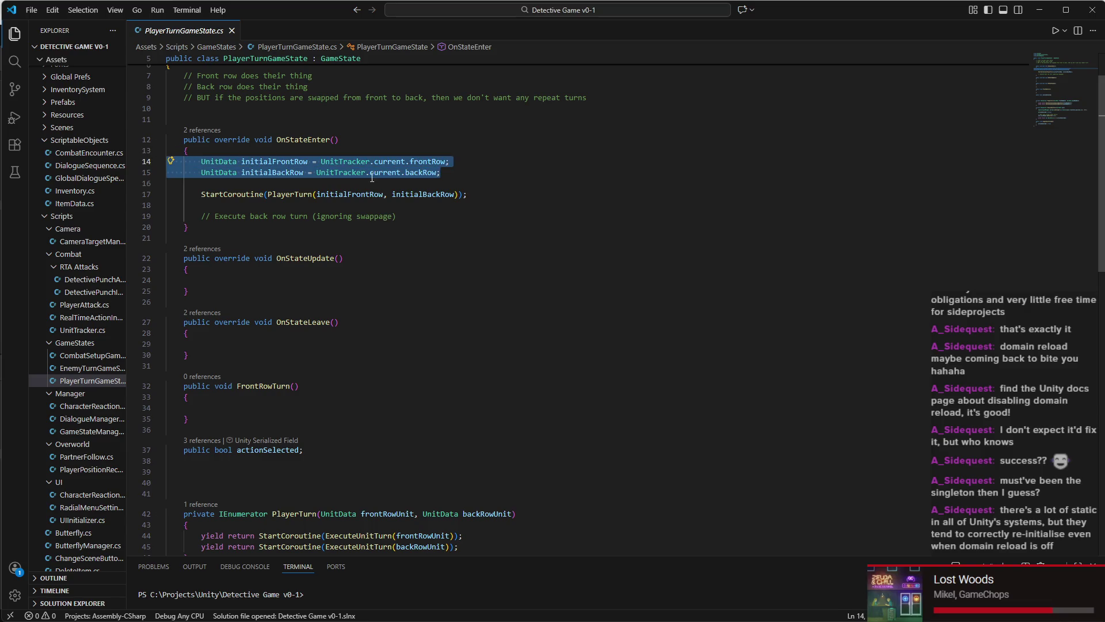
{"action": "left_click", "coordinate": [494, 172]}
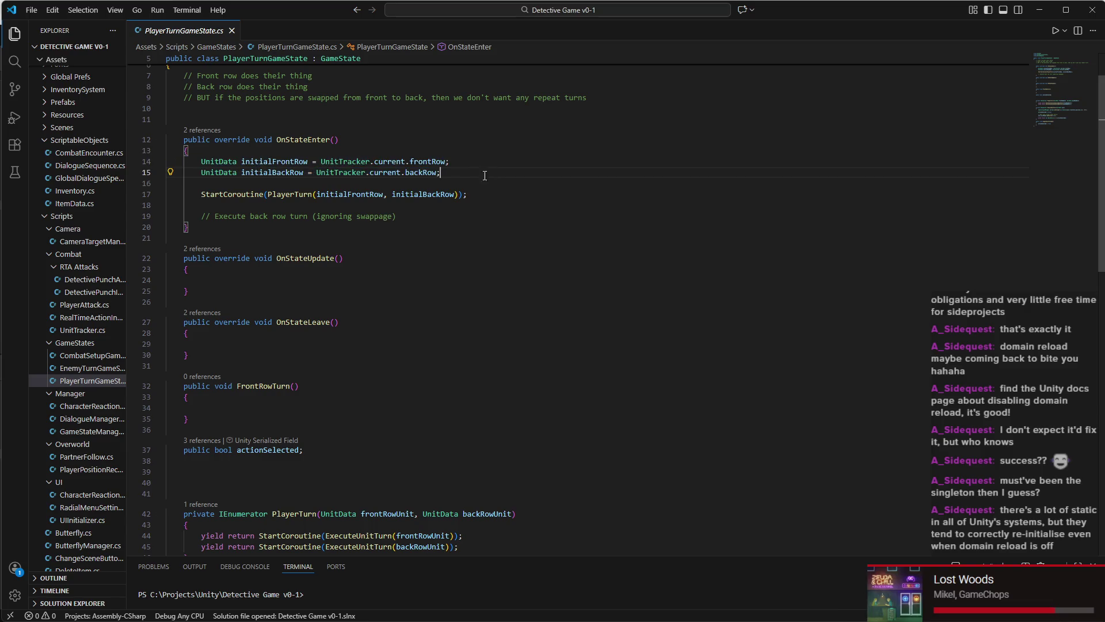
{"action": "key", "text": "shift+Up"}
{"action": "key", "text": "shift+Home"}
{"action": "key", "text": "shift+Home"}
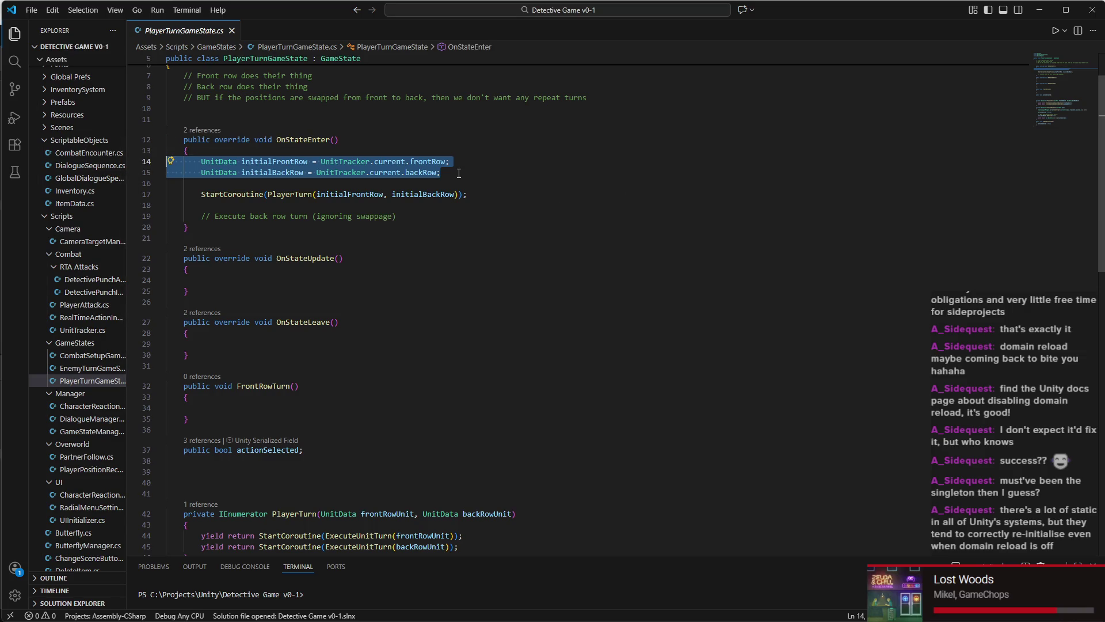
{"action": "left_click", "coordinate": [458, 174]}
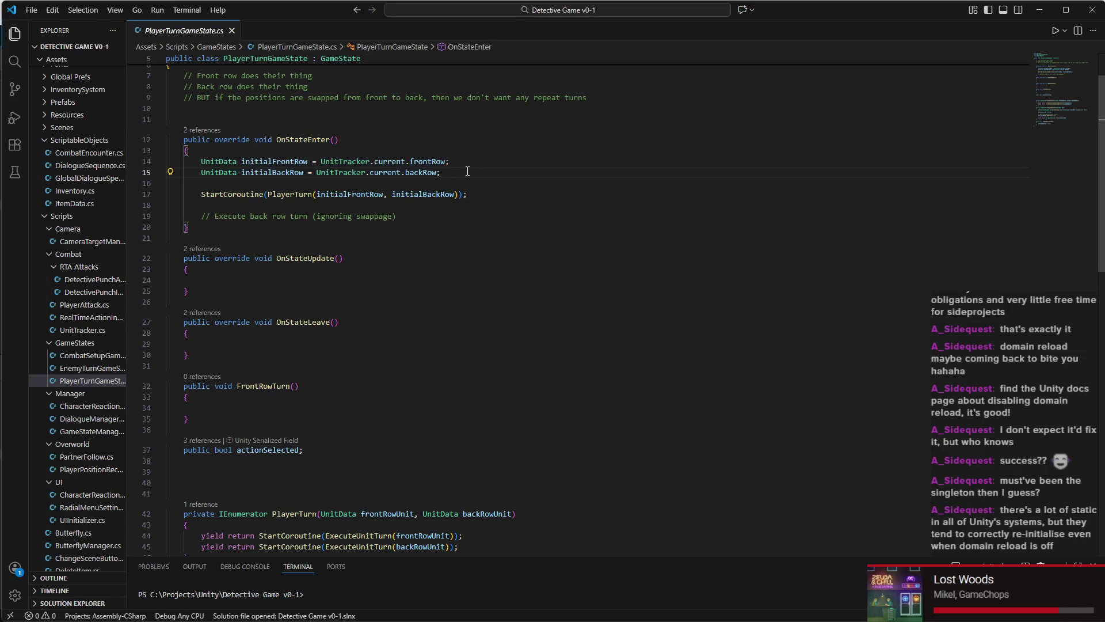
{"action": "key", "text": "Return"}
{"action": "key", "text": "Return"}
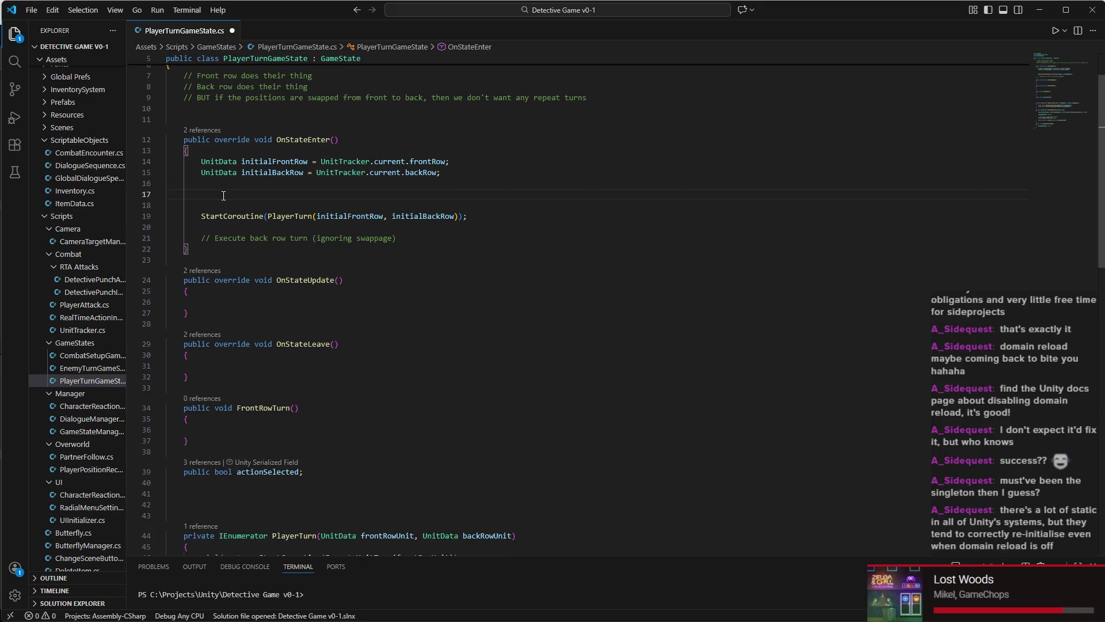
{"action": "key", "text": "ctrl+z"}
{"action": "scroll", "coordinate": [271, 207], "scroll_direction": "down", "scroll_amount": 9}
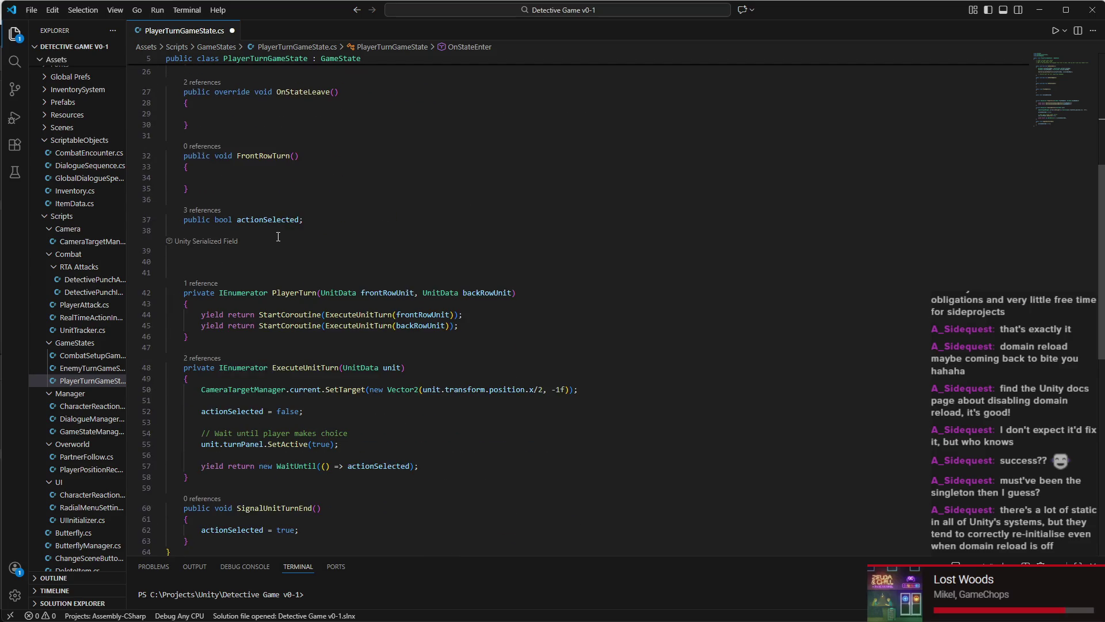
Step: At the top of PlayerTurn, add comments '// Base menu' and '// Fighting, using item, defending, running away?'
{"action": "left_click", "coordinate": [303, 281]}
{"action": "left_click", "coordinate": [347, 208]}
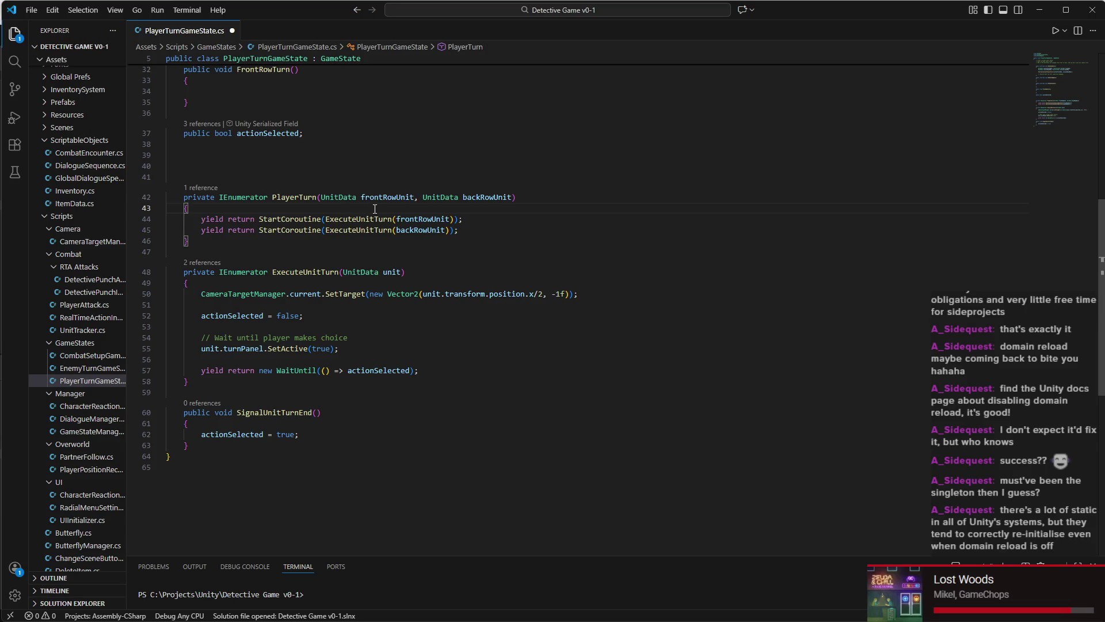
{"action": "scroll", "coordinate": [314, 264], "scroll_direction": "down", "scroll_amount": 1}
{"action": "key", "text": "Return"}
{"action": "key", "text": "Return"}
{"action": "key", "text": "Return"}
{"action": "left_click", "coordinate": [215, 190]}
{"action": "type", "text": "// "}
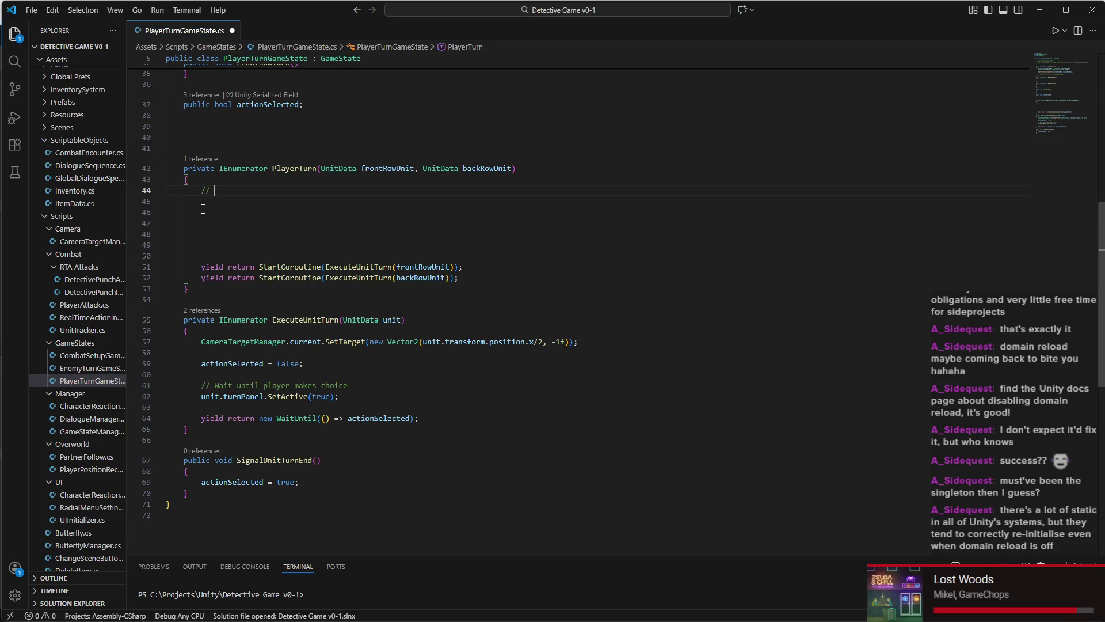
{"action": "type", "text": "Base menu"}
{"action": "key", "text": "Return"}
{"action": "type", "text": "//      F"}
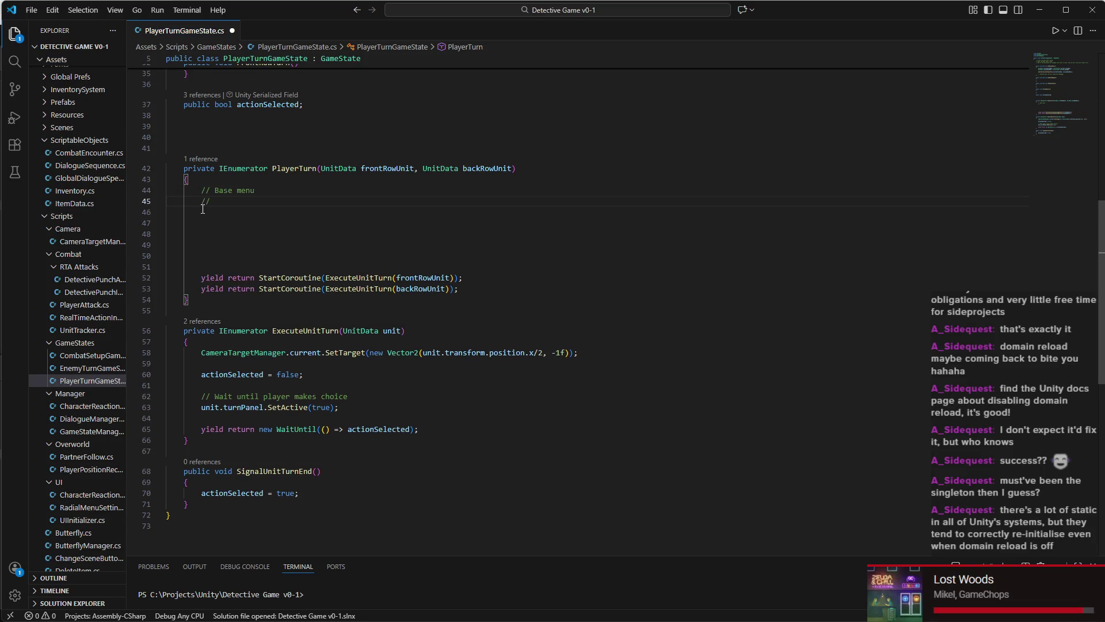
{"action": "type", "text": "ighting, ru"}
{"action": "key", "text": "BackSpace"}
{"action": "key", "text": "BackSpace"}
{"action": "type", "text": "using it"}
{"action": "type", "text": "em,"}
{"action": "type", "text": " defending,"}
{"action": "type", "text": " ru"}
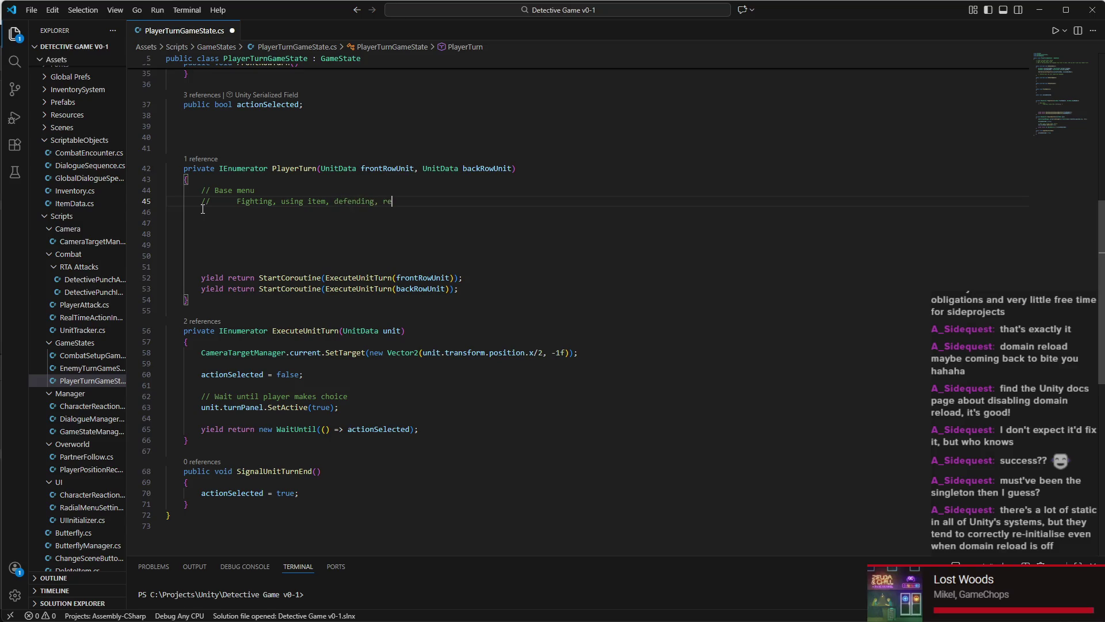
{"action": "type", "text": "nning away?"}
Step: Start another indented comment line and save PlayerTurnGameState.cs
{"action": "key", "text": "Return"}
{"action": "type", "text": "//"}
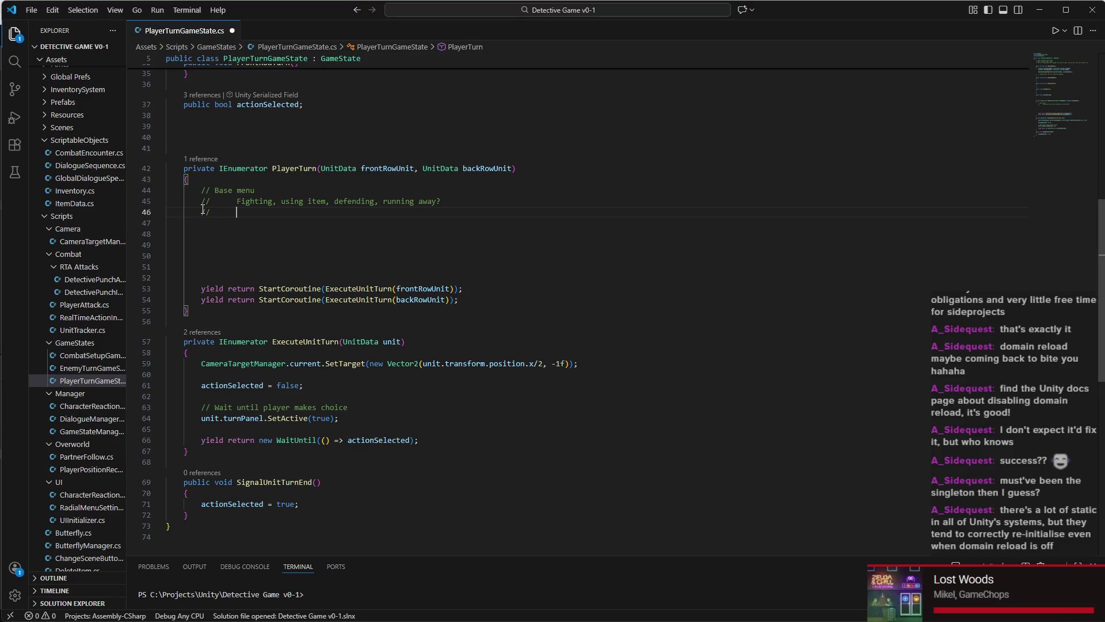
{"action": "key", "text": "Tab"}
{"action": "key", "text": "ctrl+s"}
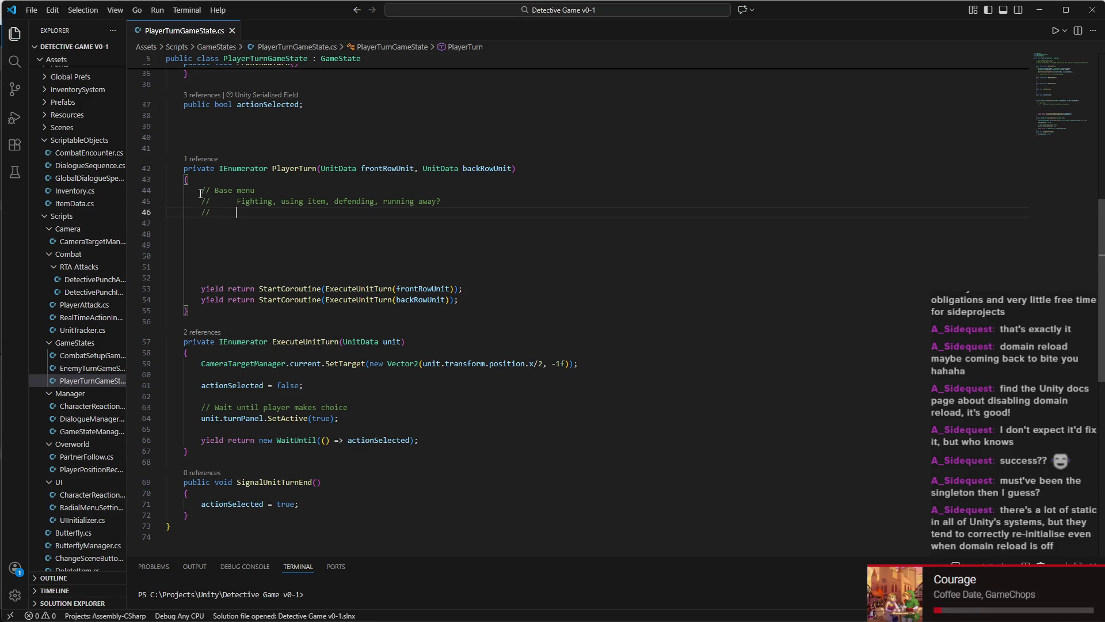
{"action": "scroll", "coordinate": [253, 213], "scroll_direction": "up", "scroll_amount": 1}
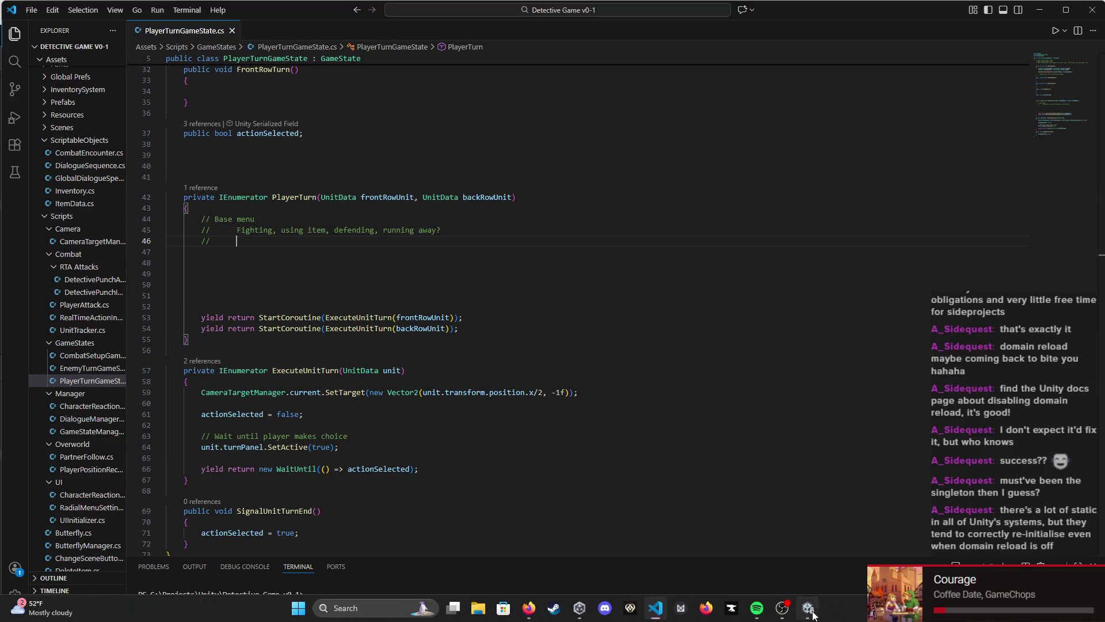
{"action": "left_click", "coordinate": [813, 616]}
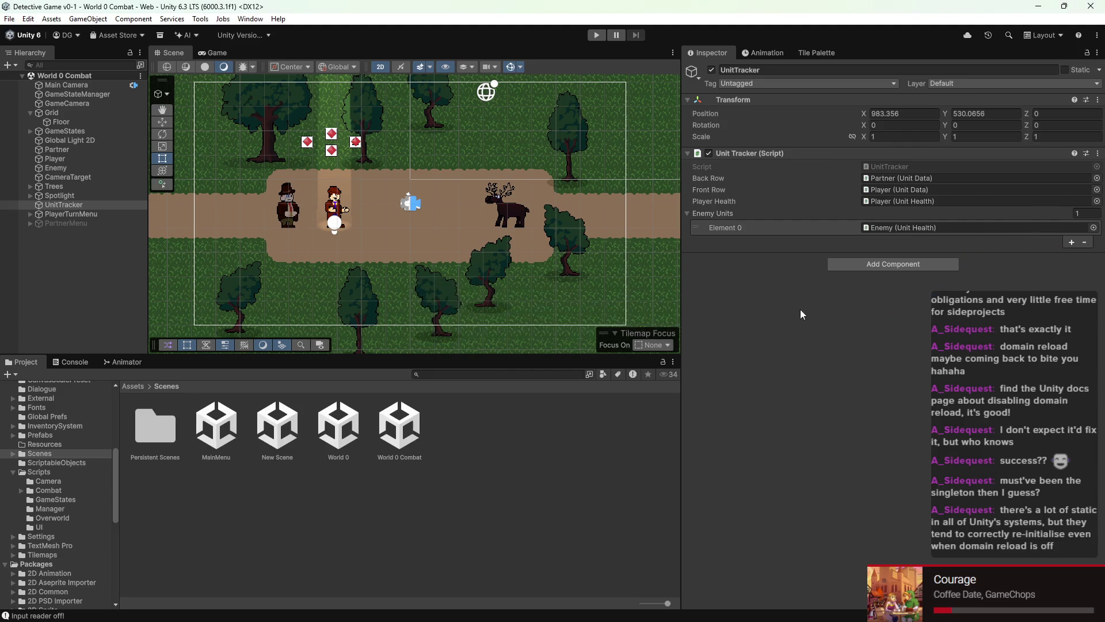
Step: Create a UI Canvas from the Hierarchy and start typing its name, PlayerTurnBase
{"action": "mouse_move", "coordinate": [248, 170]}
{"action": "left_mouse_down"}
{"action": "mouse_move", "coordinate": [326, 187]}
{"action": "mouse_move", "coordinate": [492, 278]}
{"action": "mouse_move", "coordinate": [408, 171]}
{"action": "left_mouse_up"}
{"action": "mouse_move", "coordinate": [446, 279]}
{"action": "left_mouse_down"}
{"action": "mouse_move", "coordinate": [227, 254]}
{"action": "mouse_move", "coordinate": [525, 288]}
{"action": "left_mouse_up"}
{"action": "left_click_drag", "start_coordinate": [458, 267], "coordinate": [361, 251]}
{"action": "scroll", "coordinate": [362, 250], "scroll_direction": "down", "scroll_amount": 2}
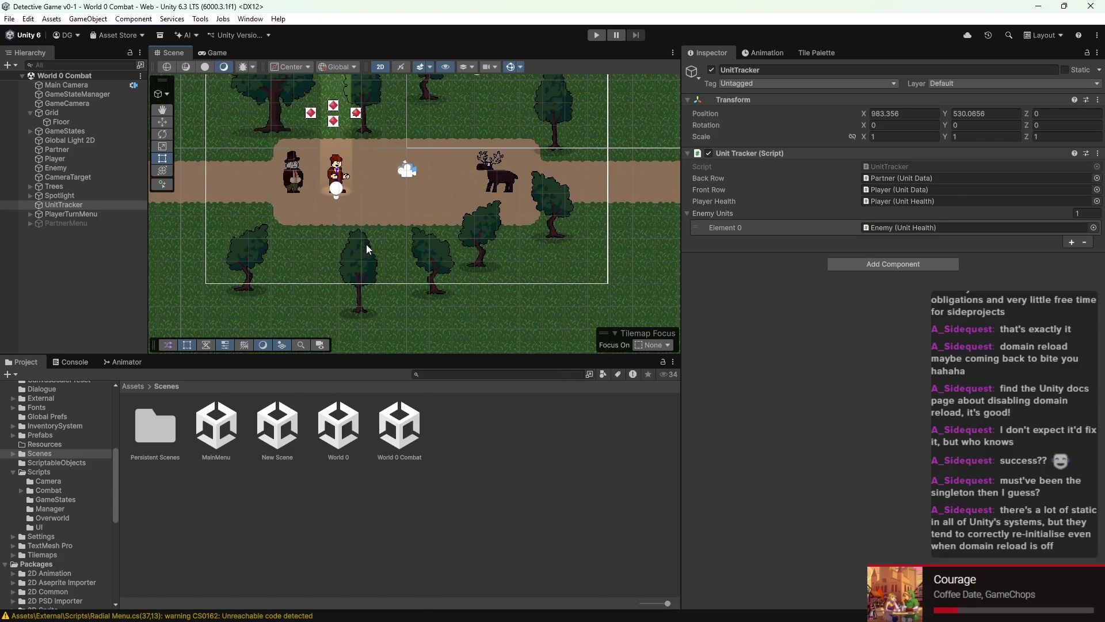
{"action": "right_click", "coordinate": [102, 243]}
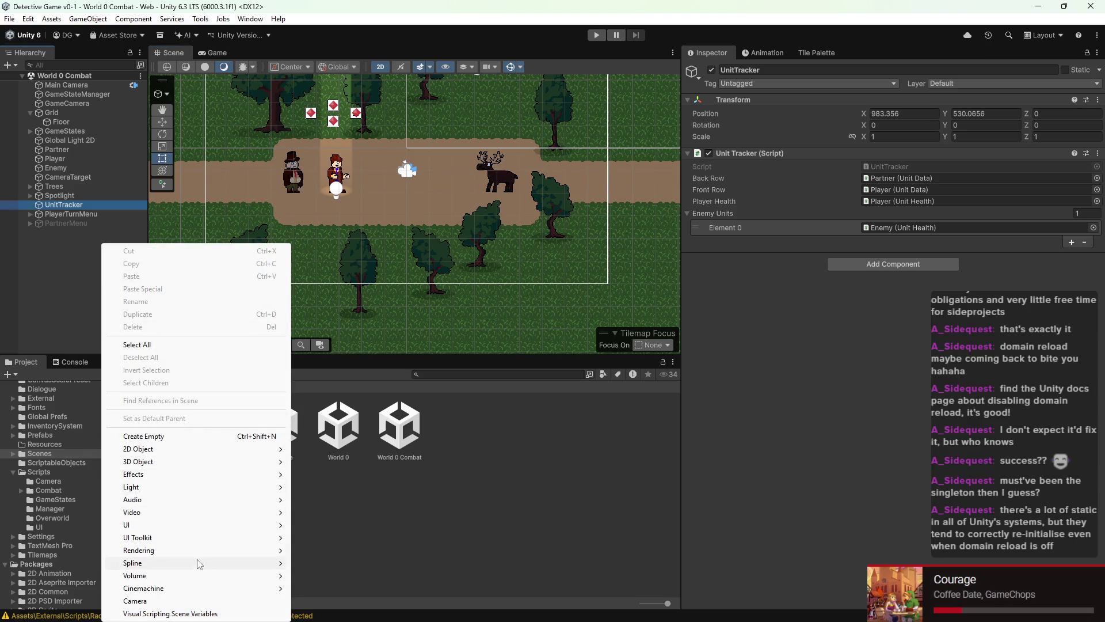
{"action": "mouse_move", "coordinate": [151, 526]}
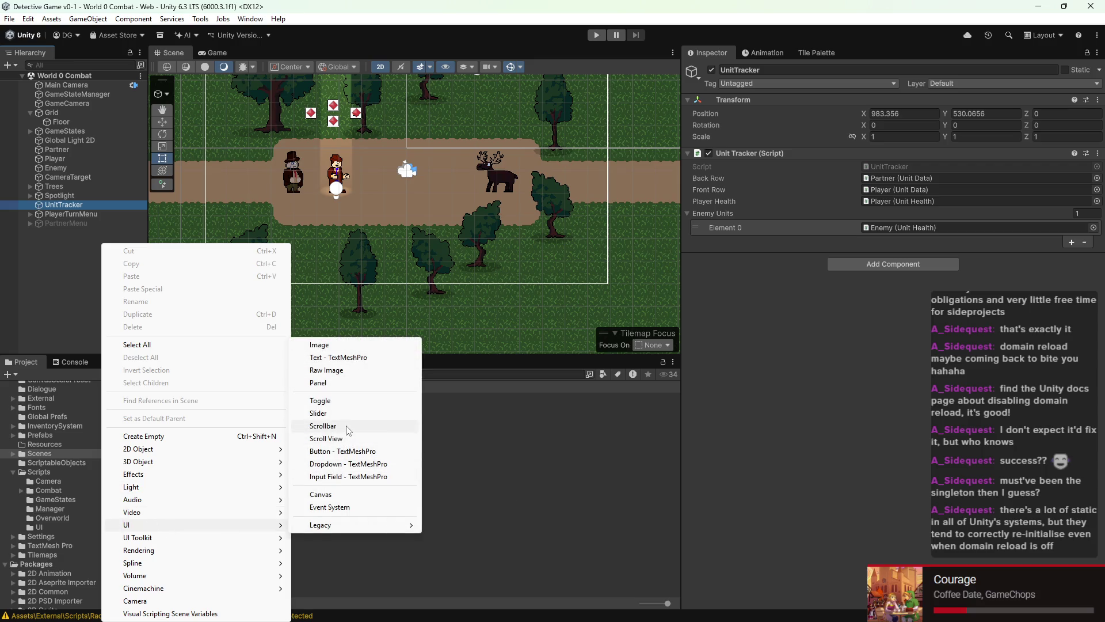
{"action": "left_click", "coordinate": [341, 496]}
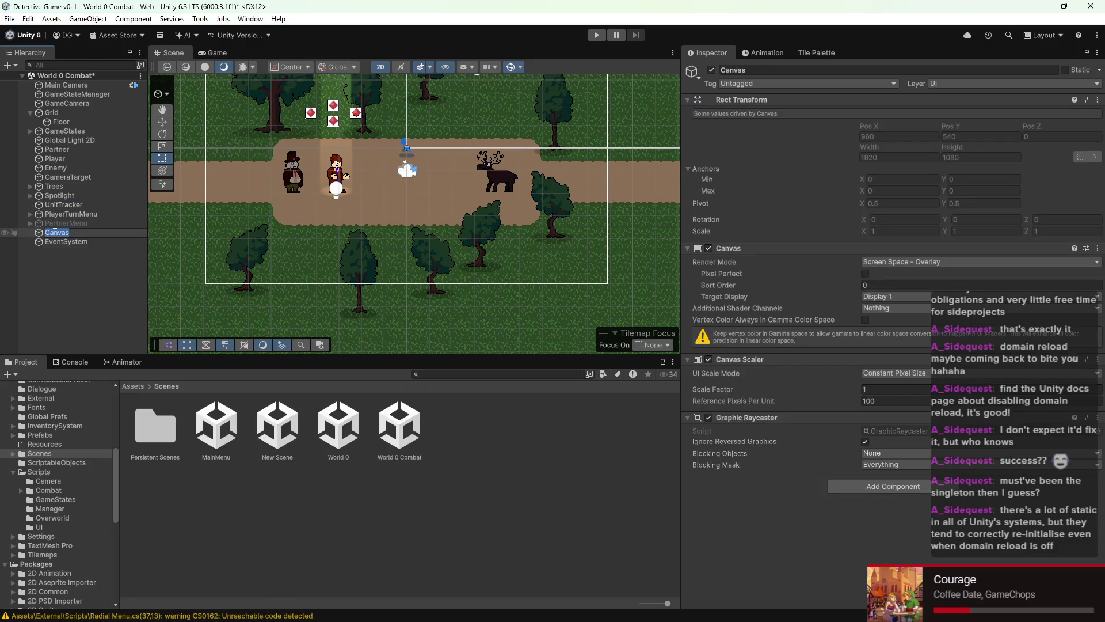
{"action": "type", "text": "Player"}
{"action": "type", "text": "TurnB"}
{"action": "type", "text": "awse"}
Step: Confirm the PlayerTurnBase name and apply the DefaultScaler preset to its Canvas Scaler
{"action": "key", "text": "Return"}
{"action": "scroll", "coordinate": [434, 232], "scroll_direction": "down", "scroll_amount": 5}
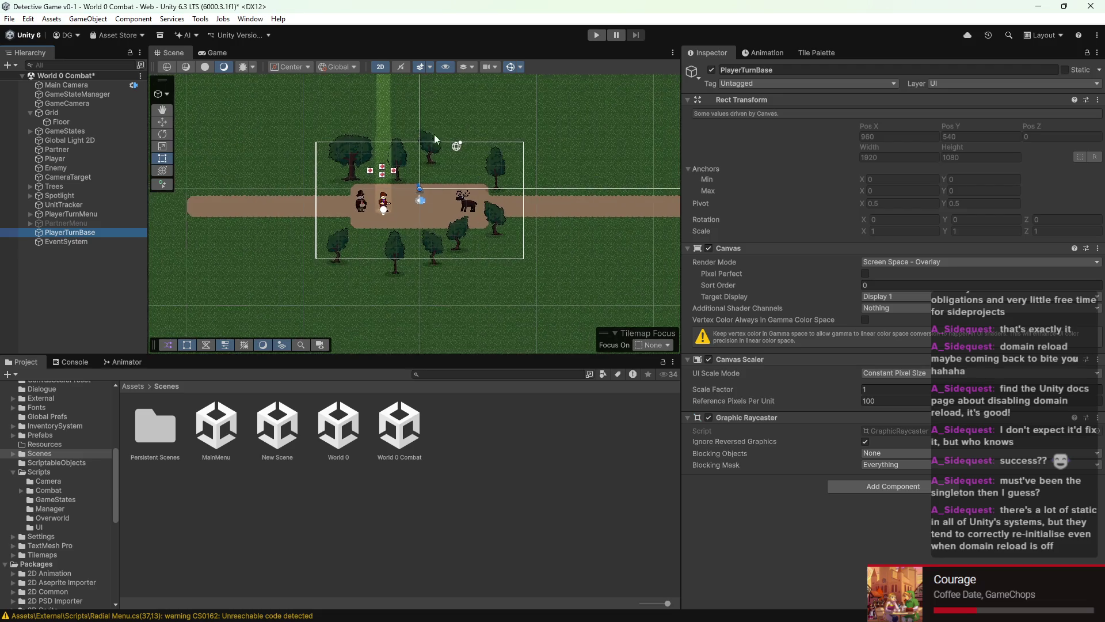
{"action": "scroll", "coordinate": [438, 149], "scroll_direction": "down", "scroll_amount": 2}
{"action": "left_click", "coordinate": [1086, 359]}
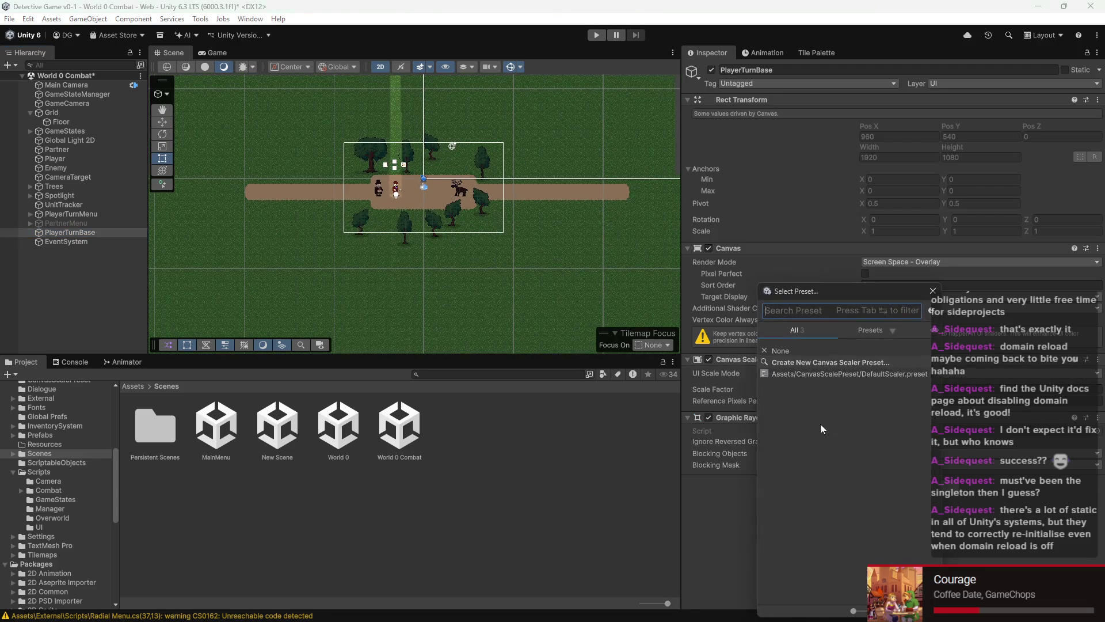
{"action": "double_click", "coordinate": [823, 375]}
Step: Frame the whole PlayerTurnBase canvas in the Scene view and open its Hierarchy creation options
{"action": "scroll", "coordinate": [280, 137], "scroll_direction": "down", "scroll_amount": 2}
{"action": "key", "text": "f"}
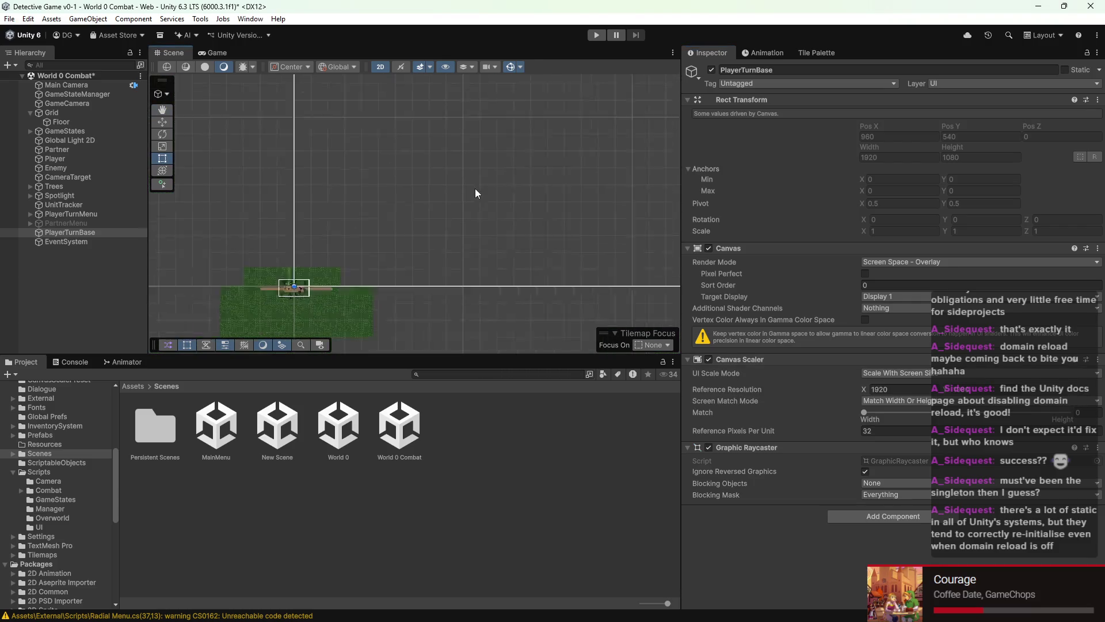
{"action": "scroll", "coordinate": [386, 190], "scroll_direction": "down", "scroll_amount": 5}
{"action": "scroll", "coordinate": [520, 188], "scroll_direction": "down", "scroll_amount": 3}
{"action": "mouse_move", "coordinate": [513, 217]}
{"action": "left_mouse_down"}
{"action": "mouse_move", "coordinate": [392, 224]}
{"action": "mouse_move", "coordinate": [408, 216]}
{"action": "left_mouse_up"}
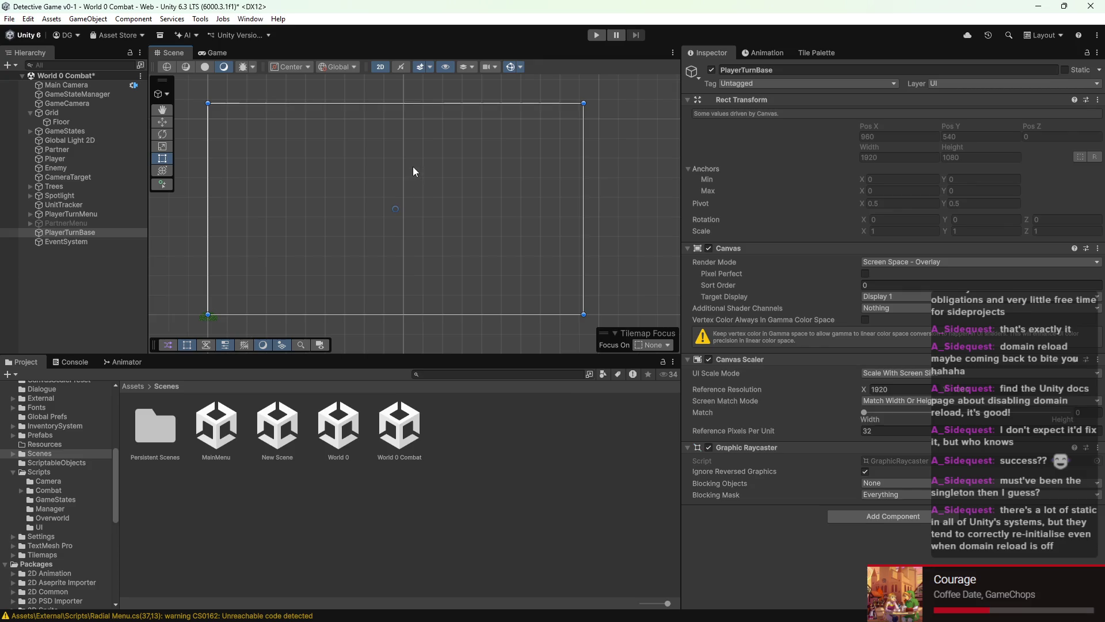
{"action": "scroll", "coordinate": [389, 248], "scroll_direction": "up", "scroll_amount": 1}
{"action": "left_click_drag", "start_coordinate": [389, 247], "coordinate": [401, 253]}
{"action": "scroll", "coordinate": [402, 247], "scroll_direction": "up", "scroll_amount": 2}
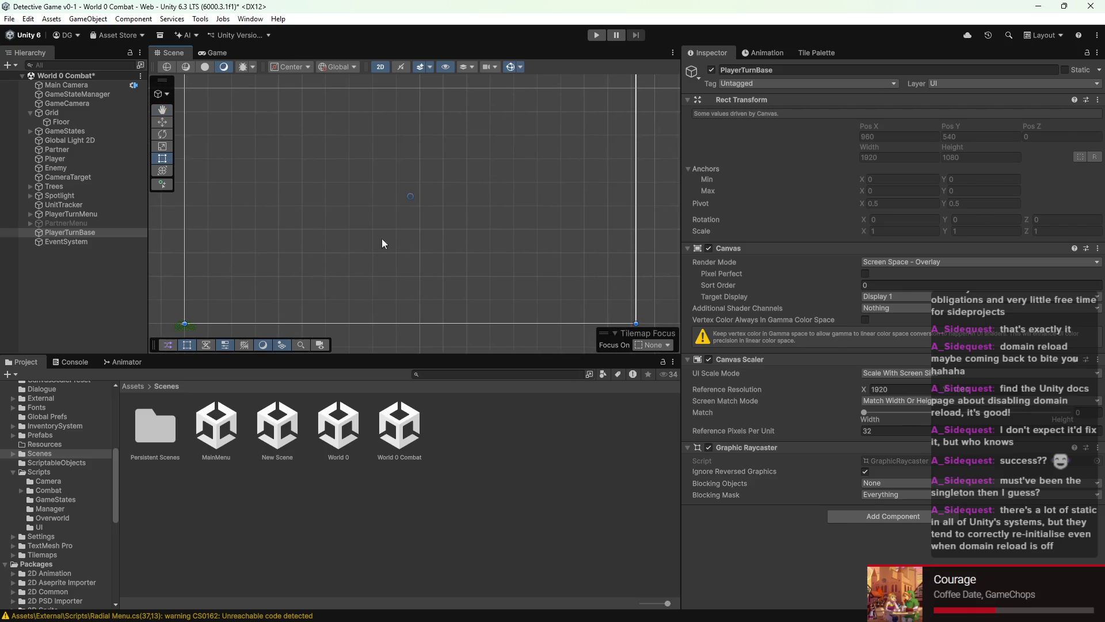
{"action": "scroll", "coordinate": [278, 218], "scroll_direction": "down", "scroll_amount": 1}
{"action": "mouse_move", "coordinate": [278, 219]}
{"action": "left_mouse_down"}
{"action": "mouse_move", "coordinate": [333, 222]}
{"action": "mouse_move", "coordinate": [256, 208]}
{"action": "mouse_move", "coordinate": [411, 219]}
{"action": "left_mouse_up"}
{"action": "mouse_move", "coordinate": [526, 255]}
{"action": "left_mouse_down"}
{"action": "mouse_move", "coordinate": [375, 259]}
{"action": "mouse_move", "coordinate": [402, 254]}
{"action": "mouse_move", "coordinate": [451, 283]}
{"action": "left_mouse_up"}
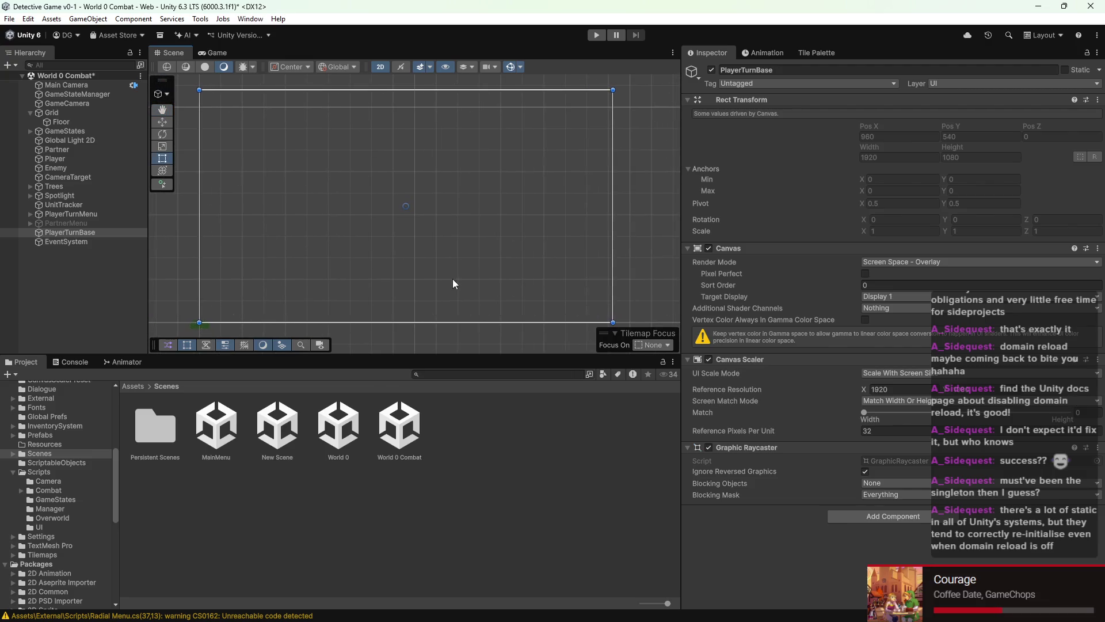
{"action": "right_click", "coordinate": [113, 232]}
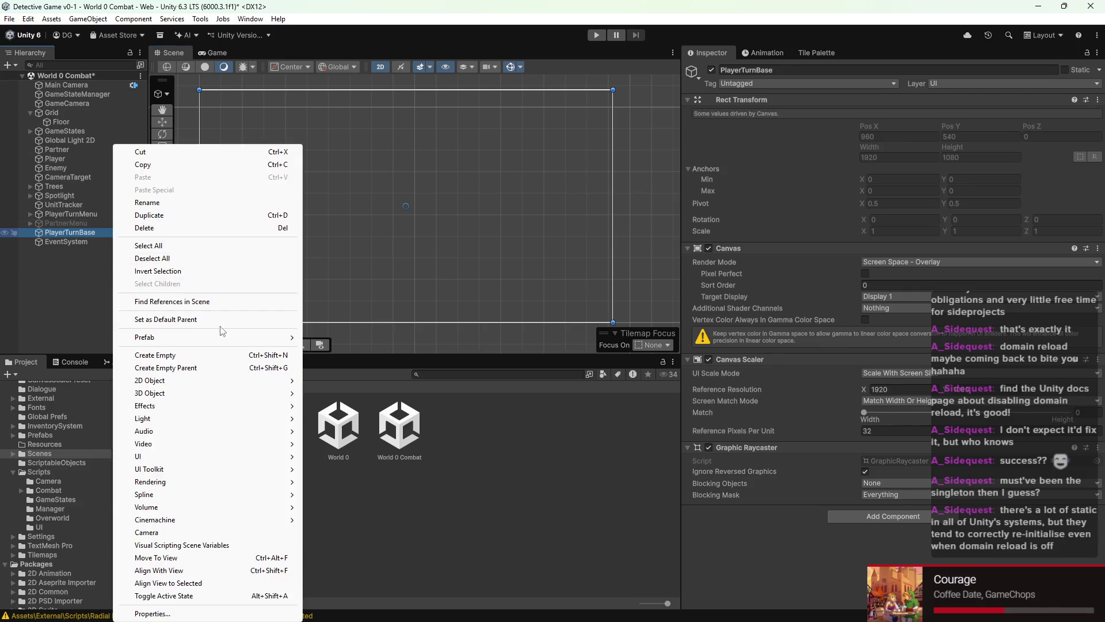
Step: Create a Panel in PlayerTurnBase and lower its top edge, checking it in the Game view
{"action": "mouse_move", "coordinate": [172, 456]}
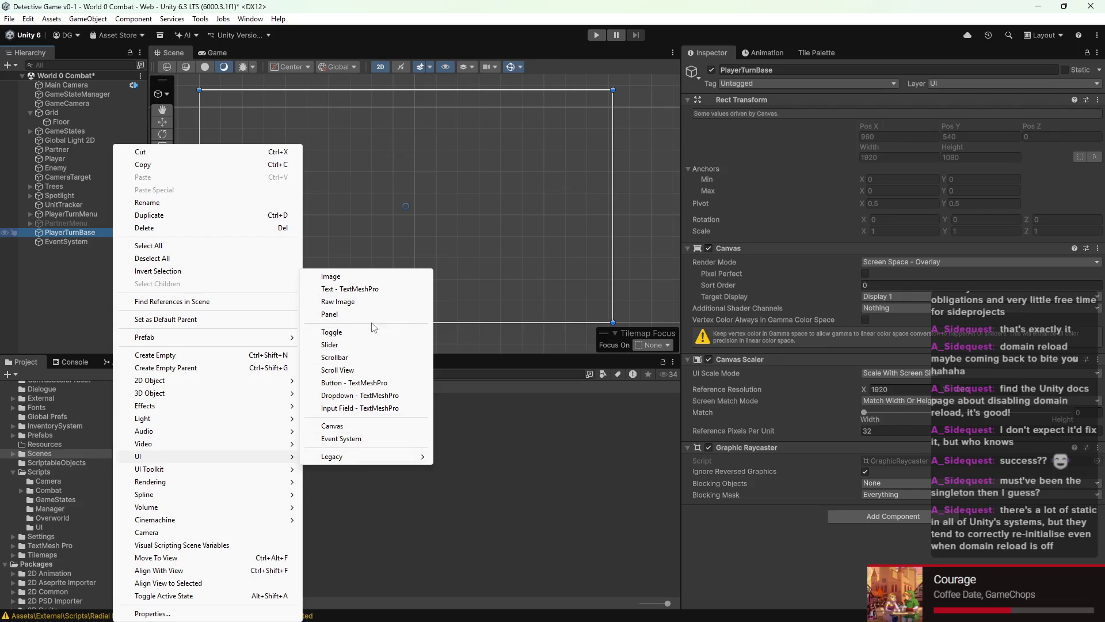
{"action": "left_click", "coordinate": [366, 313]}
{"action": "left_click_drag", "start_coordinate": [327, 118], "coordinate": [337, 237]}
{"action": "left_click", "coordinate": [216, 52]}
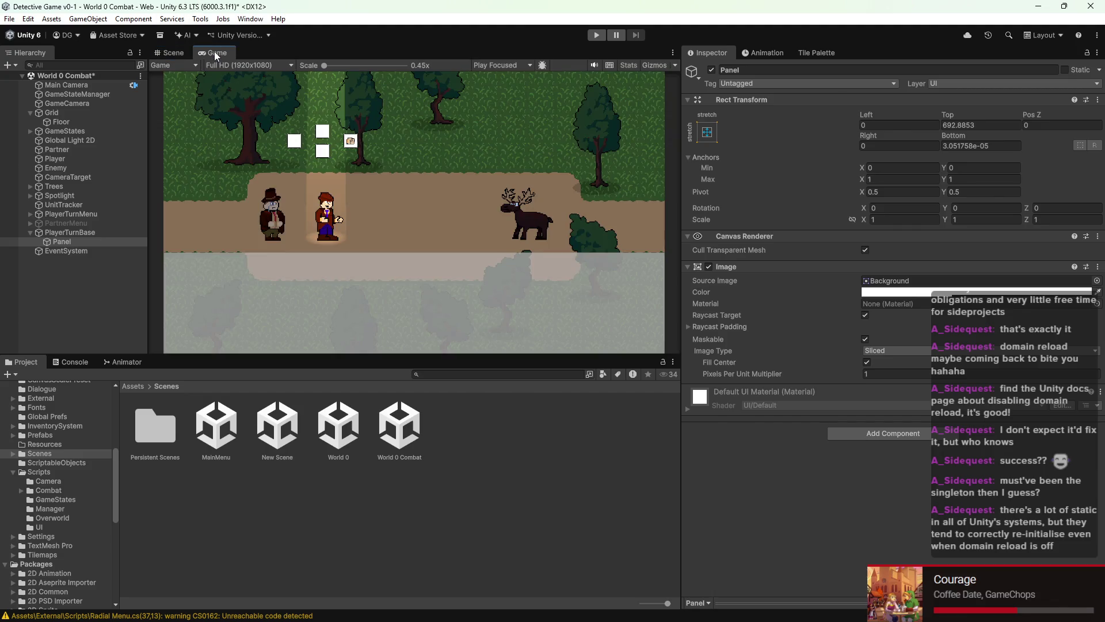
{"action": "left_click", "coordinate": [185, 51]}
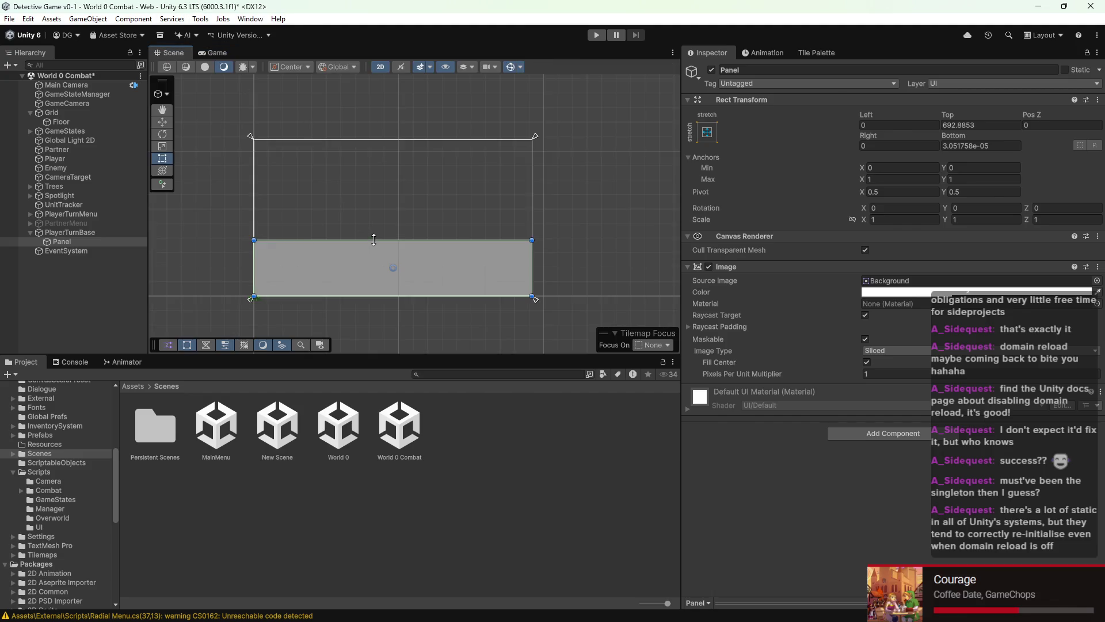
{"action": "left_click_drag", "start_coordinate": [373, 239], "coordinate": [373, 247]}
{"action": "left_click", "coordinate": [212, 58]}
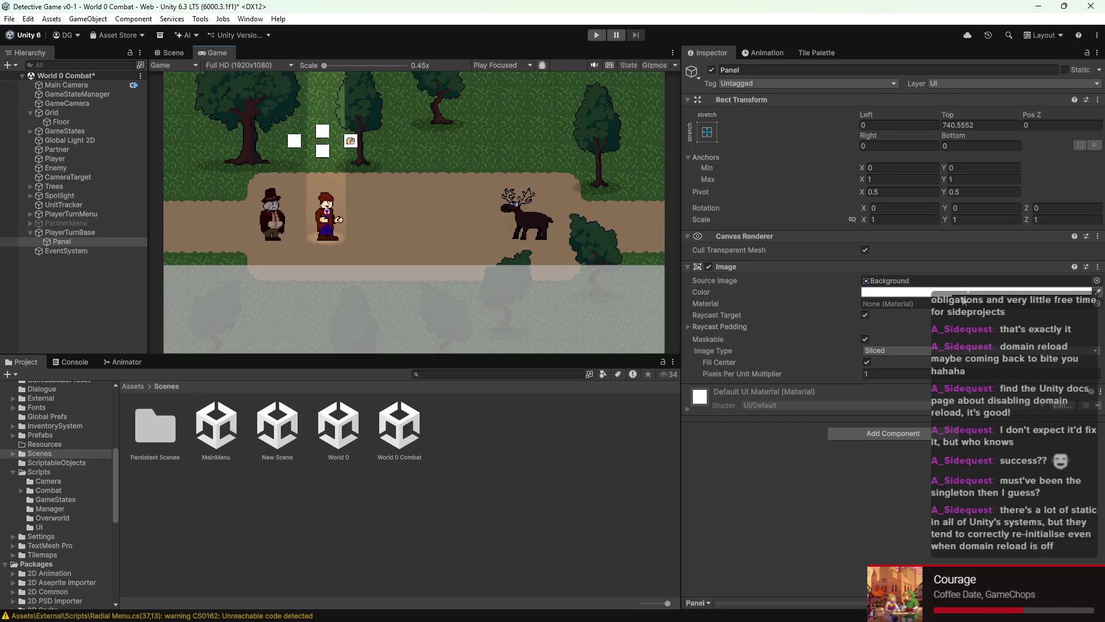
{"action": "left_click", "coordinate": [182, 50]}
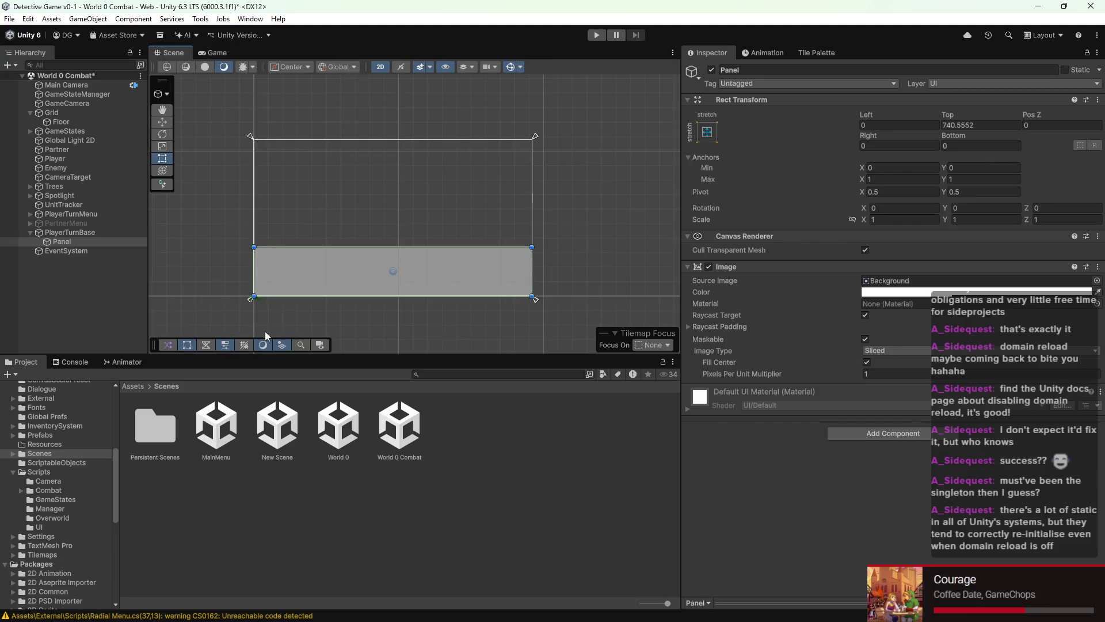
Step: Move the Panel's left edge inward and copy the Left inset 194.6521 into Right
{"action": "left_click_drag", "start_coordinate": [253, 271], "coordinate": [282, 272]}
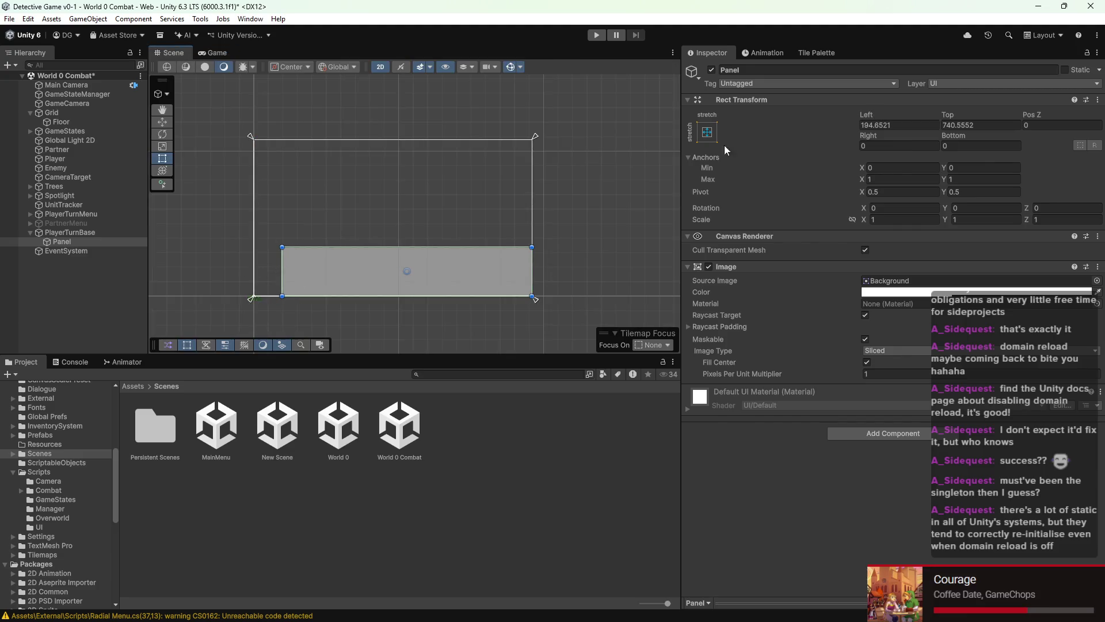
{"action": "left_click", "coordinate": [711, 132]}
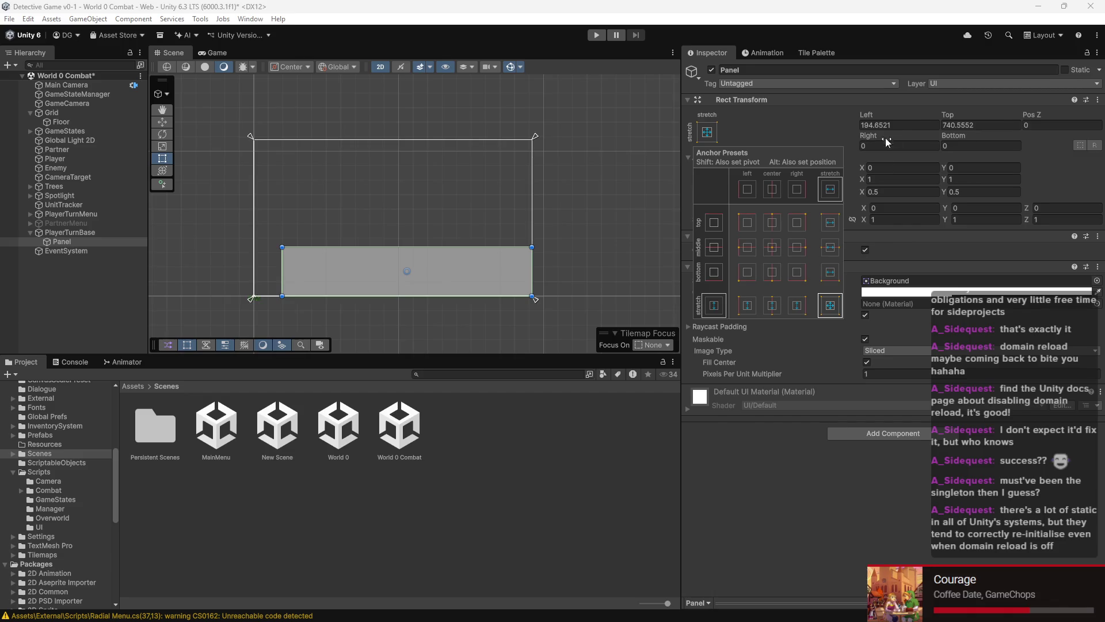
{"action": "left_click", "coordinate": [914, 125]}
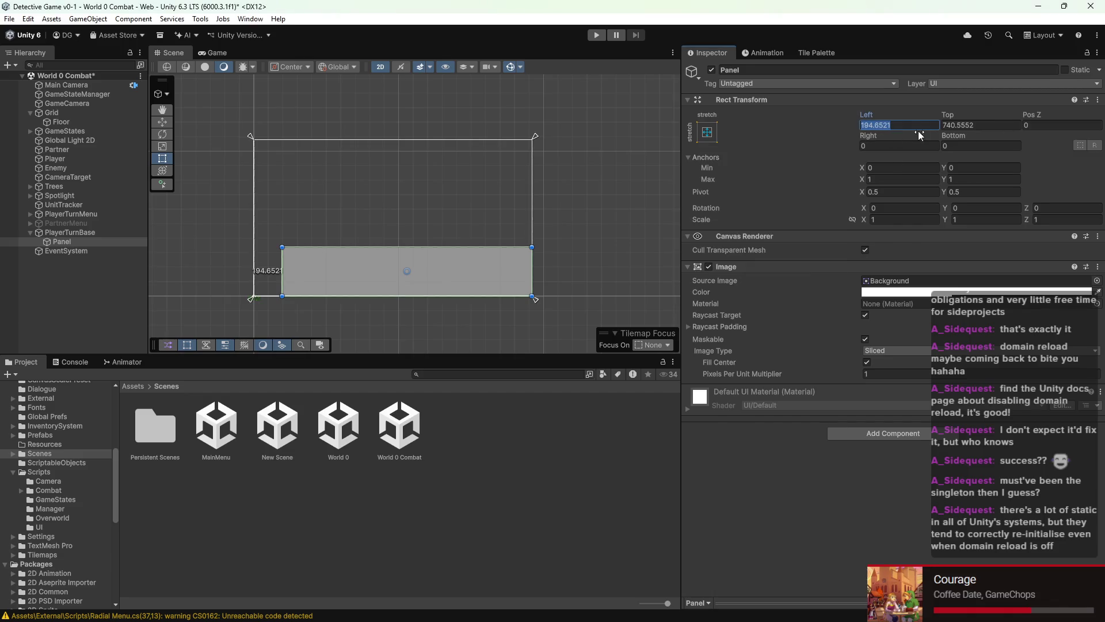
{"action": "key", "text": "ctrl+c"}
{"action": "left_click", "coordinate": [898, 146]}
{"action": "key", "text": "ctrl+v"}
{"action": "left_click", "coordinate": [602, 196]}
{"action": "left_click", "coordinate": [464, 292]}
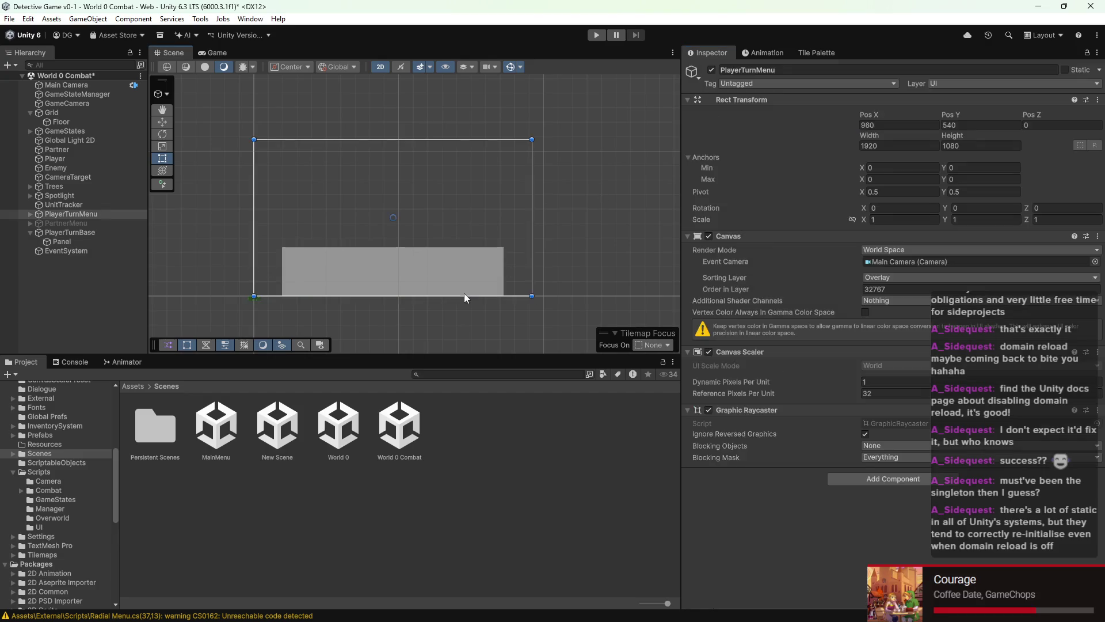
Step: Raise the Panel's Image colour alpha to 255, view it in the Game view, and save the scene
{"action": "left_click", "coordinate": [927, 292]}
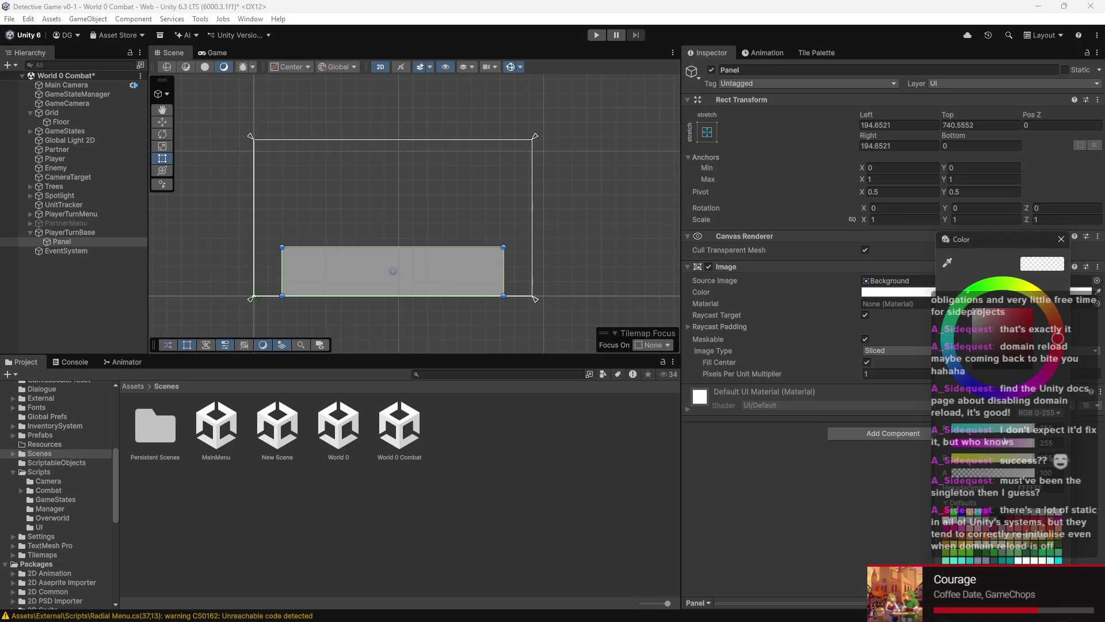
{"action": "left_click_drag", "start_coordinate": [990, 471], "coordinate": [1036, 471]}
{"action": "left_click", "coordinate": [216, 52]}
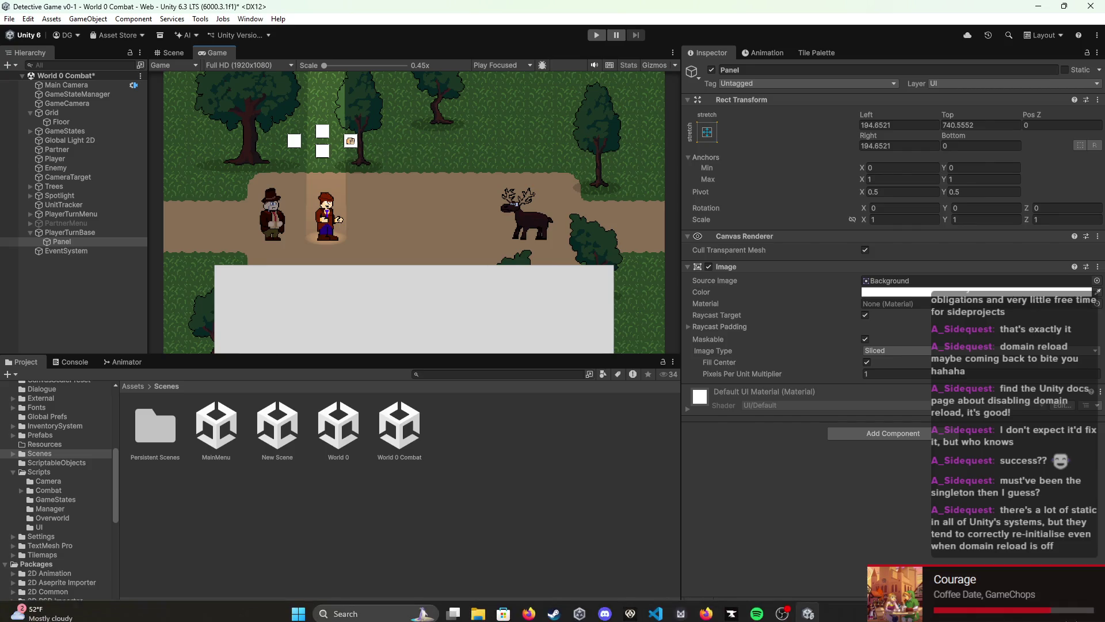
{"action": "mouse_move", "coordinate": [655, 608]}
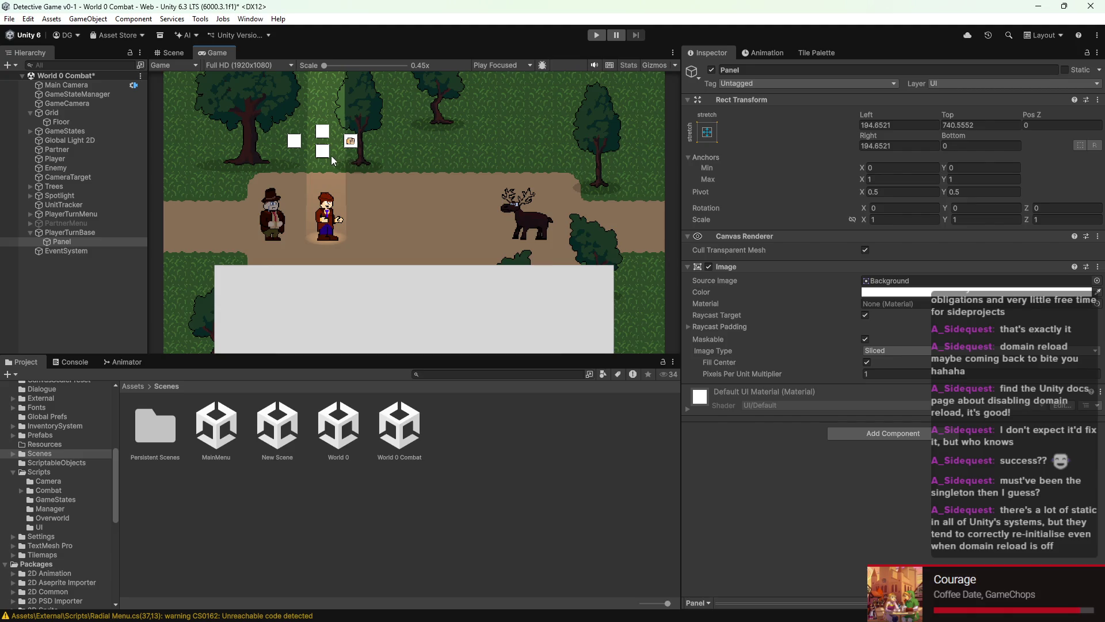
{"action": "key", "text": "ctrl+s"}
Step: Delete the Panel from PlayerTurnBase and return to the Scene view
{"action": "right_click", "coordinate": [71, 240]}
{"action": "left_click", "coordinate": [129, 215]}
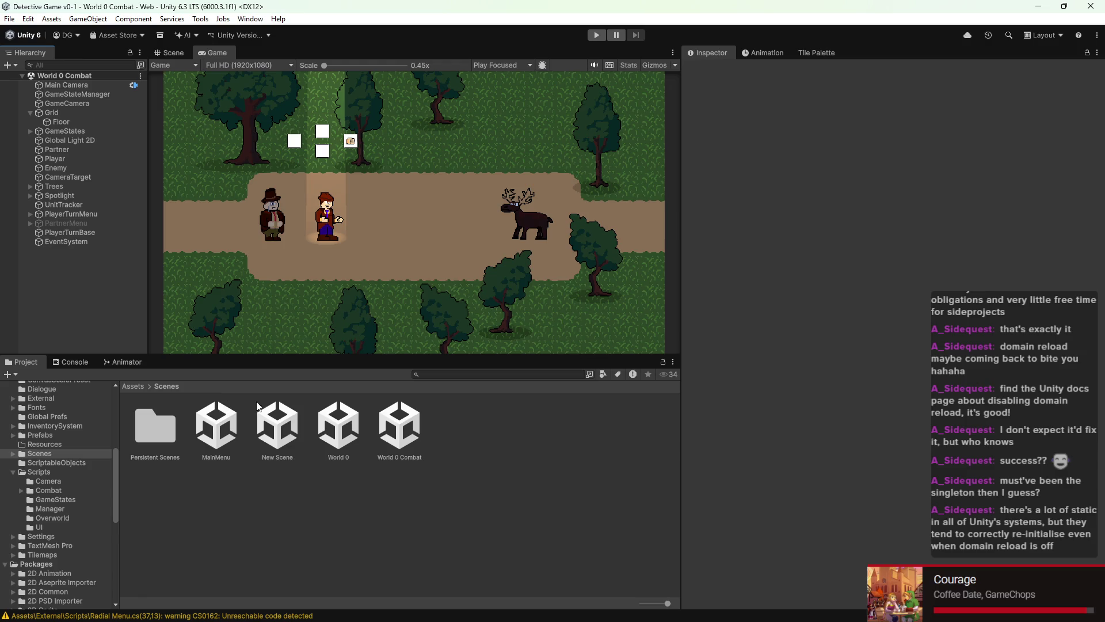
{"action": "left_click", "coordinate": [174, 53]}
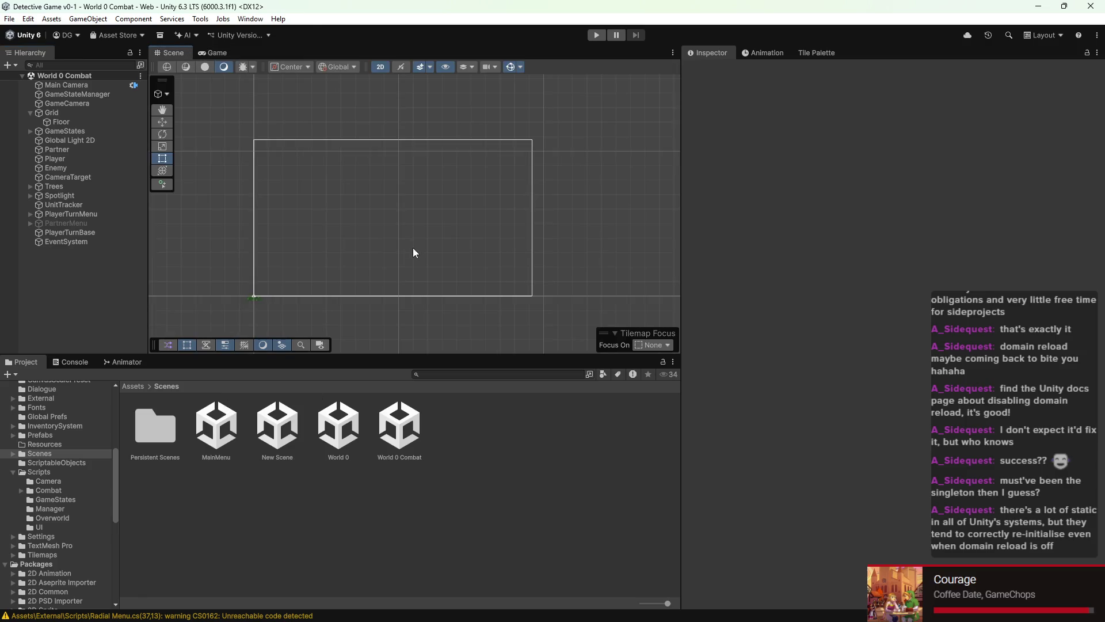
{"action": "scroll", "coordinate": [258, 296], "scroll_direction": "up", "scroll_amount": 2}
{"action": "scroll", "coordinate": [255, 299], "scroll_direction": "down", "scroll_amount": 5}
{"action": "key", "text": "f"}
Step: Zoom and pan the Scene view to centre the battlefield's camera frame
{"action": "scroll", "coordinate": [424, 212], "scroll_direction": "up", "scroll_amount": 4}
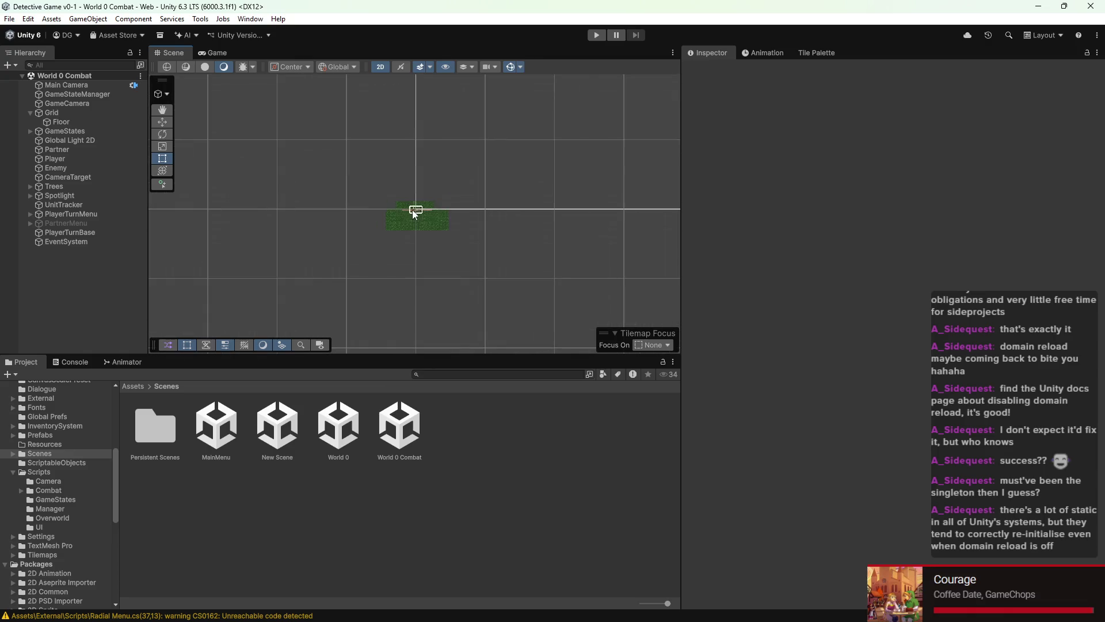
{"action": "scroll", "coordinate": [423, 212], "scroll_direction": "up", "scroll_amount": 6}
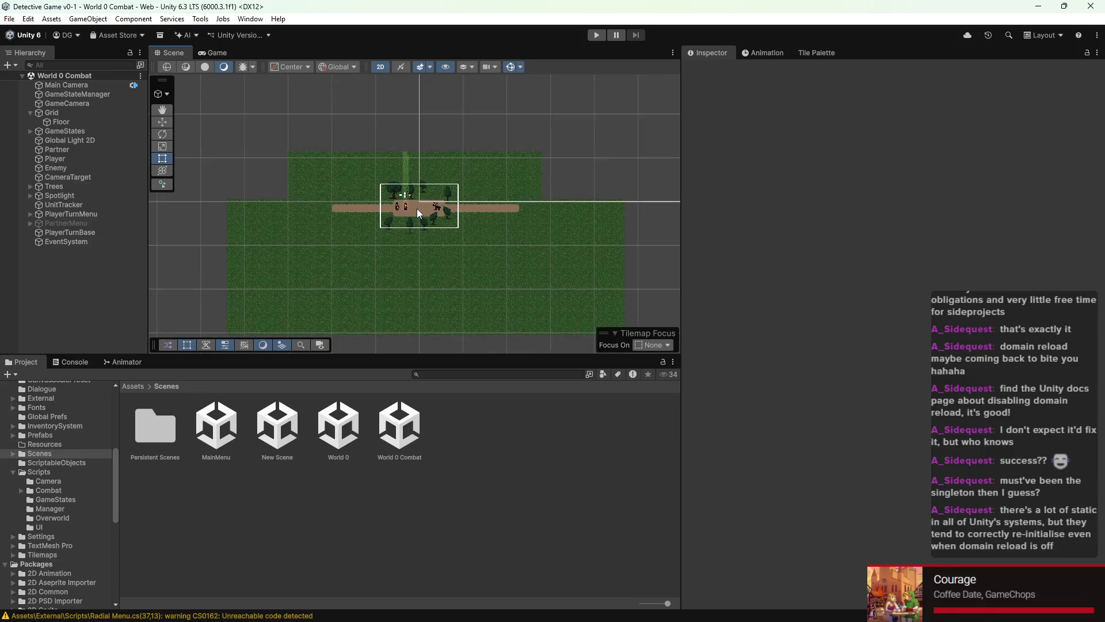
{"action": "scroll", "coordinate": [416, 209], "scroll_direction": "up", "scroll_amount": 6}
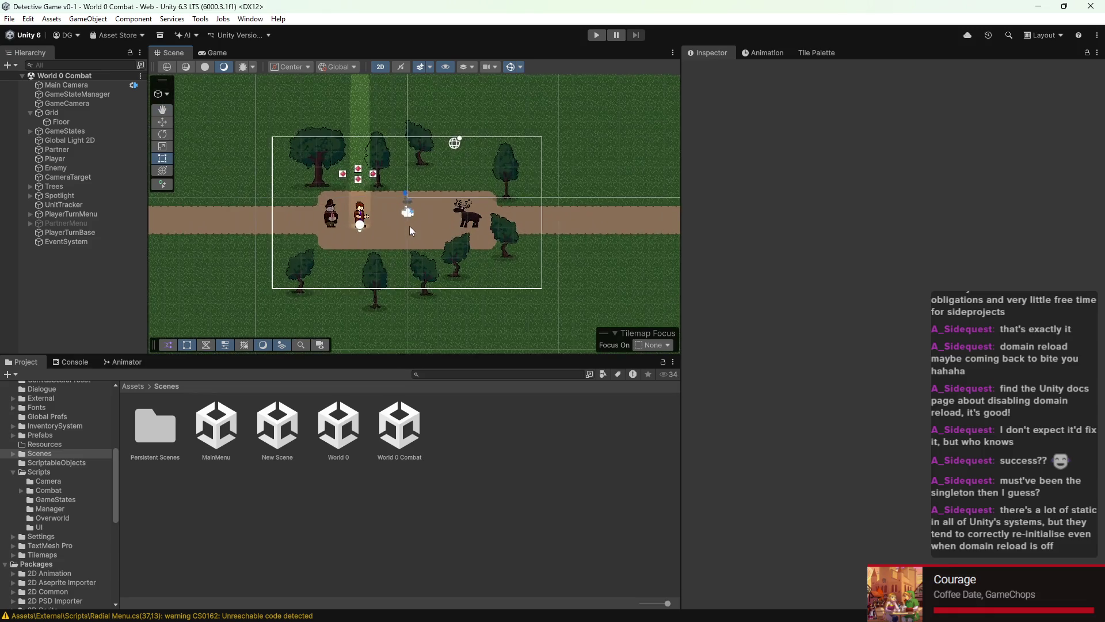
{"action": "scroll", "coordinate": [408, 216], "scroll_direction": "up", "scroll_amount": 3}
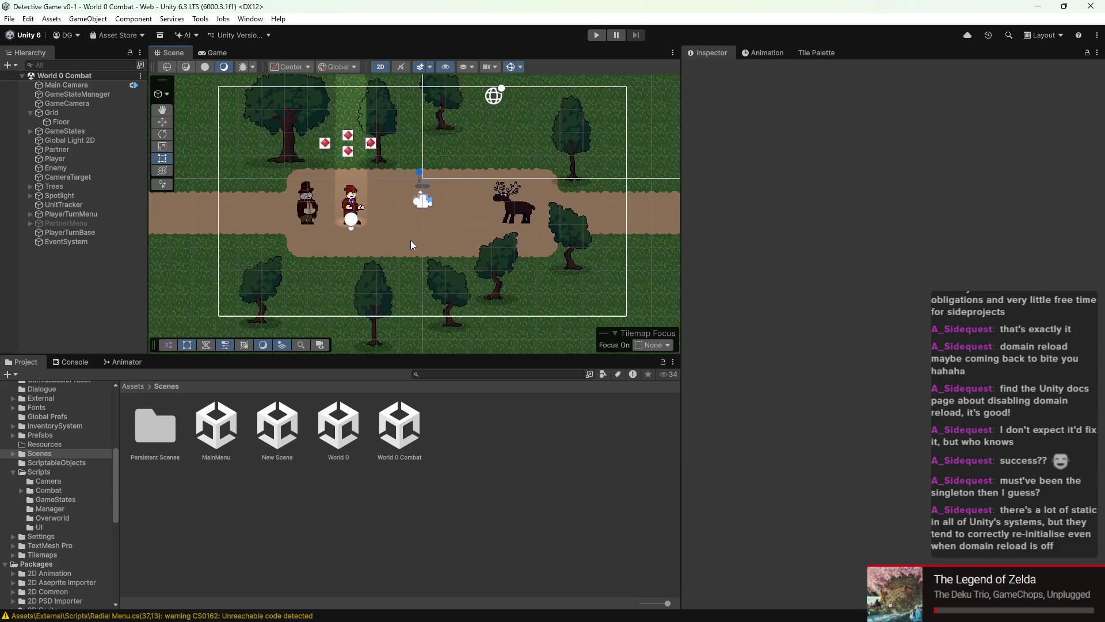
{"action": "left_click_drag", "start_coordinate": [405, 248], "coordinate": [403, 250]}
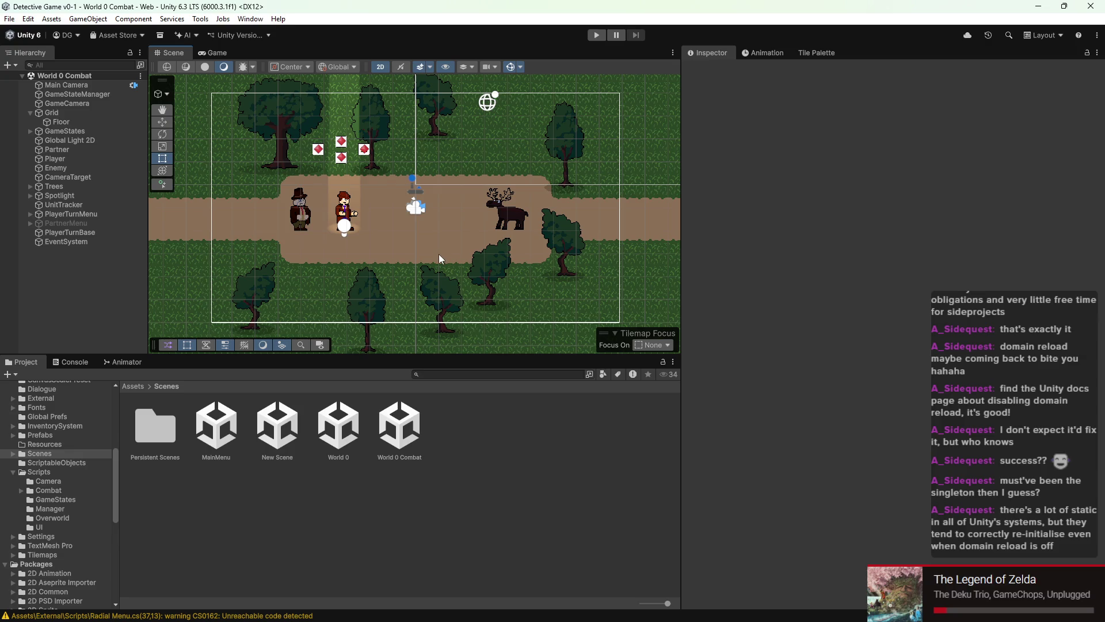
{"action": "scroll", "coordinate": [439, 256], "scroll_direction": "down", "scroll_amount": 2}
{"action": "mouse_move", "coordinate": [451, 251]}
{"action": "left_mouse_down"}
{"action": "mouse_move", "coordinate": [430, 241]}
{"action": "mouse_move", "coordinate": [438, 274]}
{"action": "left_mouse_up"}
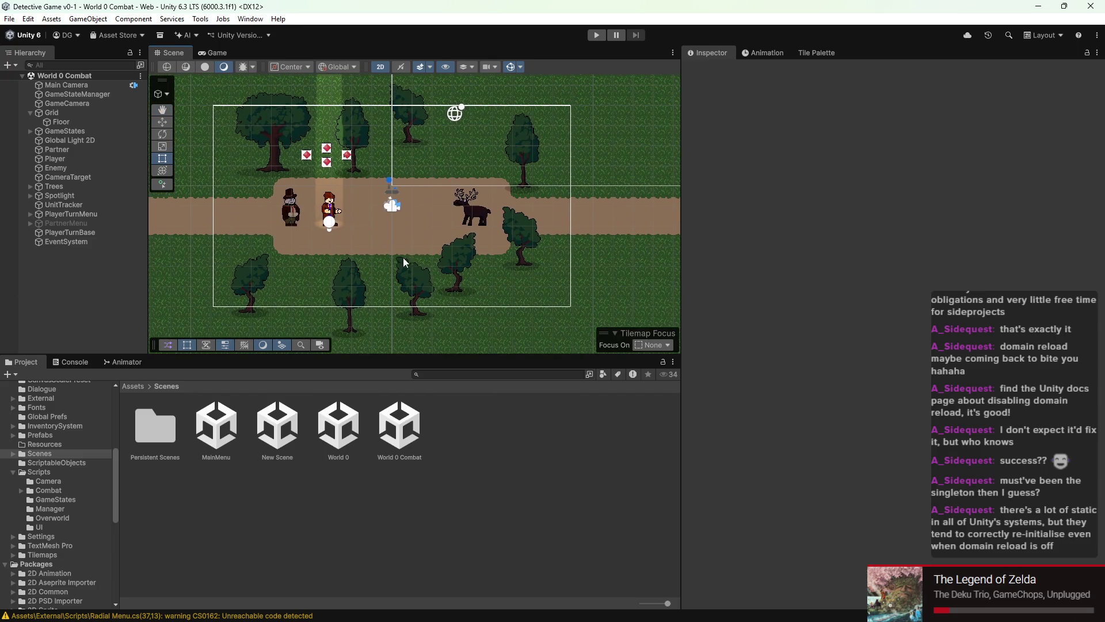
{"action": "scroll", "coordinate": [381, 251], "scroll_direction": "down", "scroll_amount": 3}
{"action": "scroll", "coordinate": [383, 232], "scroll_direction": "up", "scroll_amount": 3}
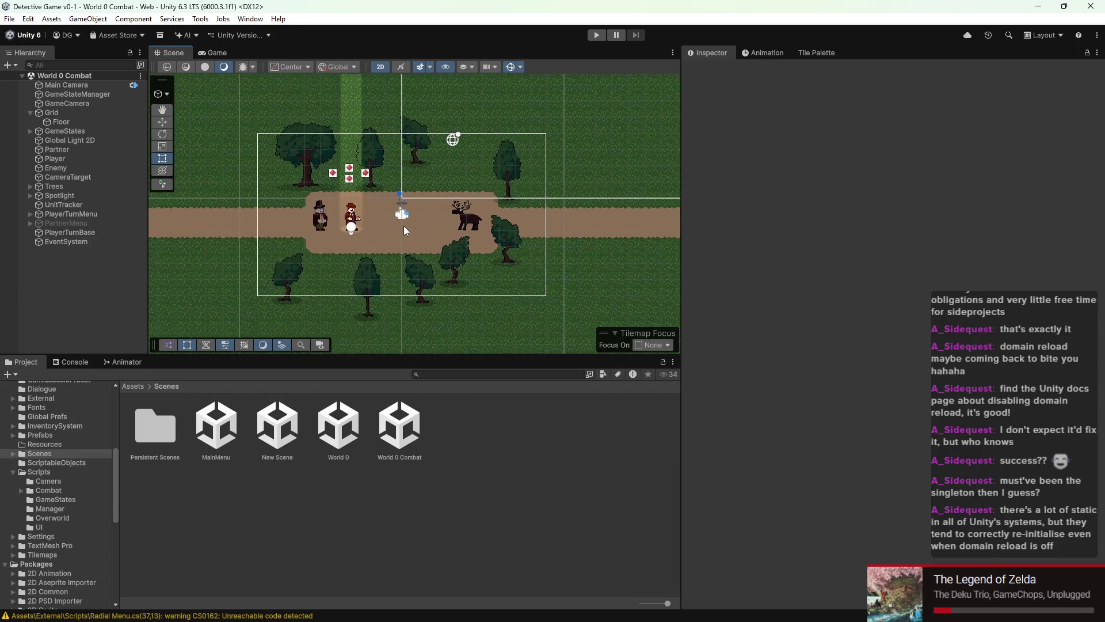
{"action": "scroll", "coordinate": [403, 226], "scroll_direction": "up", "scroll_amount": 3}
{"action": "mouse_move", "coordinate": [404, 223]}
{"action": "left_mouse_down"}
{"action": "mouse_move", "coordinate": [420, 216]}
{"action": "mouse_move", "coordinate": [412, 229]}
{"action": "left_mouse_up"}
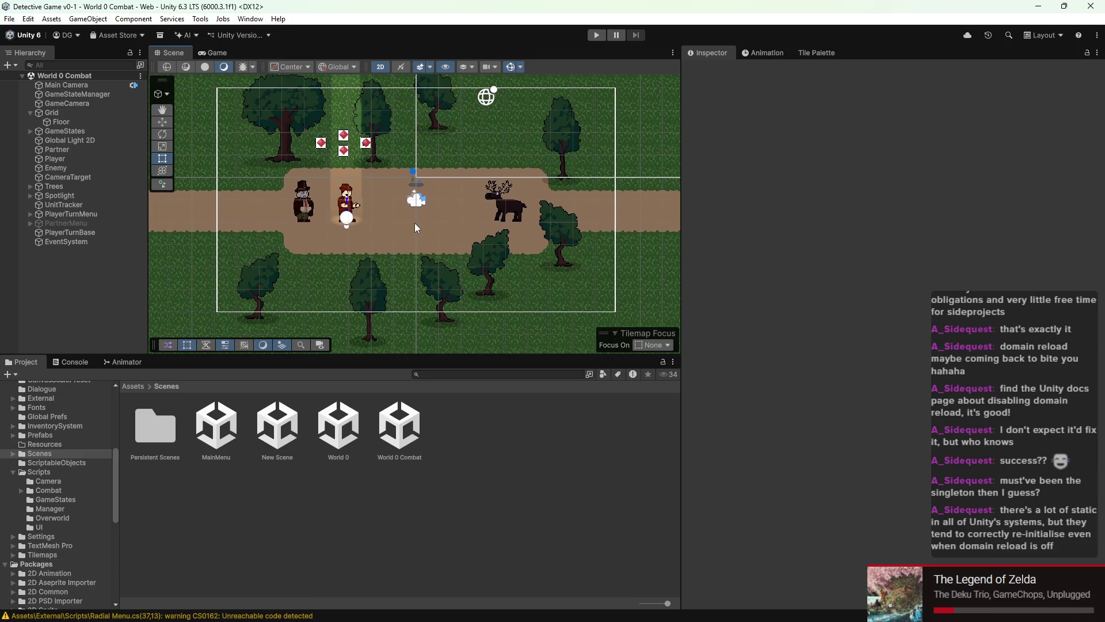